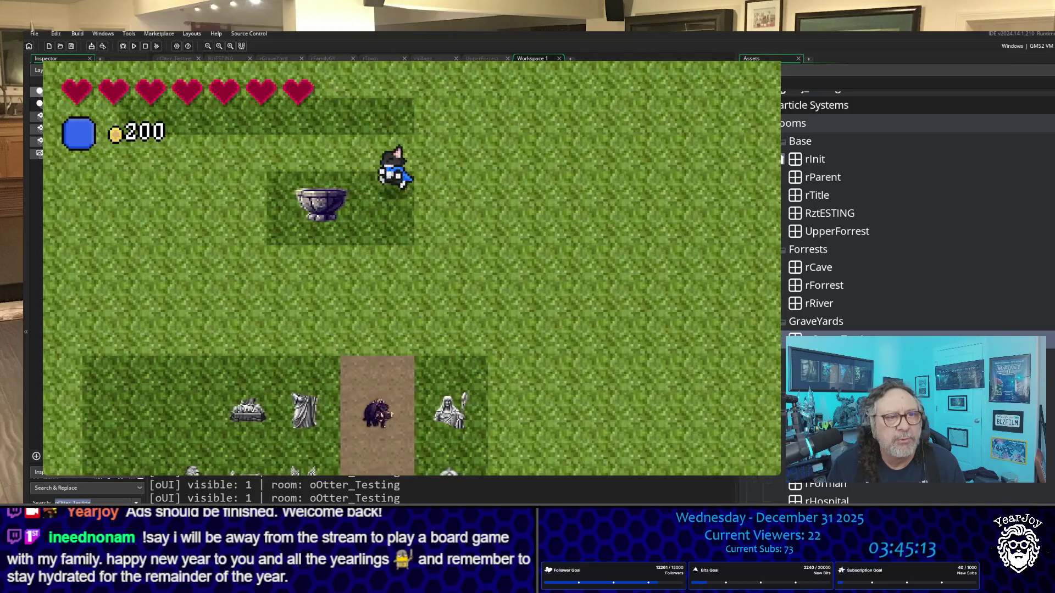
# Walk the player from the graveyard across the dirt path to the otter at the fountain.
pyautogui.press('Left')
pyautogui.press('Right')
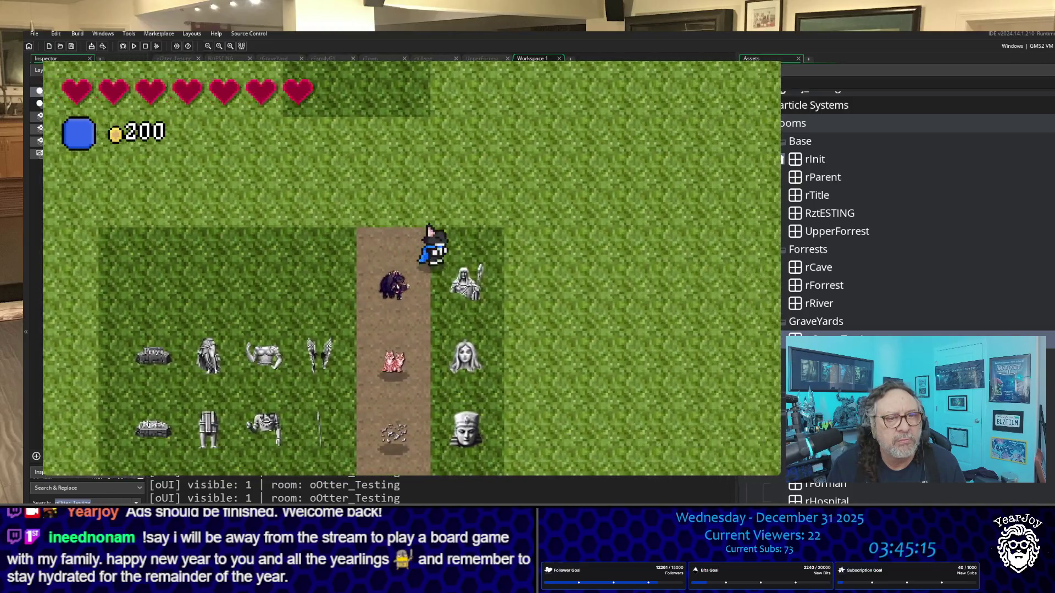
pyautogui.press('Left')
pyautogui.press('Left')
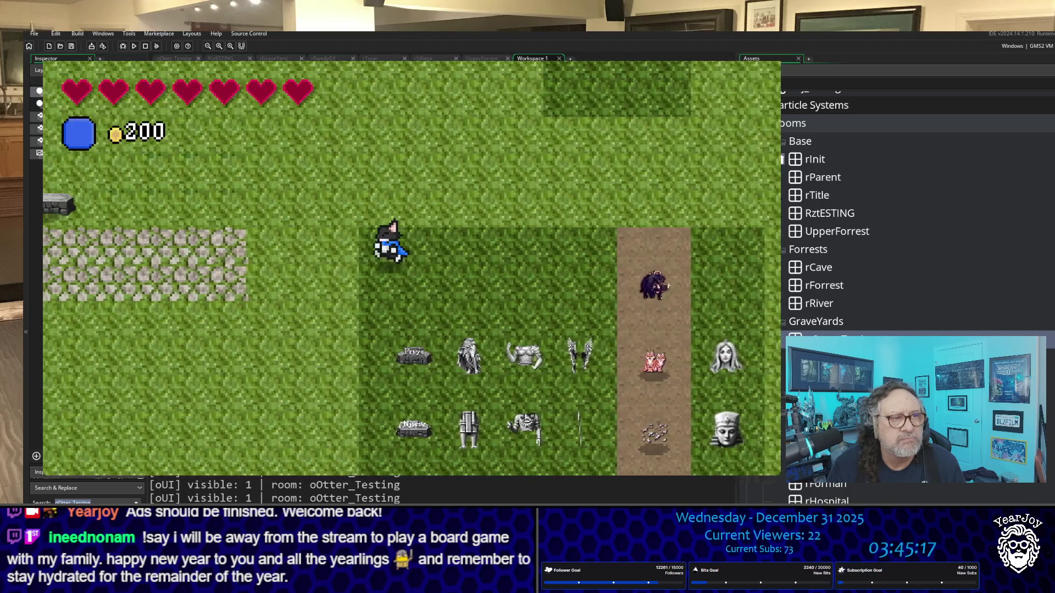
pyautogui.press('Left')
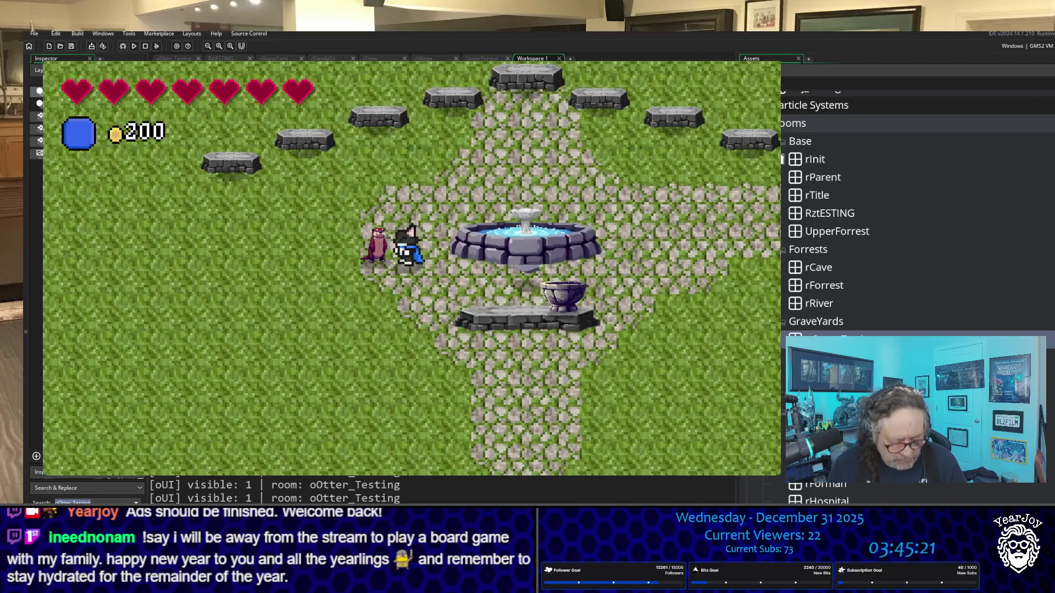
pyautogui.press('Left')
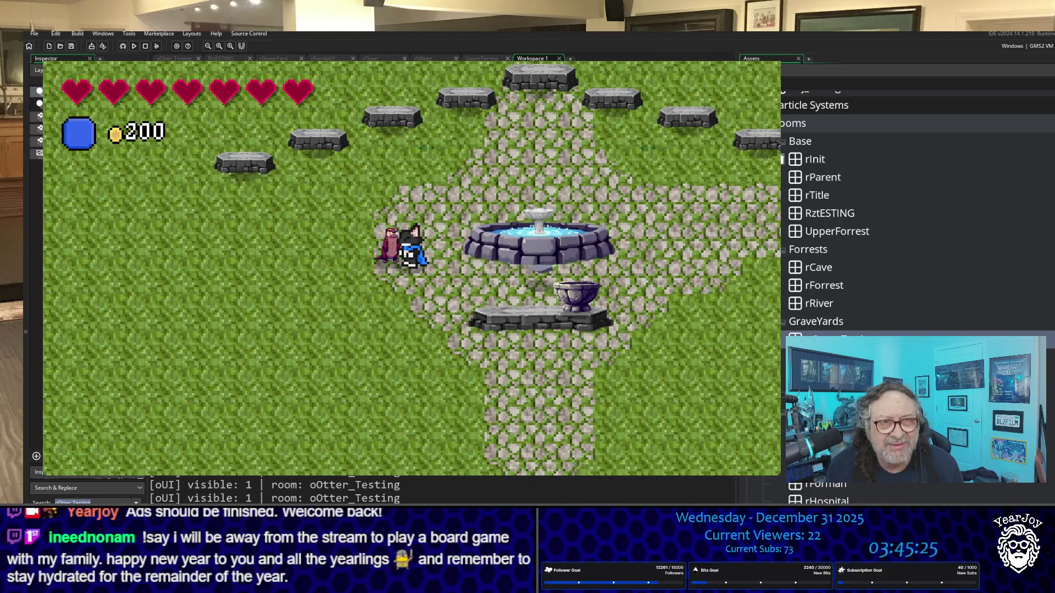
# Talk to the otter, dismiss its 'We did it, Thank you!' line, then step down beside it.
pyautogui.press('space')
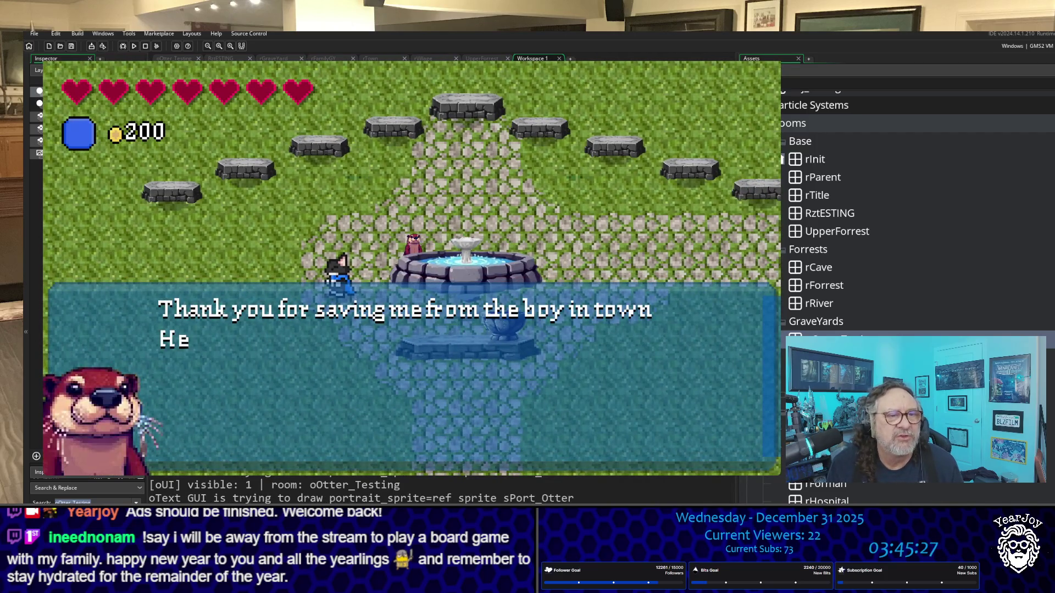
pyautogui.press('space')
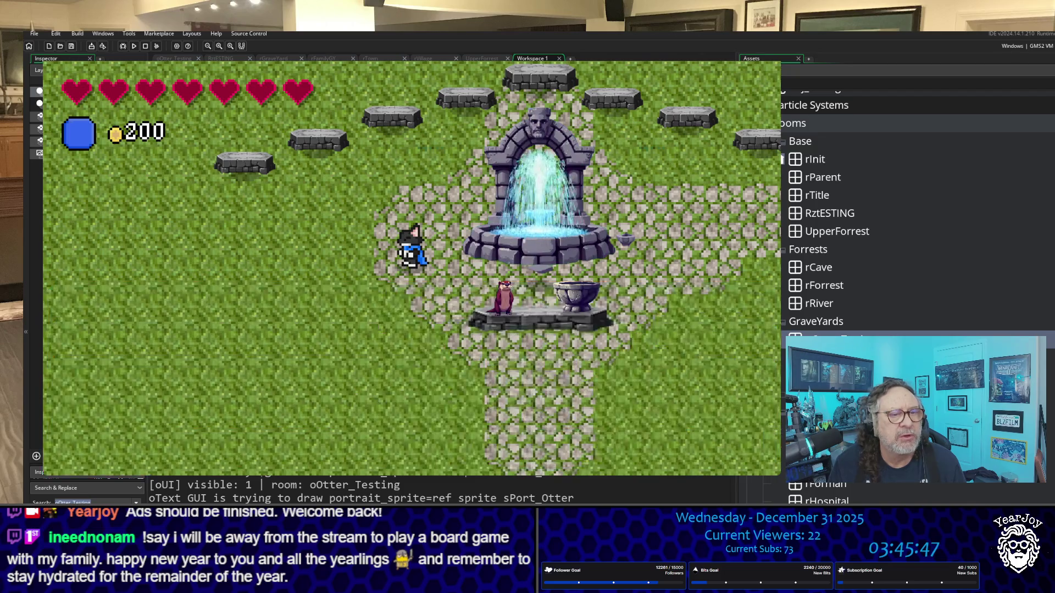
pyautogui.press('Down')
pyautogui.press('Right')
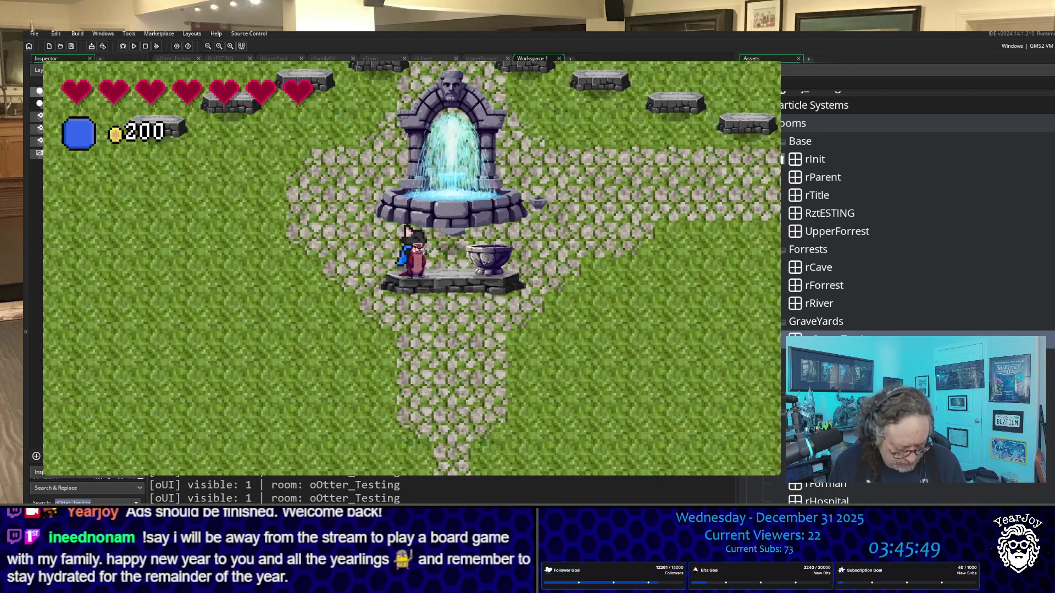
# Advance the otter's dialogue until the World Tree seedling is planted, then walk right past the fountain.
pyautogui.press('space')
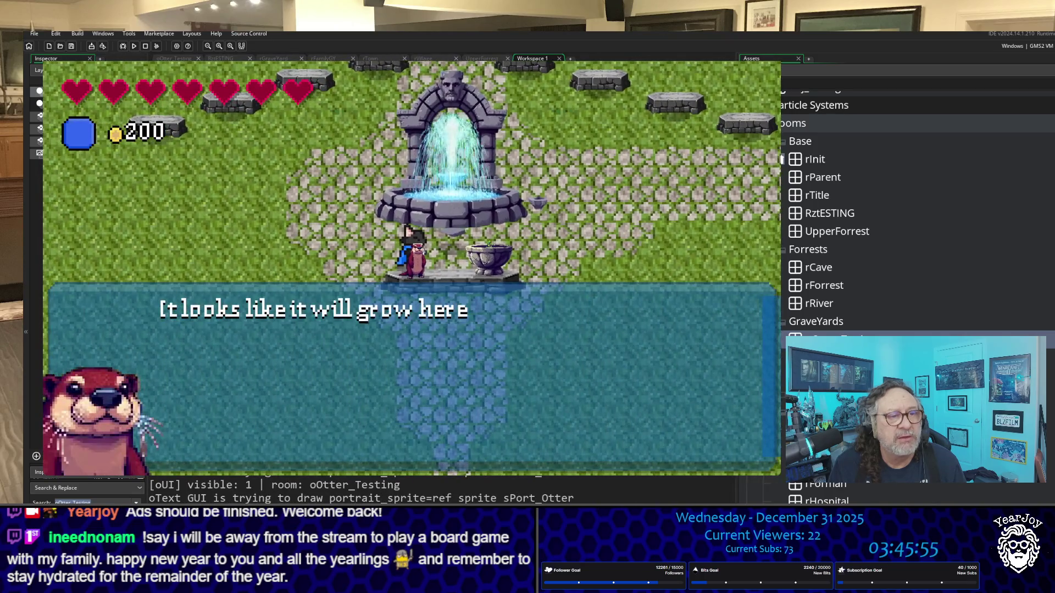
pyautogui.press('space')
pyautogui.press('space')
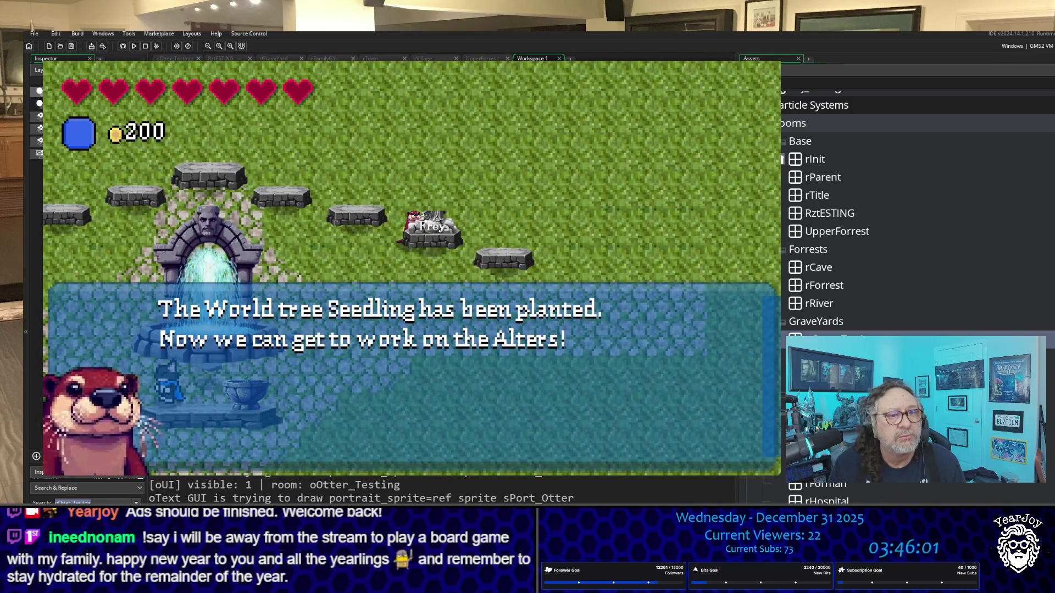
pyautogui.press('space')
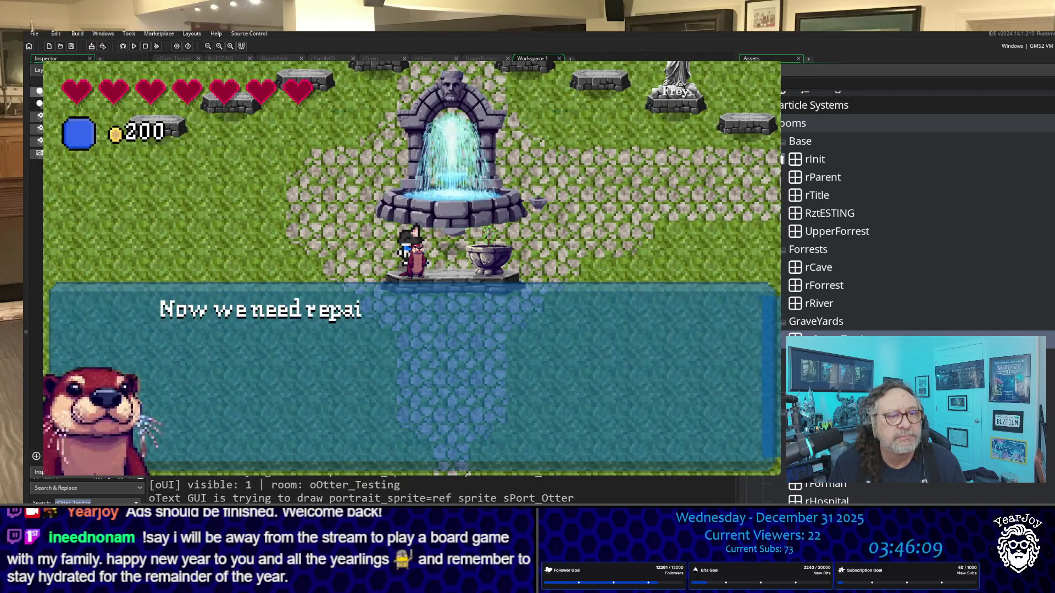
pyautogui.press('Return')
pyautogui.press('Right')
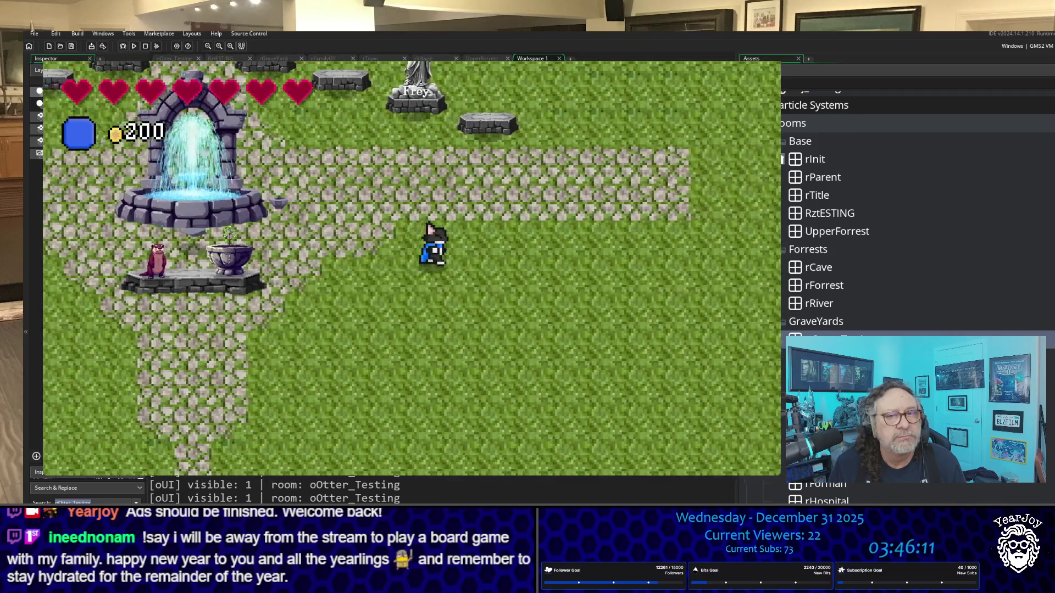
# Walk right into the graveyard and around the statues to pick up the statue pieces.
pyautogui.press('Right')
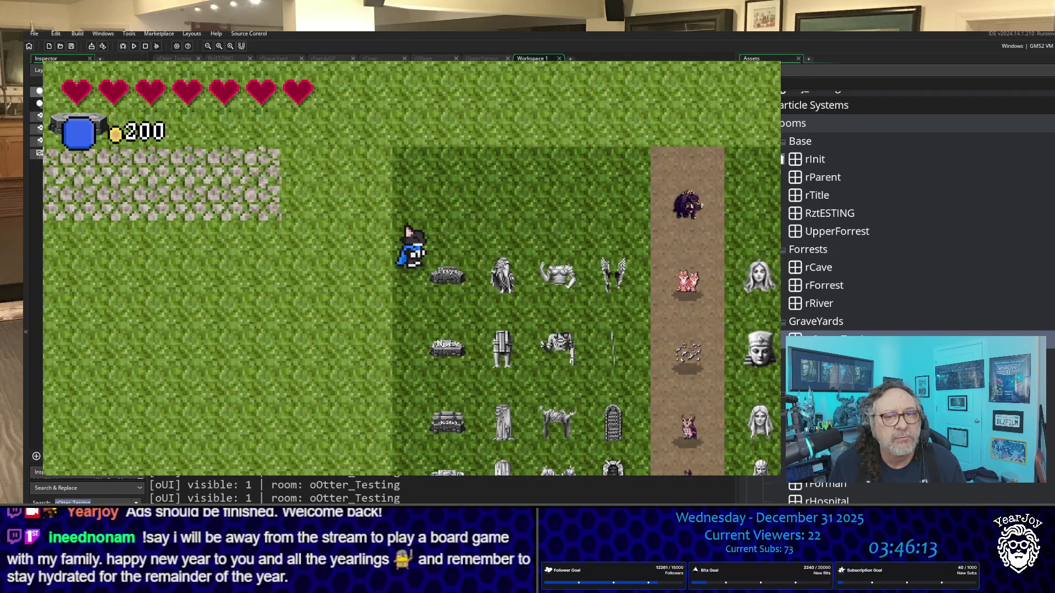
pyautogui.press('Right')
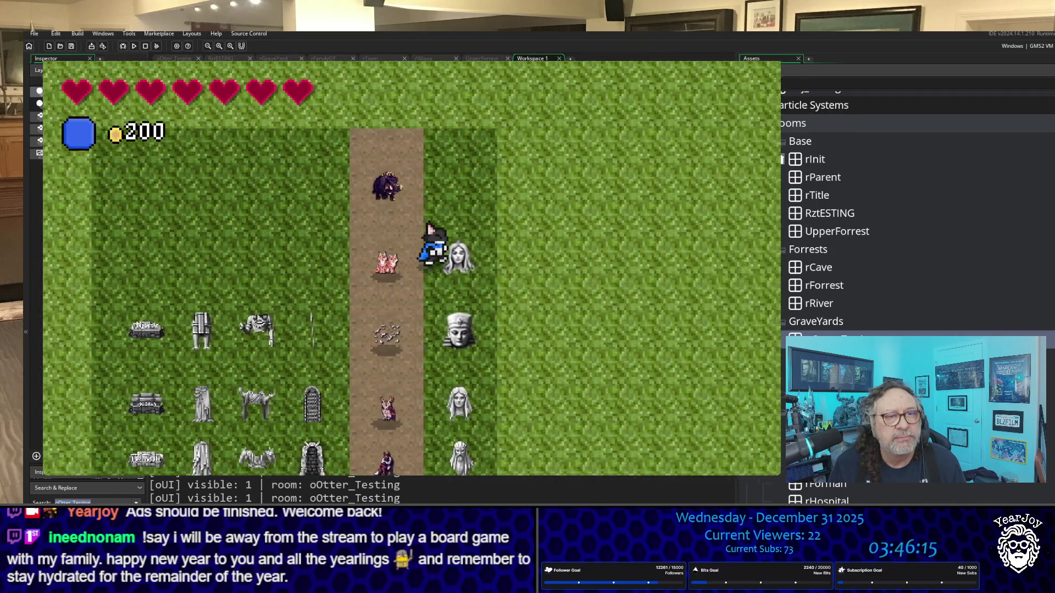
pyautogui.press('Right')
pyautogui.press('Down')
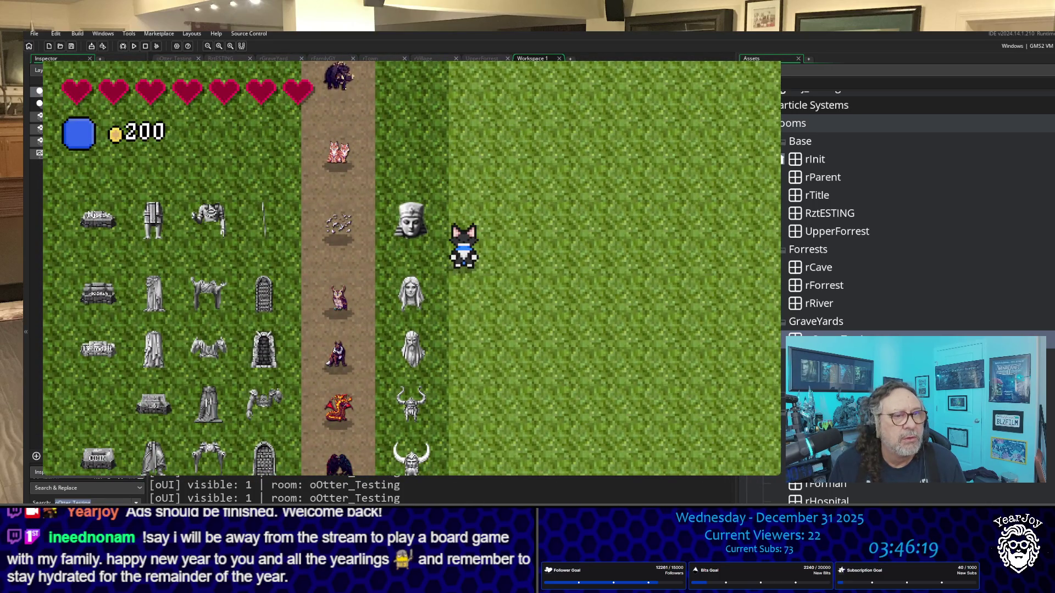
pyautogui.press('Up')
pyautogui.press('Left')
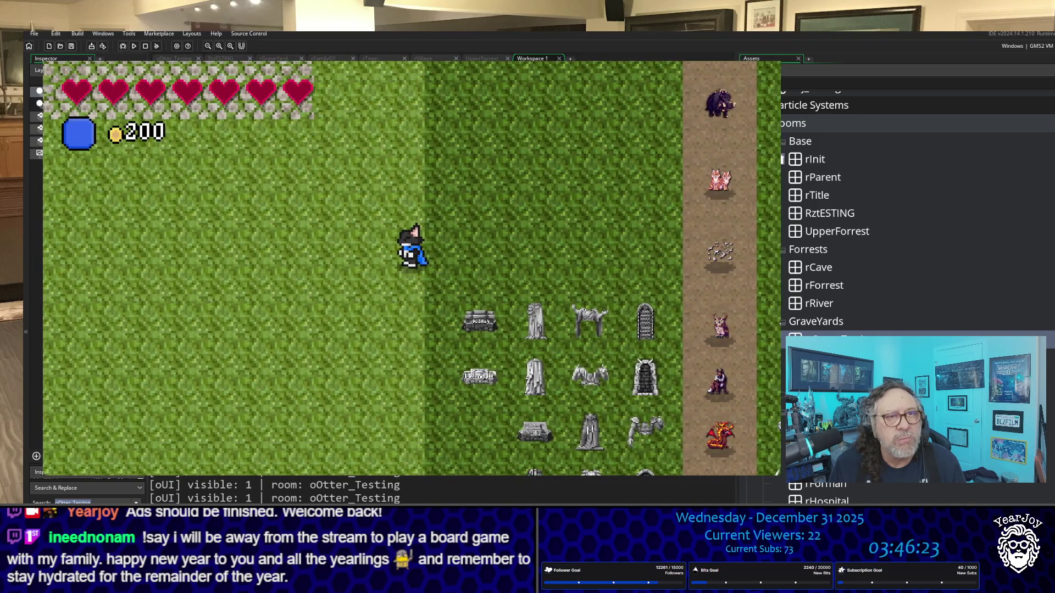
# Check the ten collected statue pieces, walk back up to the fountain and deliver them to the otter.
pyautogui.press('i')
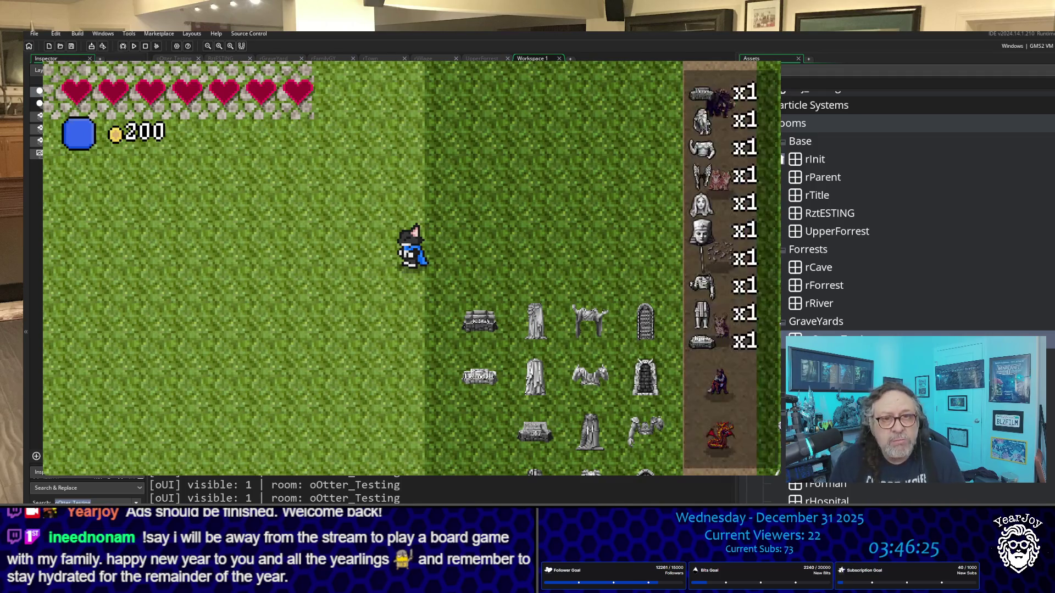
pyautogui.press('Left')
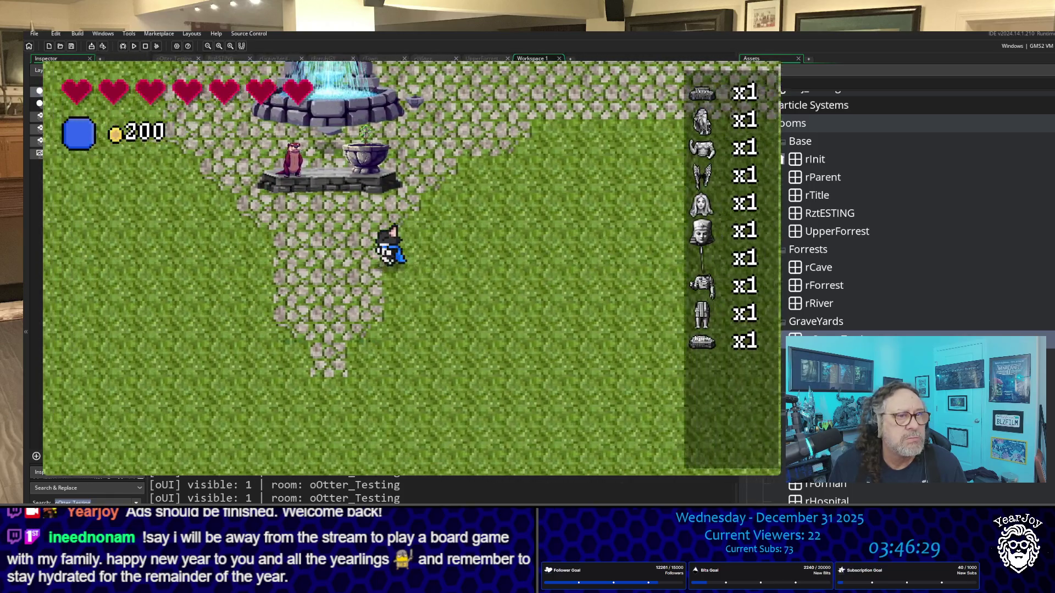
pyautogui.press('Up')
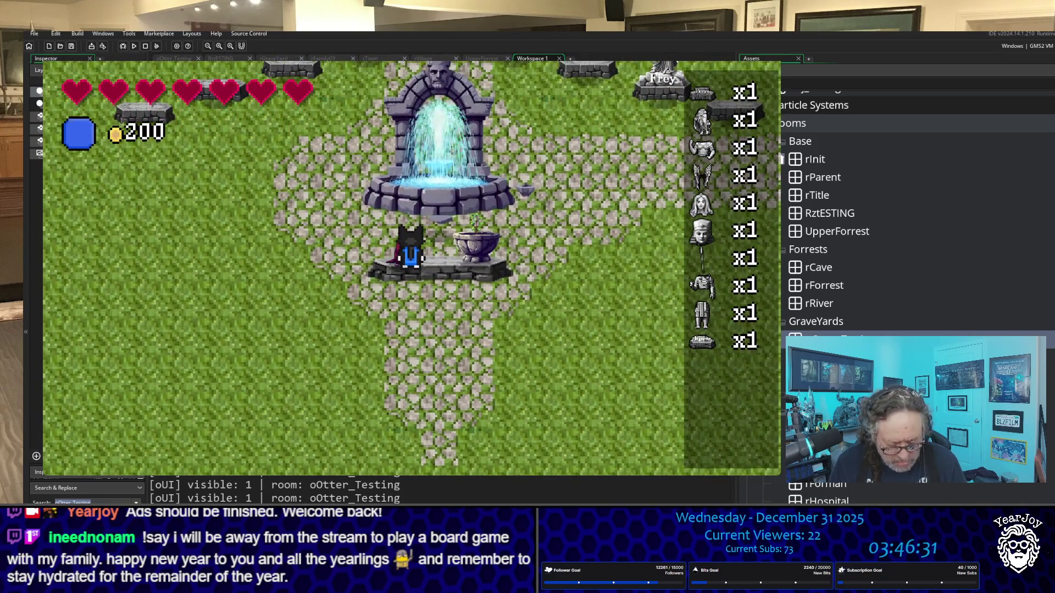
pyautogui.press('space')
pyautogui.press('space')
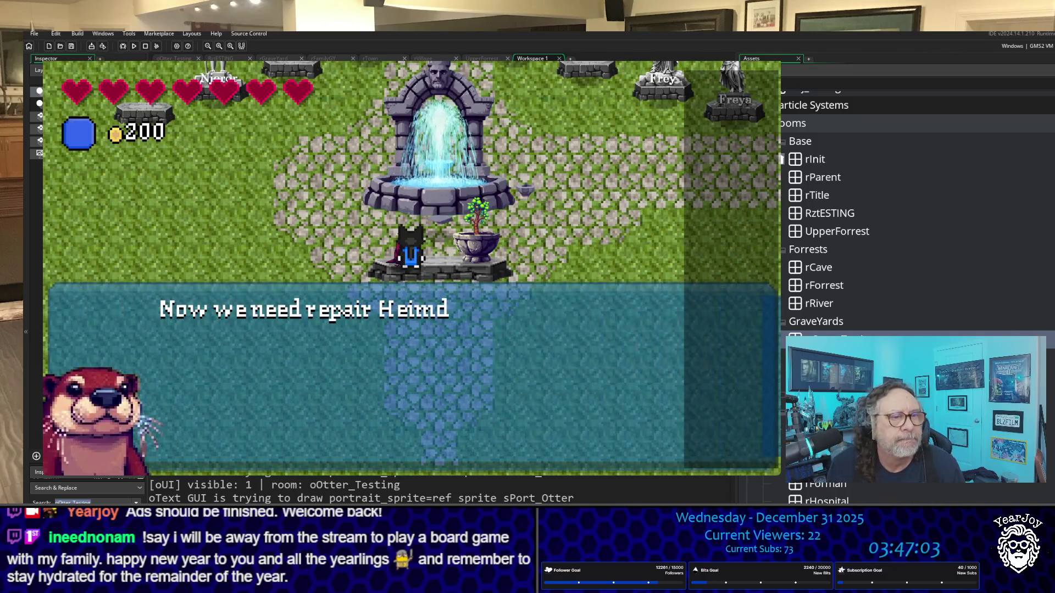
# Walk back through the graveyard past the statues collecting more statue pieces.
pyautogui.press('Right')
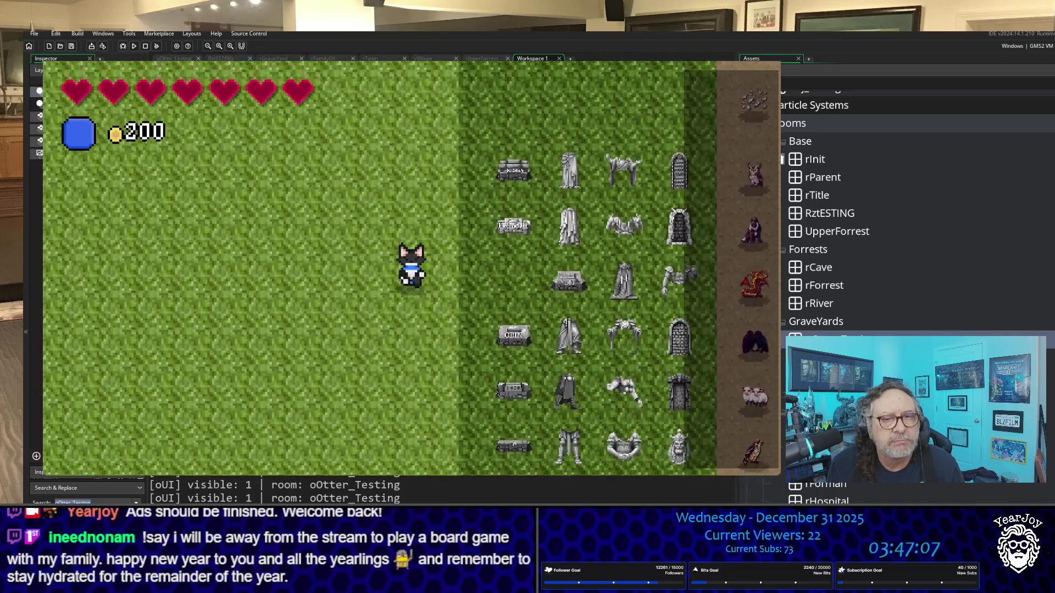
pyautogui.press('Down')
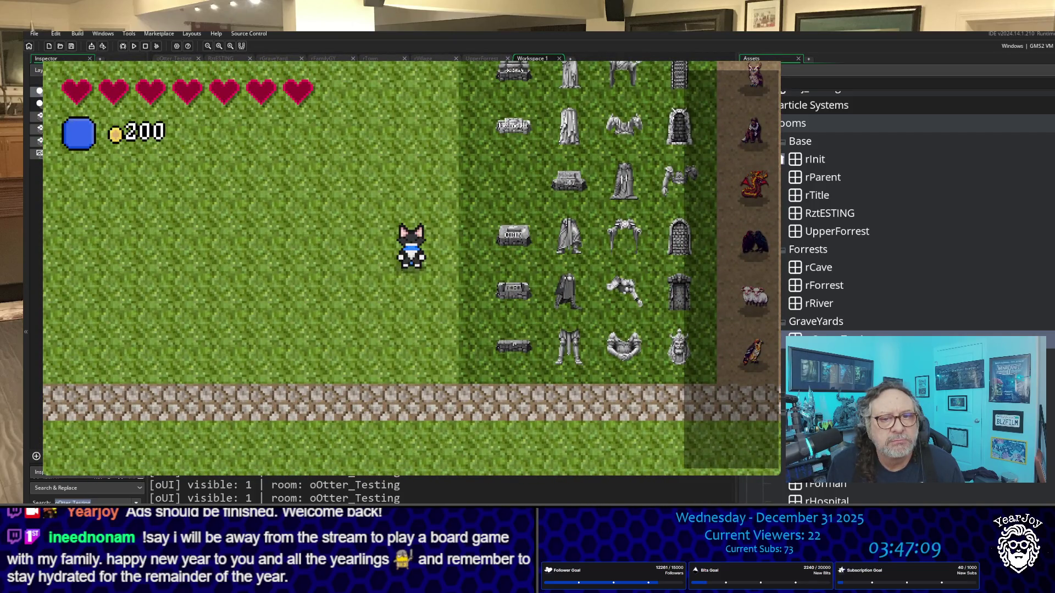
pyautogui.press('Up')
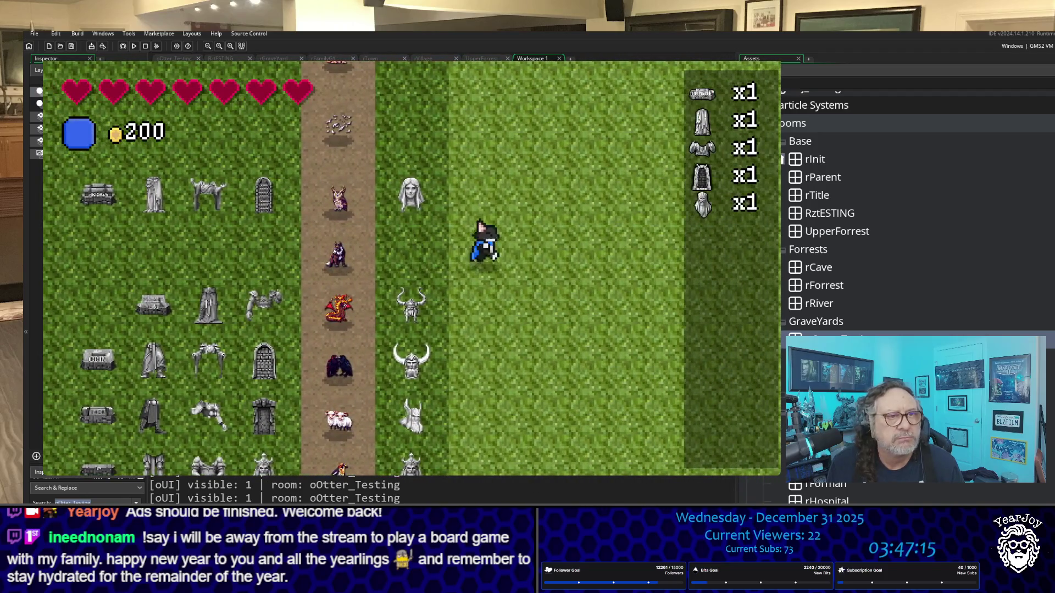
pyautogui.press('Down')
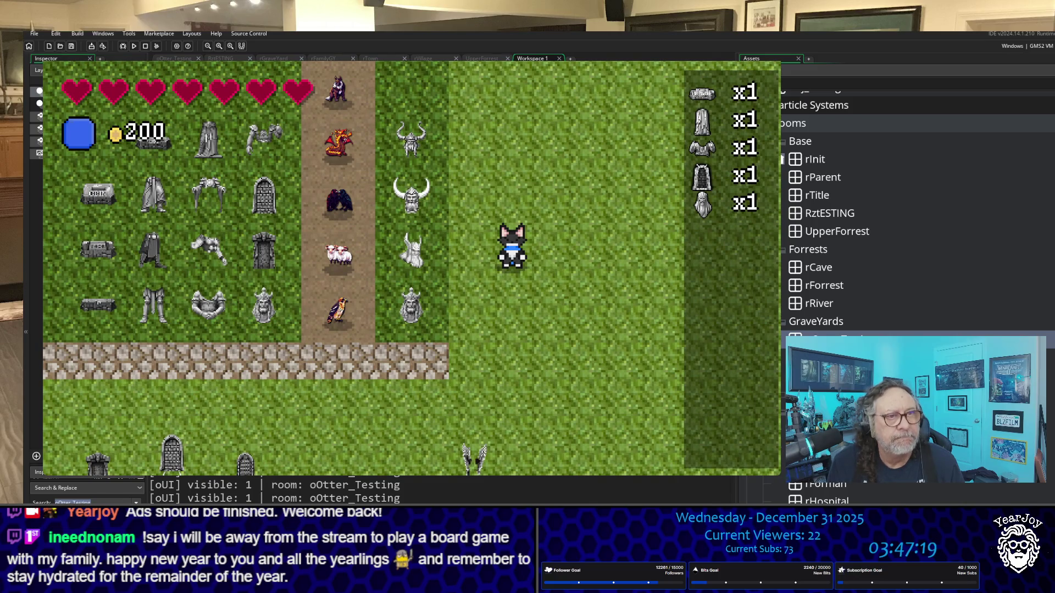
pyautogui.press('Down')
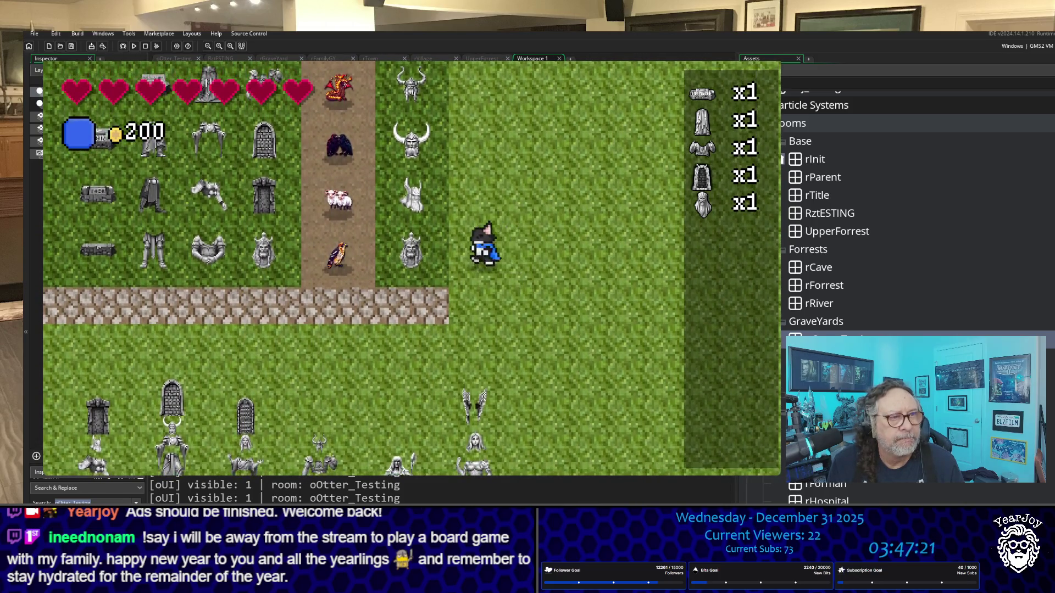
# Return to the otter at the fountain and deliver the pieces so Heimdall is rebuilt.
pyautogui.press('Left')
pyautogui.press('Up')
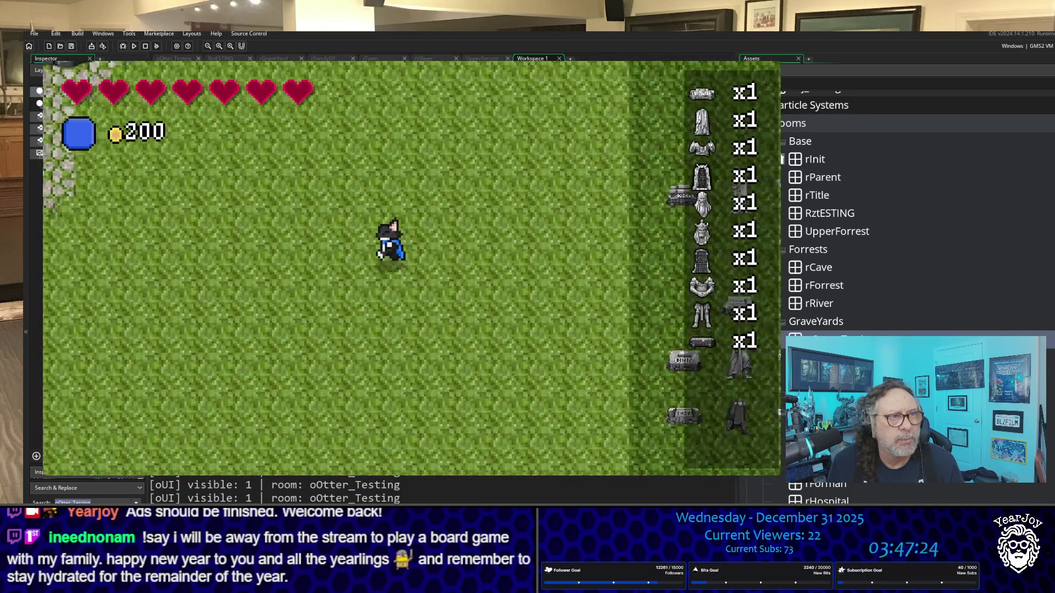
pyautogui.press('Left')
pyautogui.press('Up')
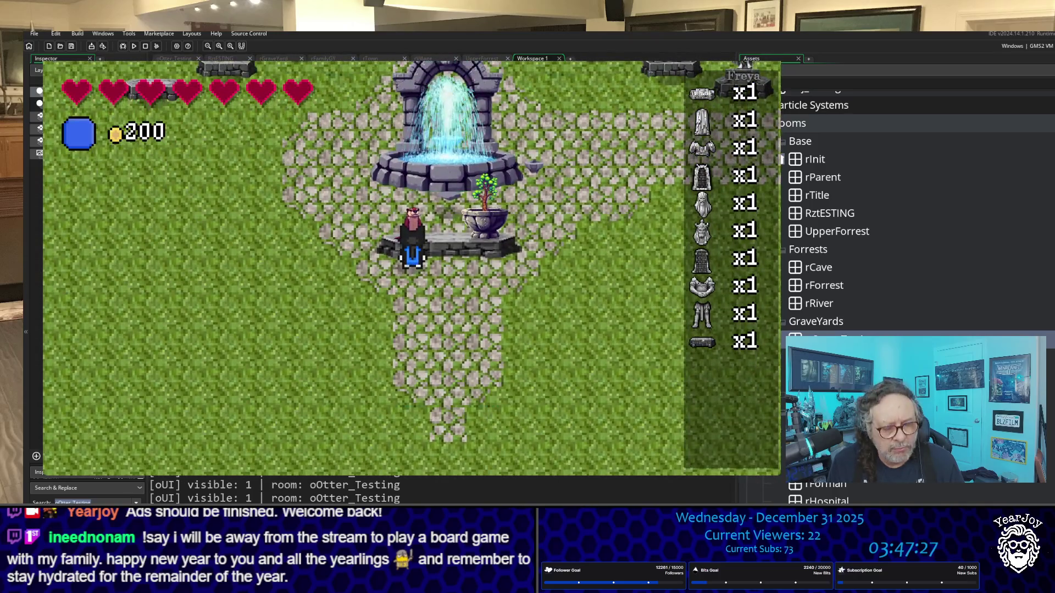
pyautogui.press('Up')
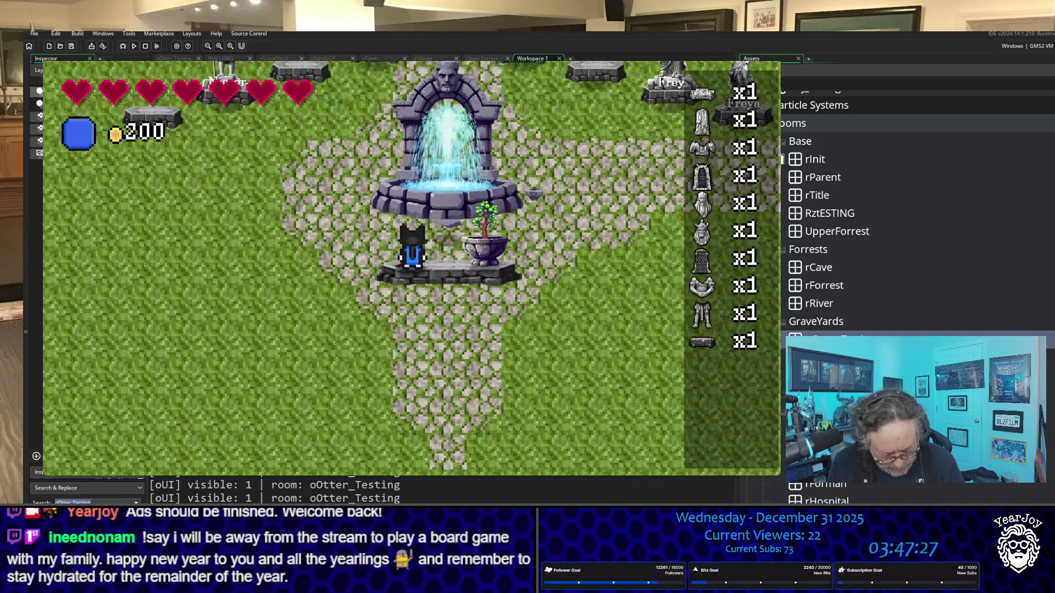
pyautogui.press('space')
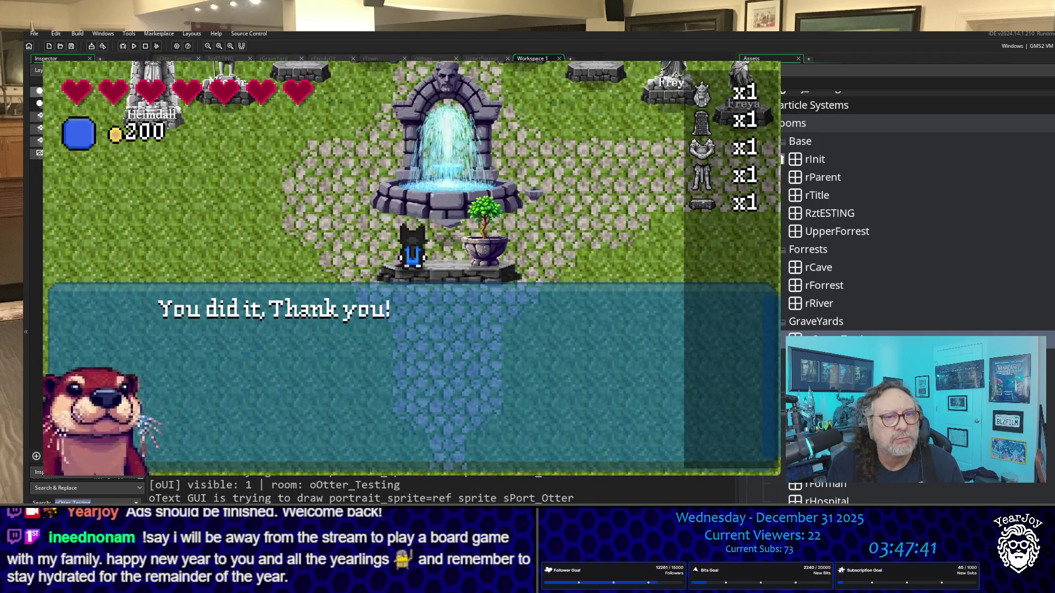
pyautogui.press('space')
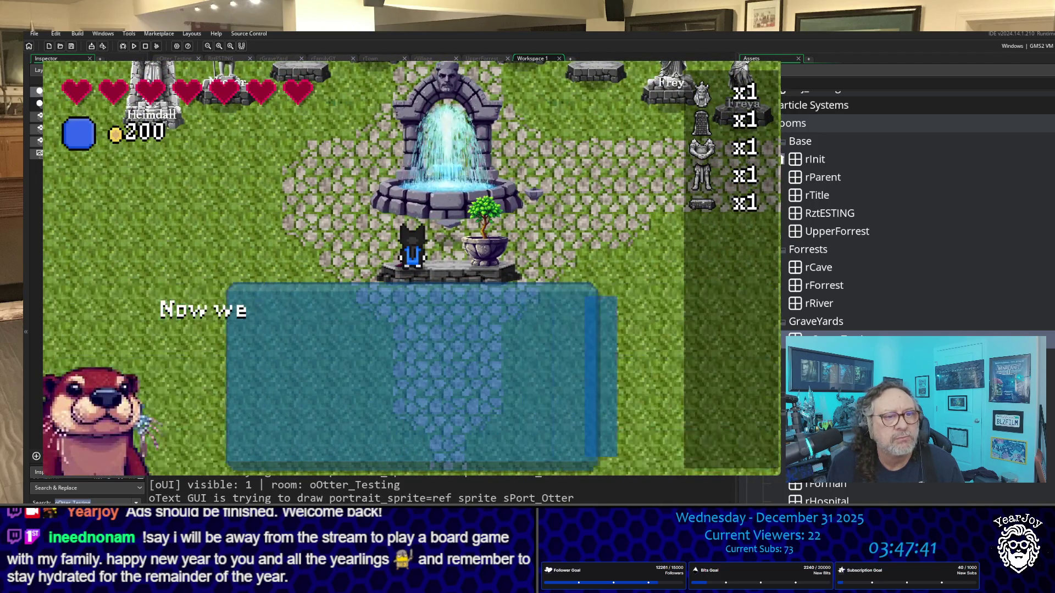
# Step through the otter's Tyr dialogue until 'You did it, Thank you!' closes, then head right.
pyautogui.press('space')
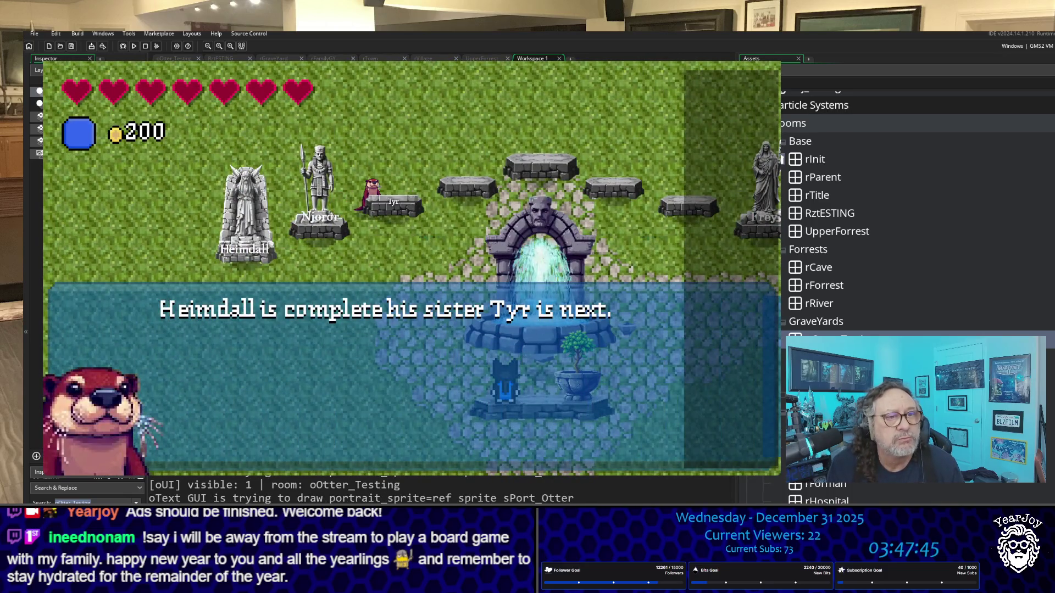
pyautogui.press('space')
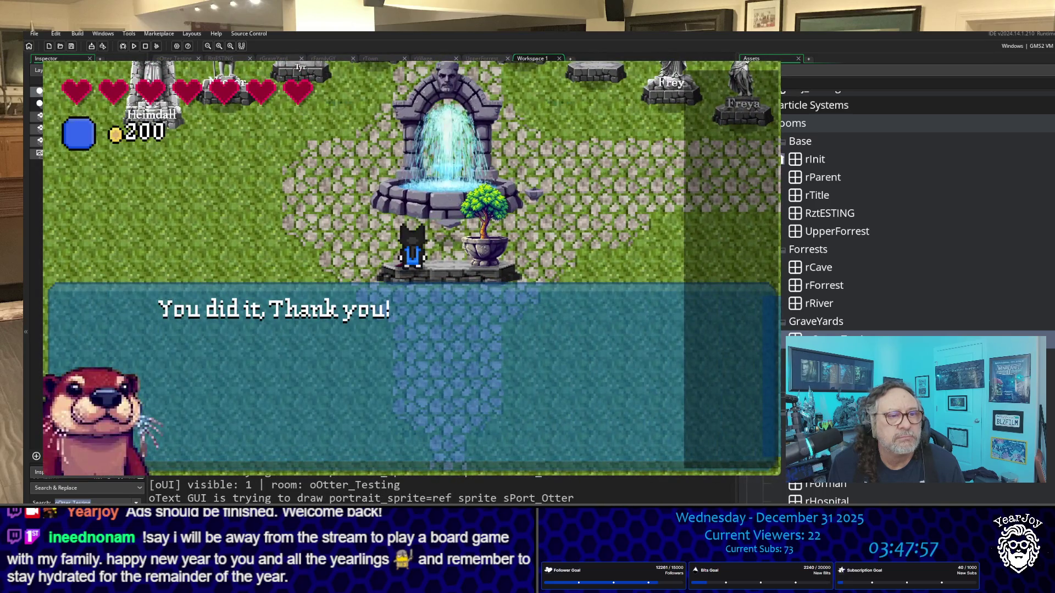
pyautogui.press('space')
pyautogui.press('space')
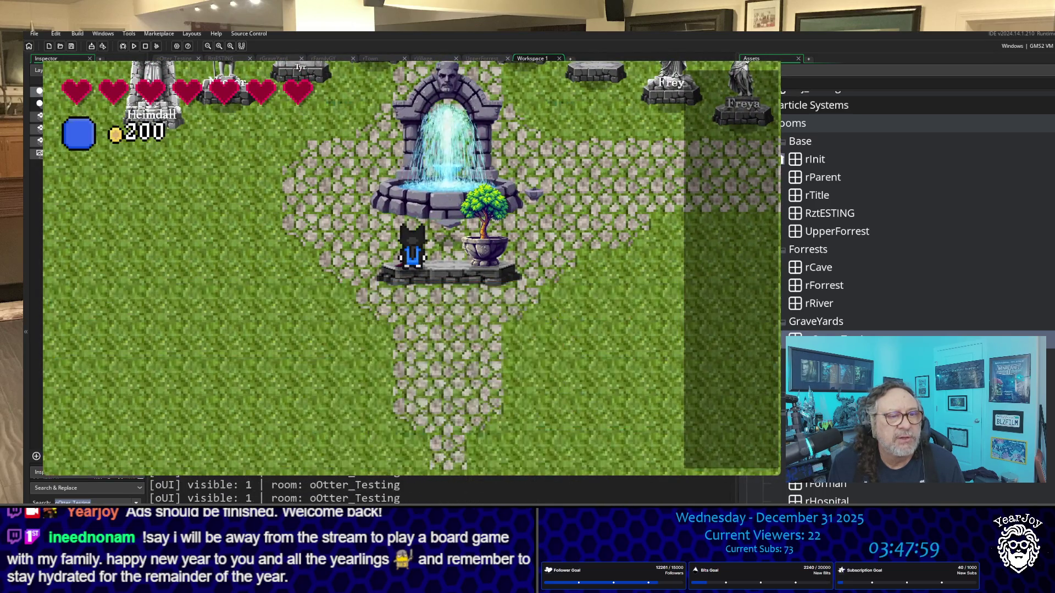
pyautogui.press('Right')
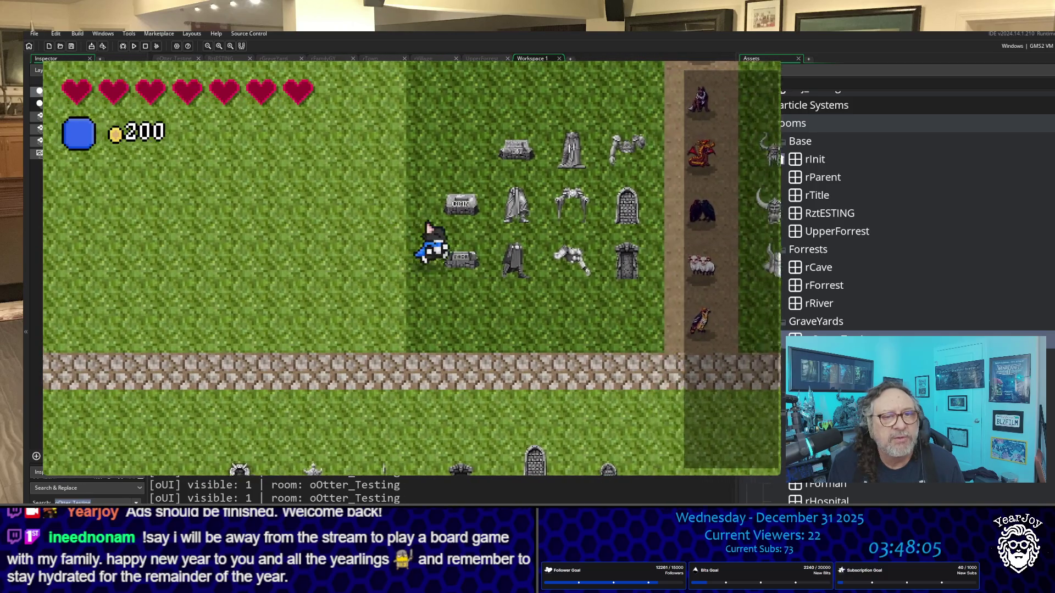
# Pick up the tombstone pieces, return to the otter and finish its dialogue so Frigga is rebuilt.
pyautogui.press('Right')
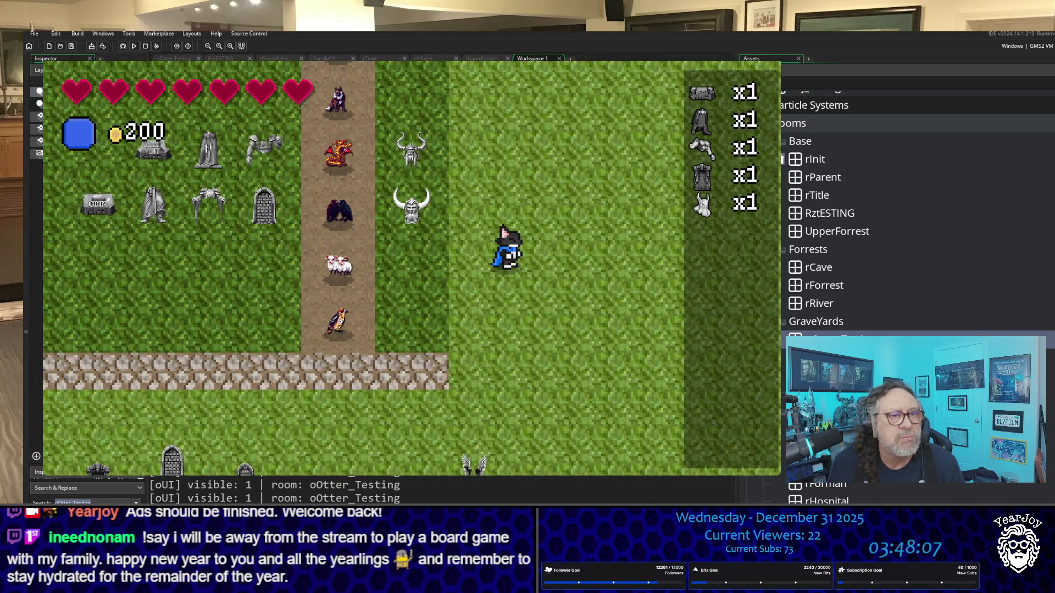
pyautogui.press('Up')
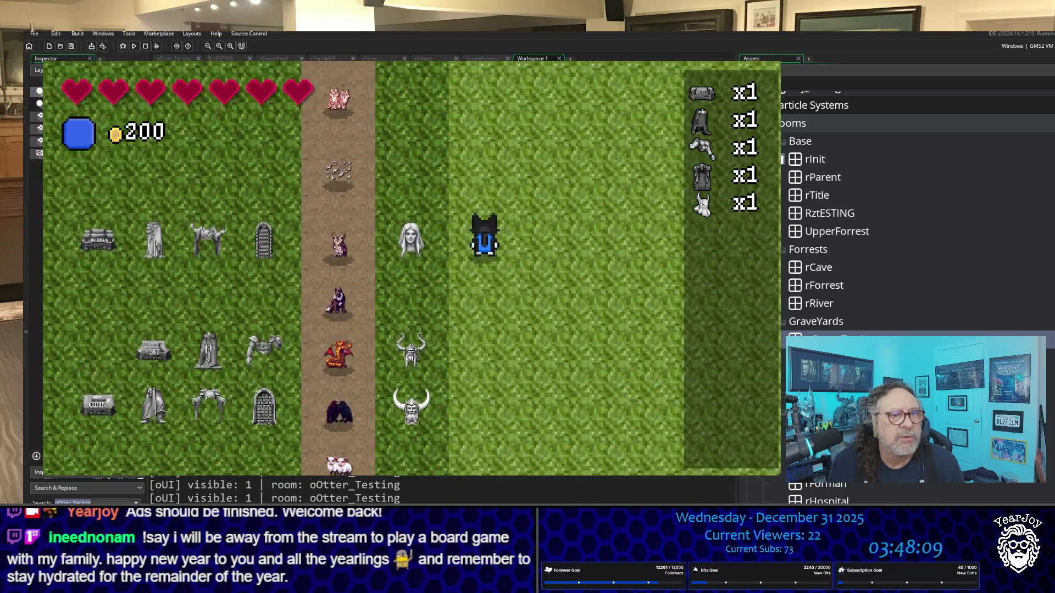
pyautogui.press('Left')
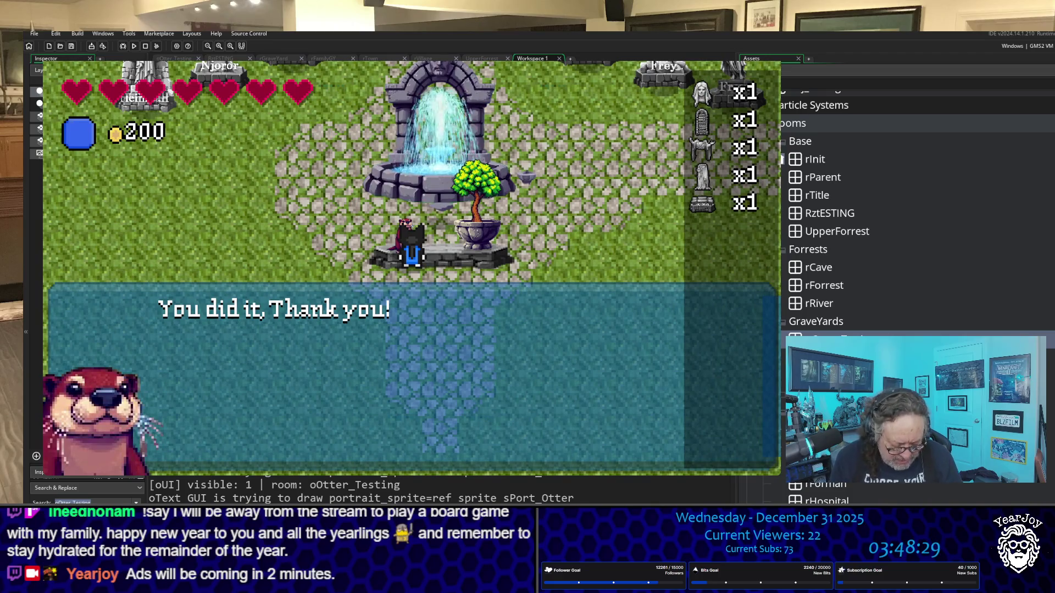
pyautogui.press('space')
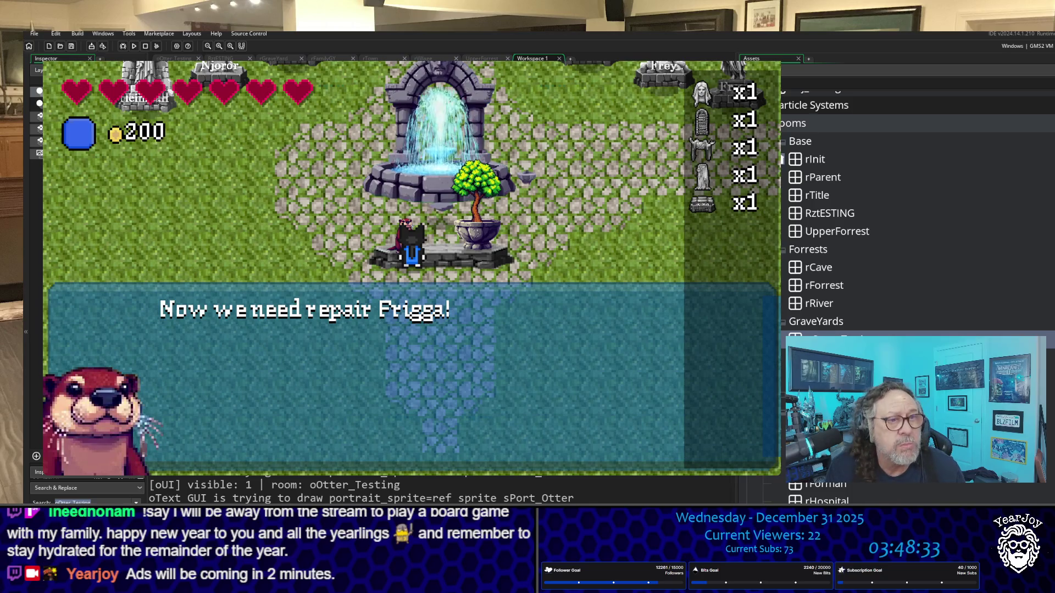
pyautogui.press('space')
pyautogui.press('space')
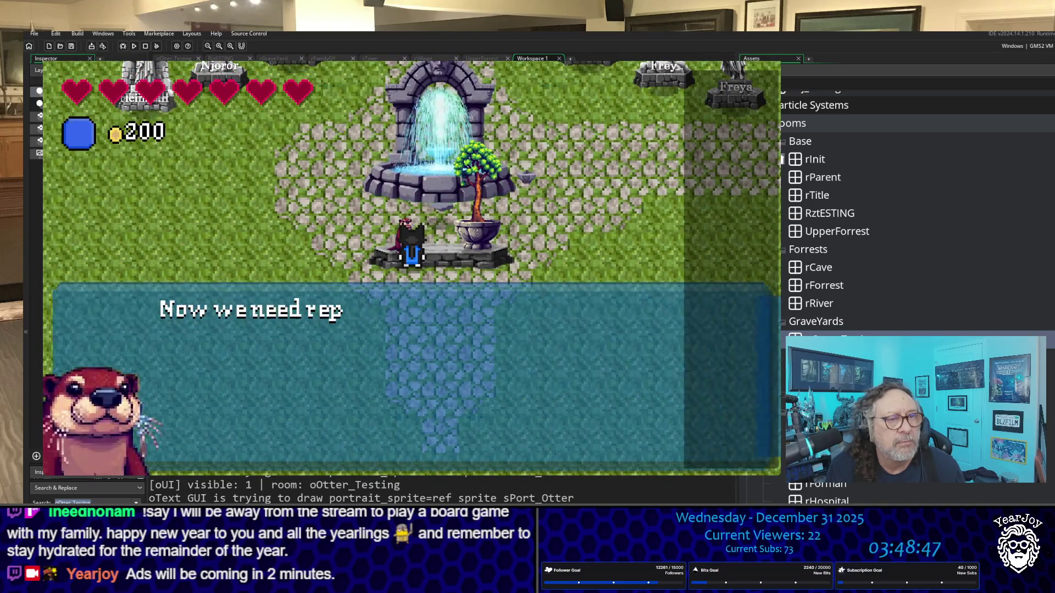
pyautogui.press('Right')
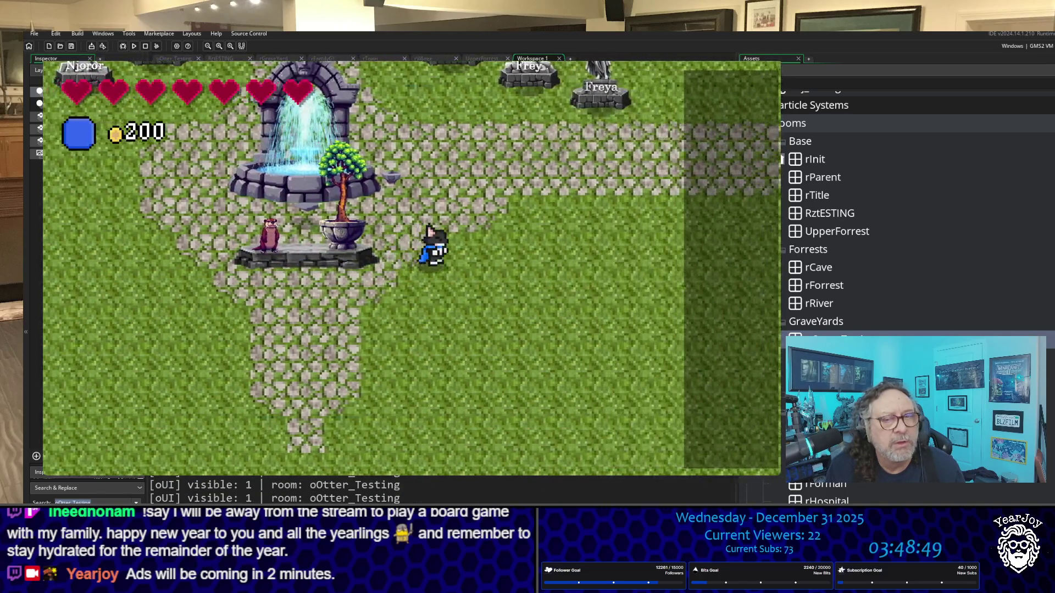
# Walk right to the gravestones, collect them, and return left along the stone path.
pyautogui.press('Right')
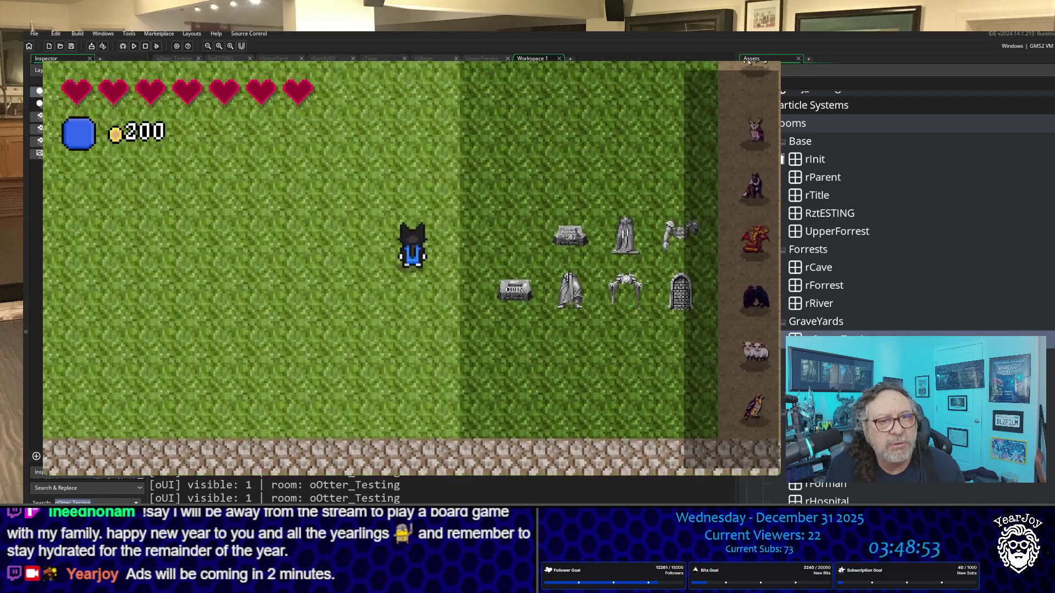
pyautogui.press('Right')
pyautogui.press('Right')
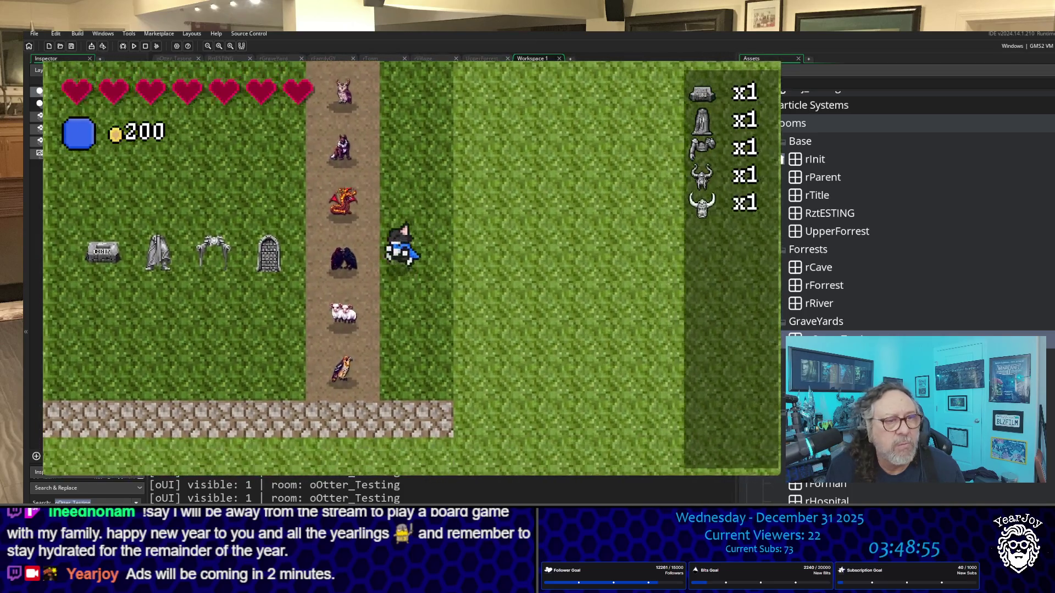
pyautogui.press('Left')
pyautogui.press('Up')
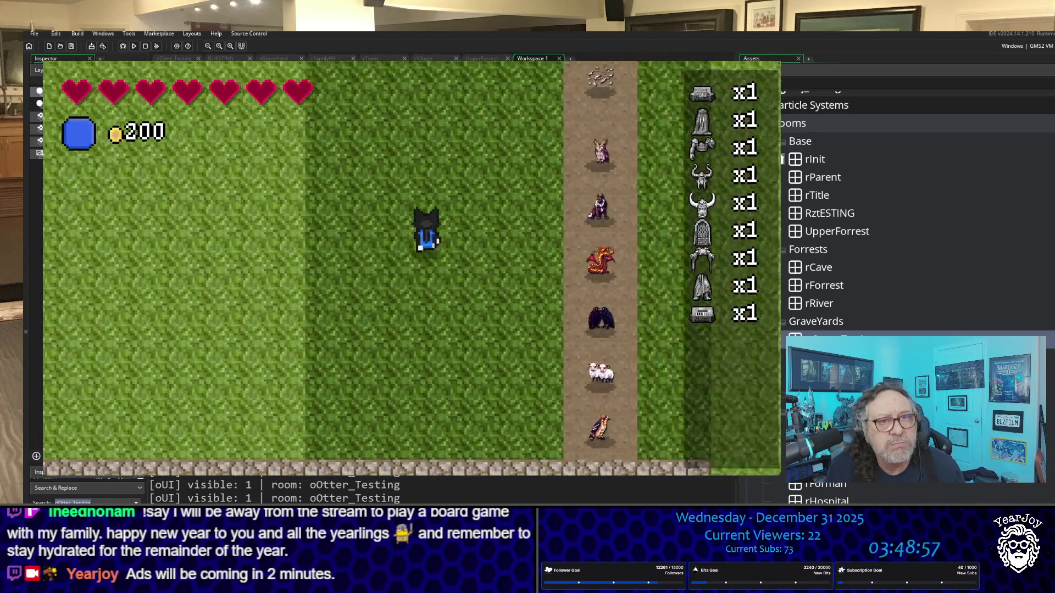
pyautogui.press('Up')
pyautogui.press('Left')
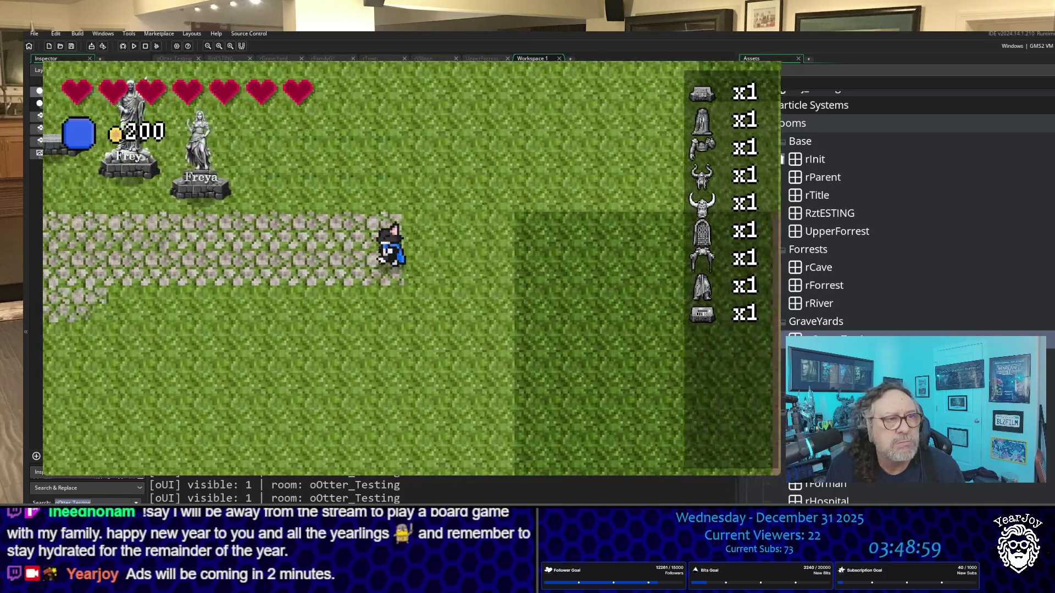
pyautogui.press('Left')
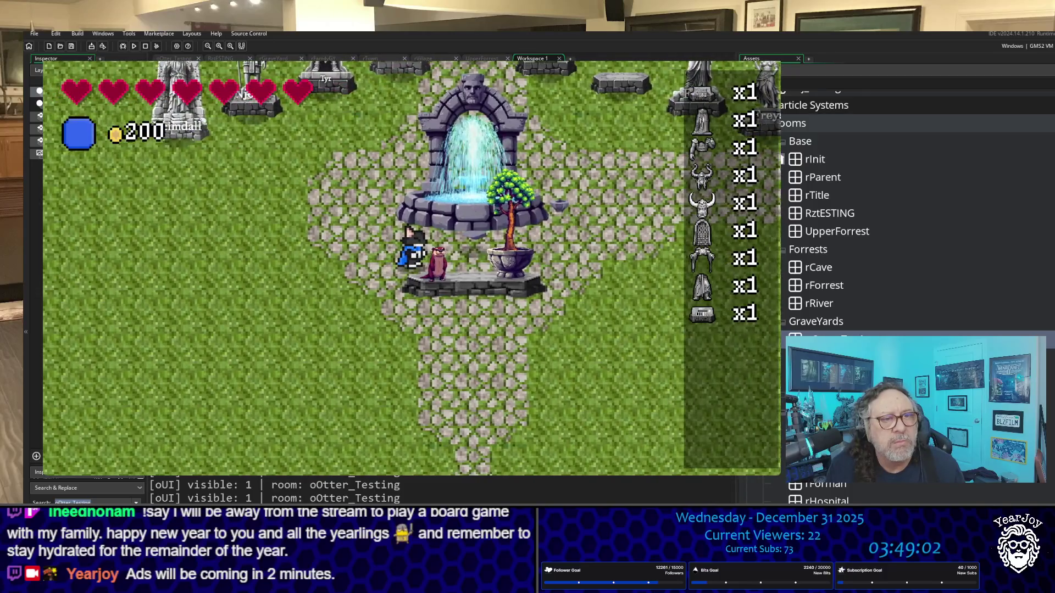
# Deliver the pieces and dismiss the otter's 'Frigga is complete Loki is next.' line.
pyautogui.press('space')
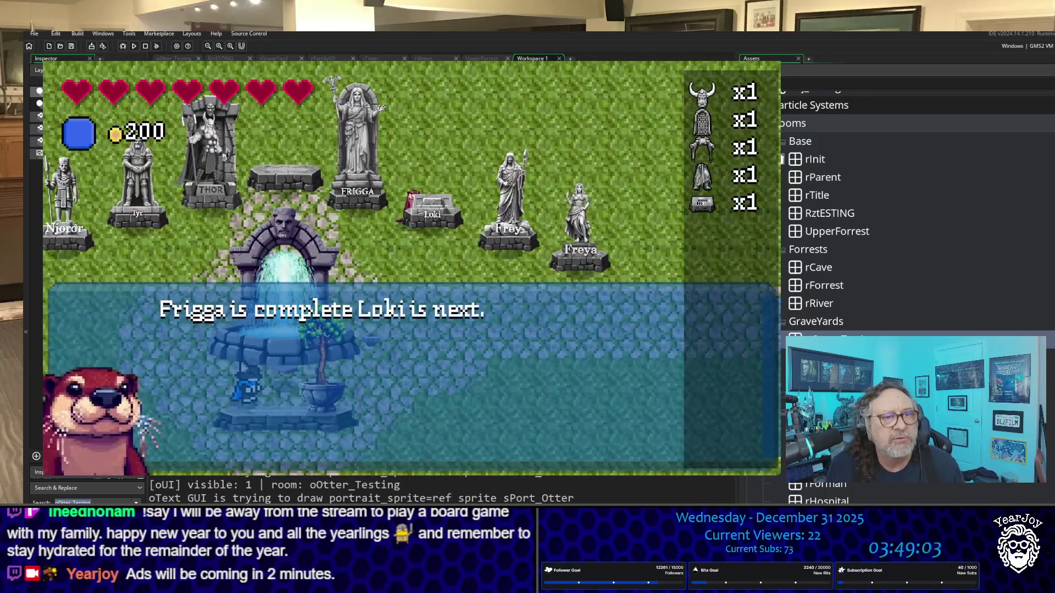
pyautogui.press('space')
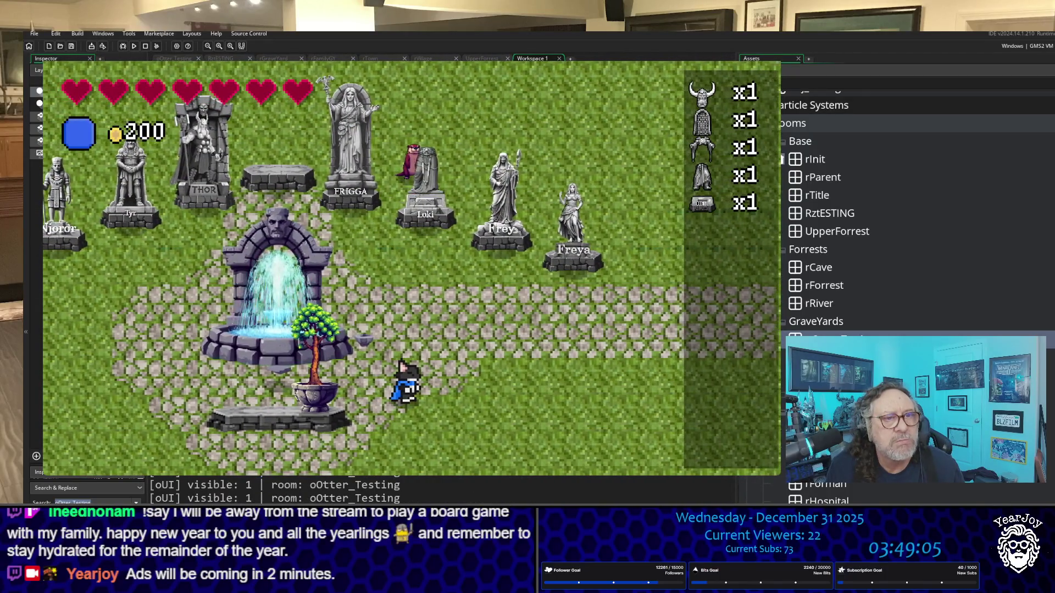
pyautogui.press('Up')
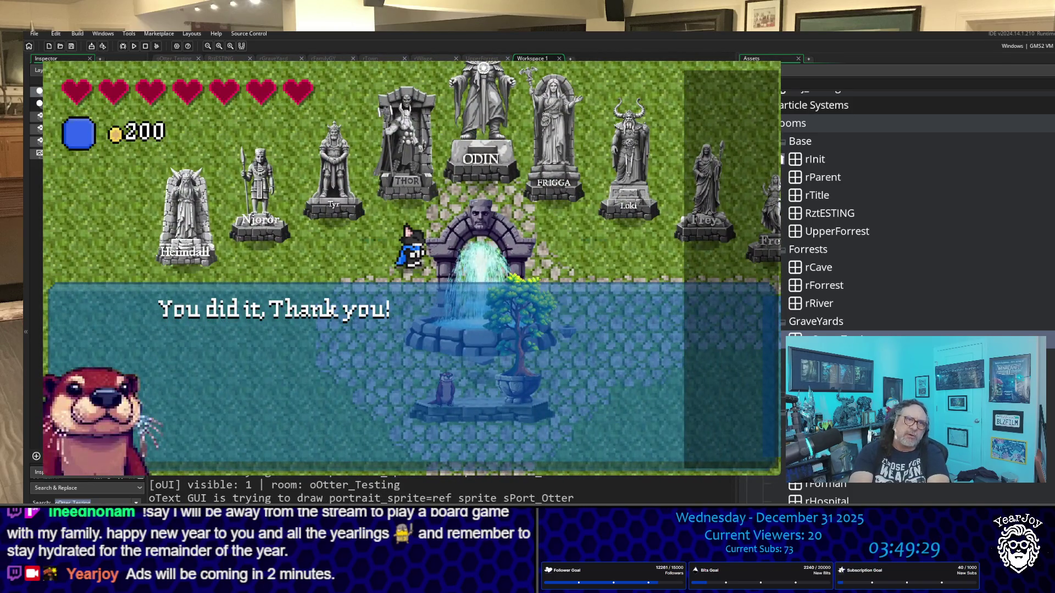
# Advance through the otter's 'You did it' and 'The Alters are complete' lines until the box closes.
pyautogui.press('space')
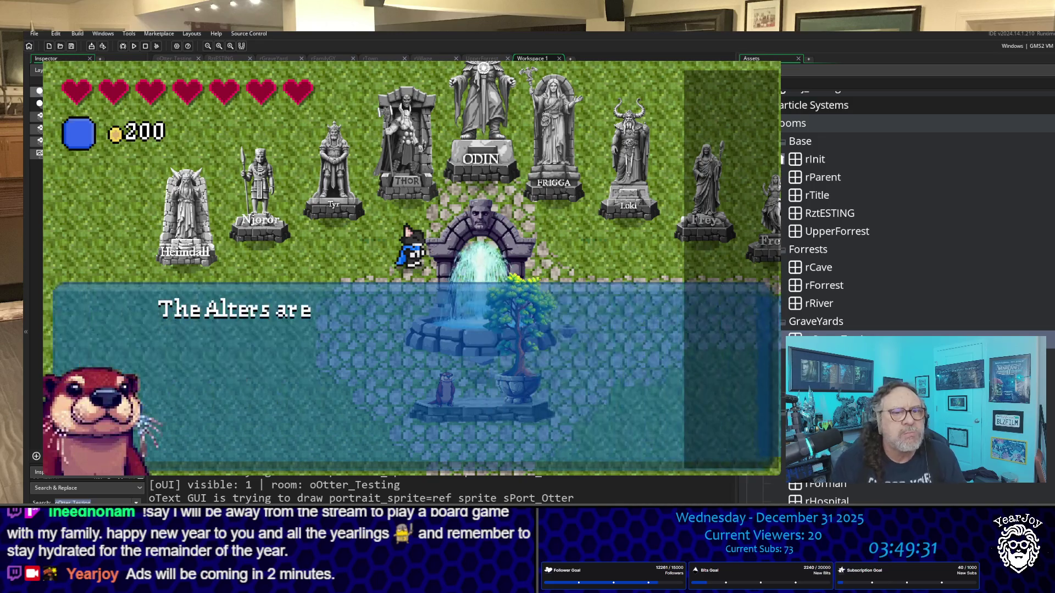
pyautogui.press('space')
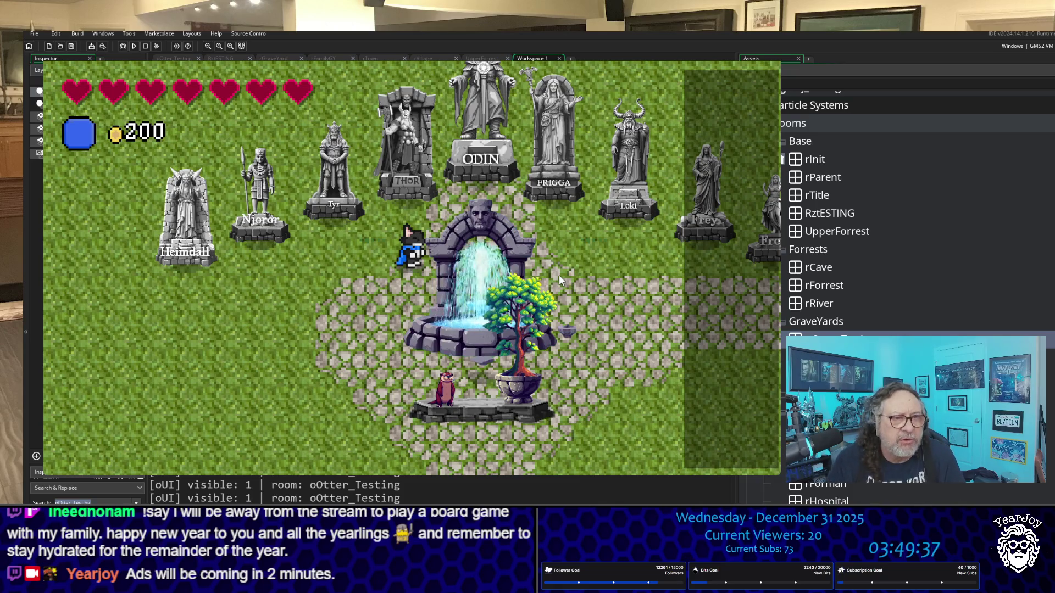
# Walk past the fountain tree up the statue row to stand at Odin's plaque.
pyautogui.press('Down')
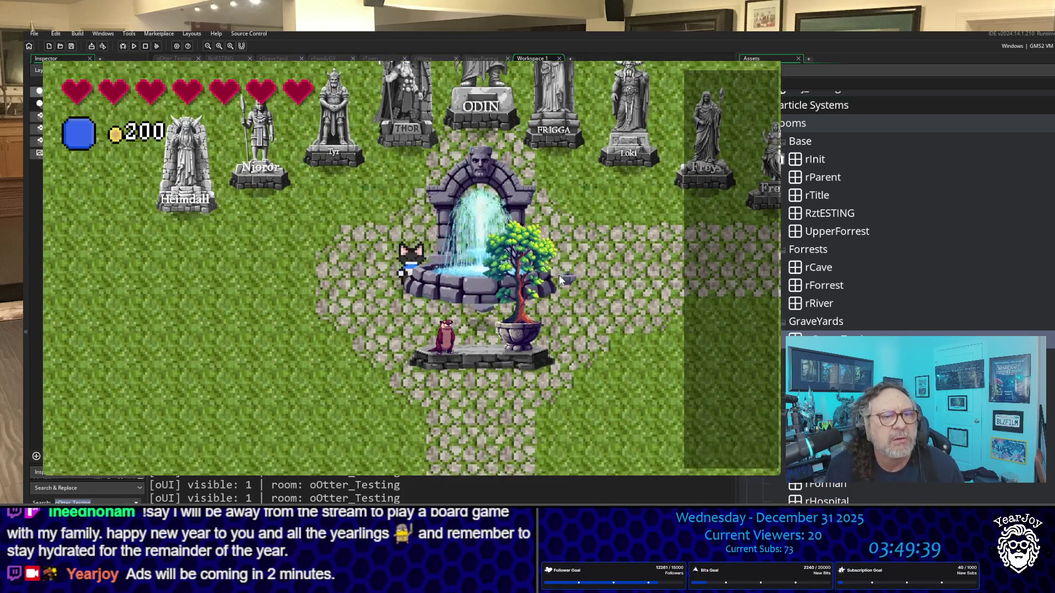
pyautogui.press('Up')
pyautogui.press('Right')
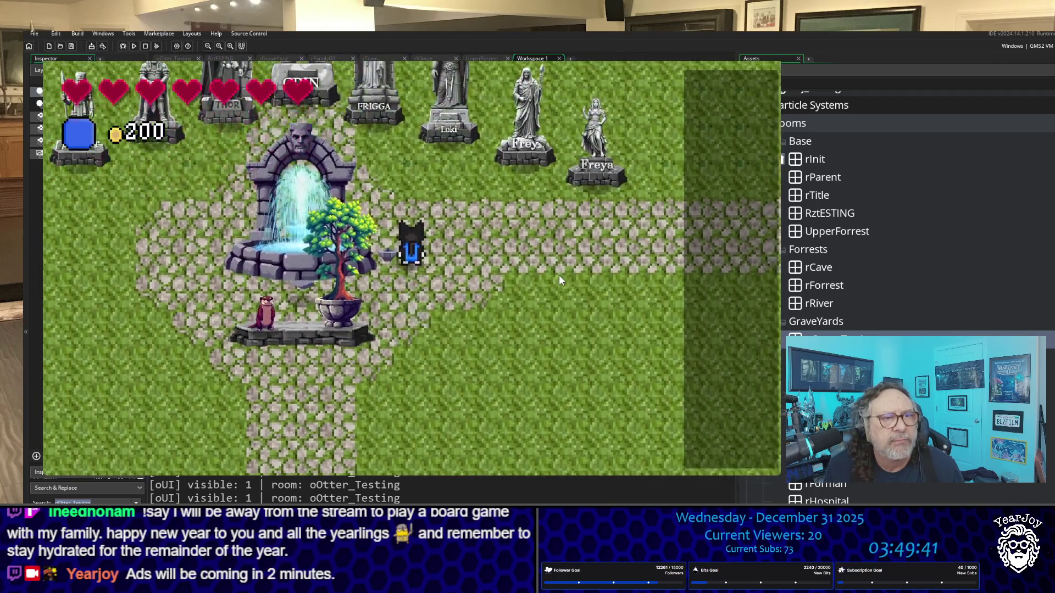
pyautogui.press('Up')
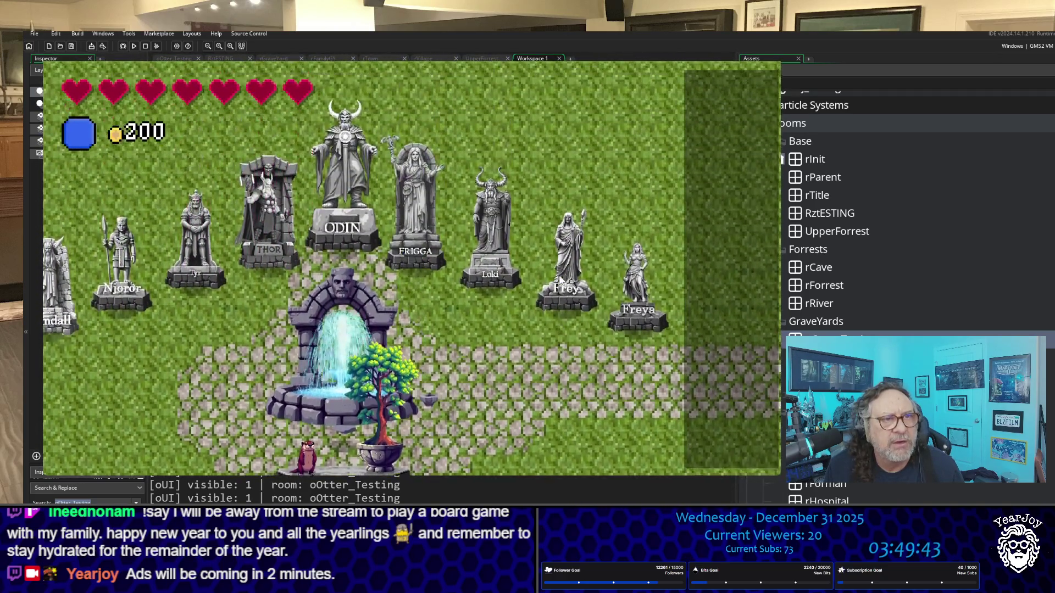
pyautogui.press('Up')
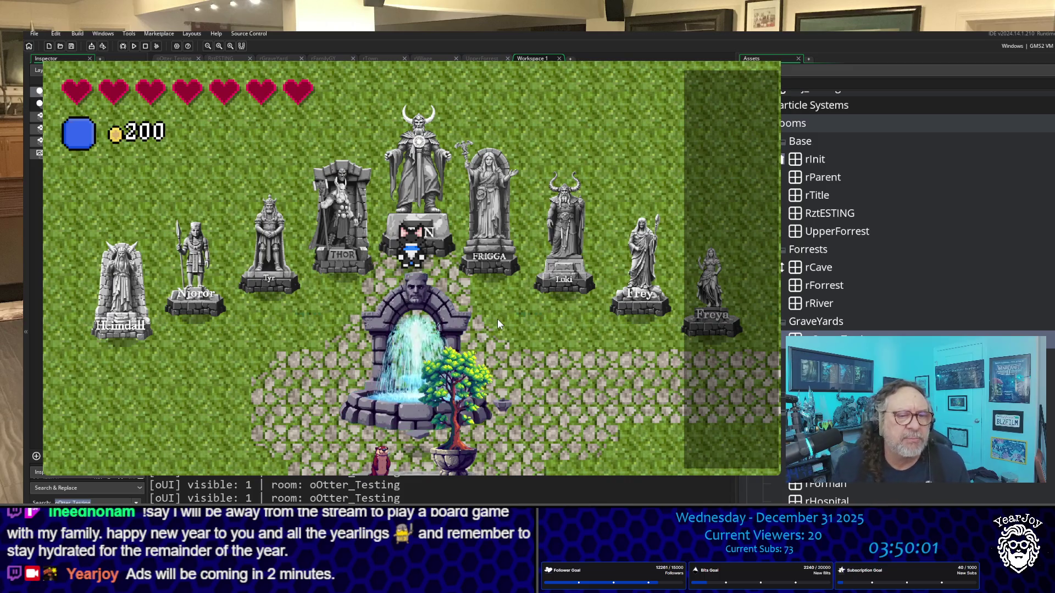
# Walk back down from Odin's statue onto the grass west of the fountain, facing right.
pyautogui.press('Down')
pyautogui.press('Down')
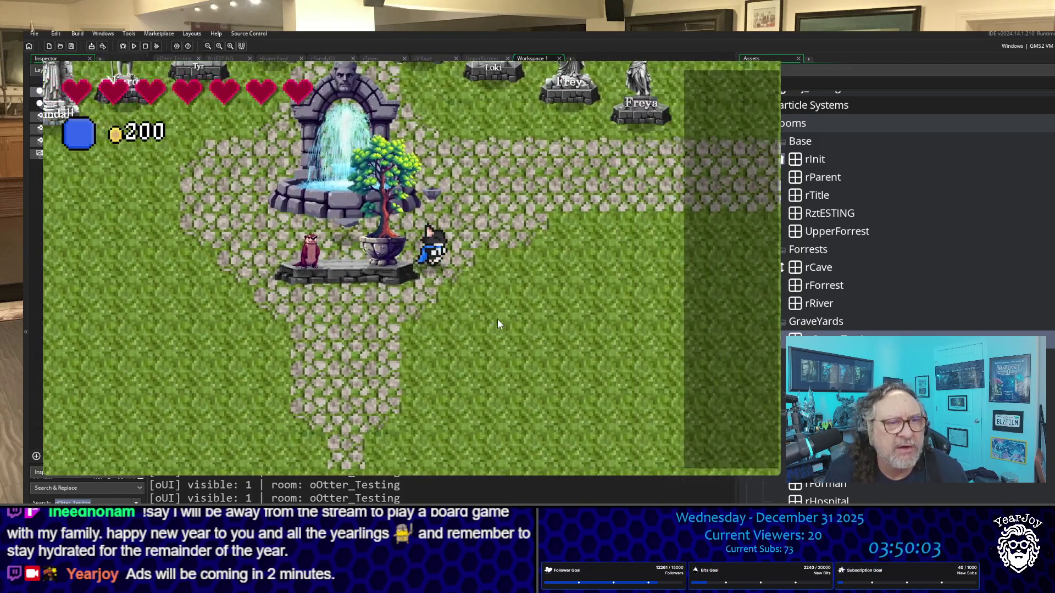
pyautogui.press('Left')
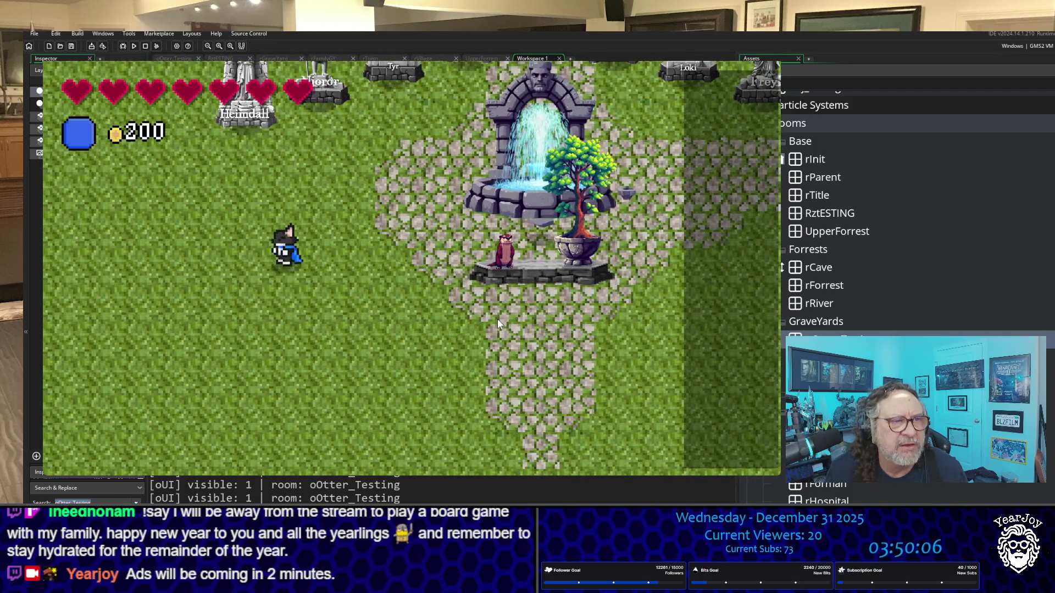
pyautogui.press('Left')
pyautogui.press('Down')
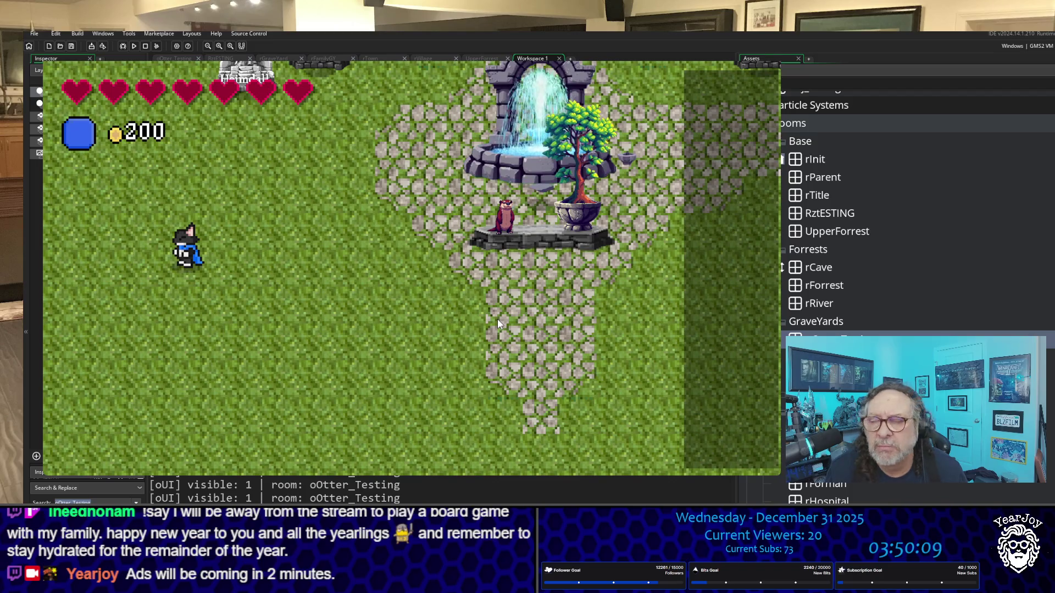
pyautogui.press('Right')
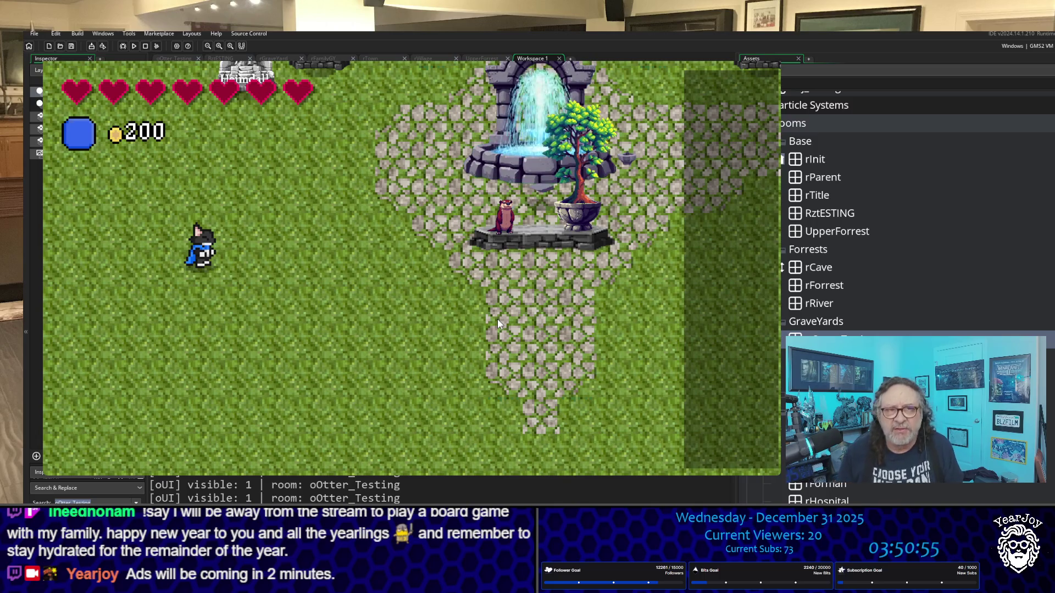
# Walk the player up and right past the statues toward Freya.
pyautogui.press('Up')
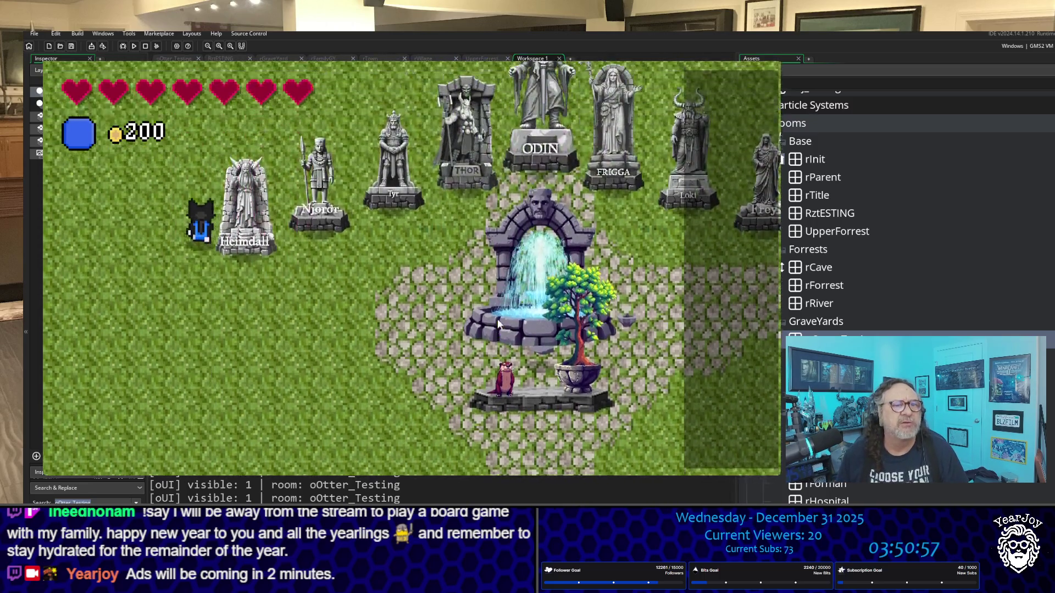
pyautogui.press('Right')
pyautogui.press('Right')
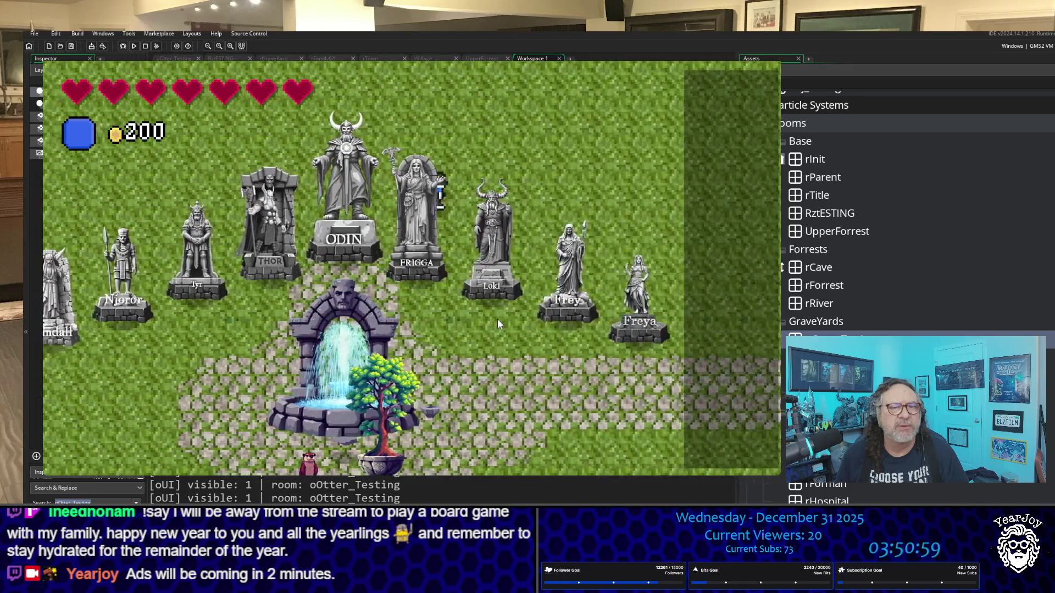
pyautogui.press('Down')
pyautogui.press('Right')
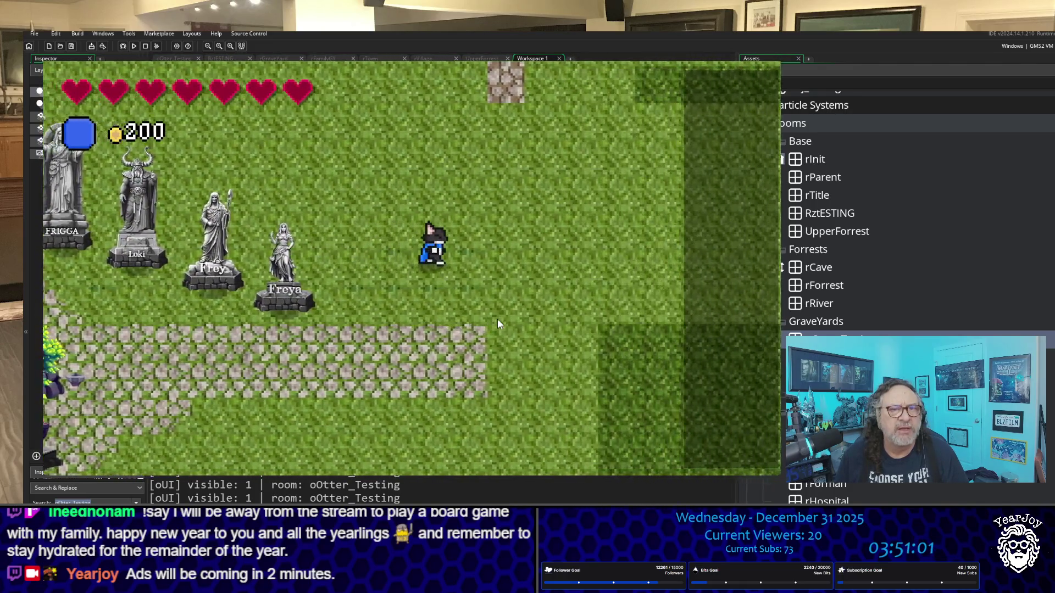
pyautogui.press('Up')
pyautogui.press('Right')
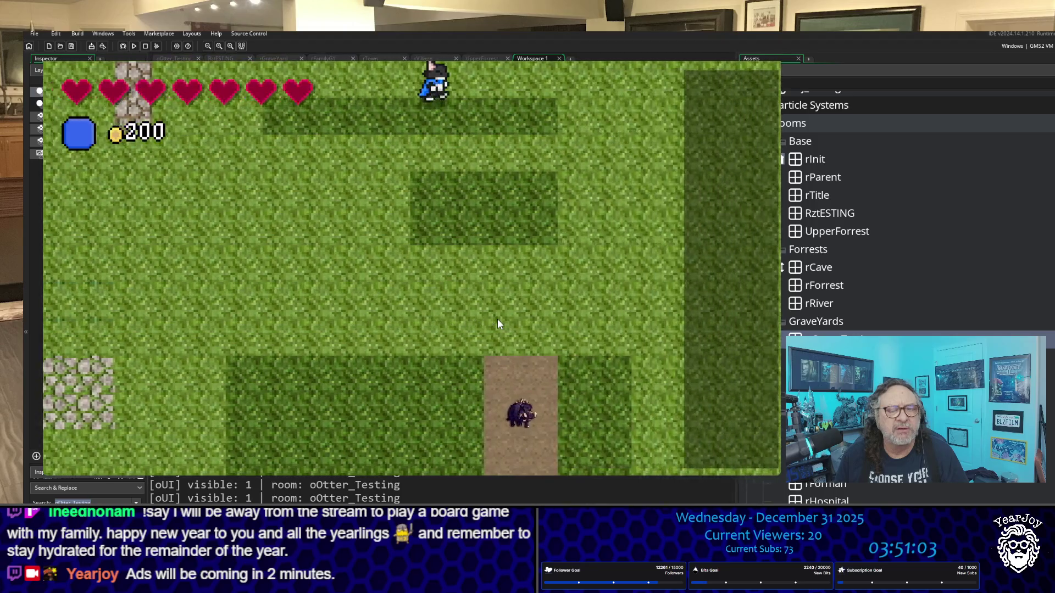
# Walk down the field along the dirt path past the stone path.
pyautogui.press('Down')
pyautogui.press('Down')
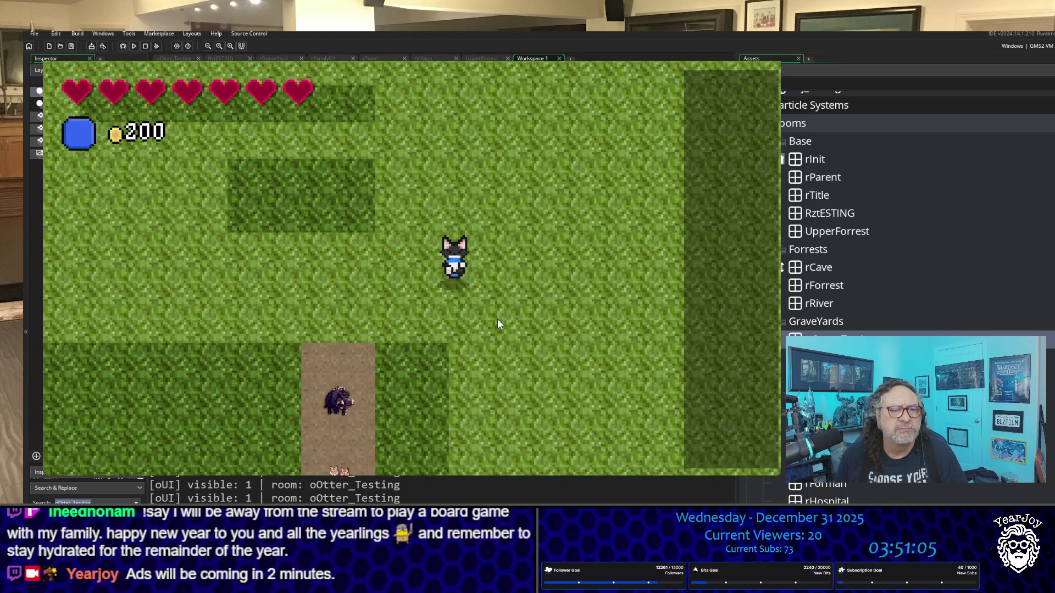
pyautogui.press('Down')
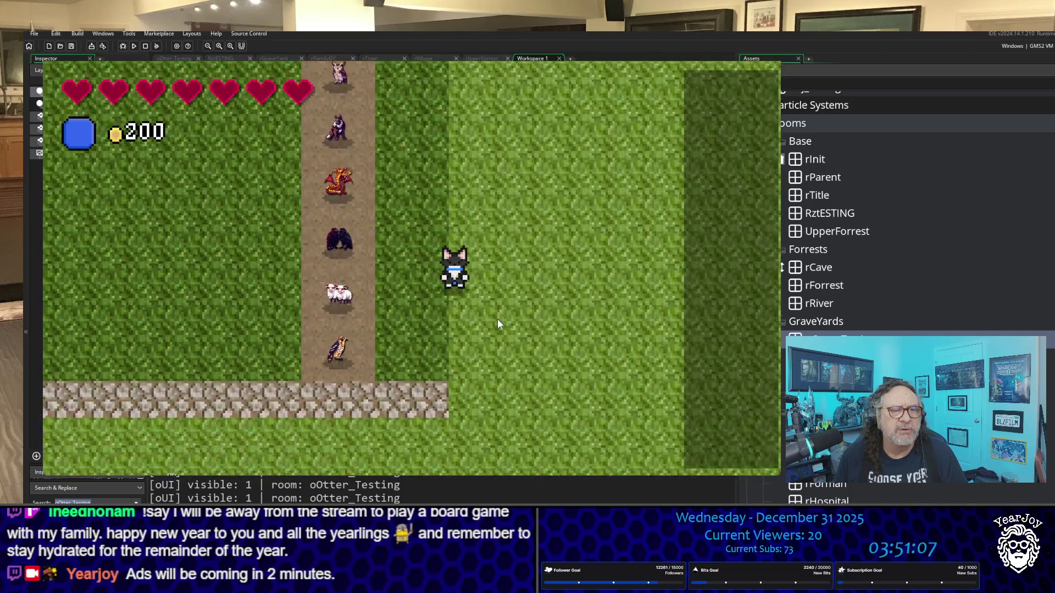
pyautogui.press('Down')
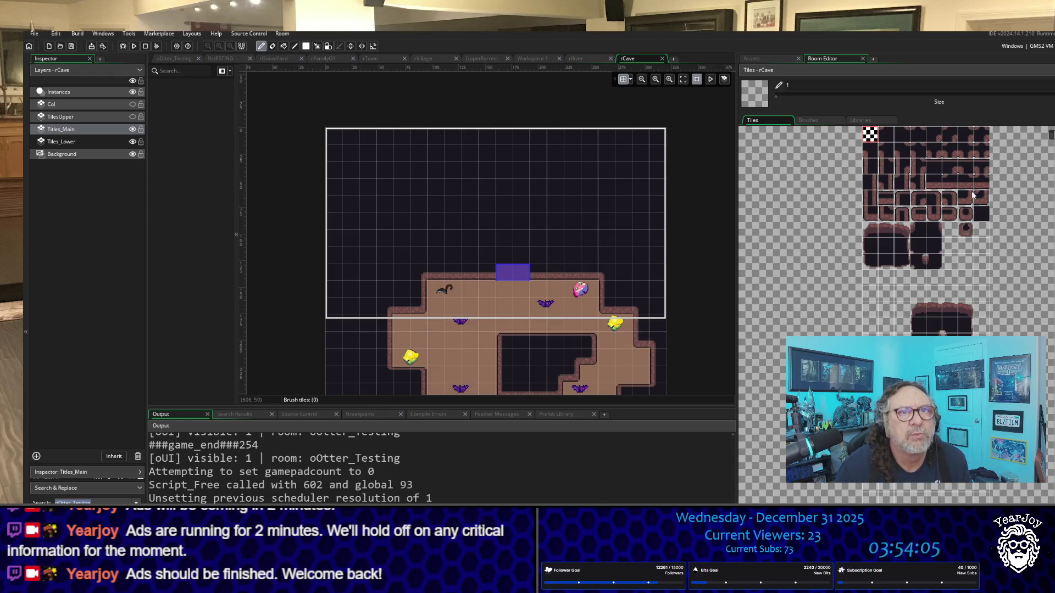
# Collapse the Scripts and rUnclesTown_25 folders in the Assets panel to reveal the Rooms section.
pyautogui.scroll(-1, 928, 231)
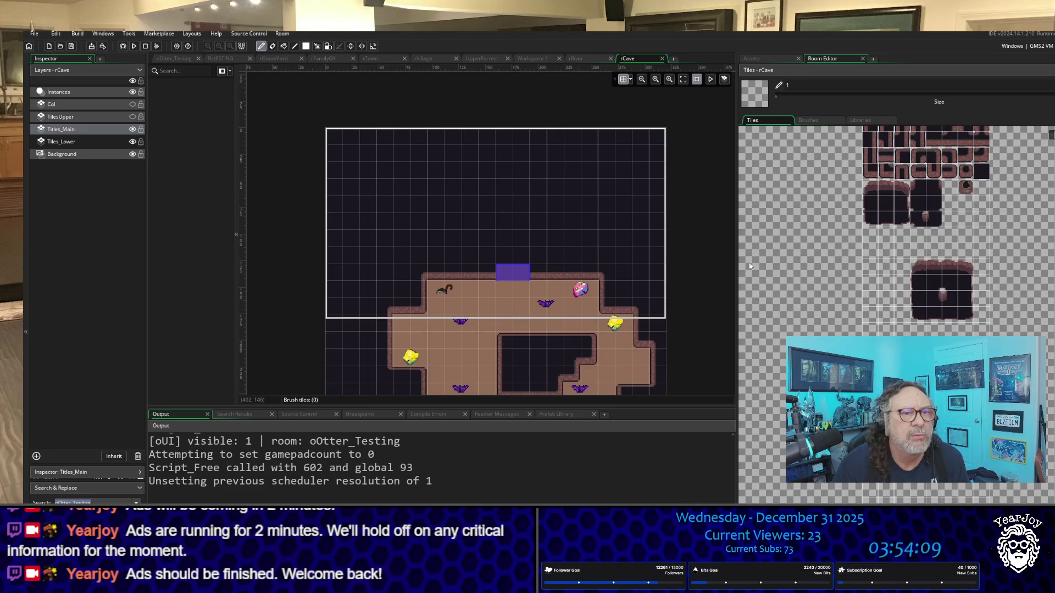
pyautogui.scroll(-3, 687, 355)
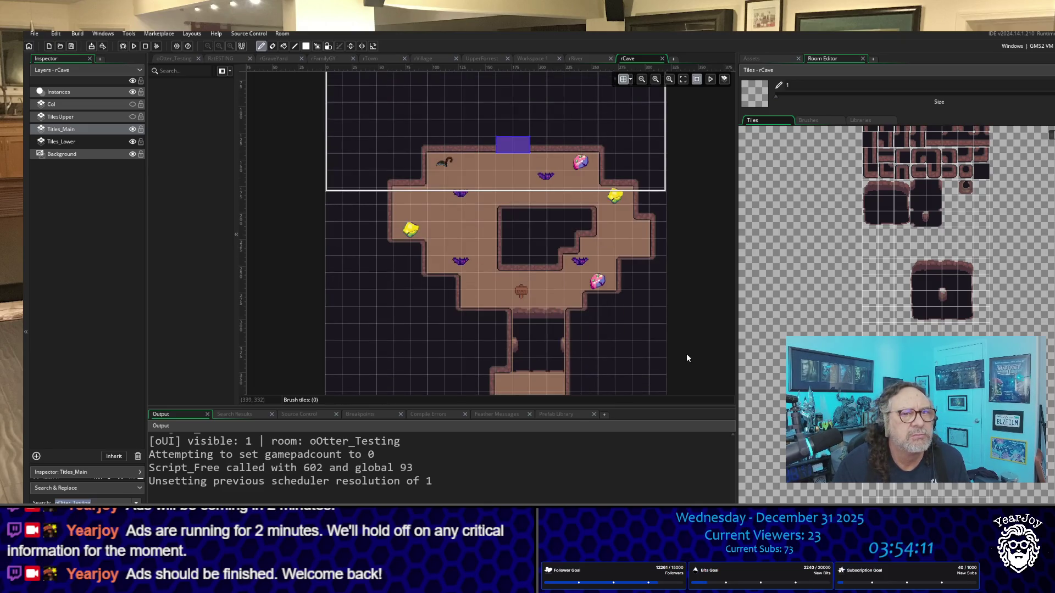
pyautogui.click(770, 55)
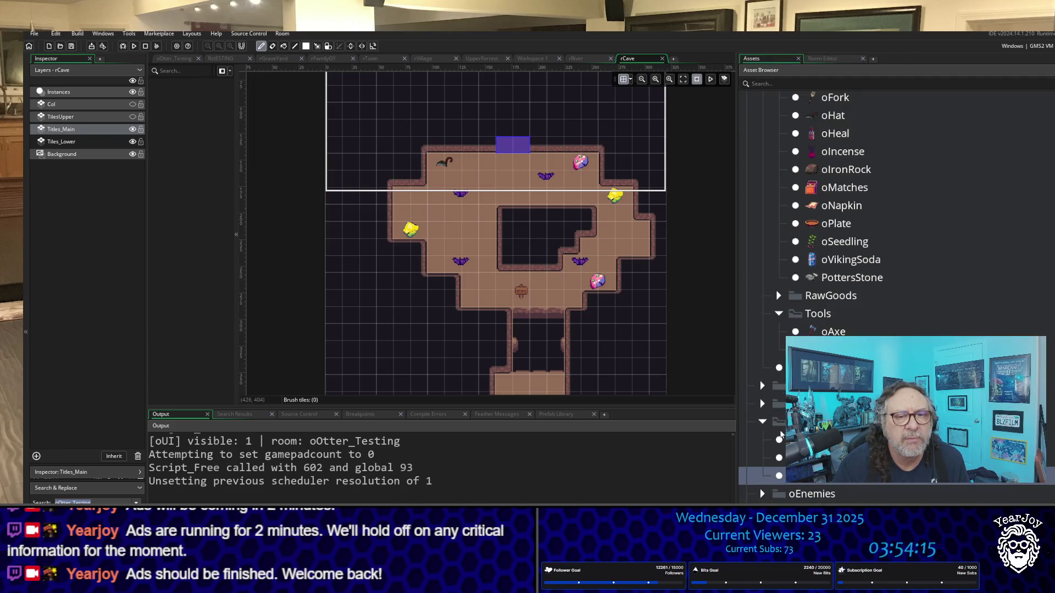
pyautogui.scroll(-15, 780, 436)
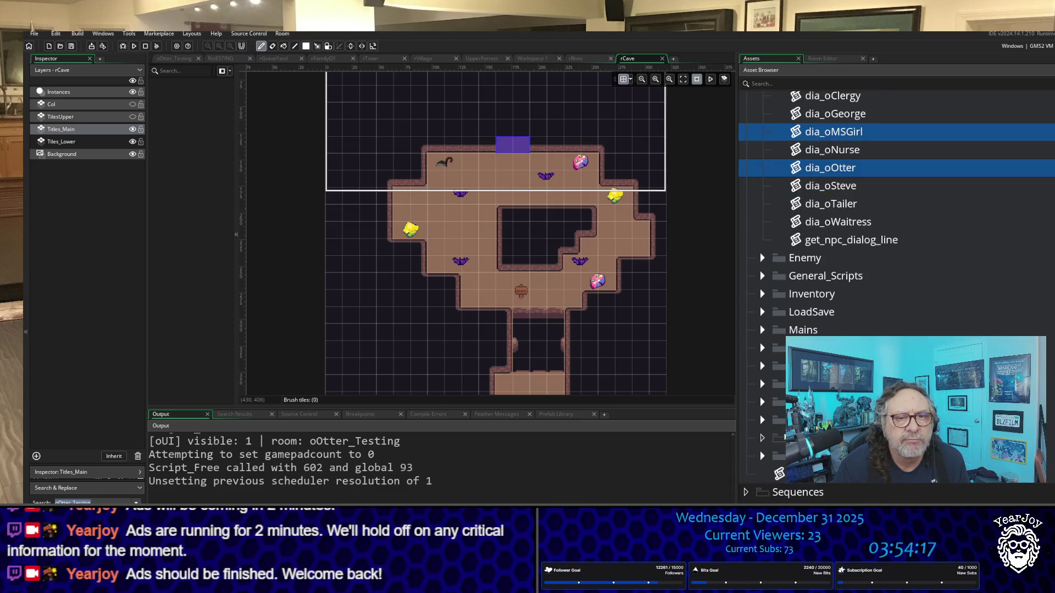
pyautogui.scroll(5, 780, 436)
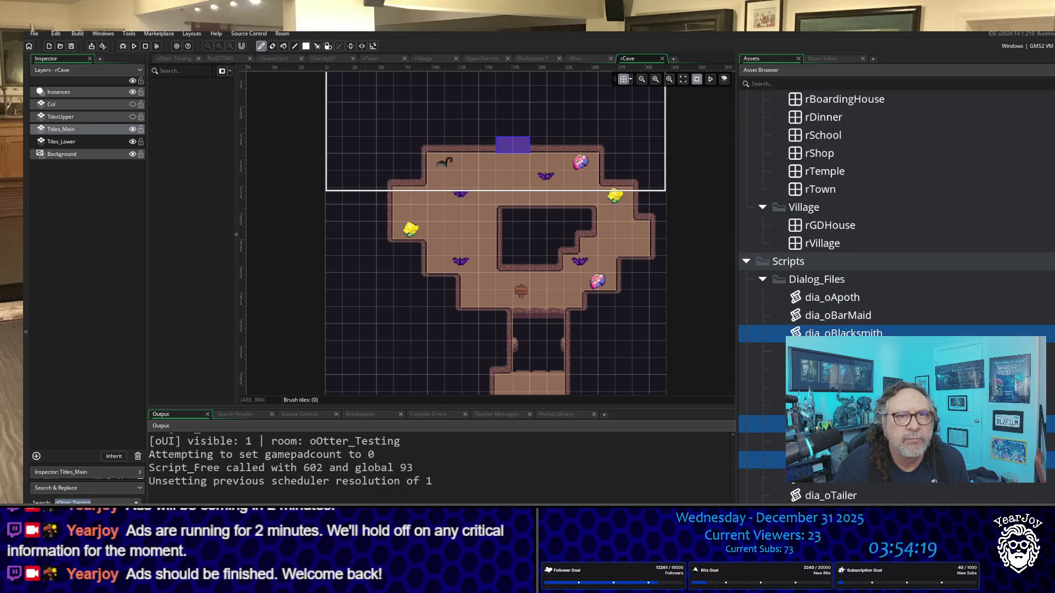
pyautogui.click(745, 262)
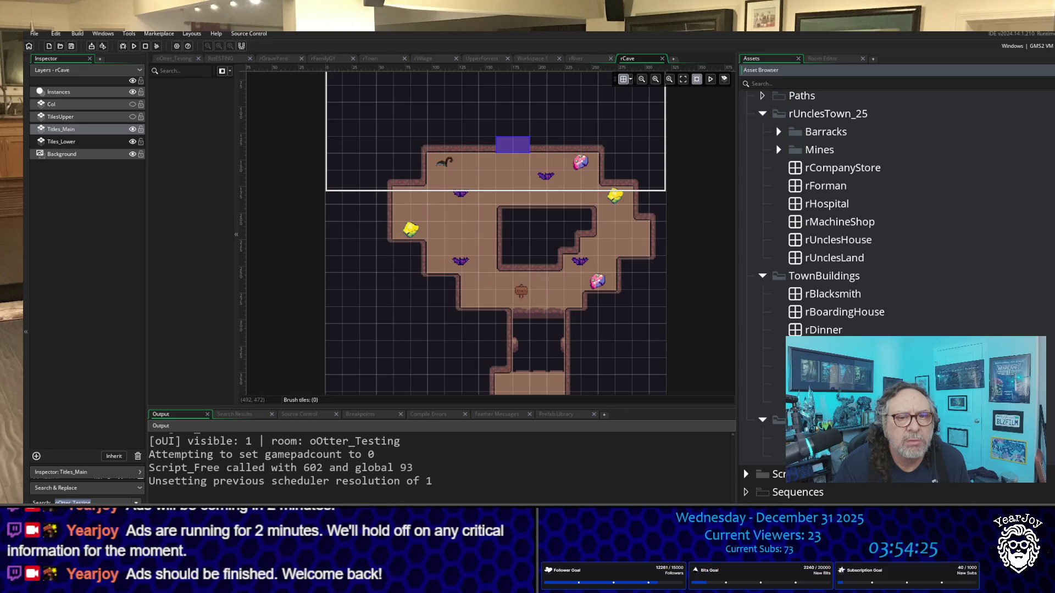
pyautogui.scroll(1, 778, 365)
pyautogui.scroll(5, 778, 365)
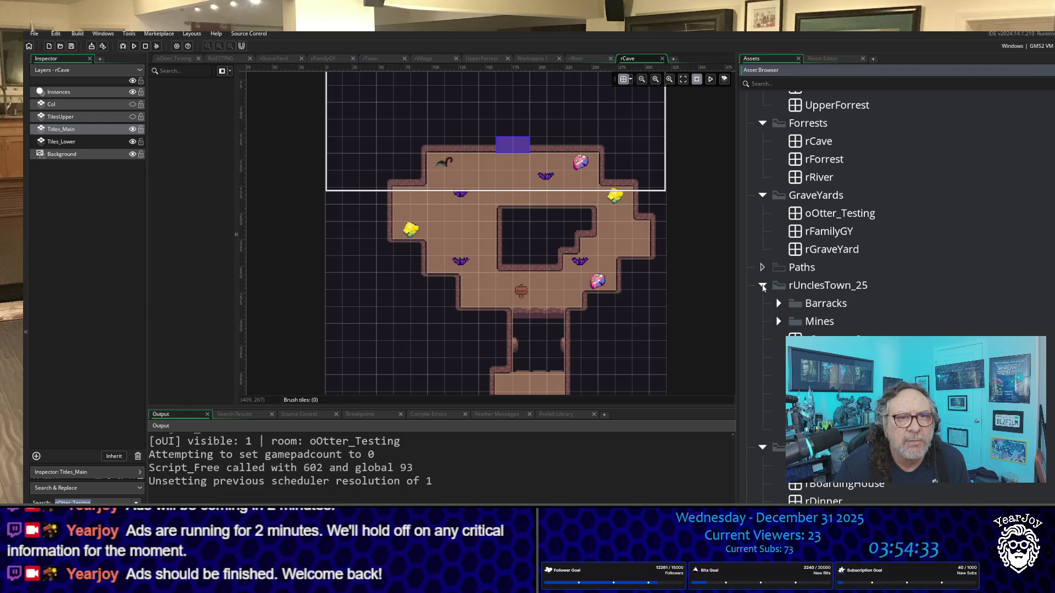
pyautogui.click(763, 285)
pyautogui.scroll(3, 793, 328)
pyautogui.scroll(2, 793, 328)
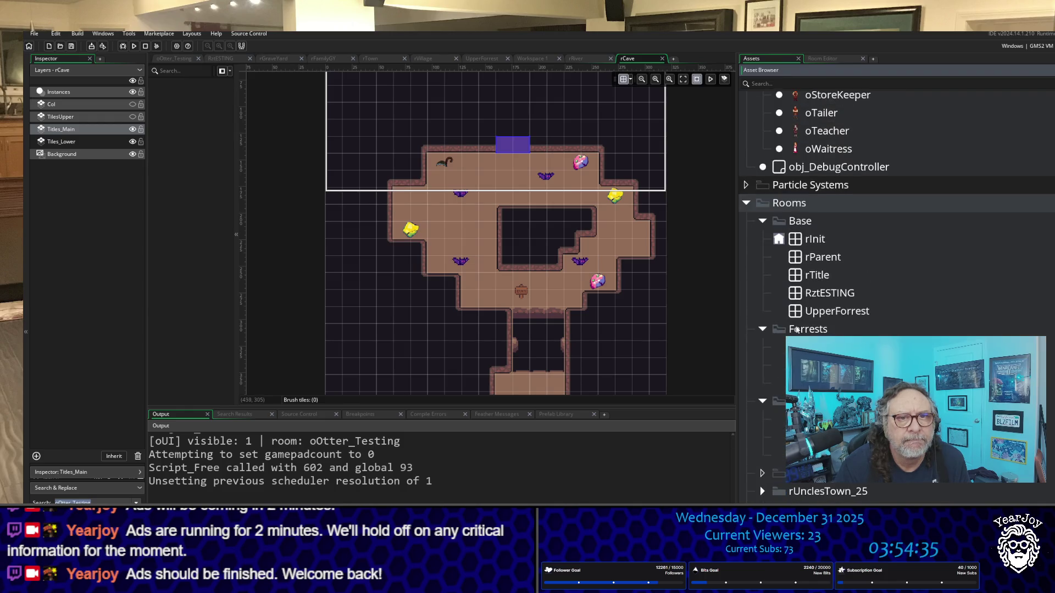
# Create a room named TopOfTheMountain in the Forrests folder and select its Background layer.
pyautogui.rightClick(815, 332)
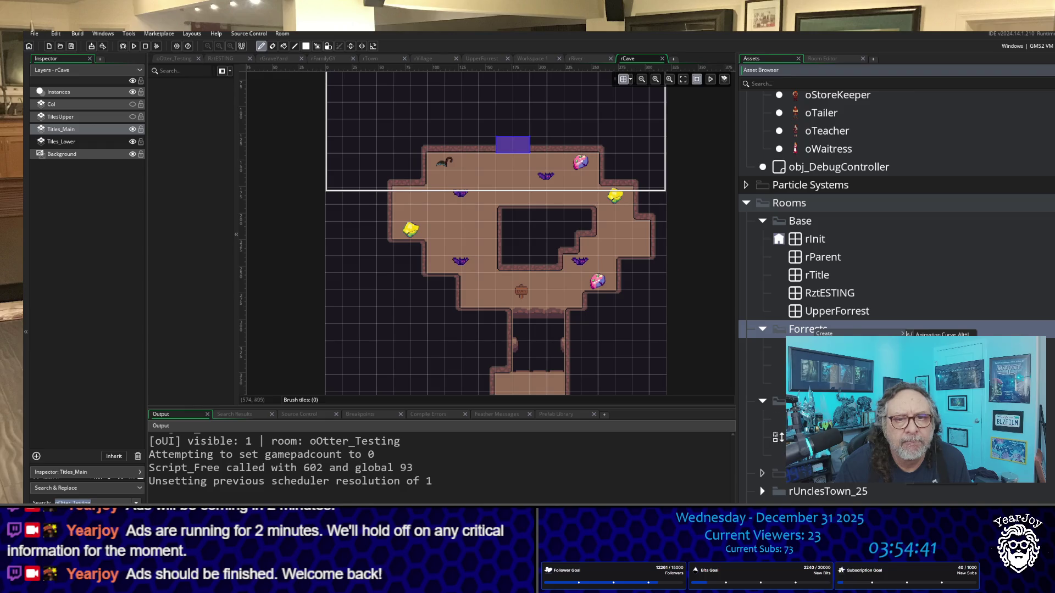
pyautogui.click(824, 437)
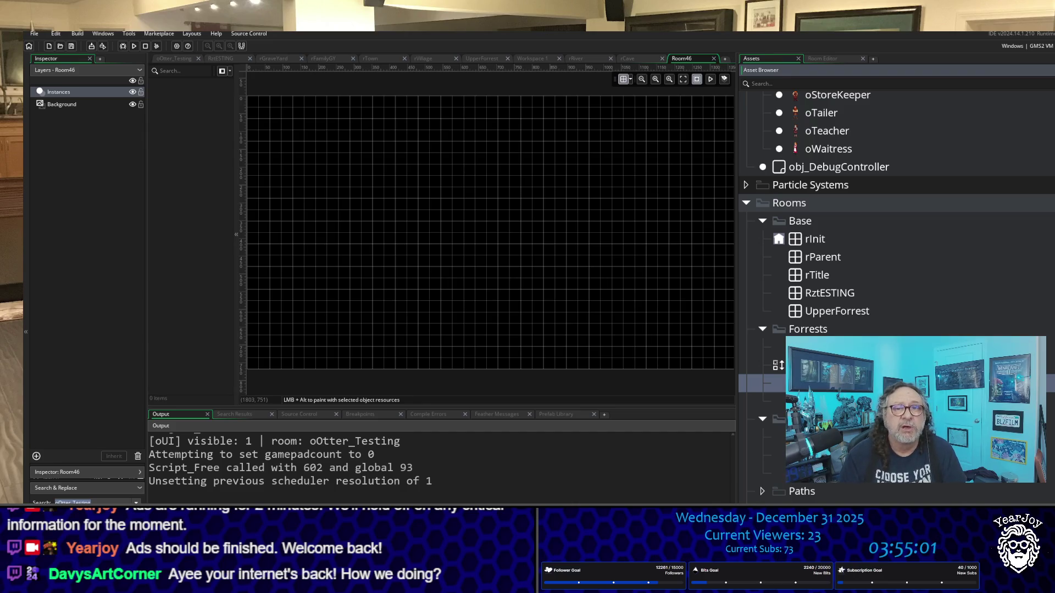
pyautogui.press('Return')
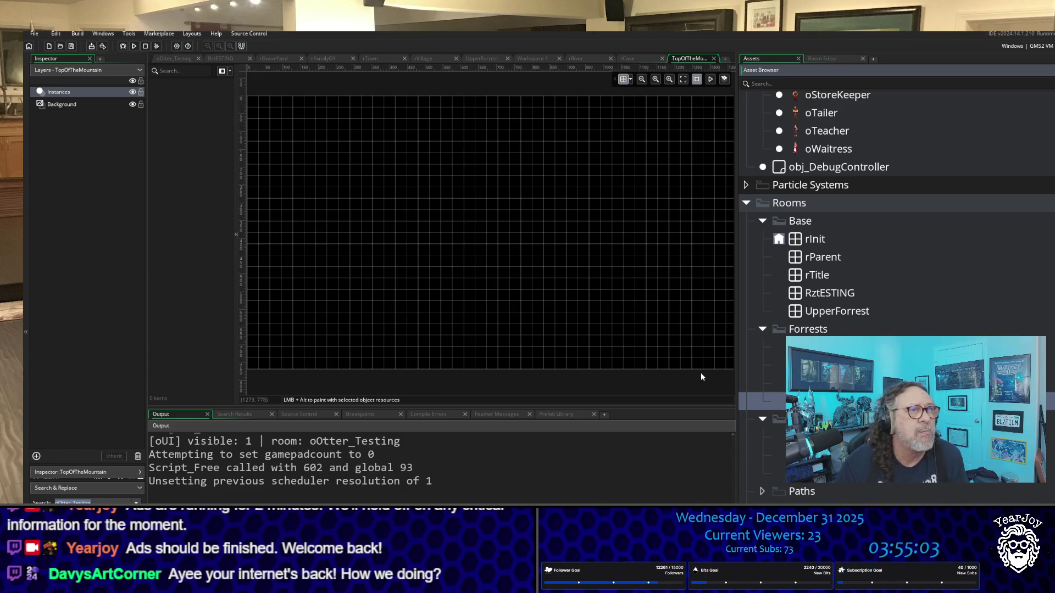
pyautogui.scroll(-1, 579, 281)
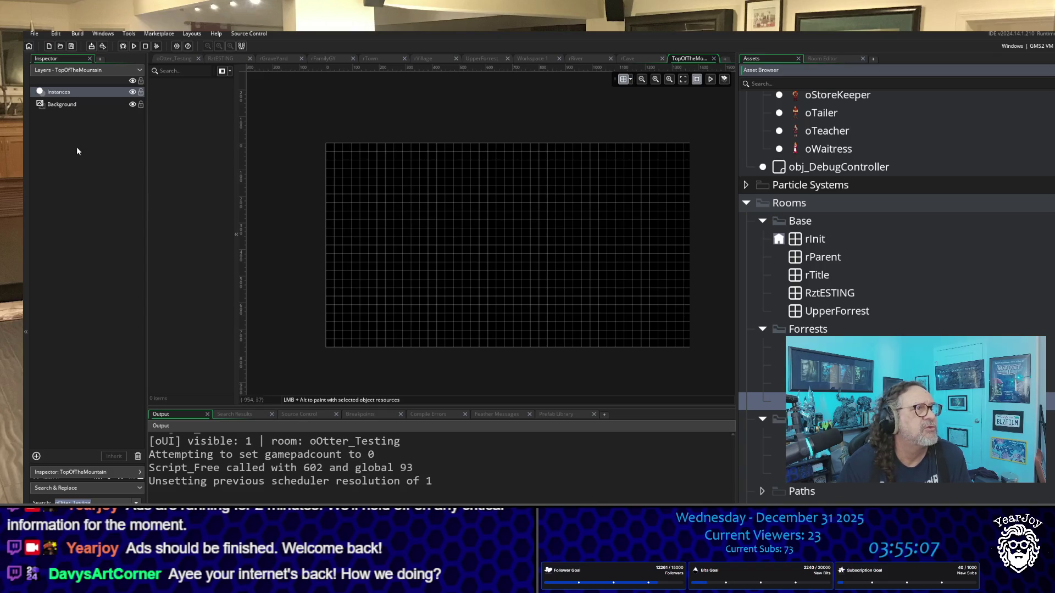
pyautogui.click(74, 106)
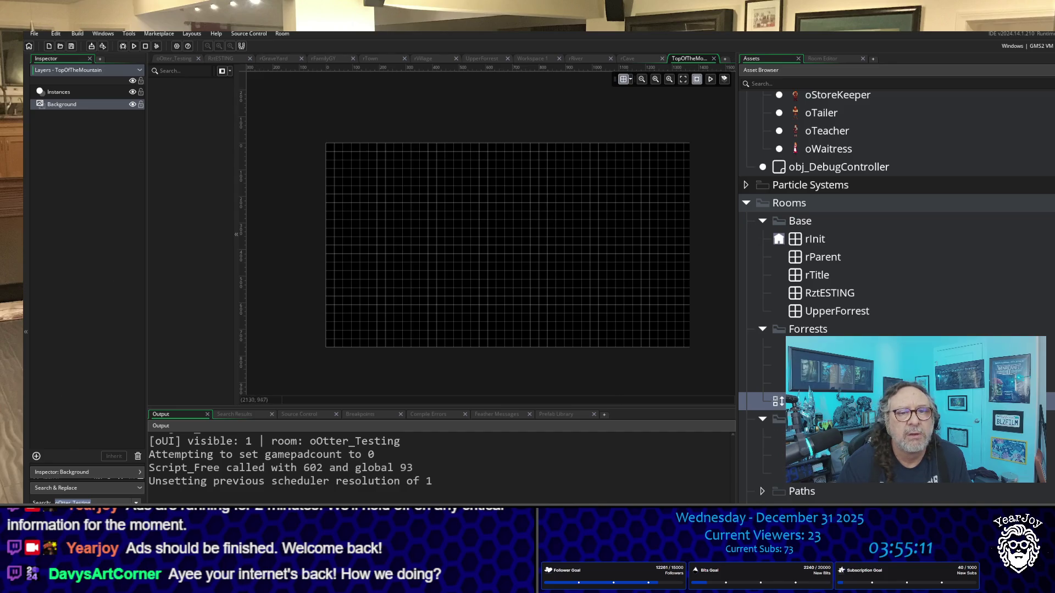
# Add a new tile layer to the room, keeping its default name Tiles_1.
pyautogui.click(778, 401)
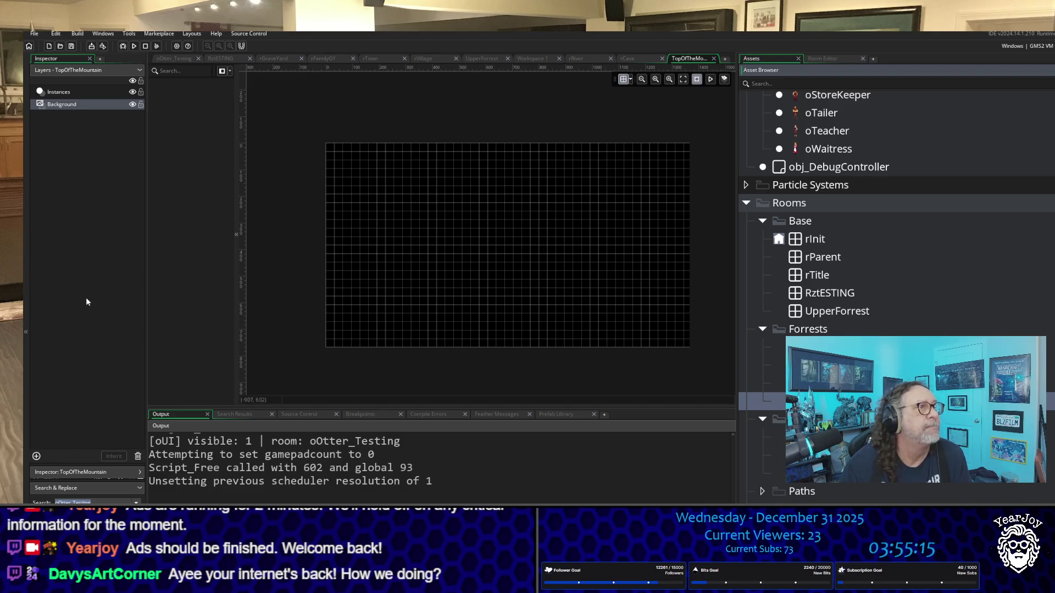
pyautogui.click(95, 365)
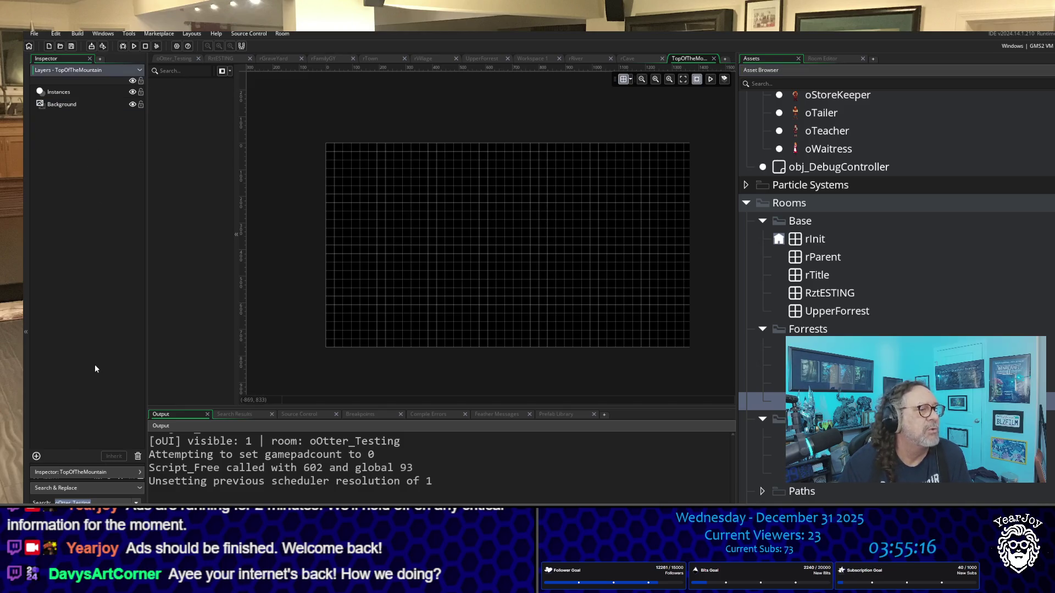
pyautogui.click(36, 456)
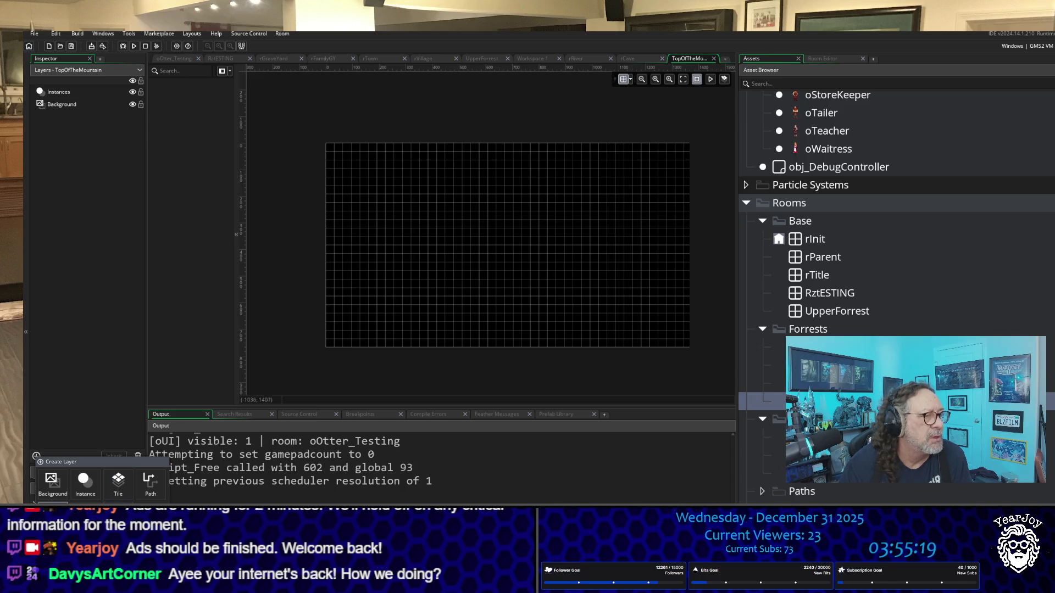
pyautogui.click(119, 481)
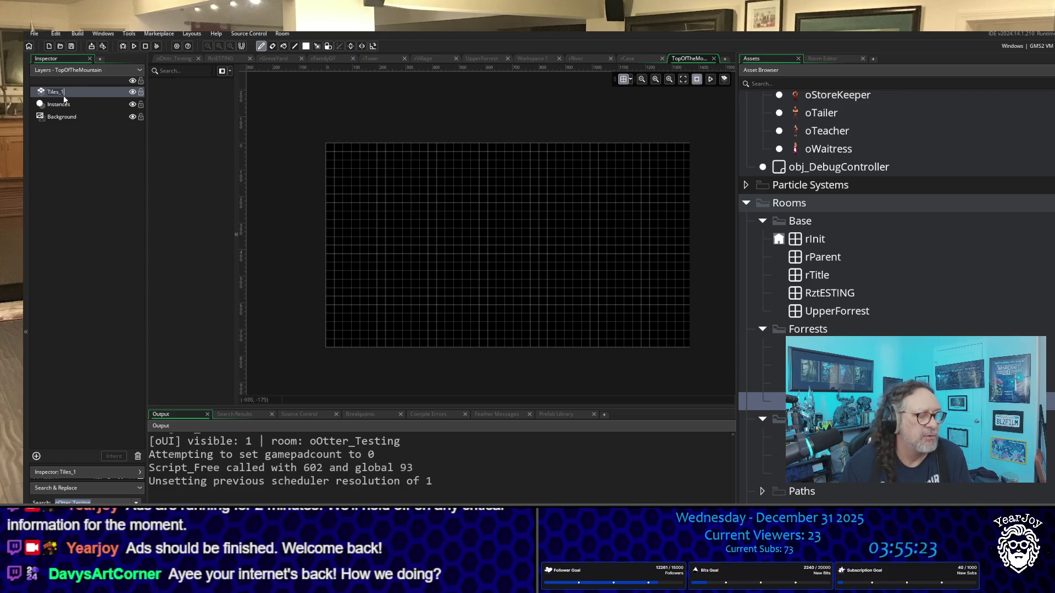
pyautogui.press('BackSpace')
pyautogui.press('BackSpace')
pyautogui.press('BackSpace')
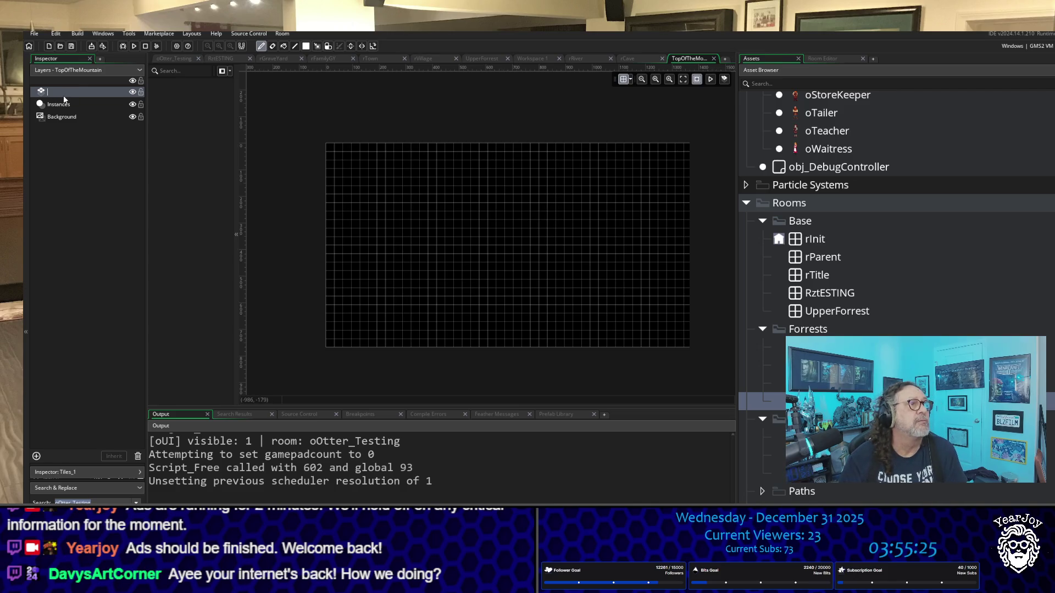
pyautogui.write('Main')
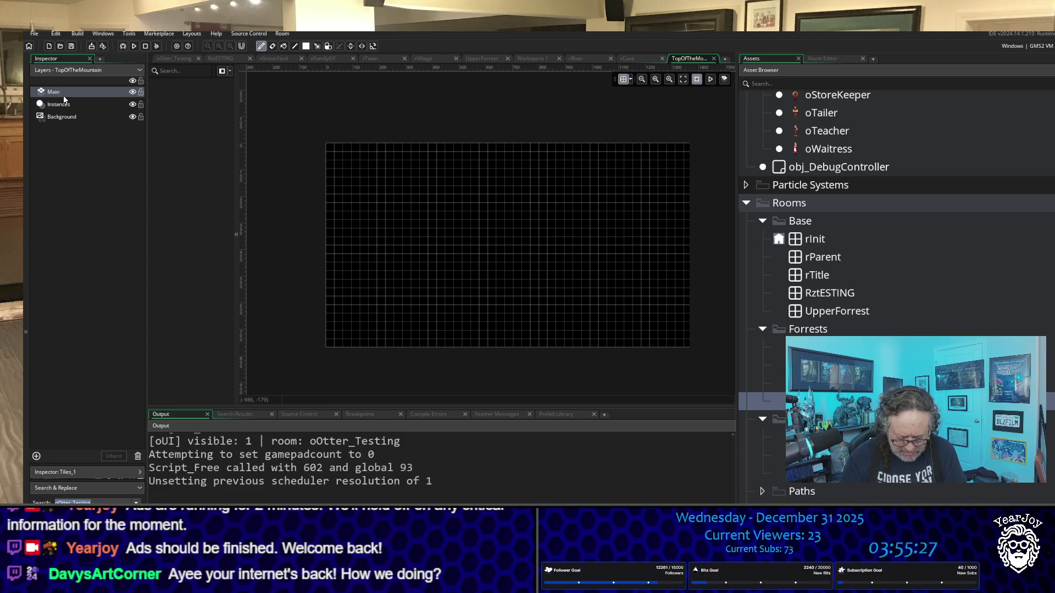
pyautogui.write('_T')
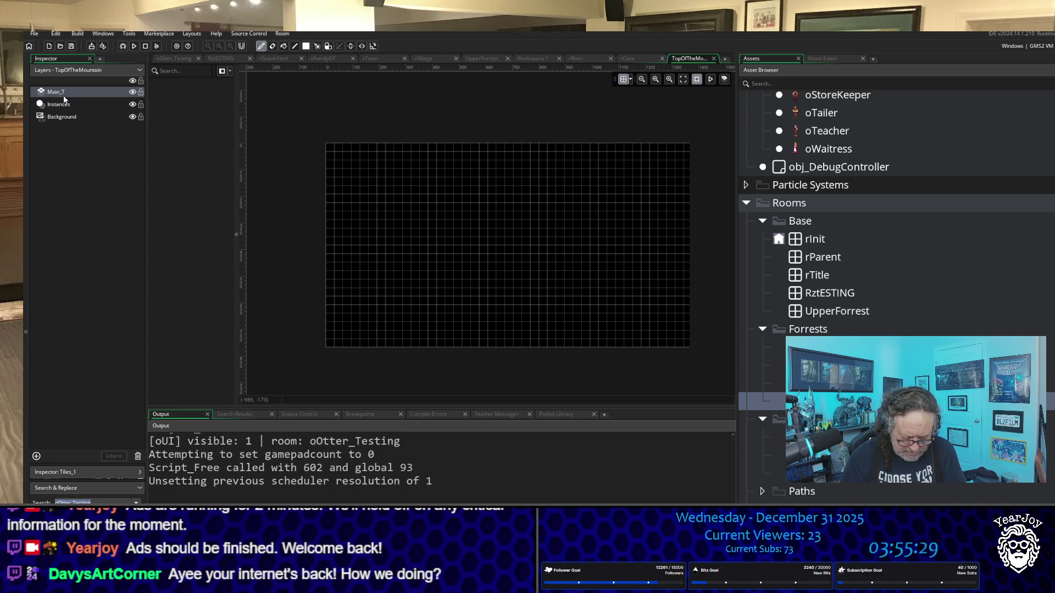
pyautogui.write('iles')
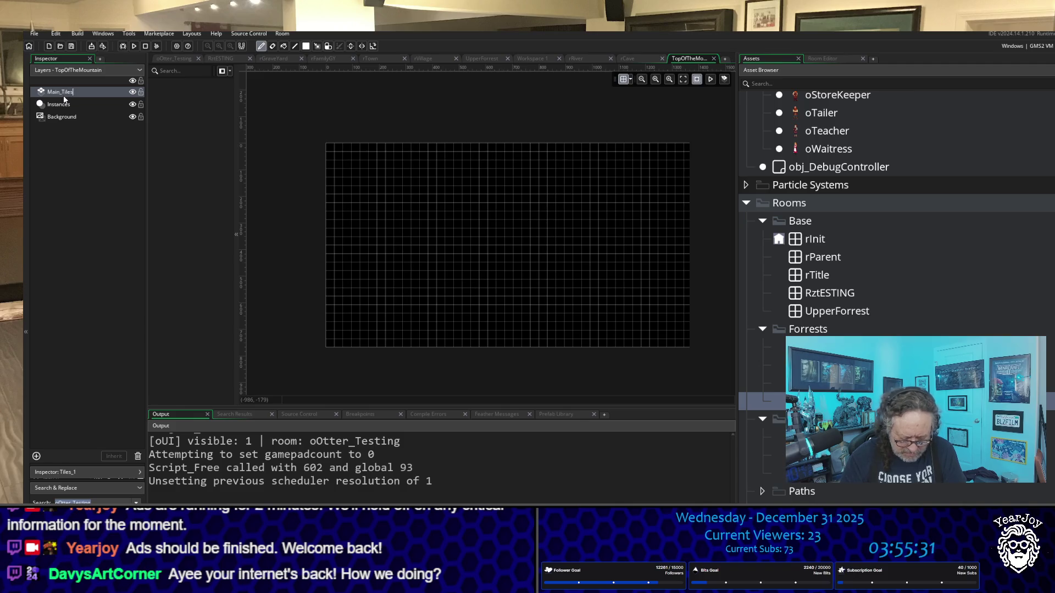
pyautogui.write('e')
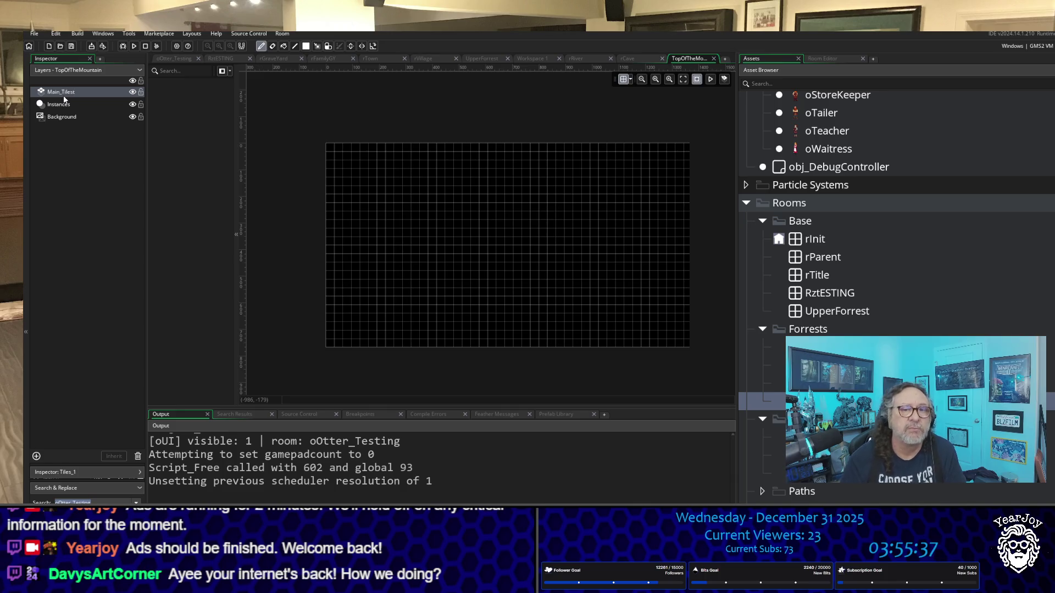
pyautogui.press('Escape')
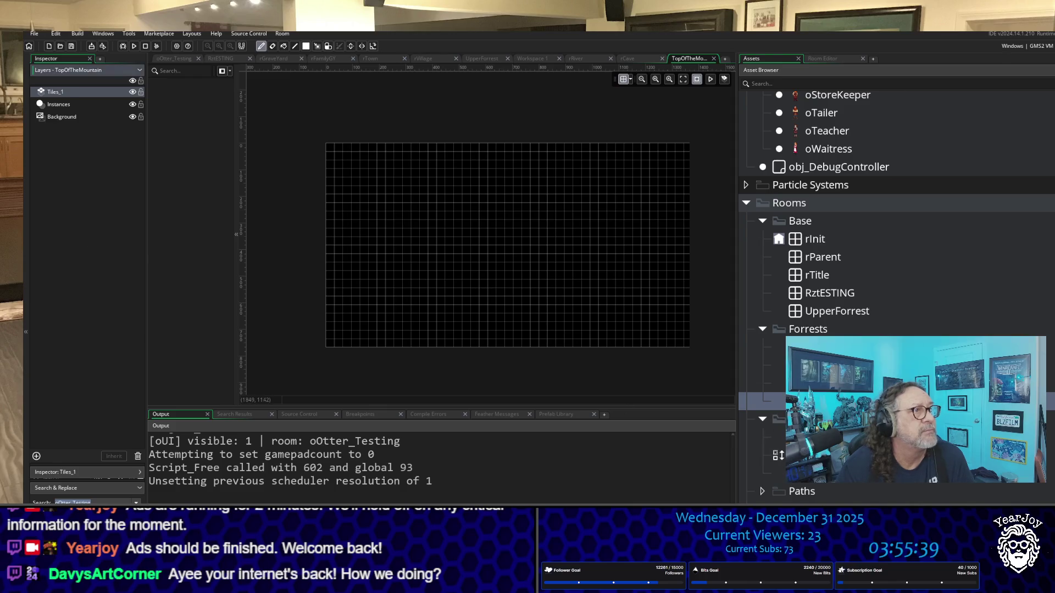
# Delete the original empty TopOfTheMountain room from the Asset Browser.
pyautogui.click(778, 401)
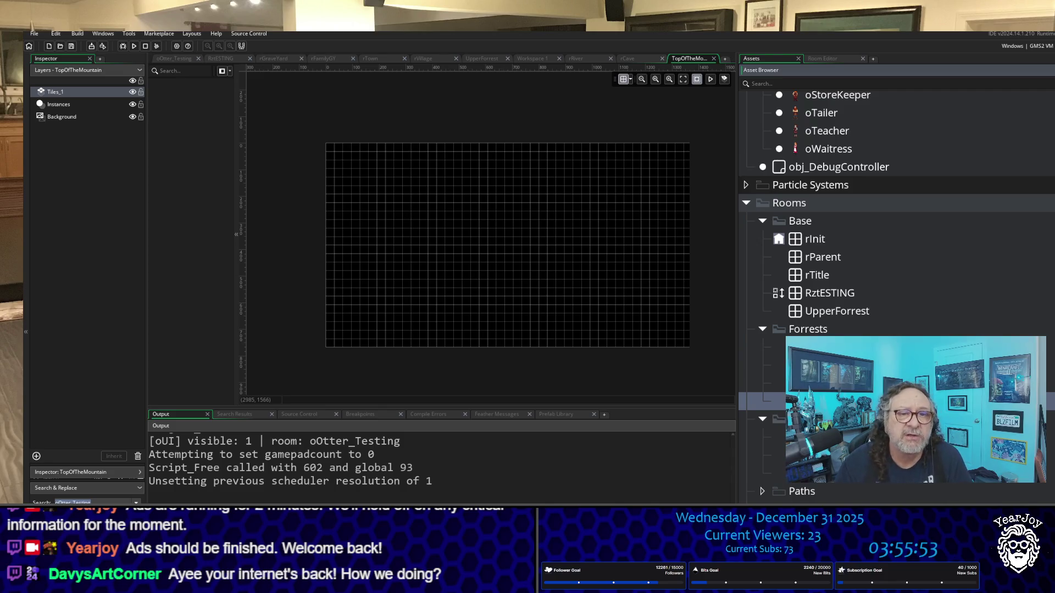
pyautogui.moveTo(777, 293); pyautogui.dragTo(778, 401)
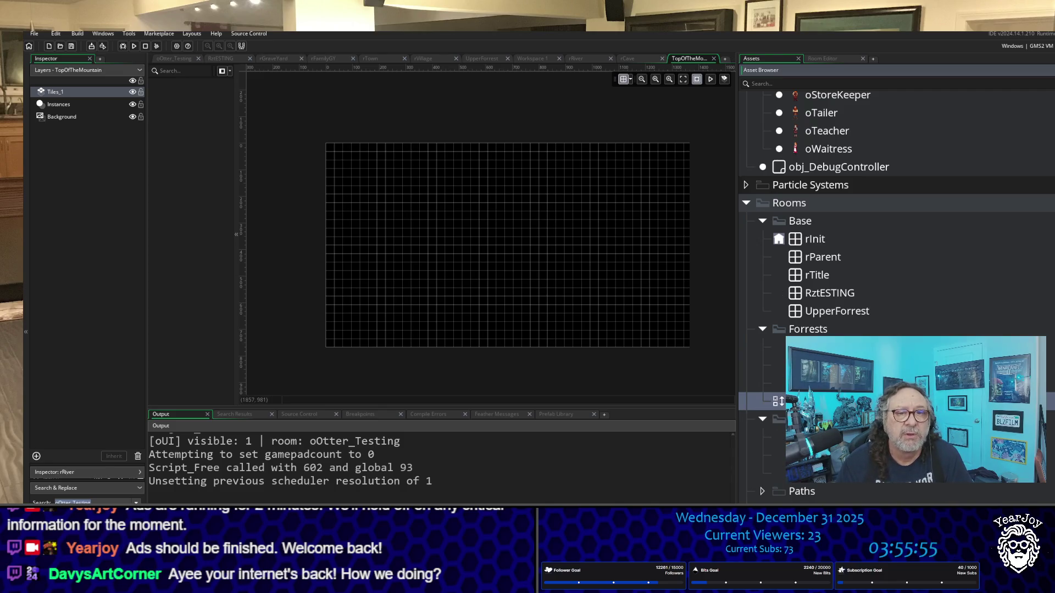
pyautogui.rightClick(778, 401)
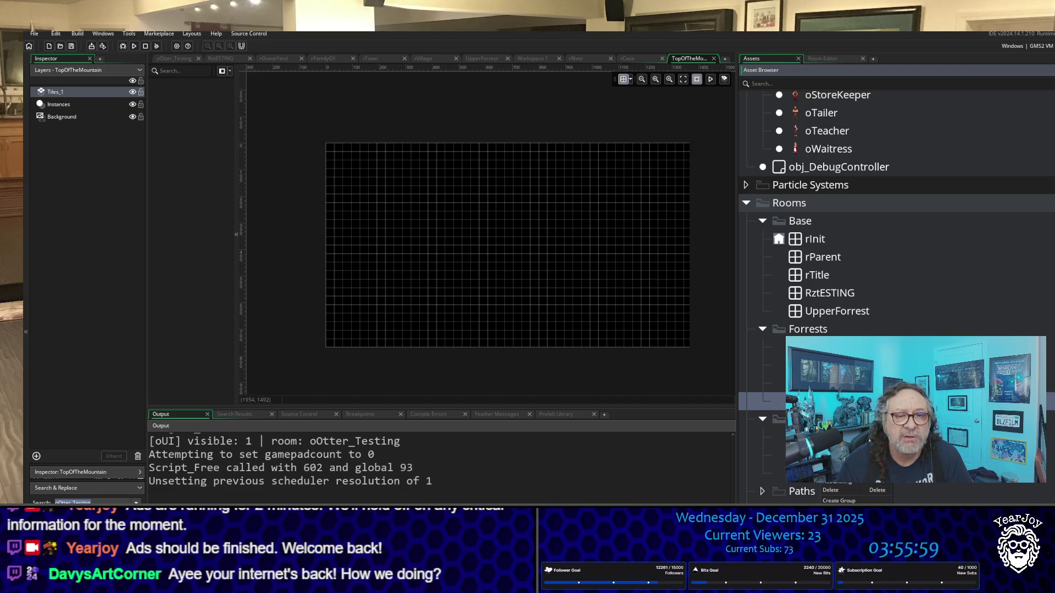
pyautogui.click(846, 492)
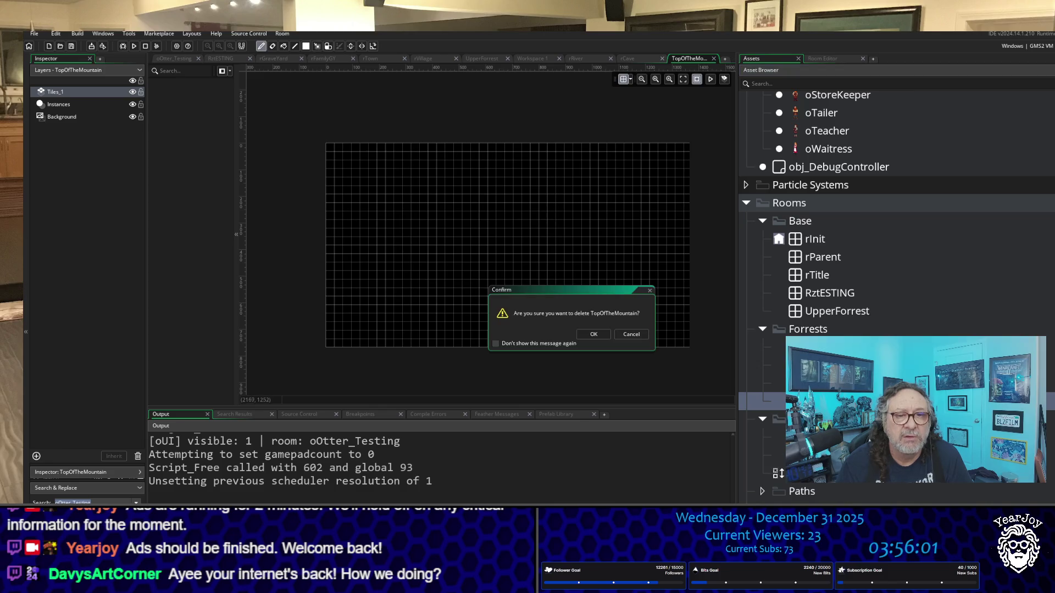
pyautogui.click(594, 334)
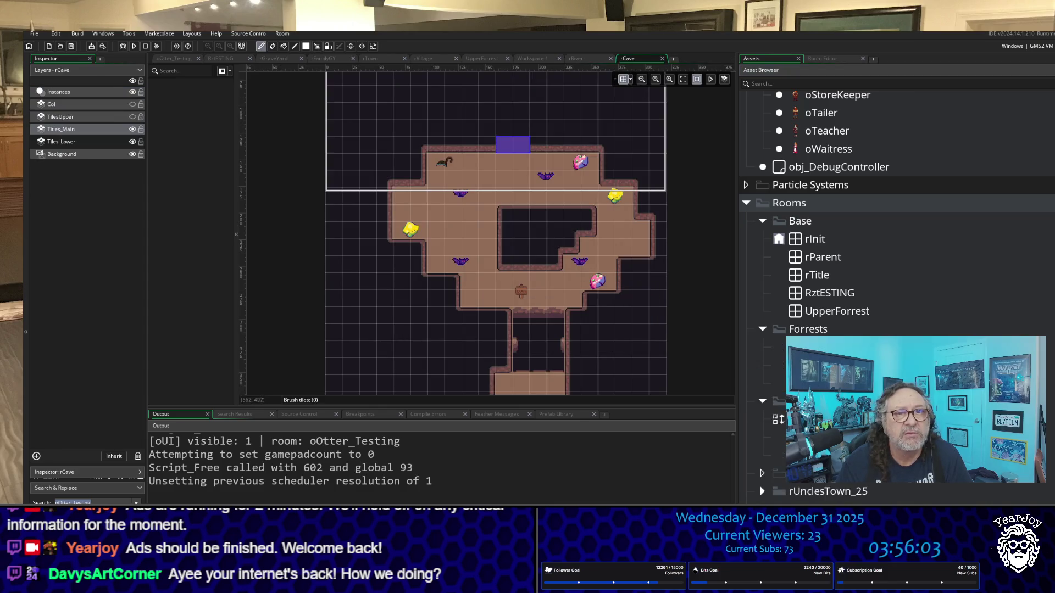
# Open the TopOfTheMountain room with rCave's Col, TilesUpper and Tiles_Main layers for editing.
pyautogui.scroll(-3, 896, 294)
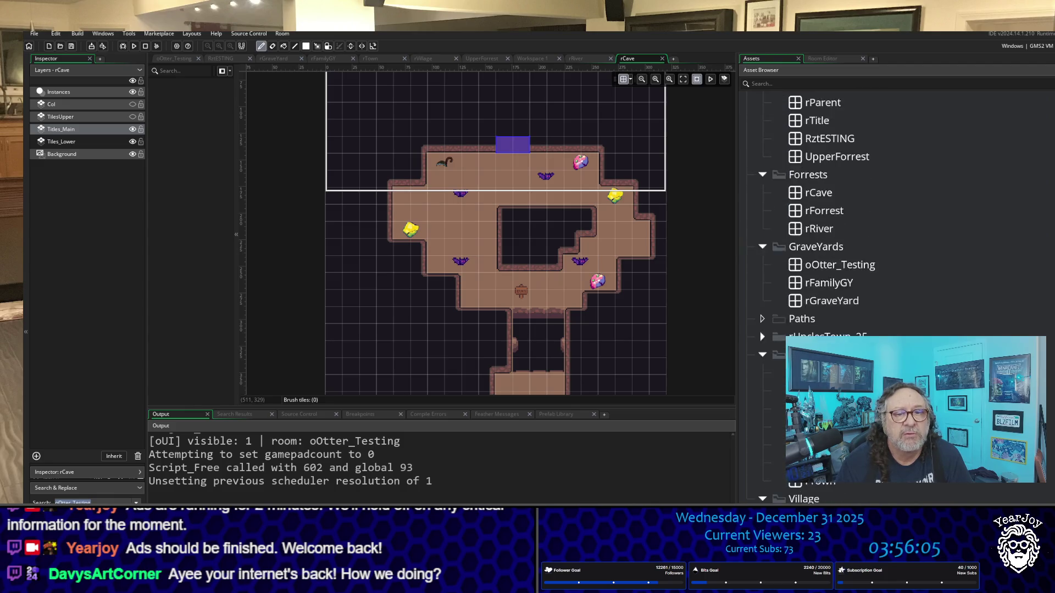
pyautogui.scroll(-1, 896, 293)
pyautogui.scroll(1, 775, 338)
pyautogui.scroll(7, 778, 390)
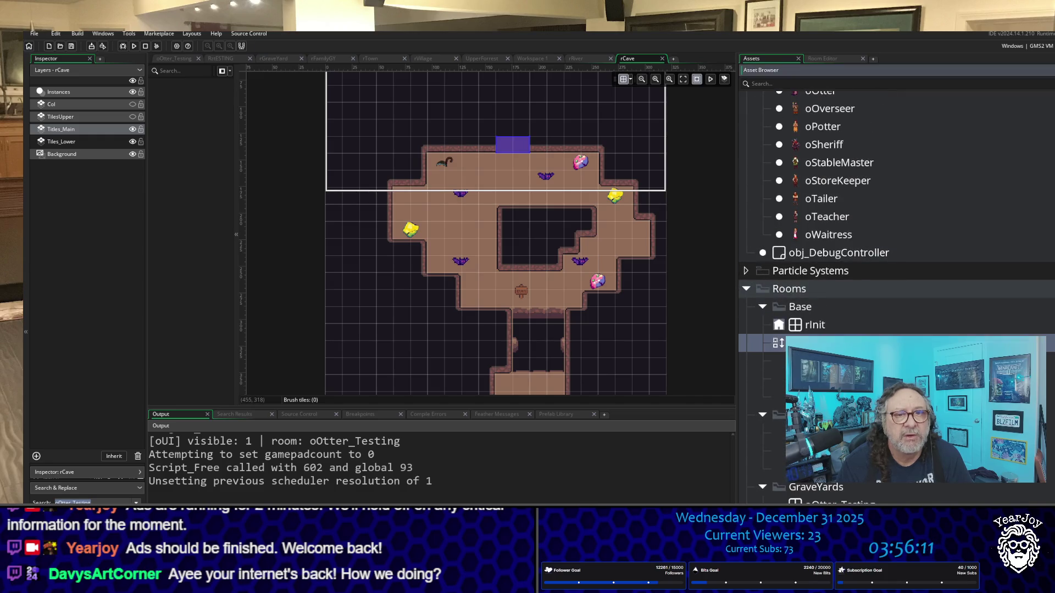
pyautogui.click(777, 343)
pyautogui.moveTo(813, 487)
pyautogui.rightClick(778, 361)
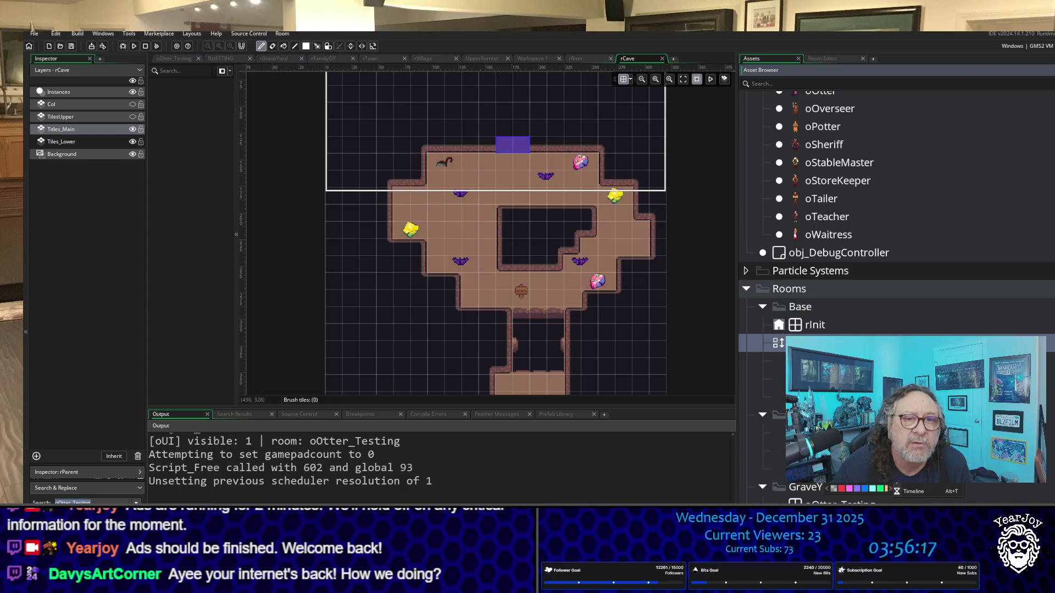
pyautogui.click(777, 361)
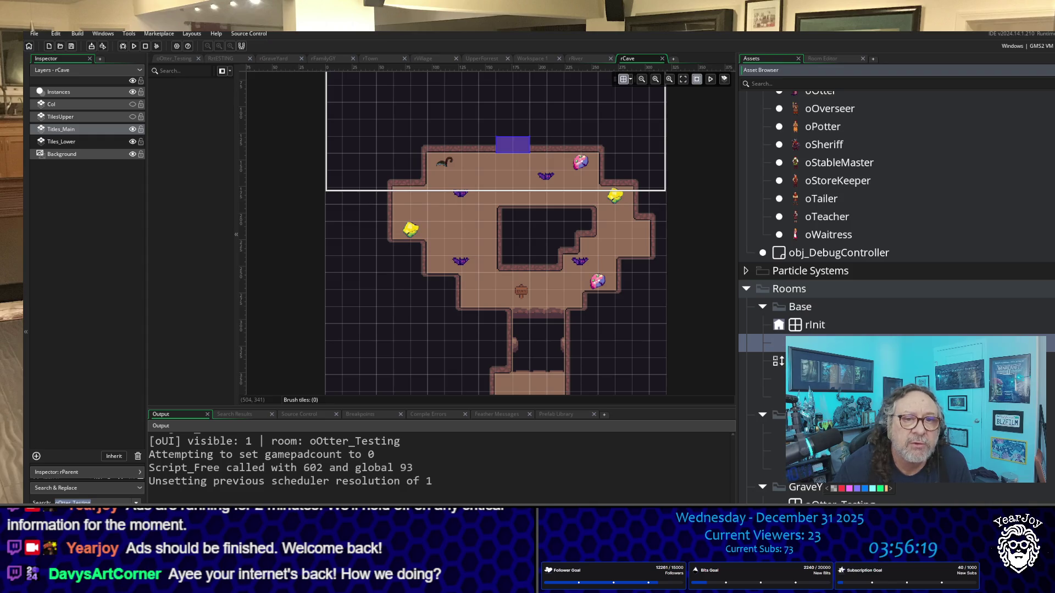
pyautogui.moveTo(778, 361); pyautogui.dragTo(778, 361)
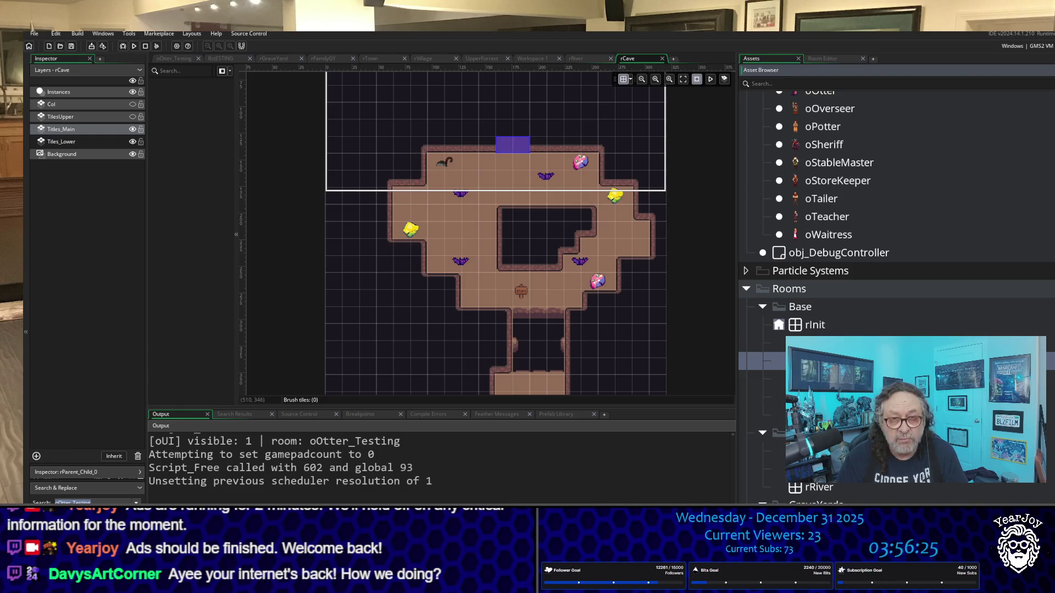
pyautogui.click(766, 397)
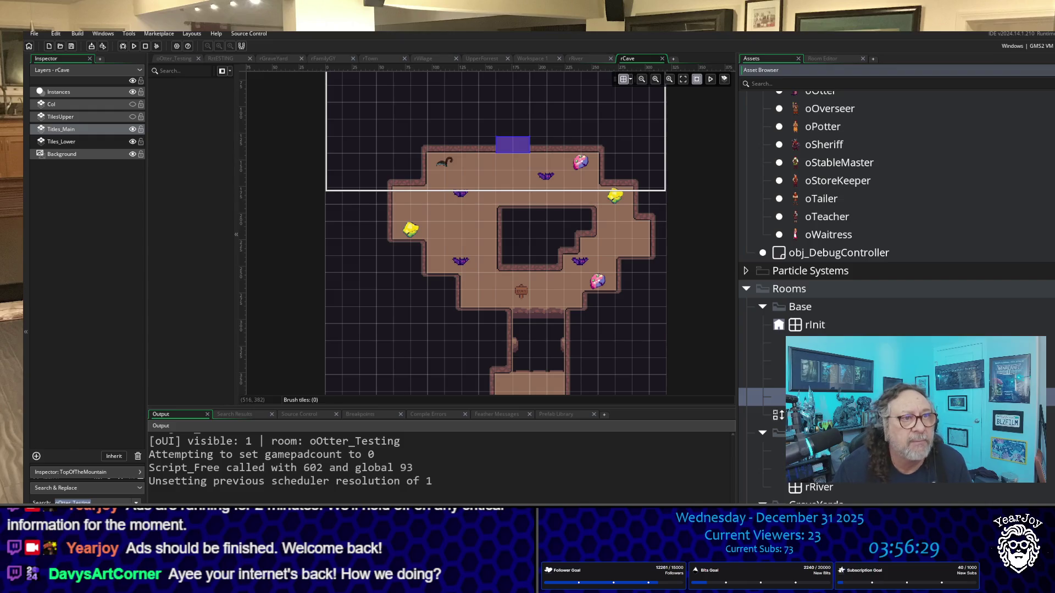
pyautogui.doubleClick(778, 397)
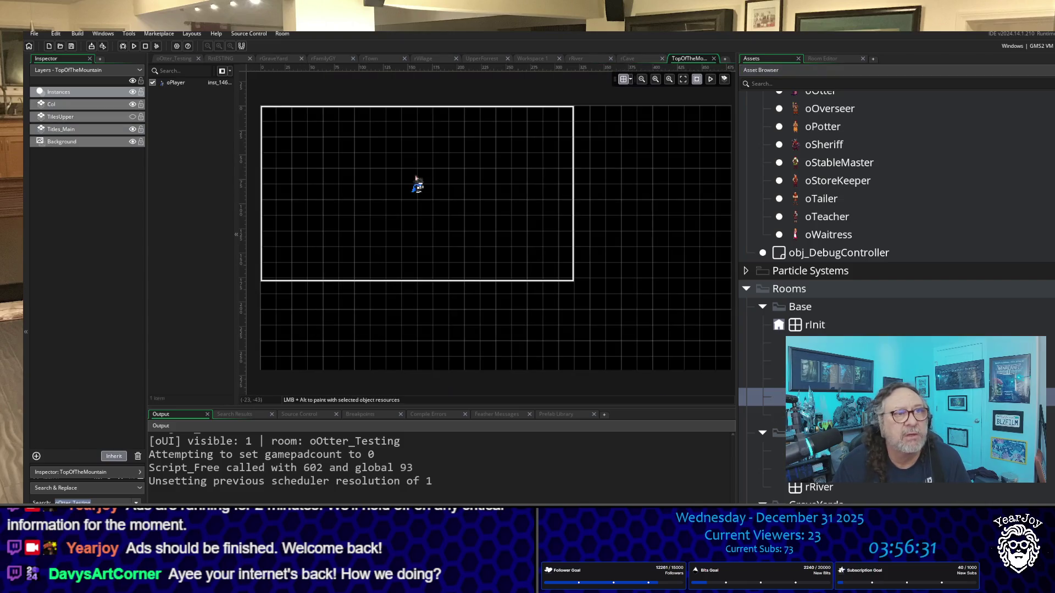
# Switch from TopOfTheMountain to the RztESTING room for reference.
pyautogui.scroll(-3, 511, 263)
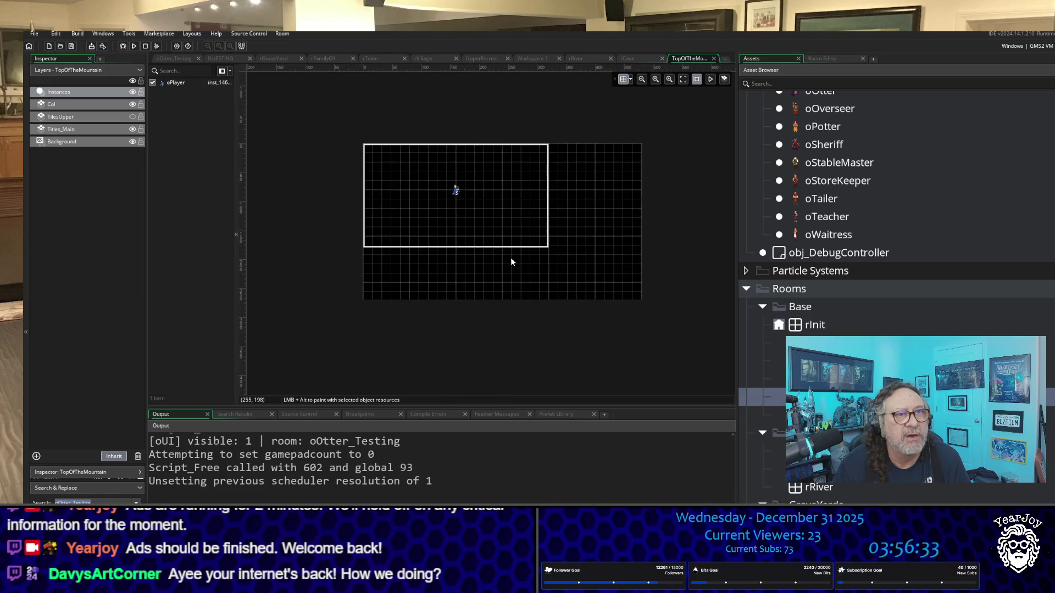
pyautogui.scroll(1, 511, 262)
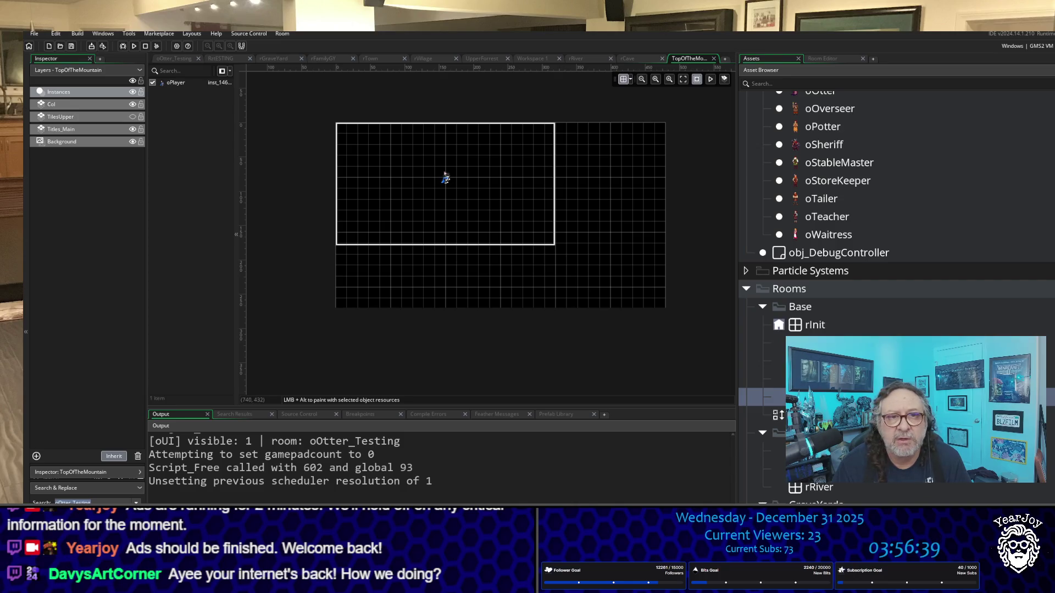
pyautogui.scroll(-2, 420, 314)
pyautogui.click(214, 58)
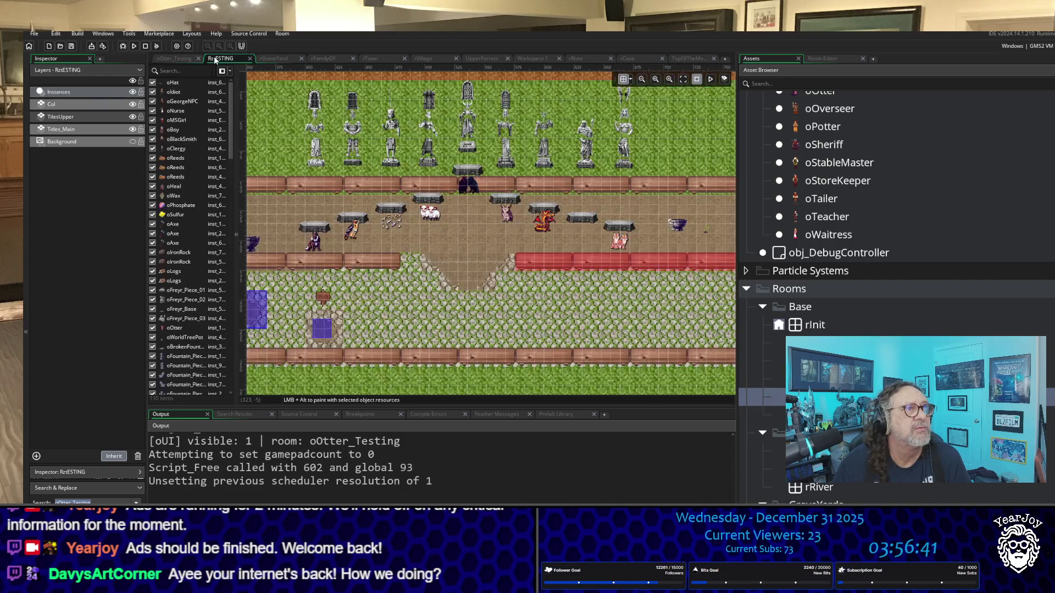
# Inspect two RztESTING instances, including the owl, then reopen TopOfTheMountain.
pyautogui.click(351, 230)
pyautogui.click(506, 214)
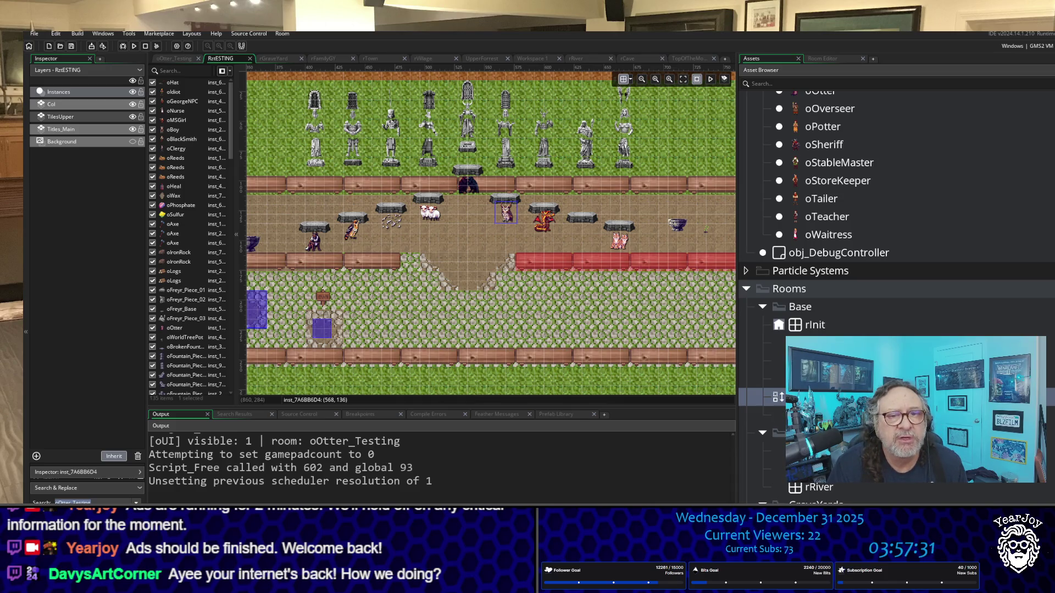
pyautogui.doubleClick(780, 397)
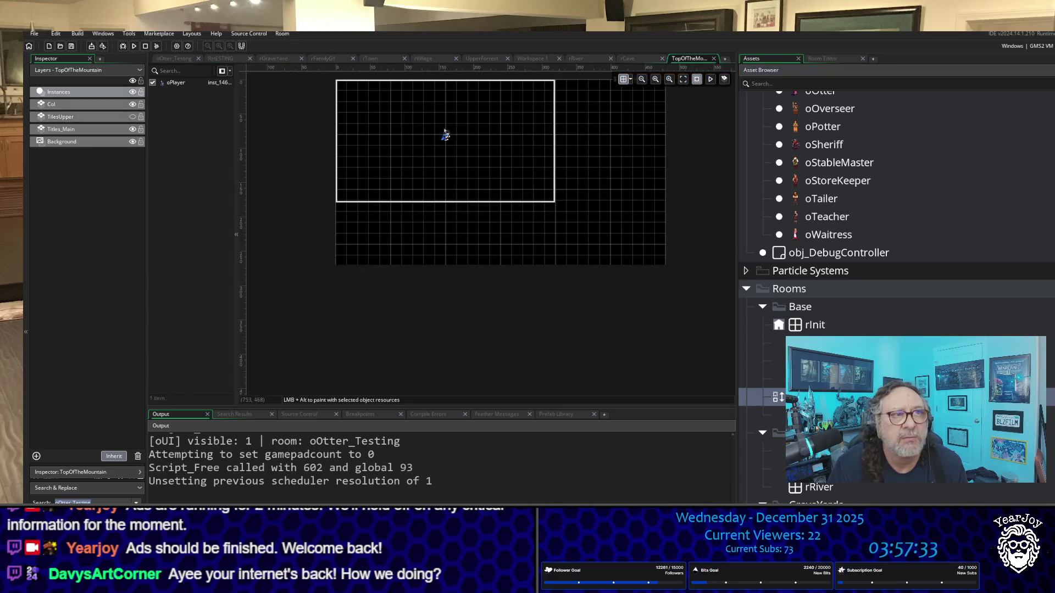
# Expand Objects > Inventory > Gods and drag oTyr_goshawk into the TopOfTheMountain room.
pyautogui.scroll(1, 559, 158)
pyautogui.scroll(1, 559, 157)
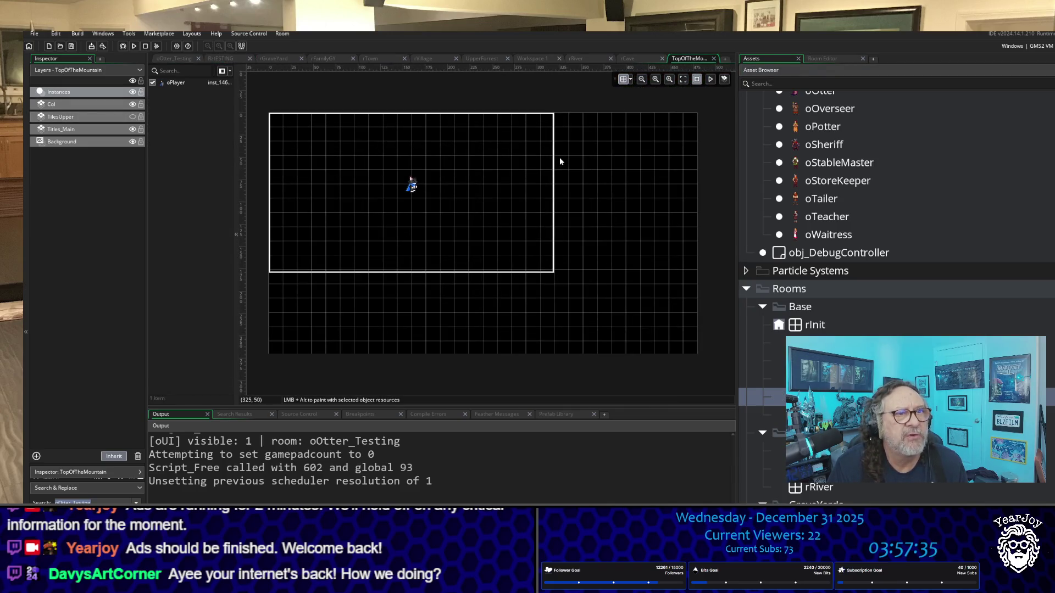
pyautogui.scroll(-1, 559, 158)
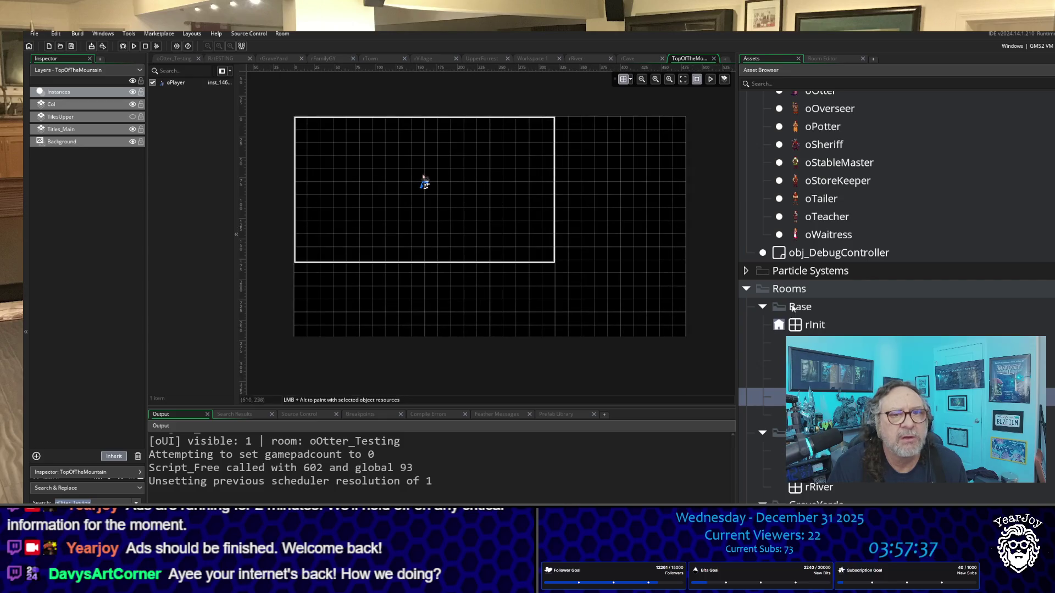
pyautogui.scroll(1, 821, 251)
pyautogui.scroll(10, 822, 251)
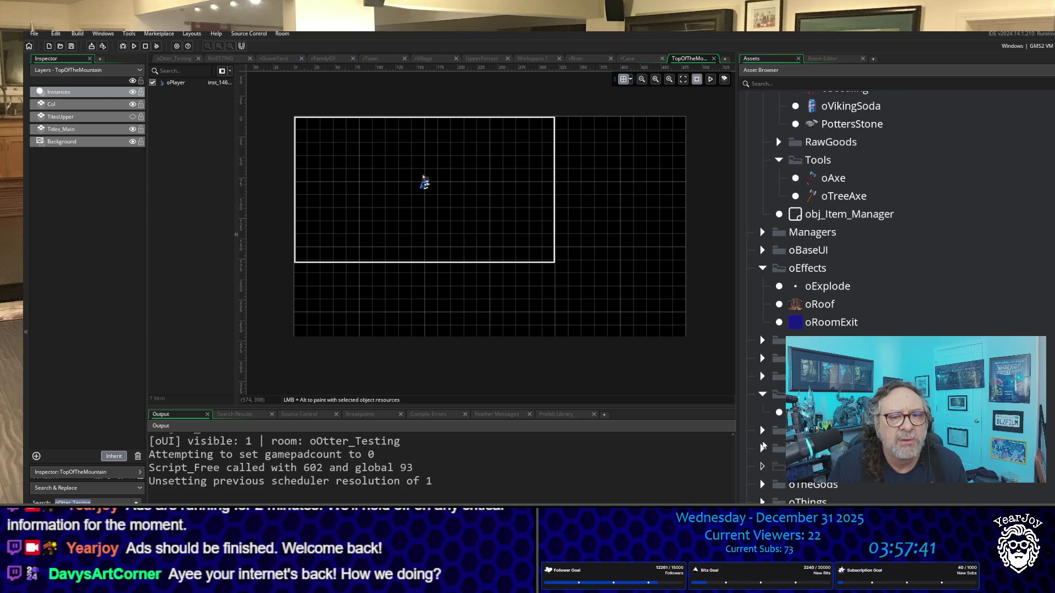
pyautogui.click(758, 471)
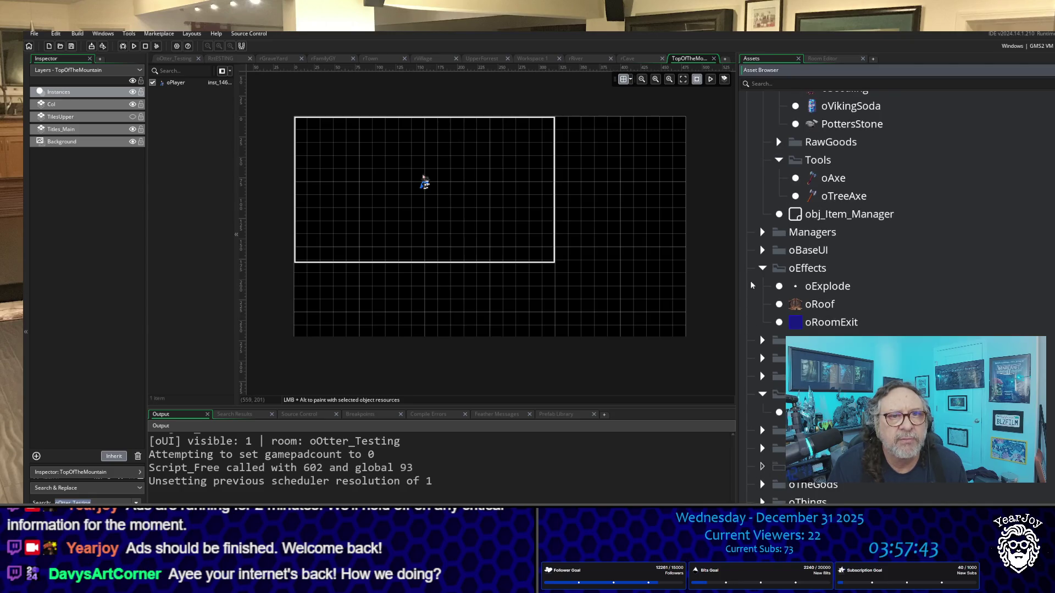
pyautogui.scroll(1, 766, 252)
pyautogui.scroll(7, 766, 250)
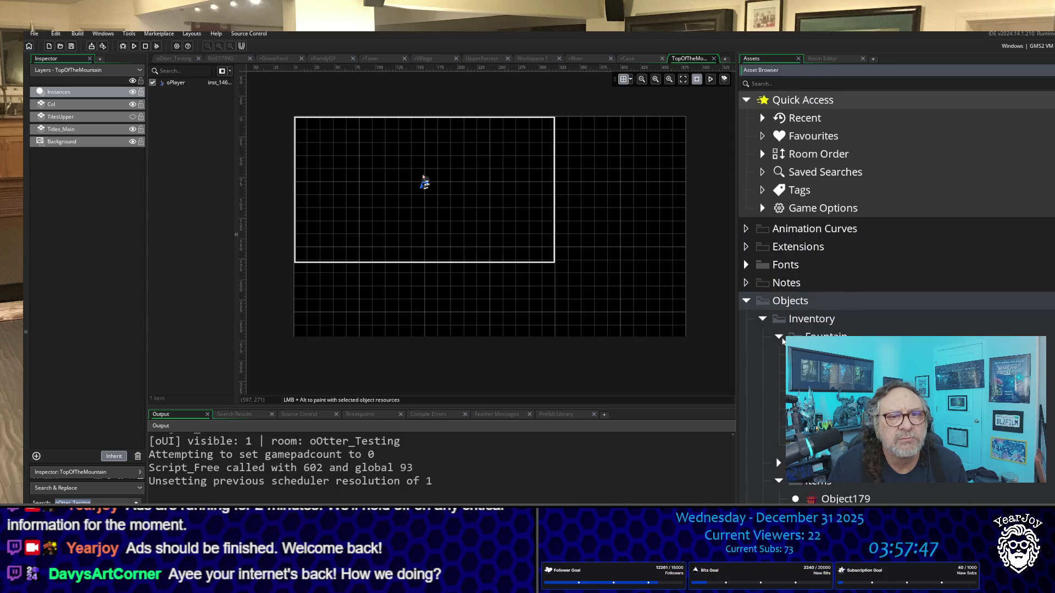
pyautogui.click(780, 355)
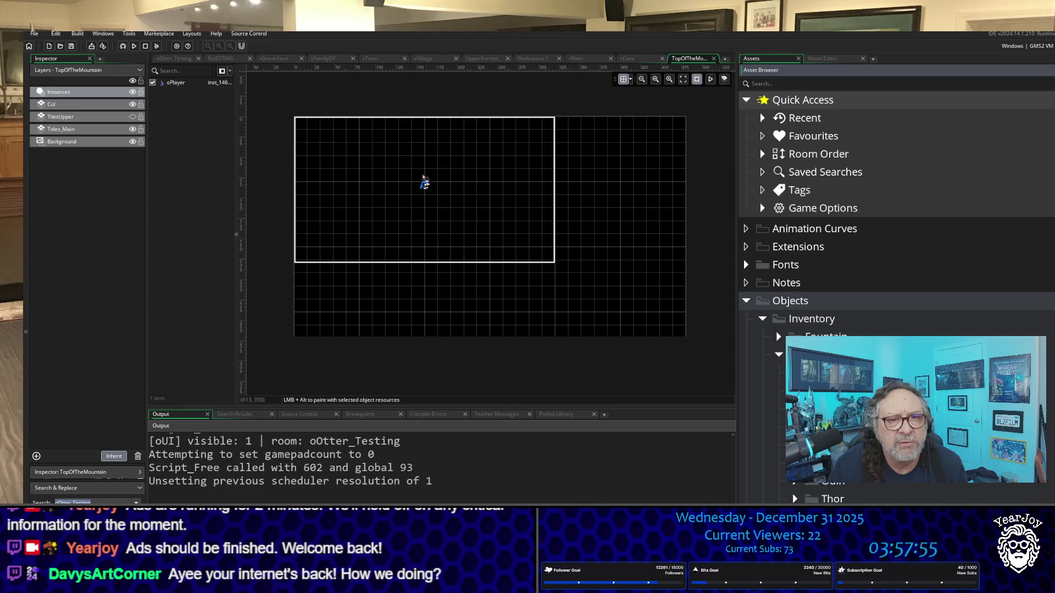
pyautogui.scroll(2, 895, 418)
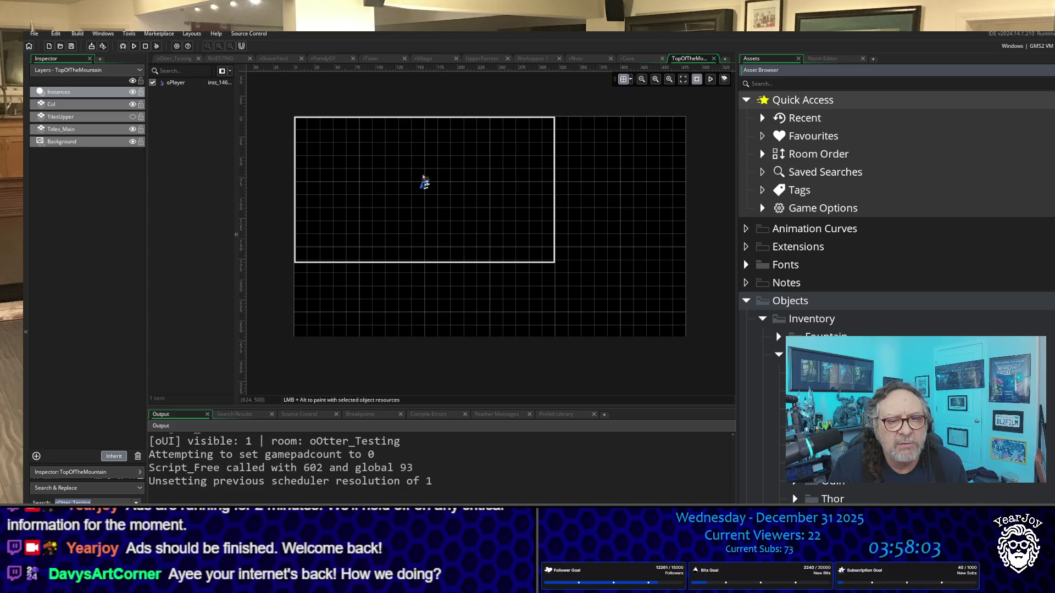
pyautogui.scroll(-3, 896, 219)
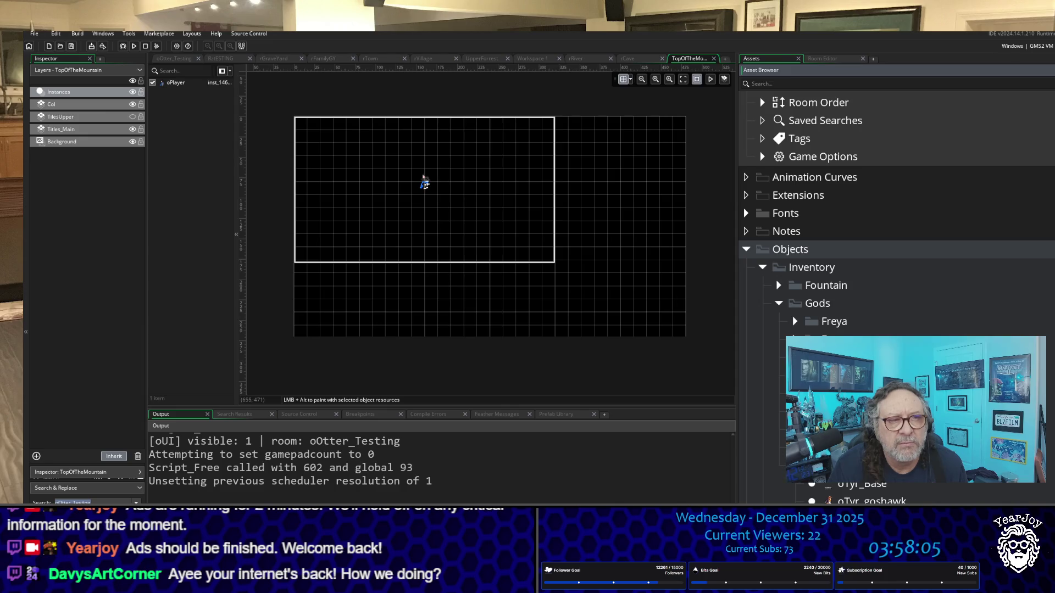
pyautogui.moveTo(871, 501)
pyautogui.mouseDown()
pyautogui.moveTo(501, 216)
pyautogui.moveTo(521, 297)
pyautogui.moveTo(506, 307)
pyautogui.moveTo(520, 379)
pyautogui.moveTo(502, 389)
pyautogui.mouseUp()
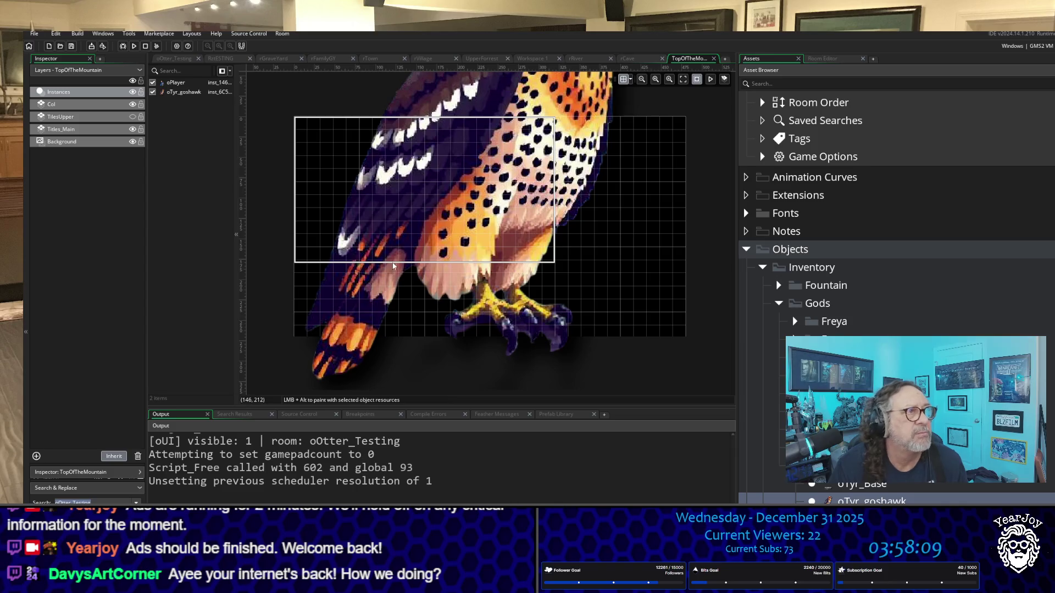
# Select the goshawk instance and set its Scale X and Scale Y to 0.2.
pyautogui.click(84, 95)
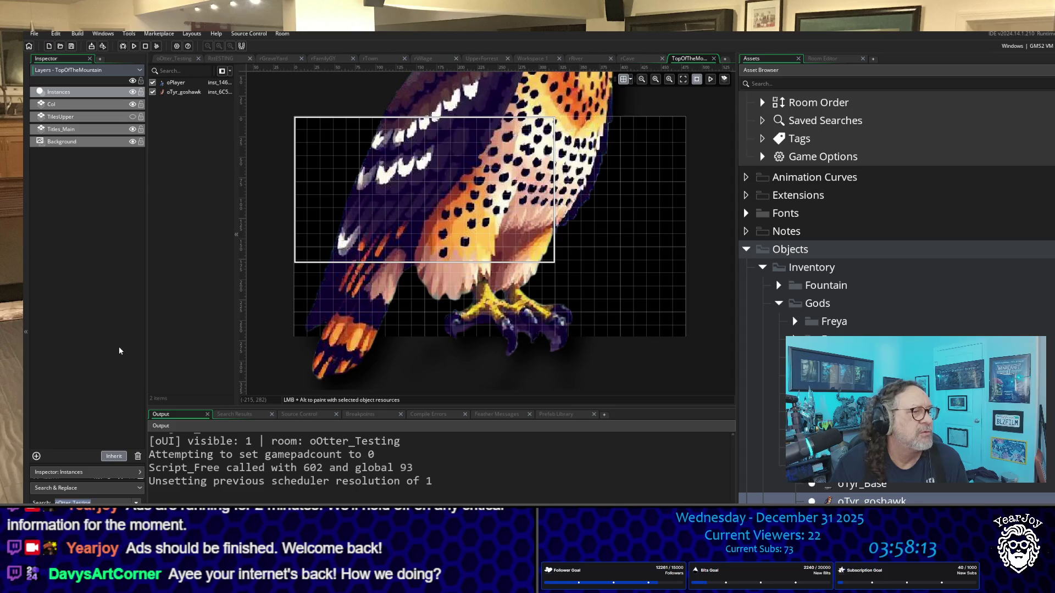
pyautogui.click(459, 264)
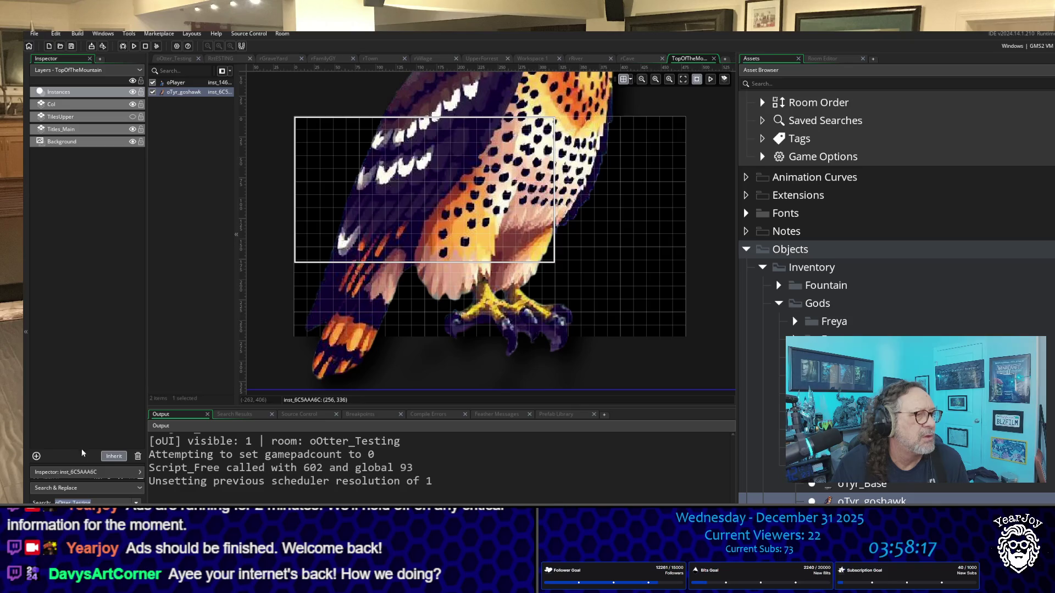
pyautogui.moveTo(84, 465); pyautogui.dragTo(99, 161)
pyautogui.write('0')
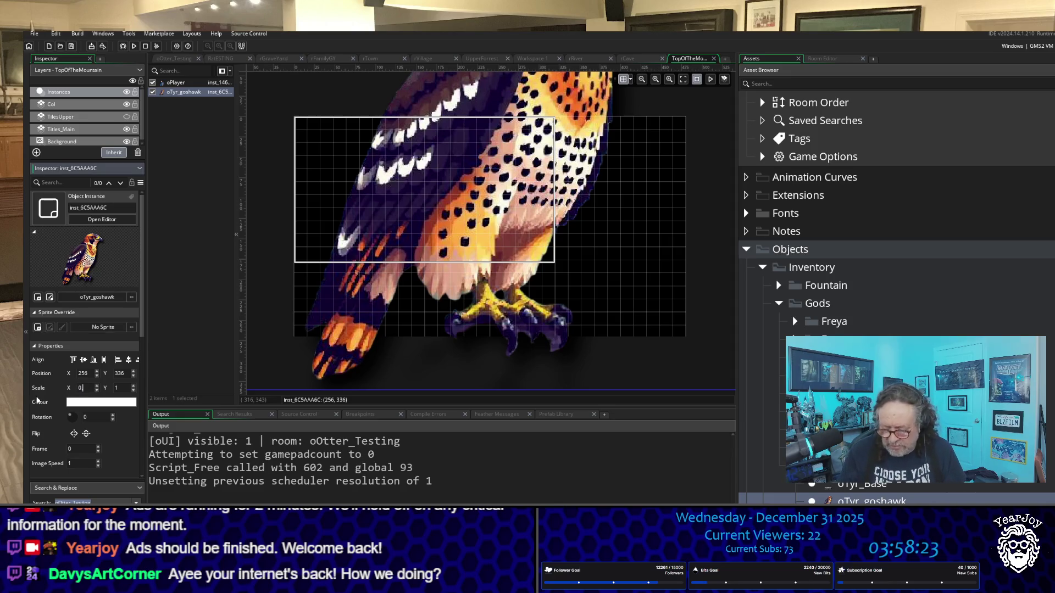
pyautogui.write('.2')
pyautogui.press('Return')
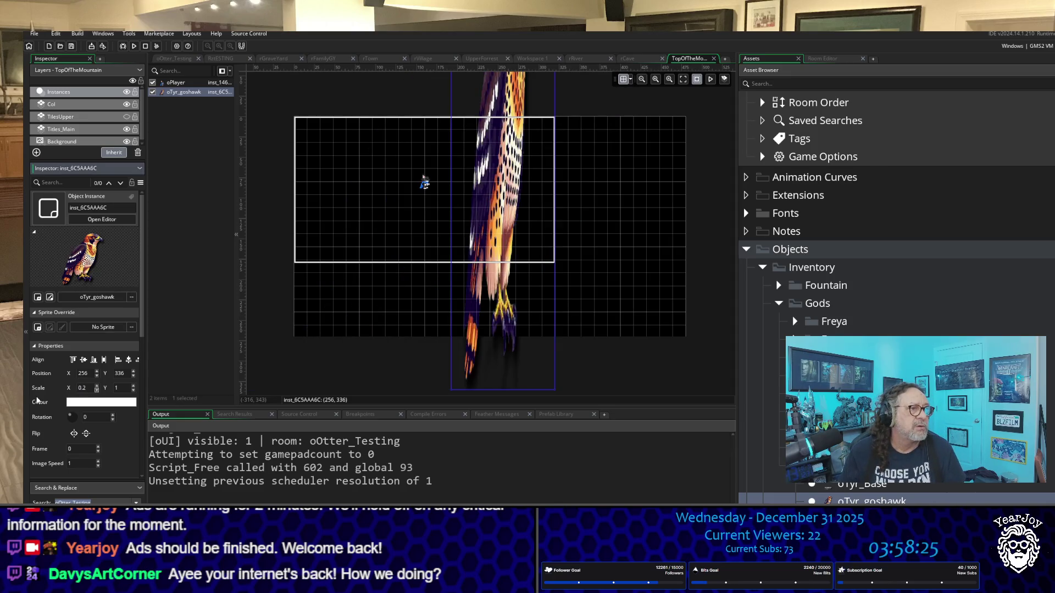
pyautogui.press('Tab')
pyautogui.write('.2')
pyautogui.press('Return')
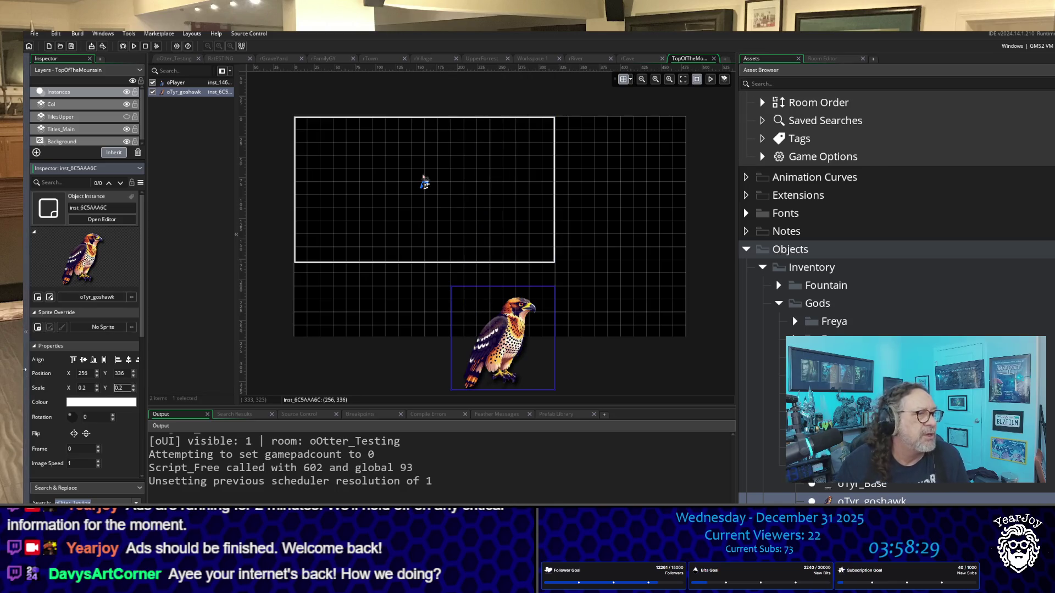
# Reduce the goshawk's scale to 0.1 on both axes and move it to the top edge.
pyautogui.click(88, 387)
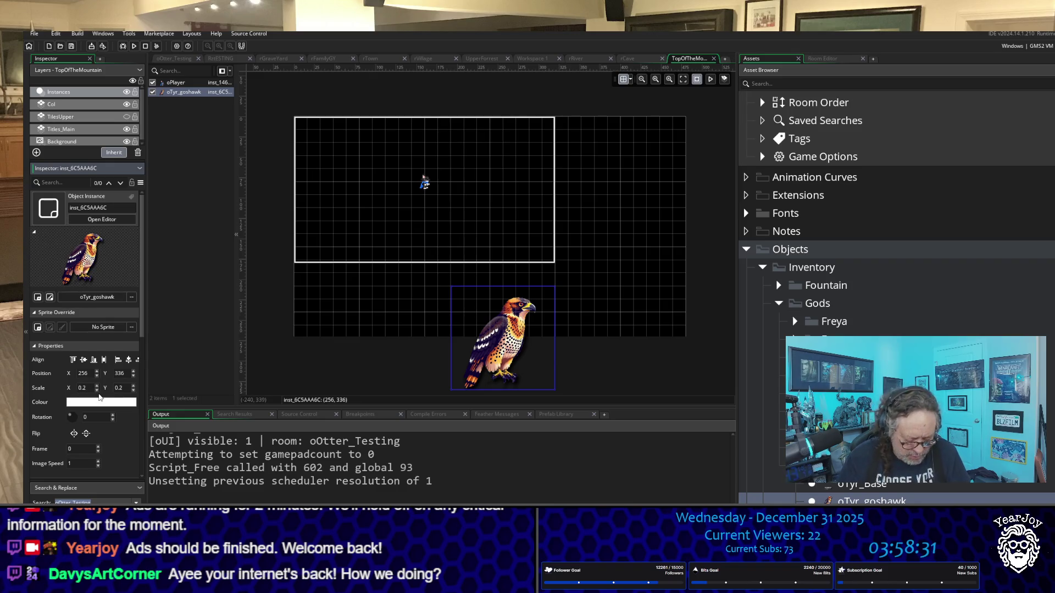
pyautogui.write('0.1')
pyautogui.press('Tab')
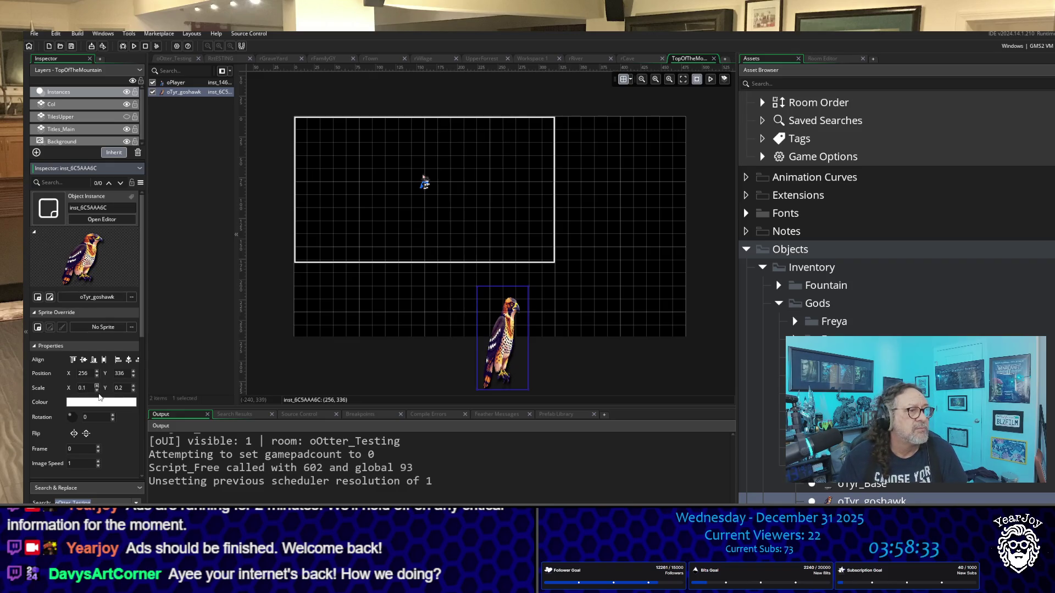
pyautogui.press('BackSpace')
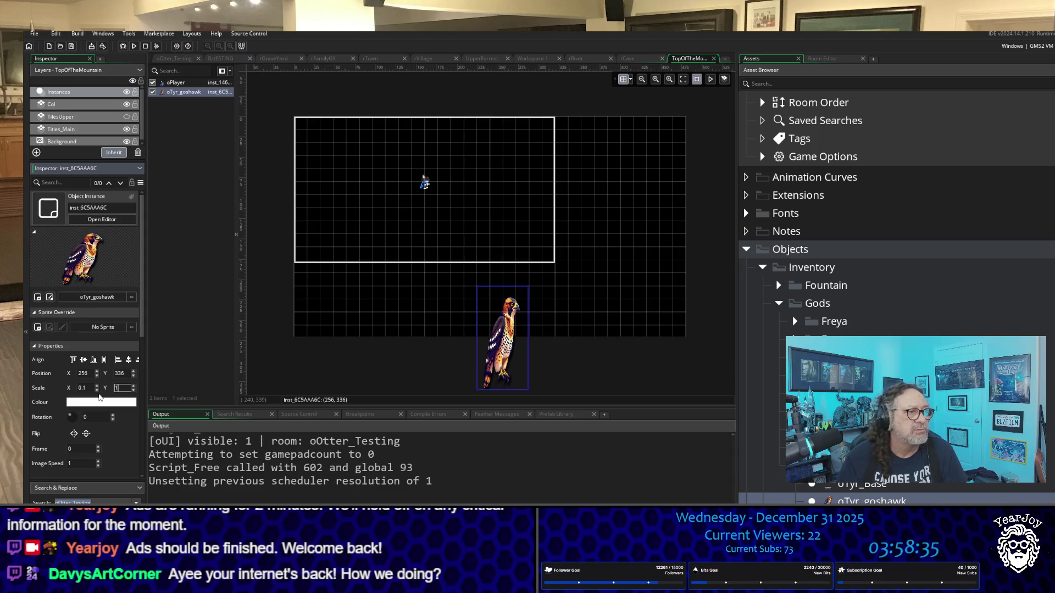
pyautogui.write('0.')
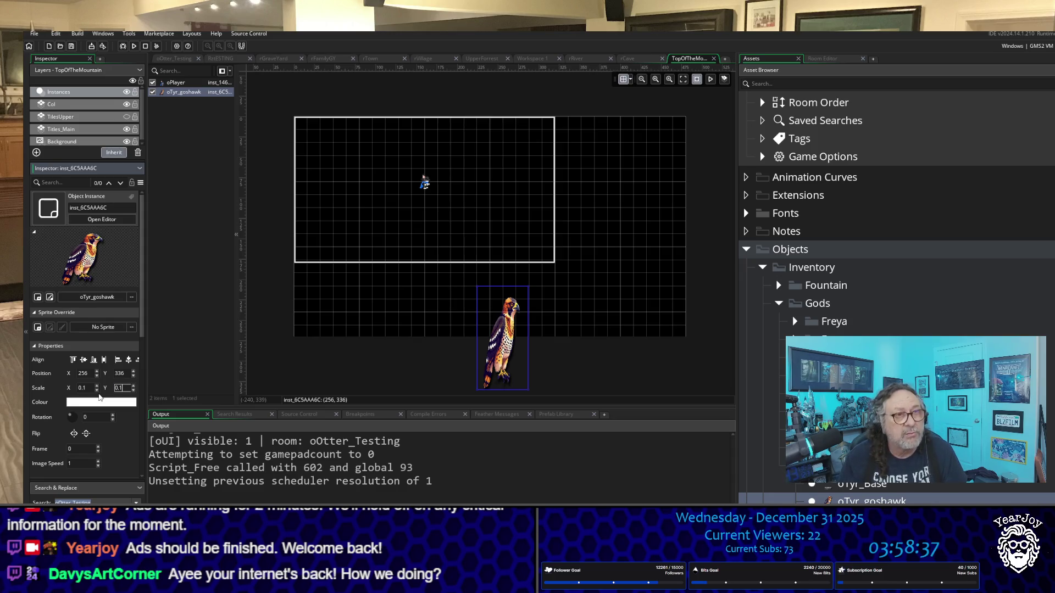
pyautogui.press('Return')
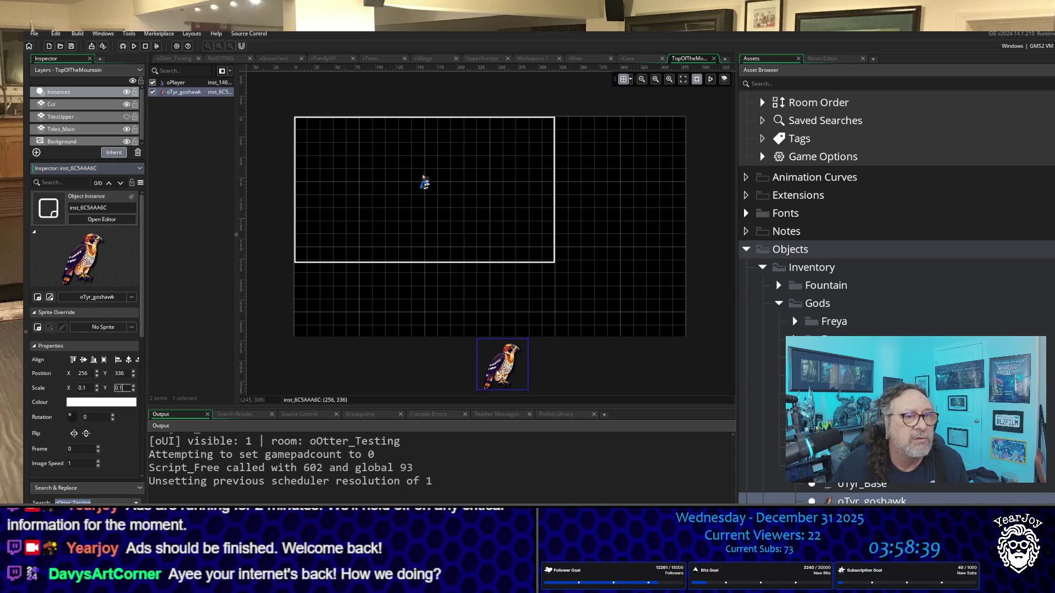
pyautogui.moveTo(500, 376)
pyautogui.mouseDown()
pyautogui.moveTo(474, 141)
pyautogui.moveTo(474, 167)
pyautogui.moveTo(486, 167)
pyautogui.moveTo(473, 167)
pyautogui.mouseUp()
# Drop all five oTyr_Piece objects into the TopOfTheMountain room.
pyautogui.scroll(-3, 879, 248)
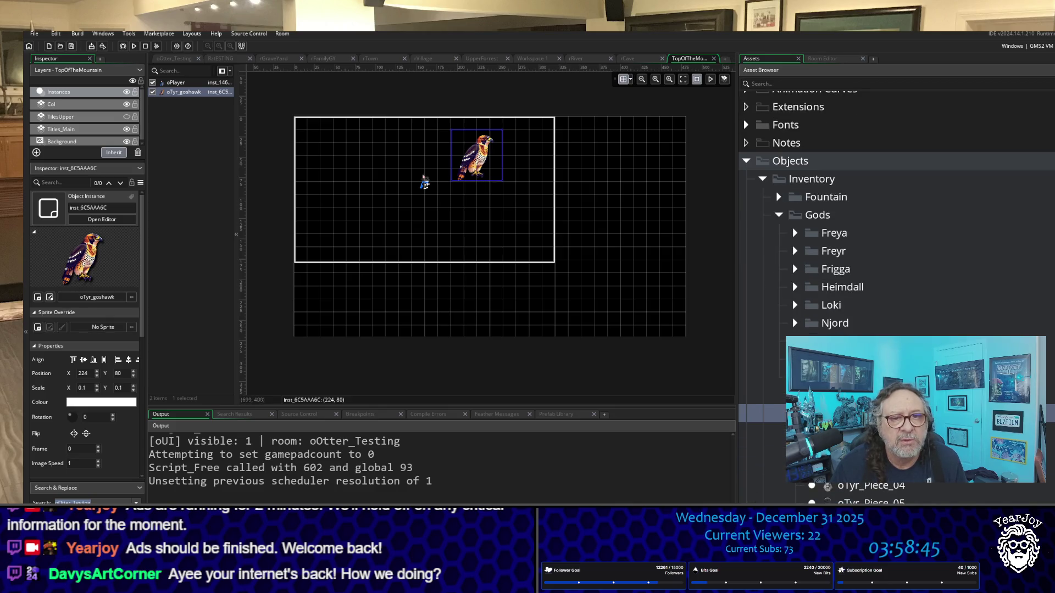
pyautogui.click(857, 432)
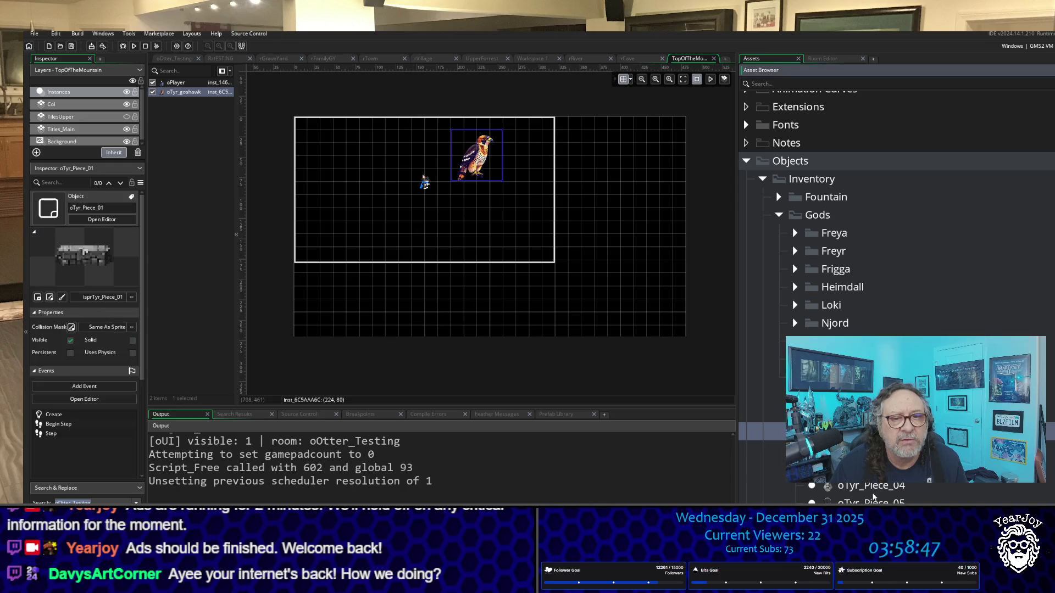
pyautogui.keyDown('shift'); pyautogui.click(857, 502); pyautogui.keyUp('shift')
pyautogui.moveTo(857, 472)
pyautogui.mouseDown()
pyautogui.moveTo(762, 395)
pyautogui.moveTo(447, 257)
pyautogui.moveTo(470, 297)
pyautogui.mouseUp()
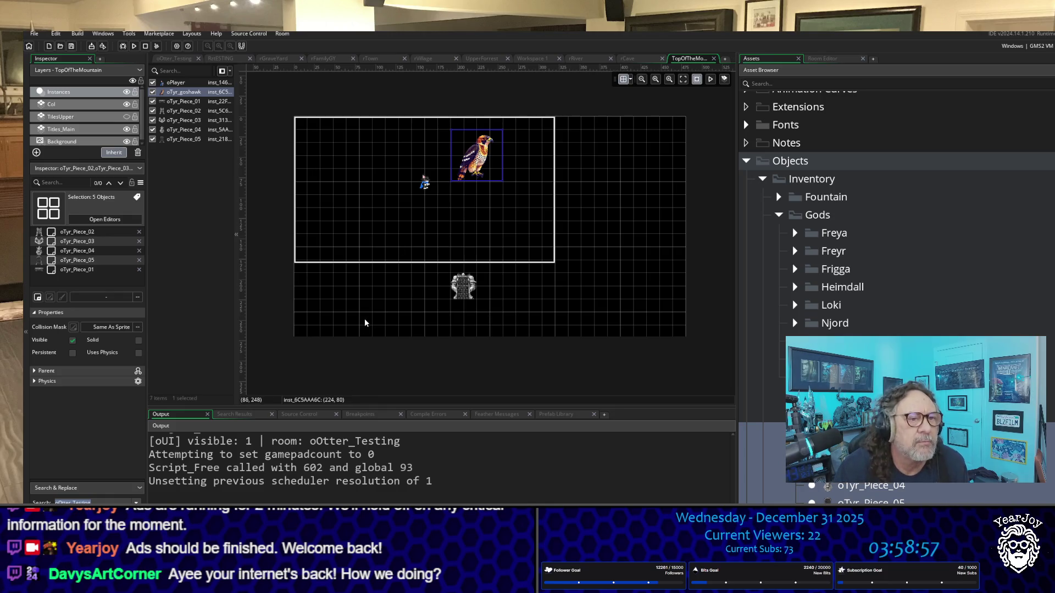
# Spread the tower, statue, legs, chest and Piece_03 pieces and the goshawk around the room.
pyautogui.click(466, 297)
pyautogui.moveTo(468, 298)
pyautogui.mouseDown()
pyautogui.moveTo(571, 233)
pyautogui.moveTo(639, 165)
pyautogui.mouseUp()
pyautogui.moveTo(464, 287); pyautogui.dragTo(649, 302)
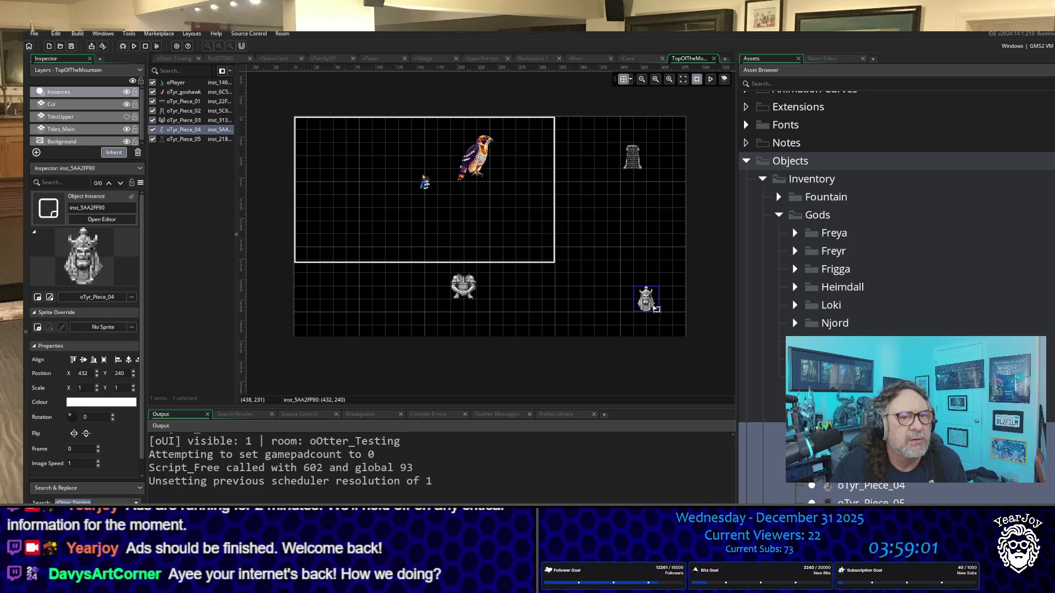
pyautogui.moveTo(463, 285); pyautogui.dragTo(332, 286)
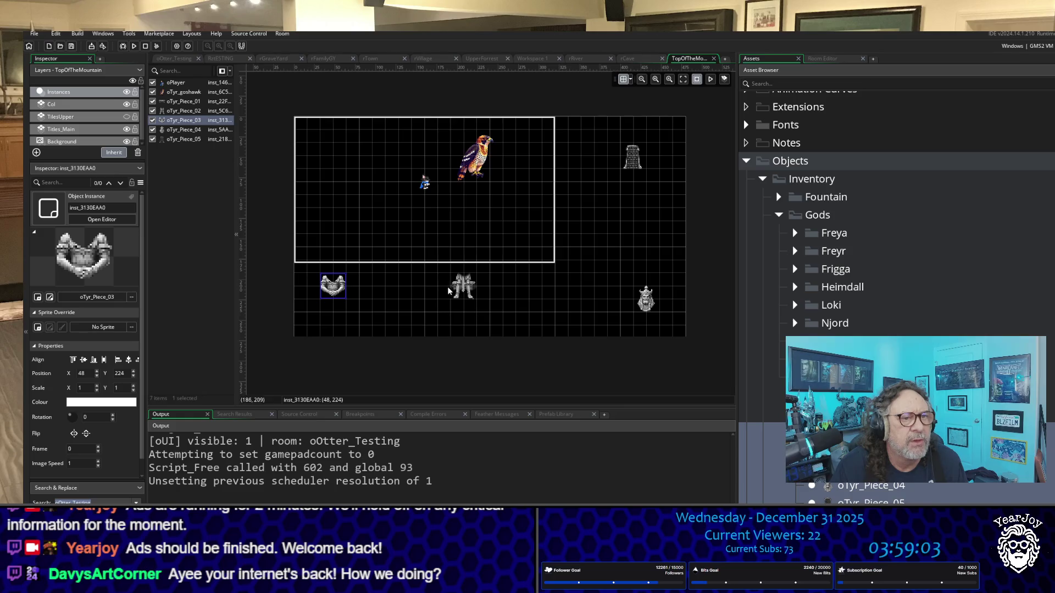
pyautogui.moveTo(463, 273); pyautogui.dragTo(359, 169)
pyautogui.moveTo(464, 286)
pyautogui.mouseDown()
pyautogui.moveTo(451, 312)
pyautogui.moveTo(412, 299)
pyautogui.mouseUp()
pyautogui.moveTo(468, 160)
pyautogui.mouseDown()
pyautogui.moveTo(547, 262)
pyautogui.moveTo(628, 297)
pyautogui.mouseUp()
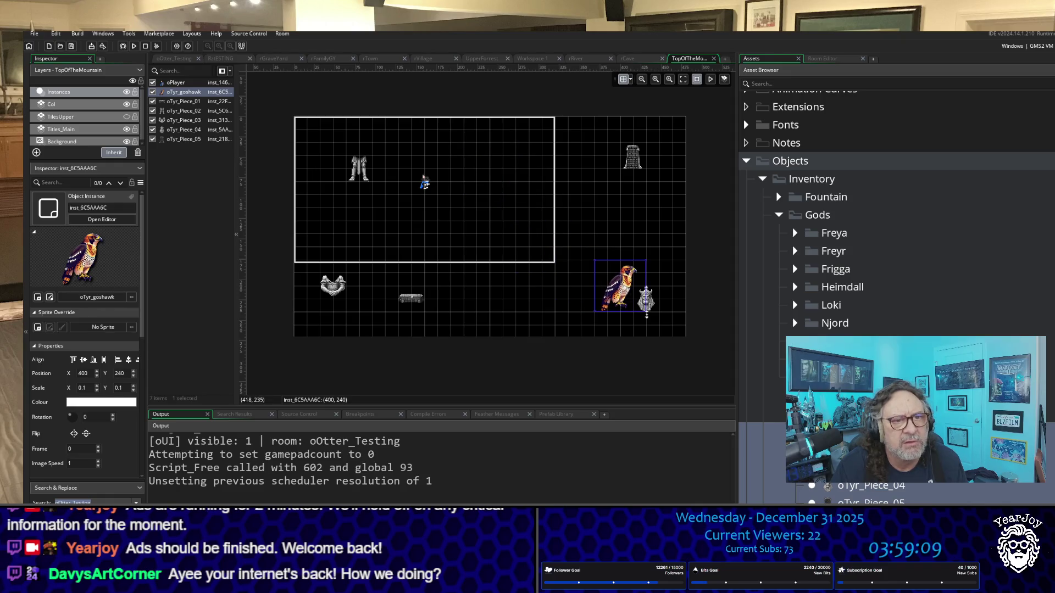
# Move oPlayer beside the goshawk at lower right, then select oTyr_Piece_04 and switch to RztESTING.
pyautogui.click(657, 305)
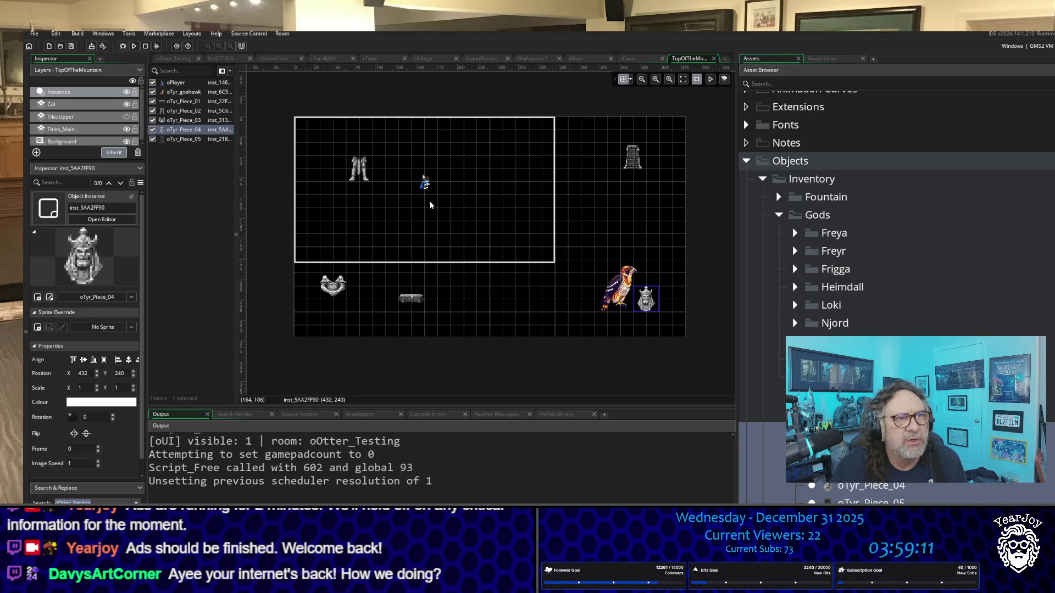
pyautogui.click(434, 187)
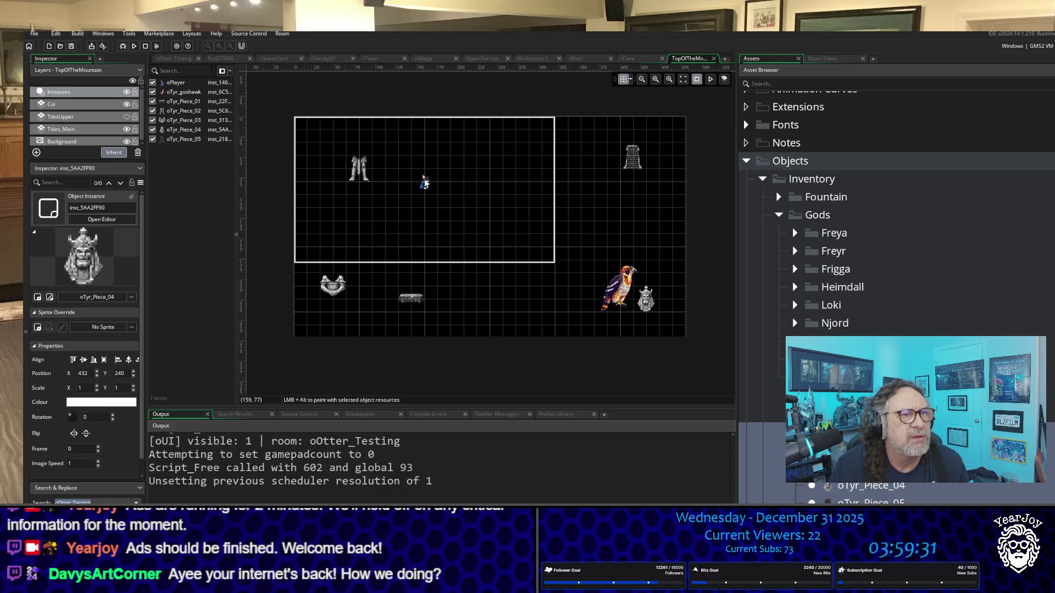
pyautogui.moveTo(425, 183)
pyautogui.mouseDown()
pyautogui.moveTo(621, 316)
pyautogui.moveTo(636, 302)
pyautogui.mouseUp()
pyautogui.click(651, 304)
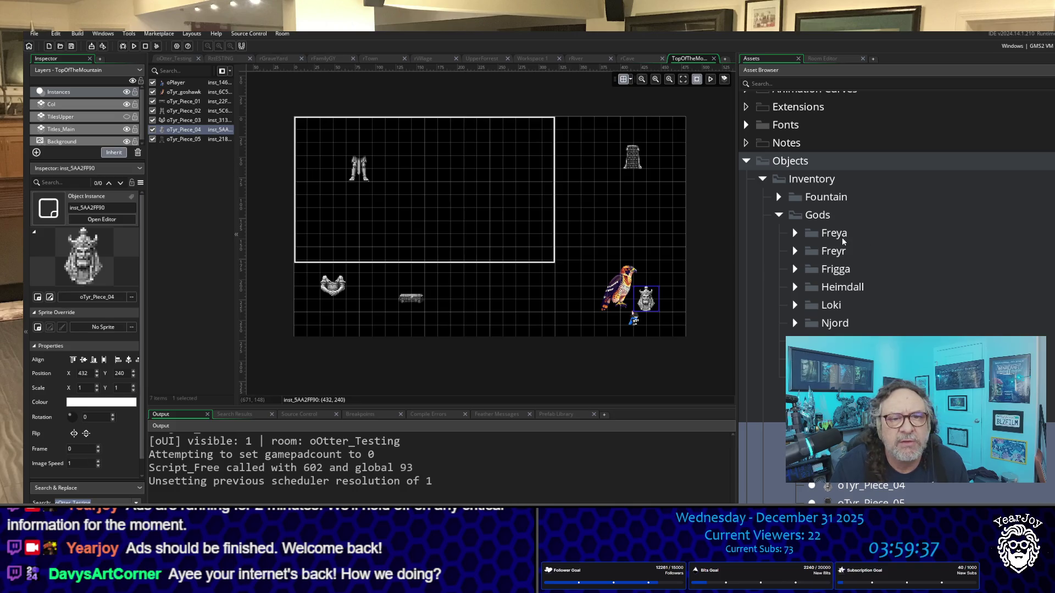
pyautogui.click(220, 58)
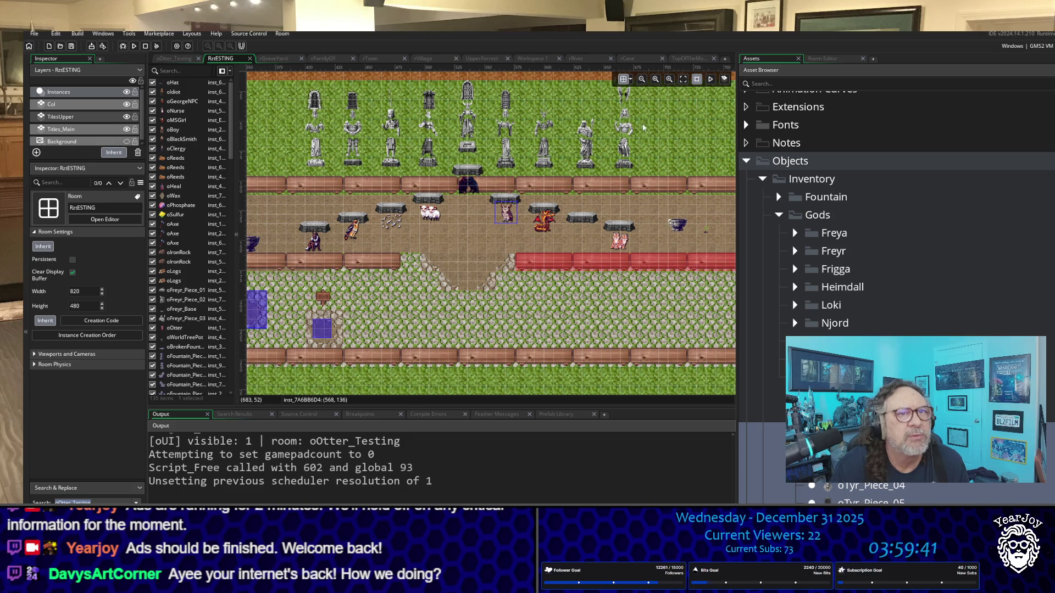
# Read the Scale of oTyr_Piece_04 and oTyr_Piece_03 in RztESTING, then return to TopOfTheMountain.
pyautogui.scroll(2, 449, 220)
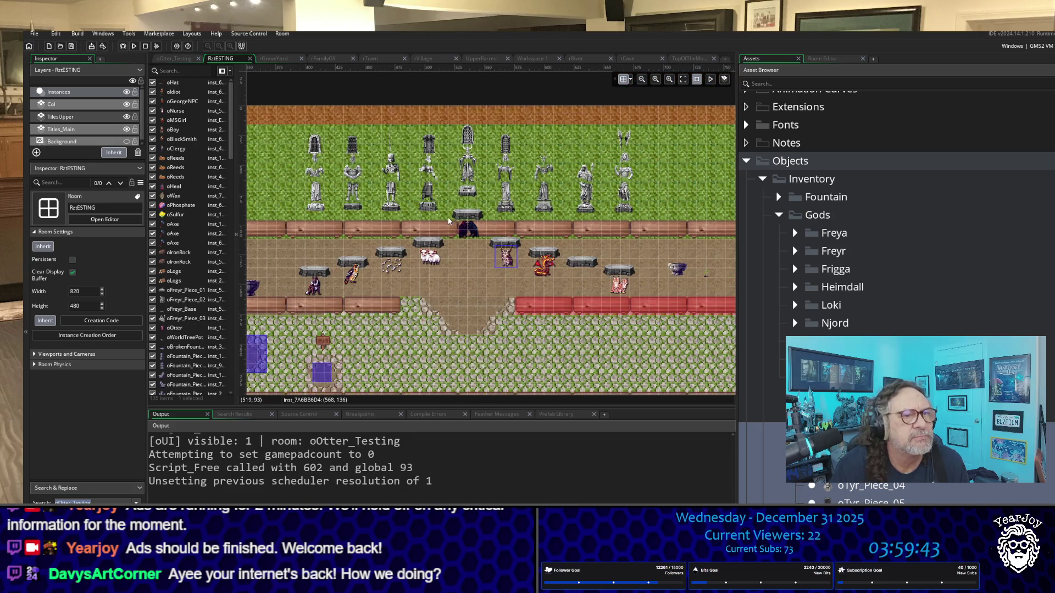
pyautogui.click(355, 163)
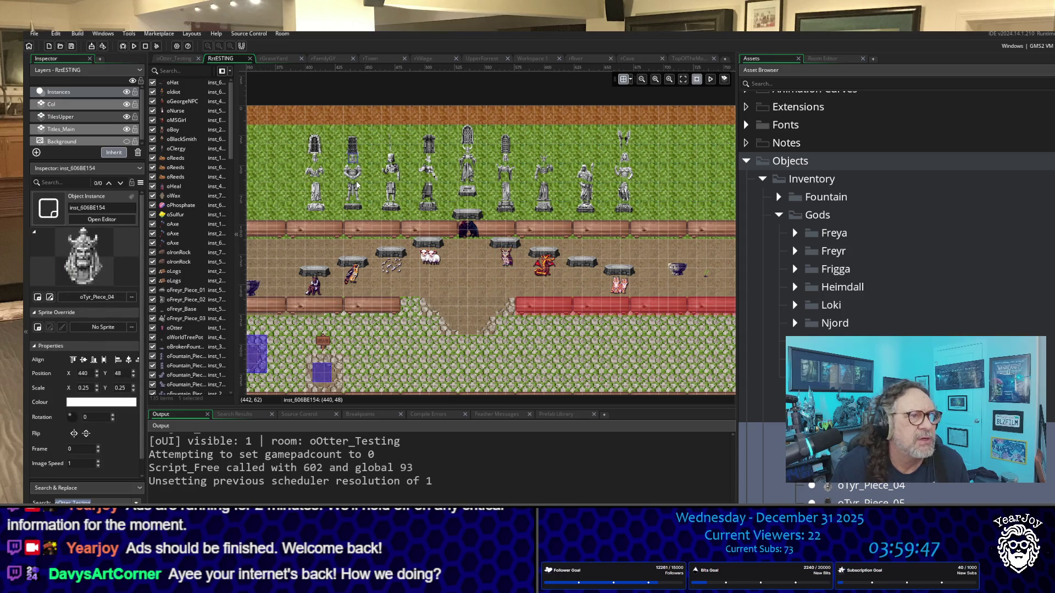
pyautogui.click(353, 173)
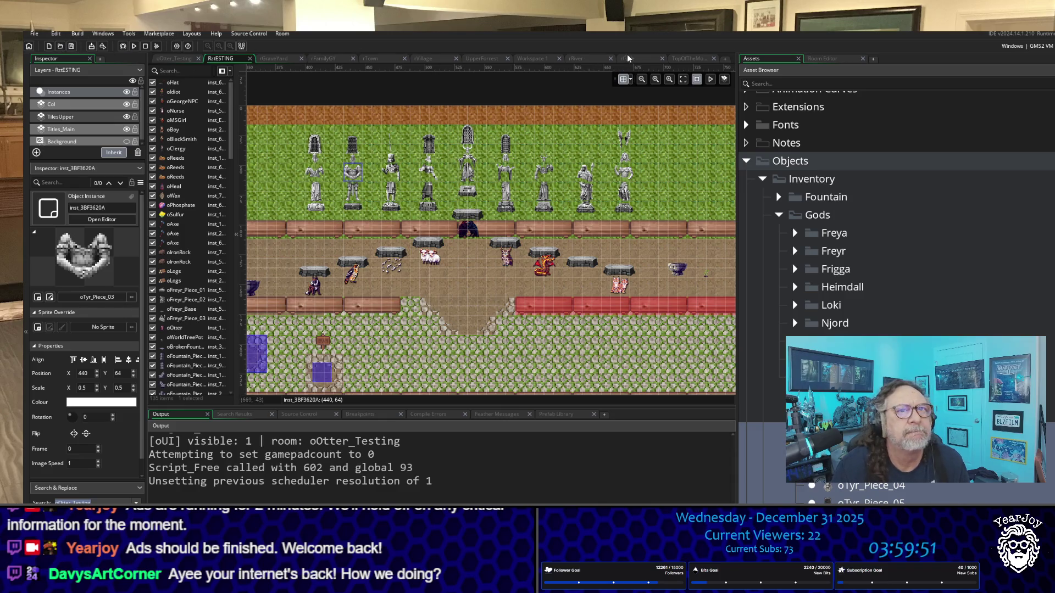
pyautogui.click(691, 58)
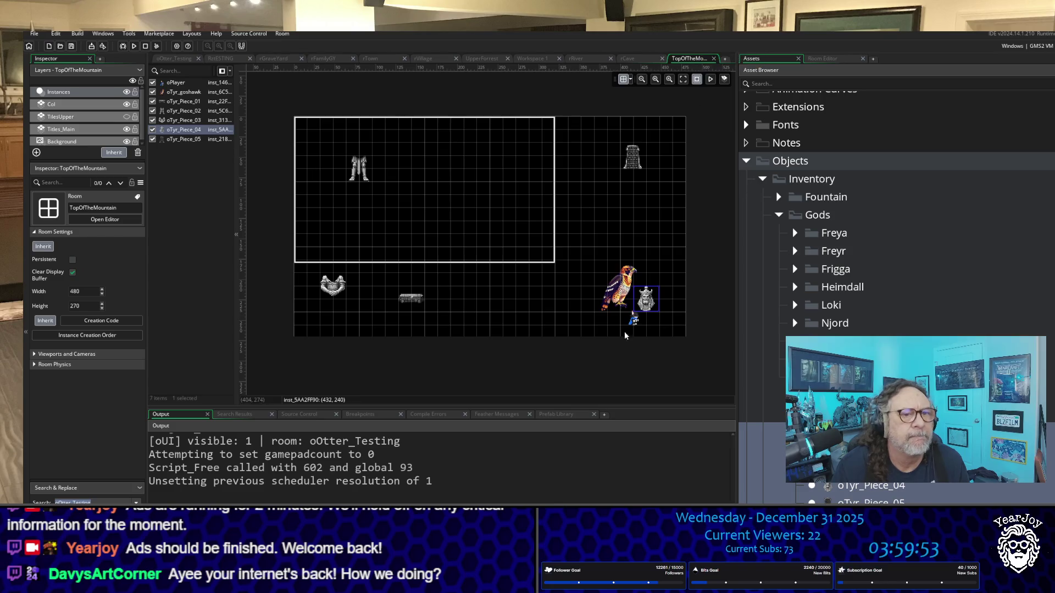
# Set the oTyr_Piece_04 statue's Scale X and Scale Y to 0.25.
pyautogui.doubleClick(650, 305)
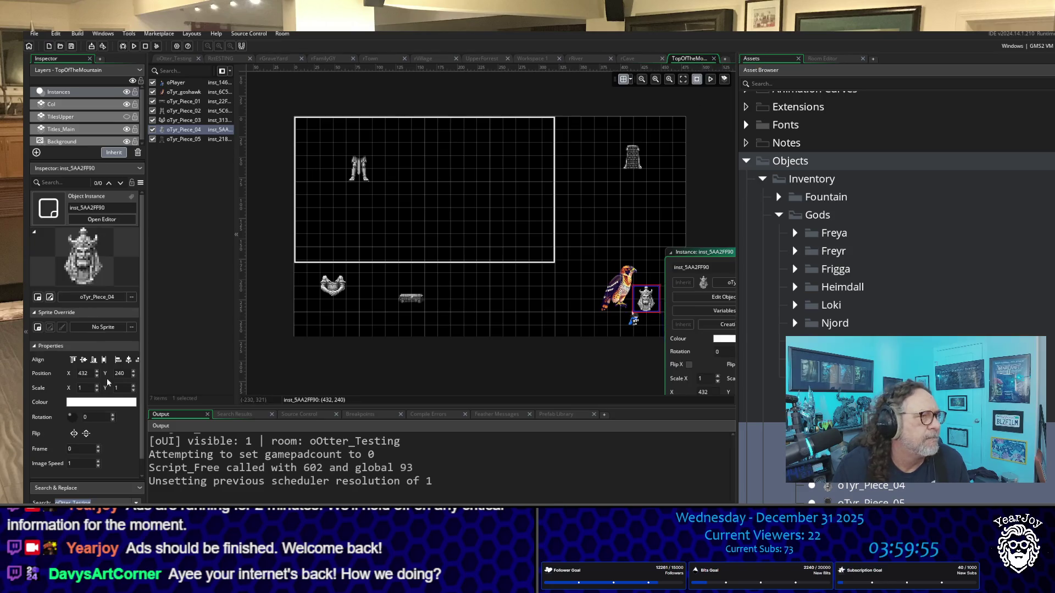
pyautogui.click(707, 228)
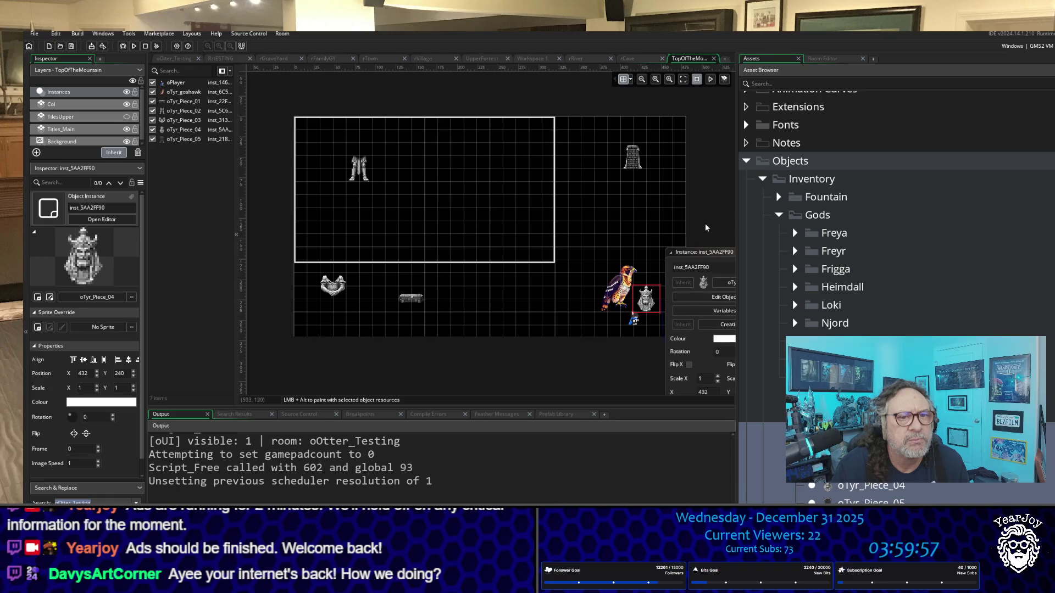
pyautogui.moveTo(707, 228); pyautogui.dragTo(513, 192)
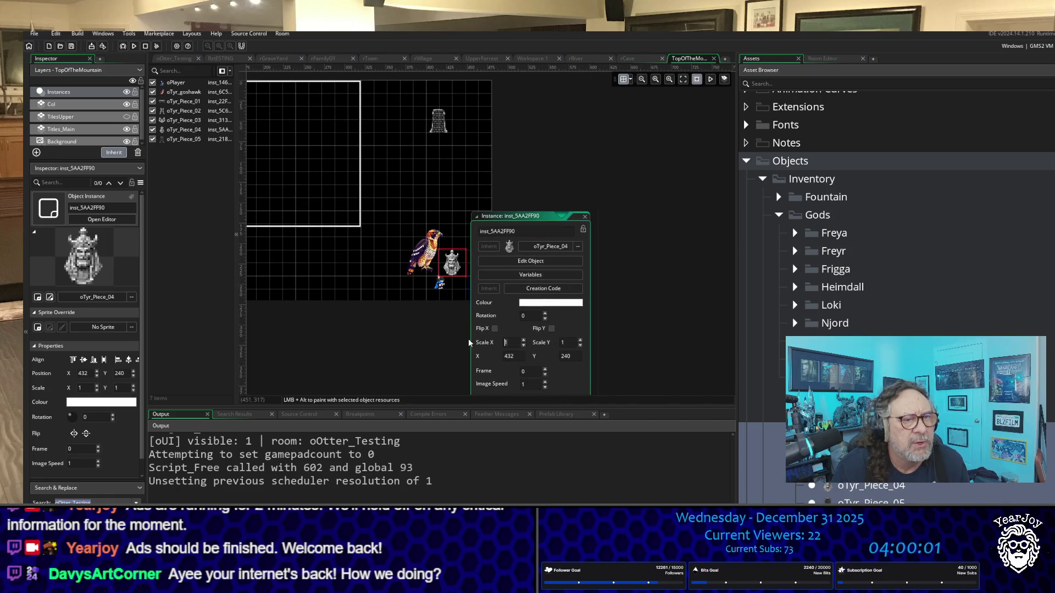
pyautogui.write('0.25')
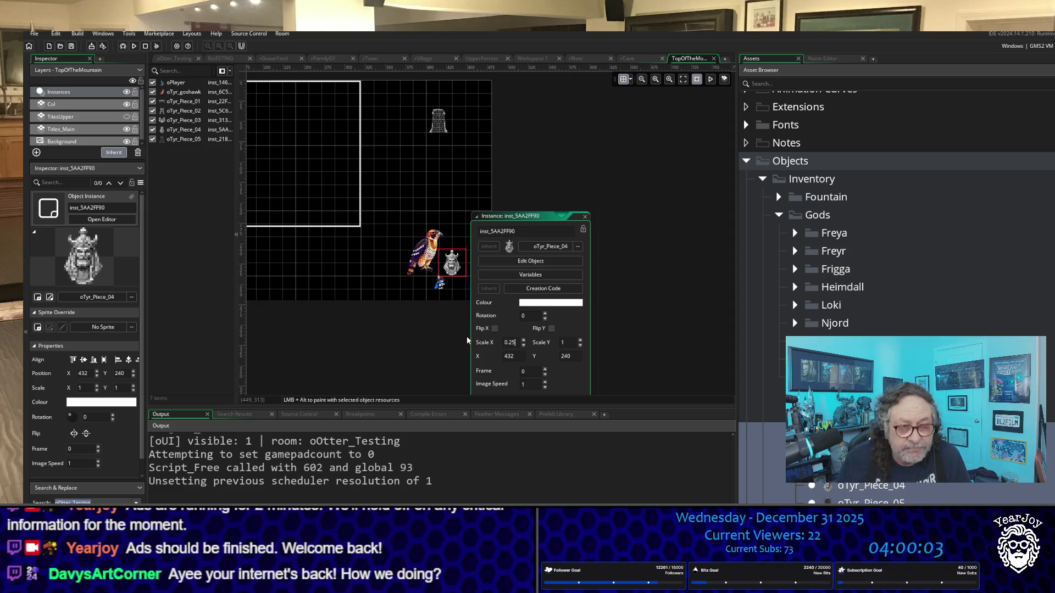
pyautogui.press('Return')
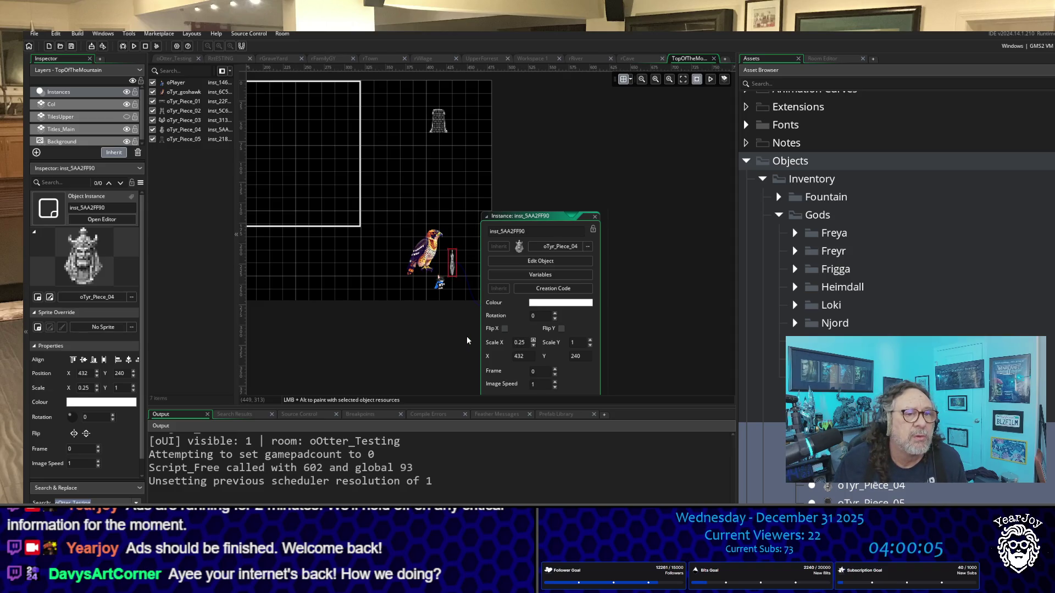
pyautogui.press('Tab')
pyautogui.write('0')
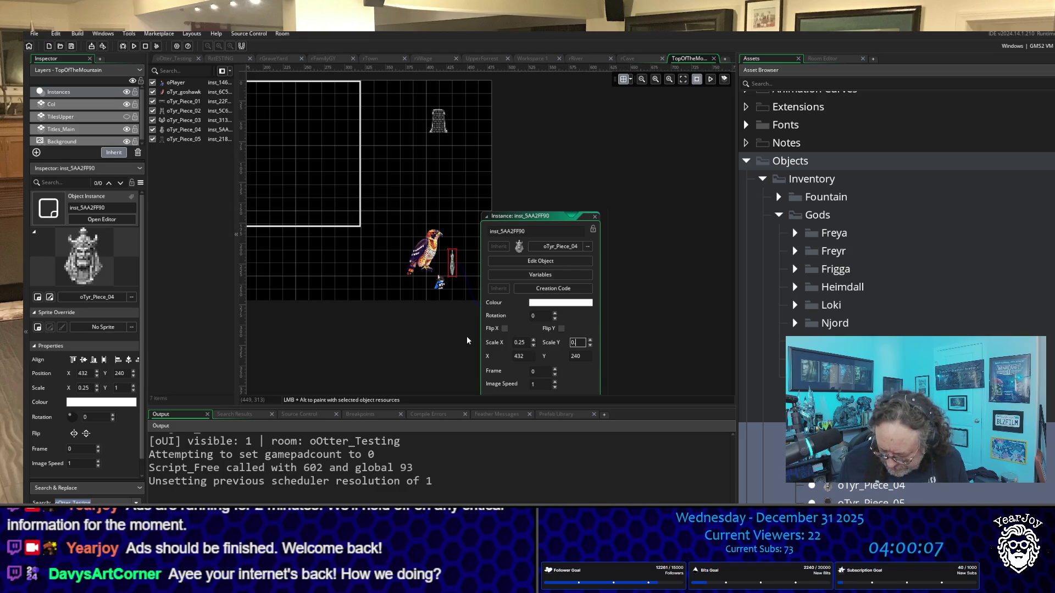
pyautogui.write('.25')
pyautogui.press('Return')
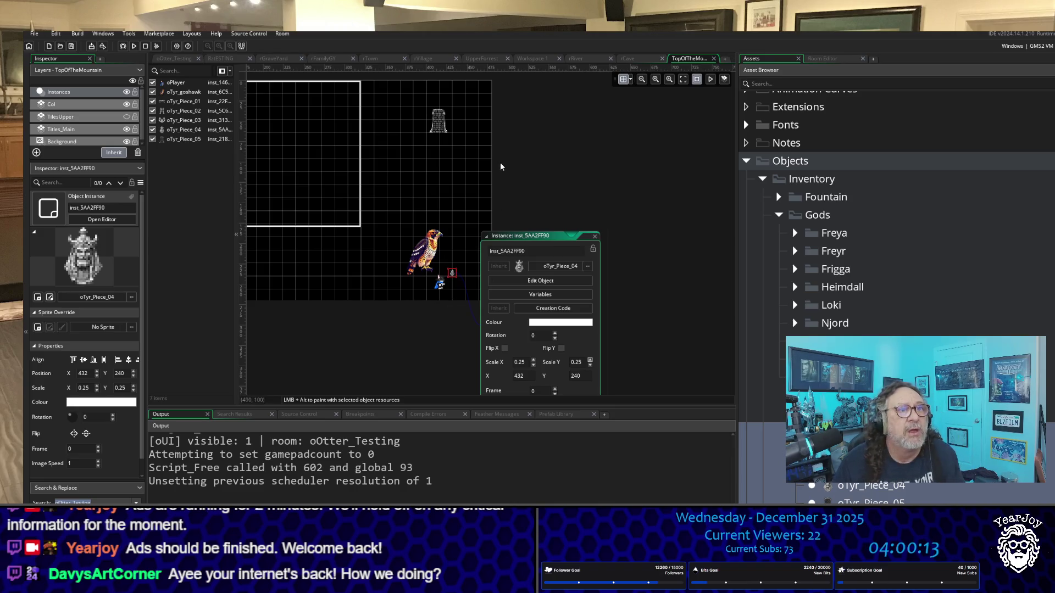
# Enter a 0.5 scale on both axes for the selected instance.
pyautogui.click(443, 131)
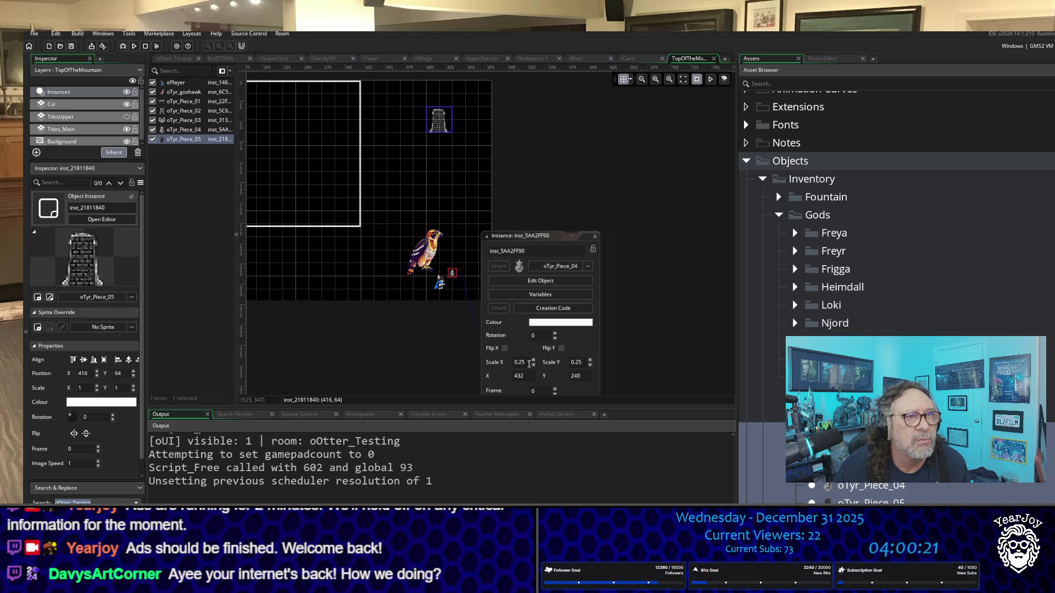
pyautogui.click(529, 363)
pyautogui.write('0')
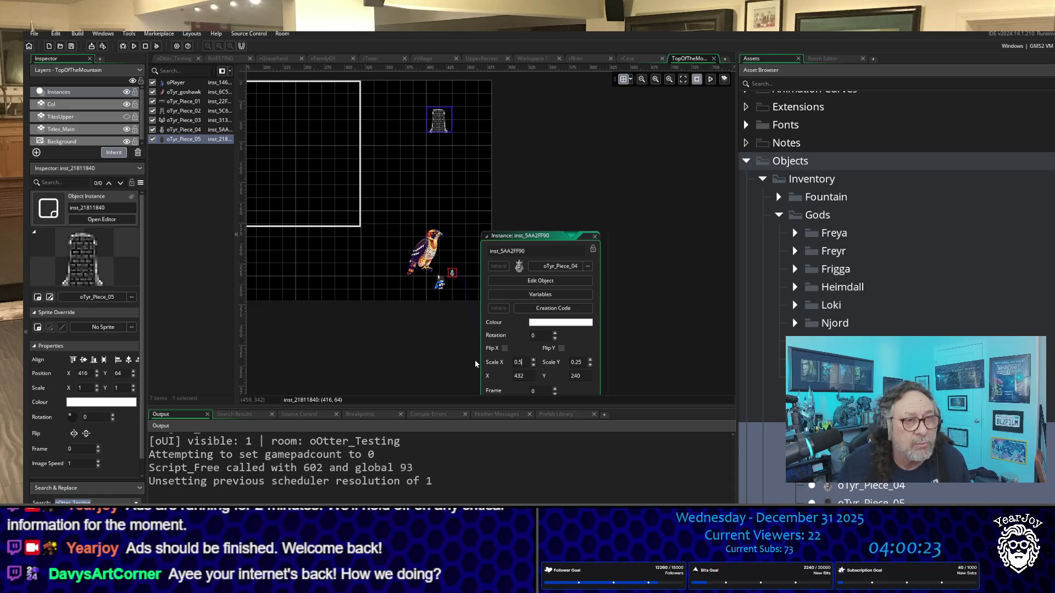
pyautogui.press('Return')
pyautogui.press('Tab')
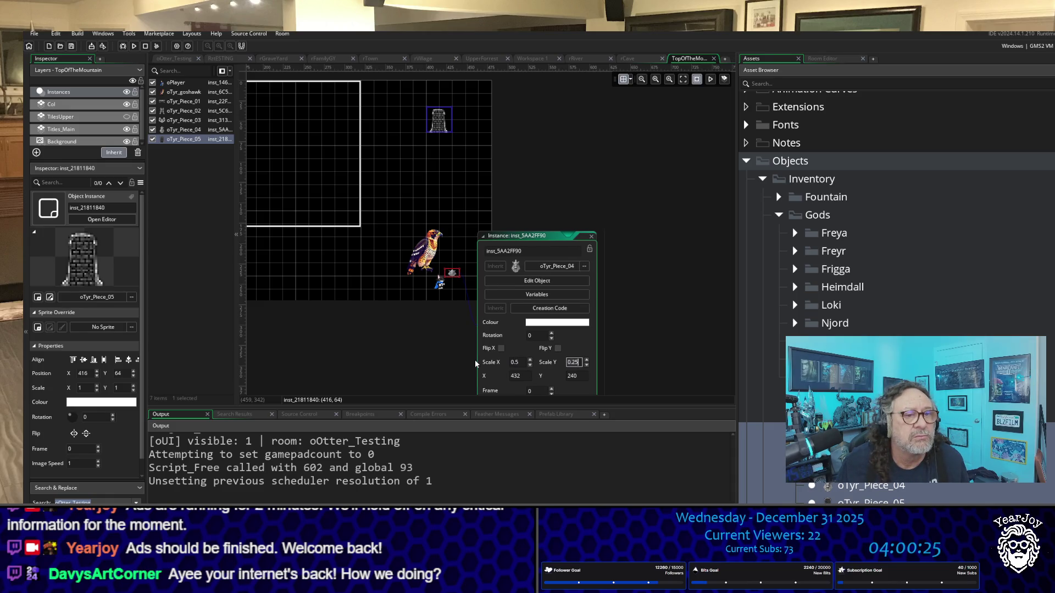
pyautogui.write('0')
pyautogui.press('Return')
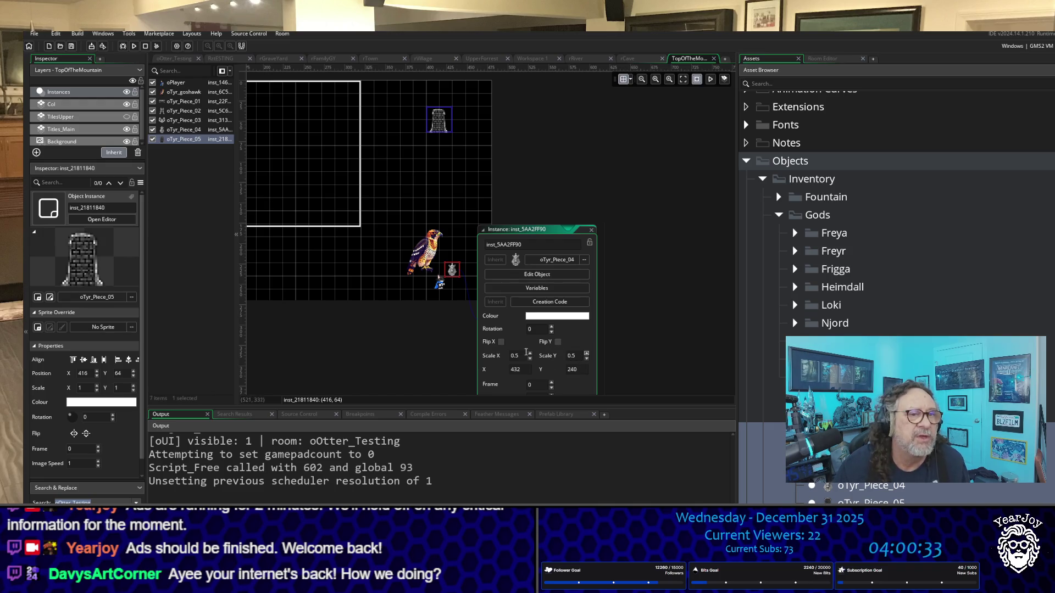
# Restore the statue's scale to 0.25 on both axes and close its properties.
pyautogui.click(523, 358)
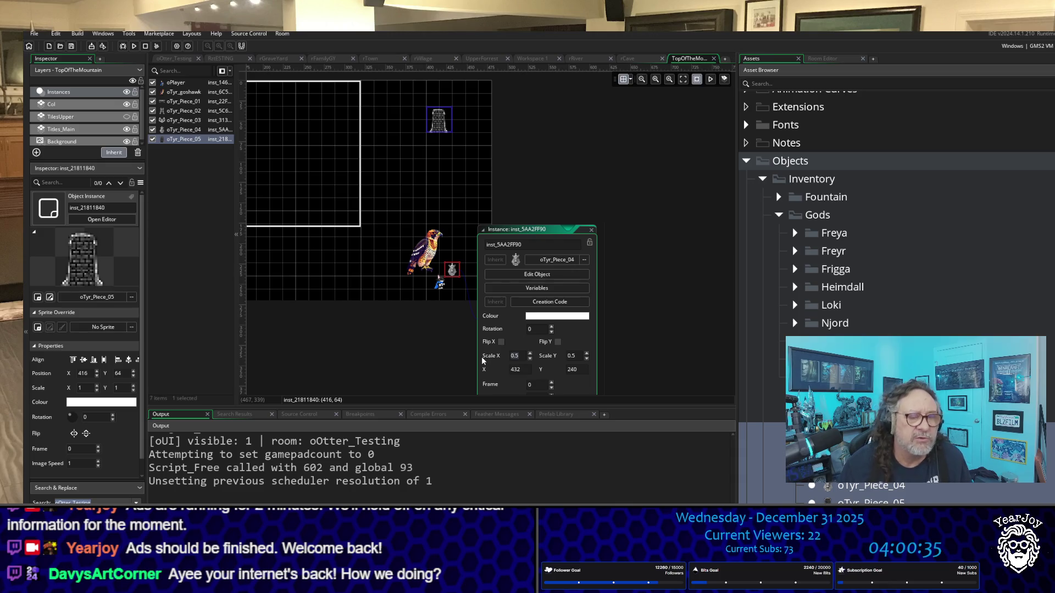
pyautogui.write('0.25')
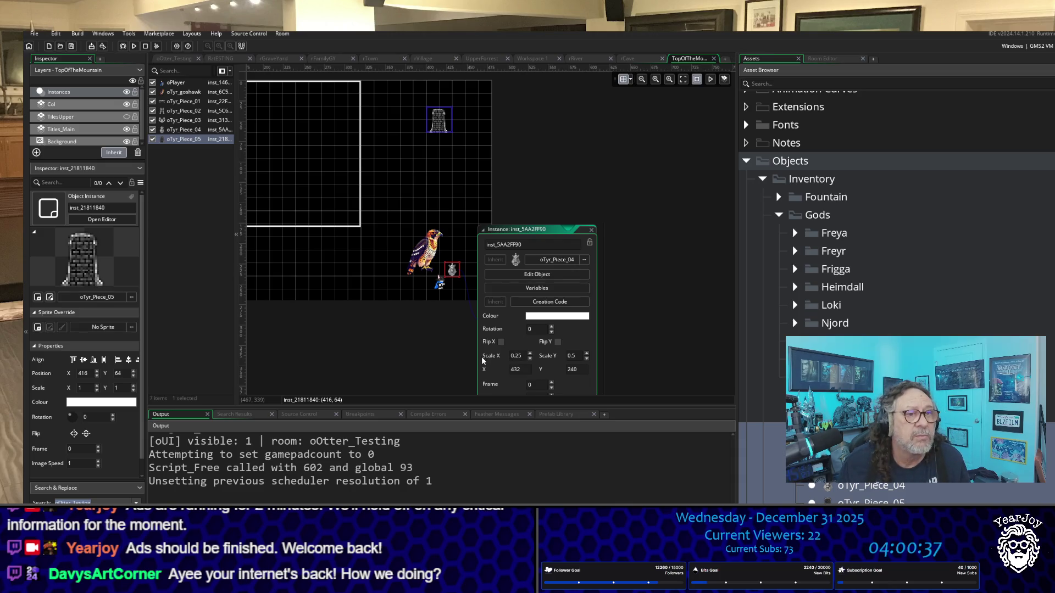
pyautogui.press('Tab')
pyautogui.write('0.')
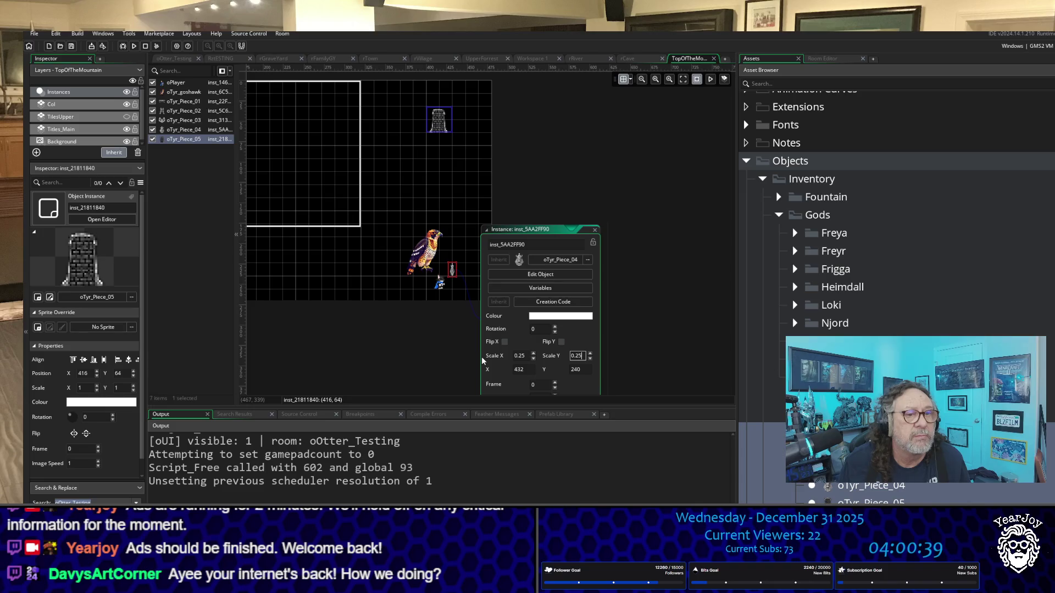
pyautogui.press('Return')
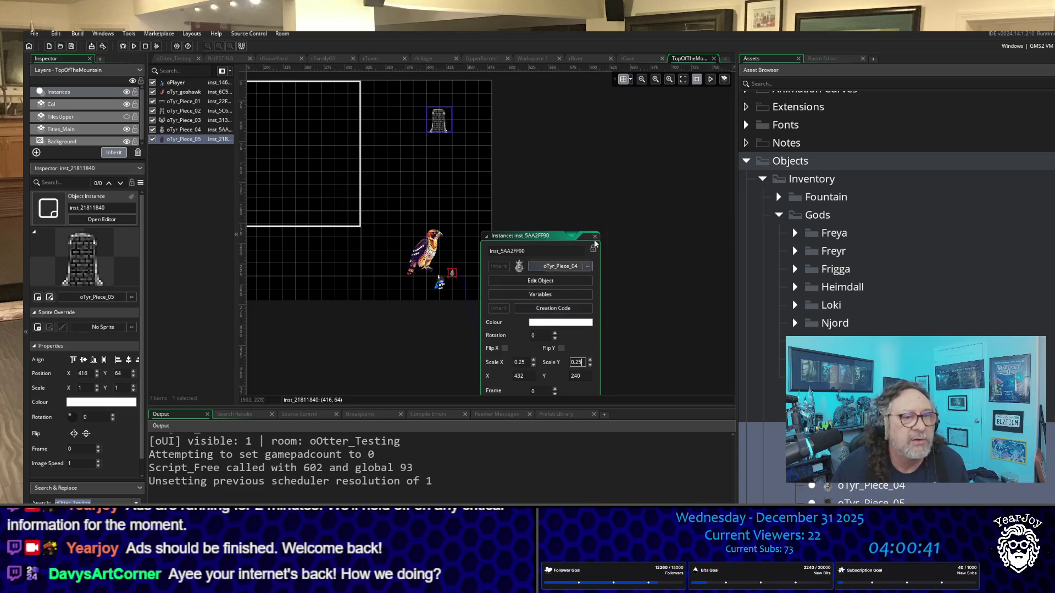
pyautogui.click(567, 179)
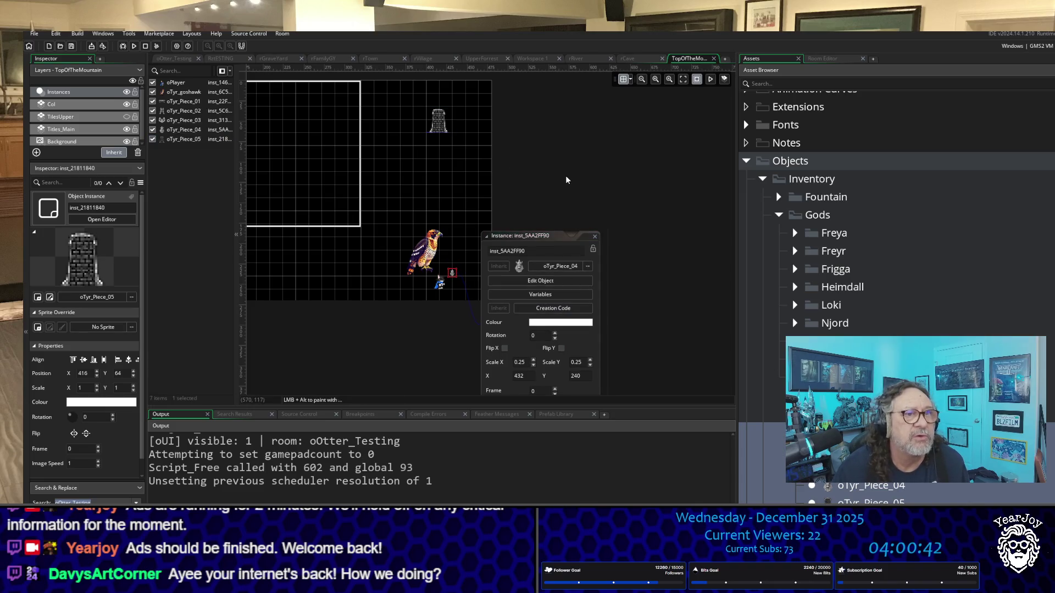
pyautogui.click(596, 241)
# Scale the oTyr_Piece_05 tower to 0.5 on both axes.
pyautogui.doubleClick(440, 125)
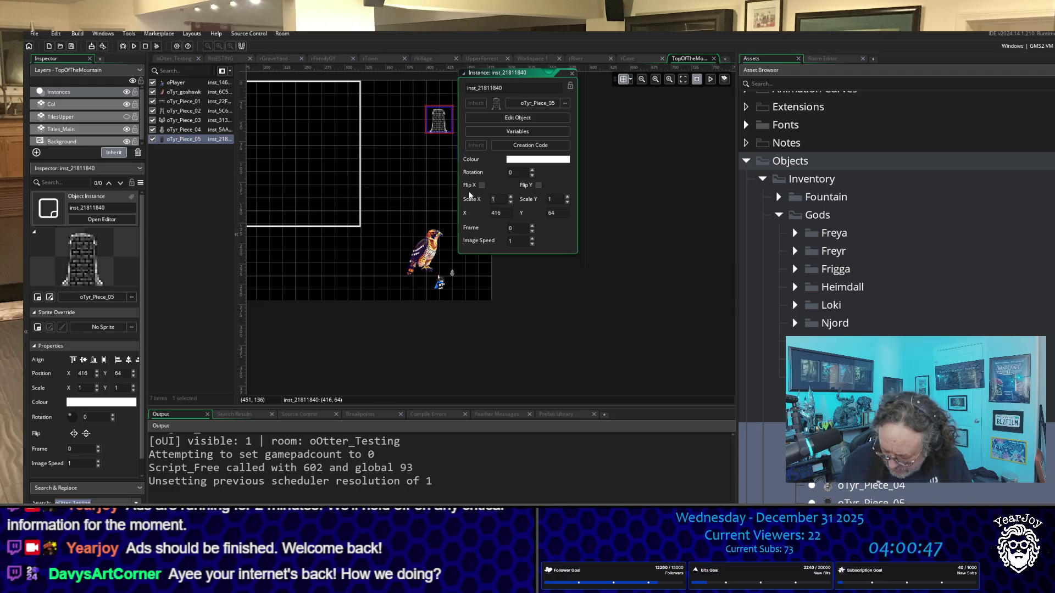
pyautogui.write('0.5')
pyautogui.press('Tab')
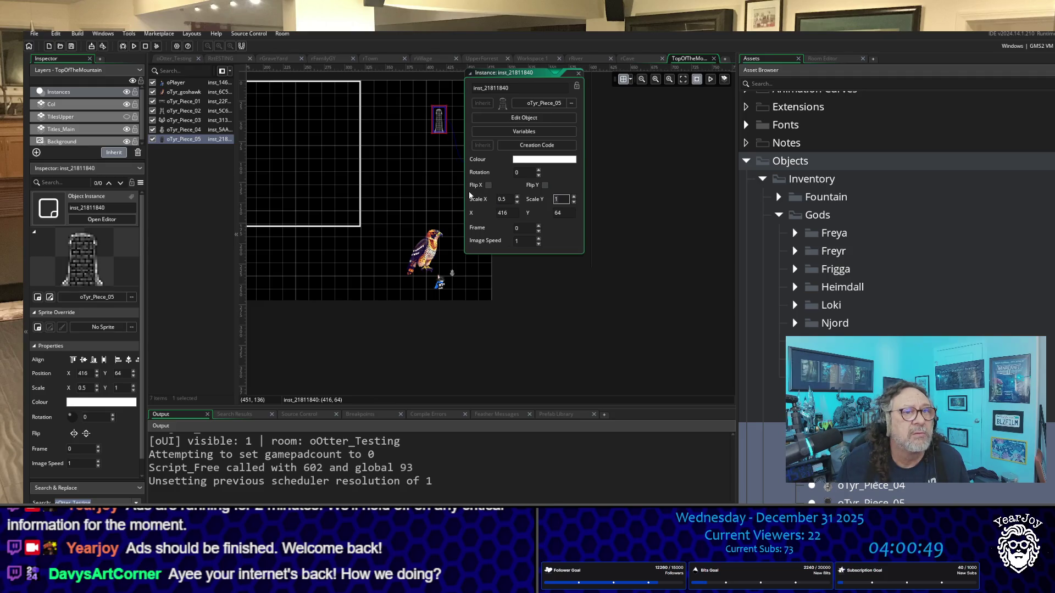
pyautogui.write('0.5')
pyautogui.press('Return')
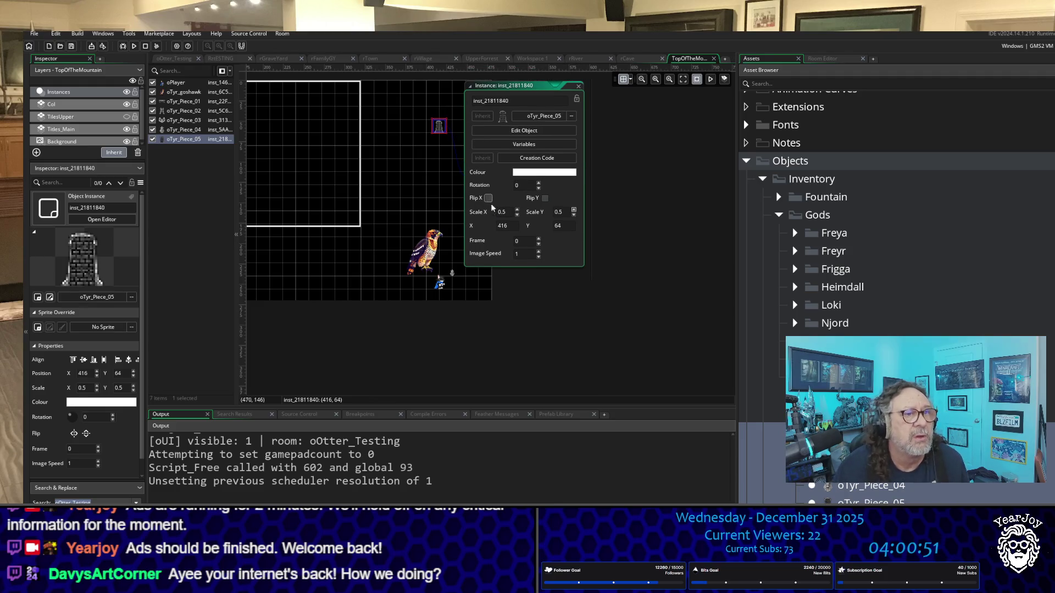
pyautogui.click(533, 321)
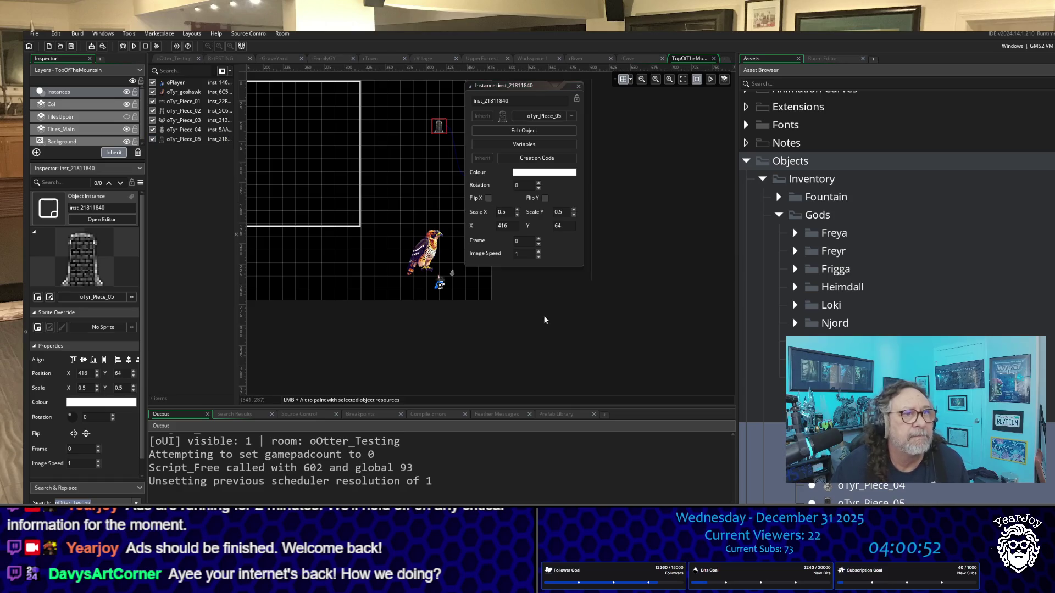
pyautogui.click(578, 88)
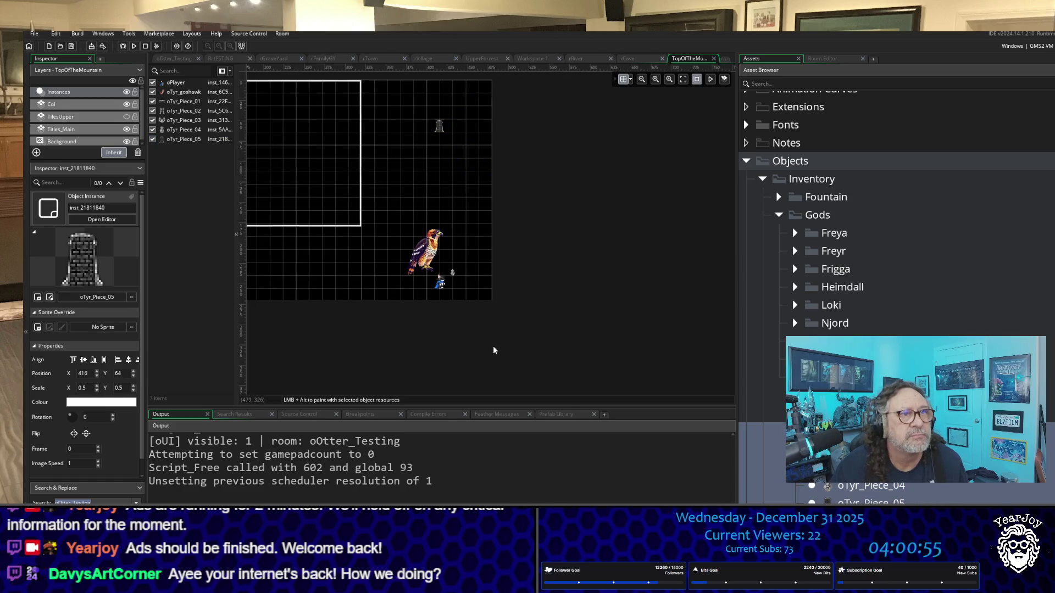
pyautogui.moveTo(493, 349); pyautogui.dragTo(711, 381)
# Select oTyr_Piece_01, 02 and 03 and set their Scale X to 0.5.
pyautogui.click(442, 295)
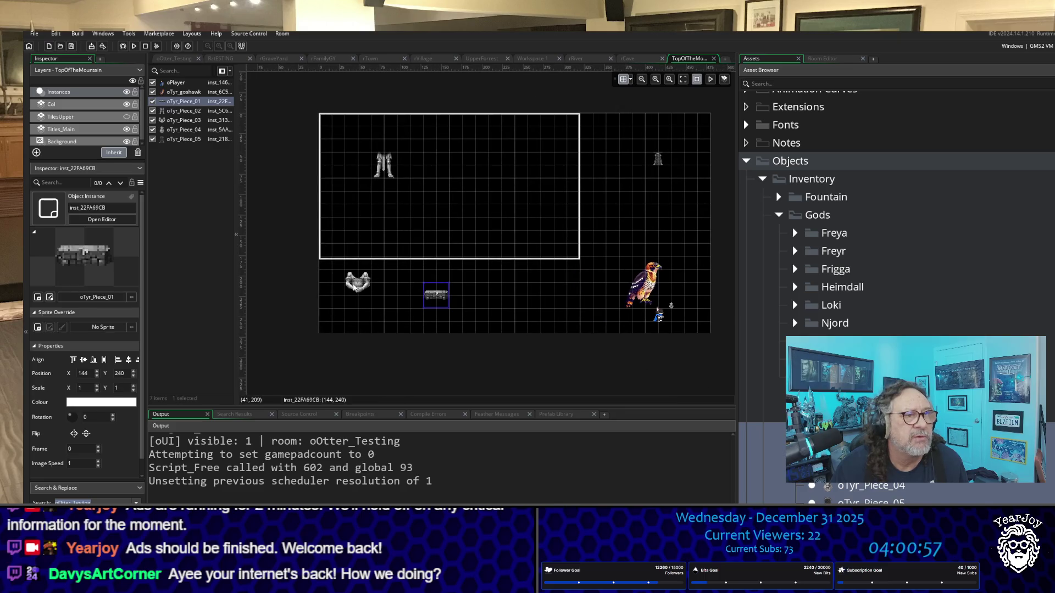
pyautogui.keyDown('shift'); pyautogui.click(354, 286); pyautogui.keyUp('shift')
pyautogui.keyDown('shift'); pyautogui.click(378, 173); pyautogui.keyUp('shift')
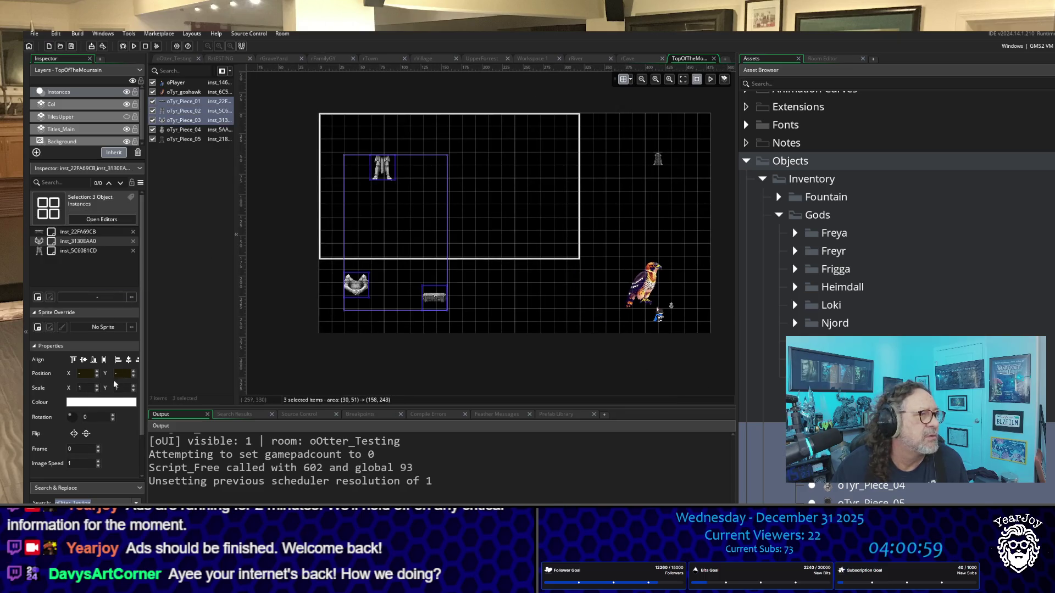
pyautogui.click(82, 388)
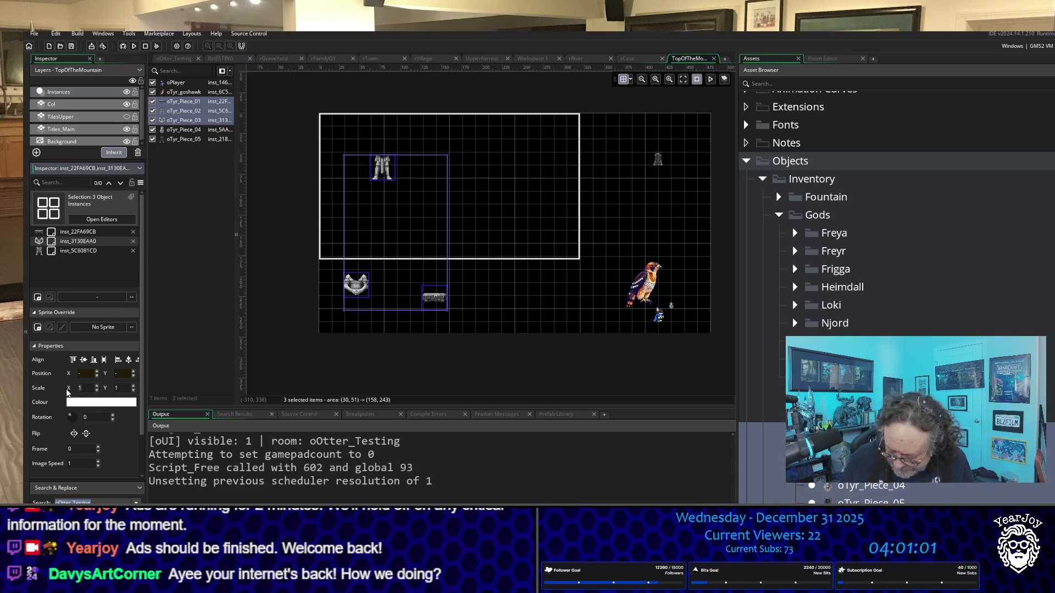
pyautogui.write('0.5')
pyautogui.press('Return')
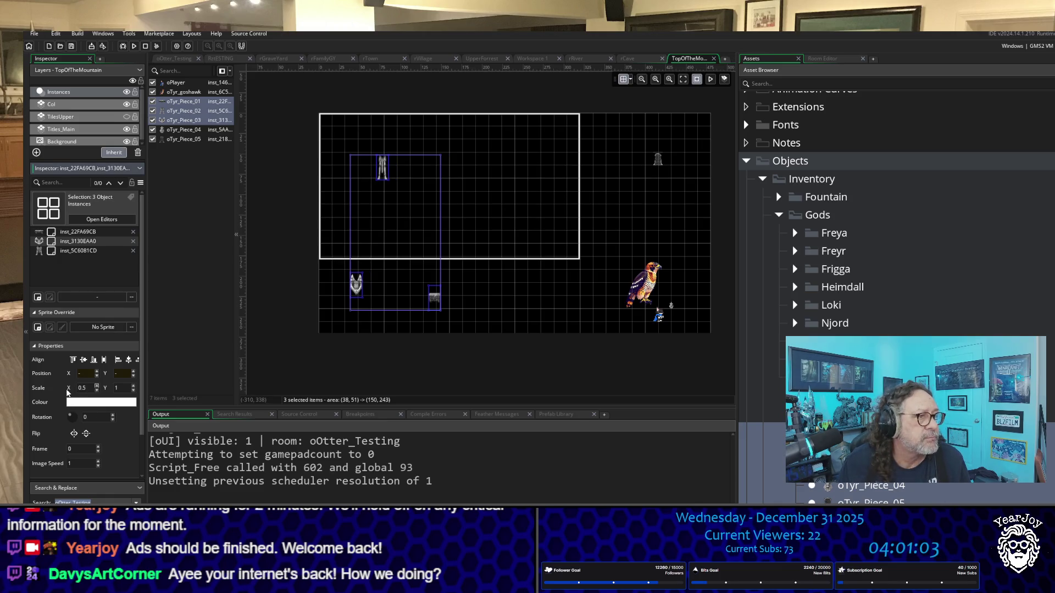
# Set their Scale Y to 0.5, correcting a mistyped 0.6.
pyautogui.press('Tab')
pyautogui.write('0.6')
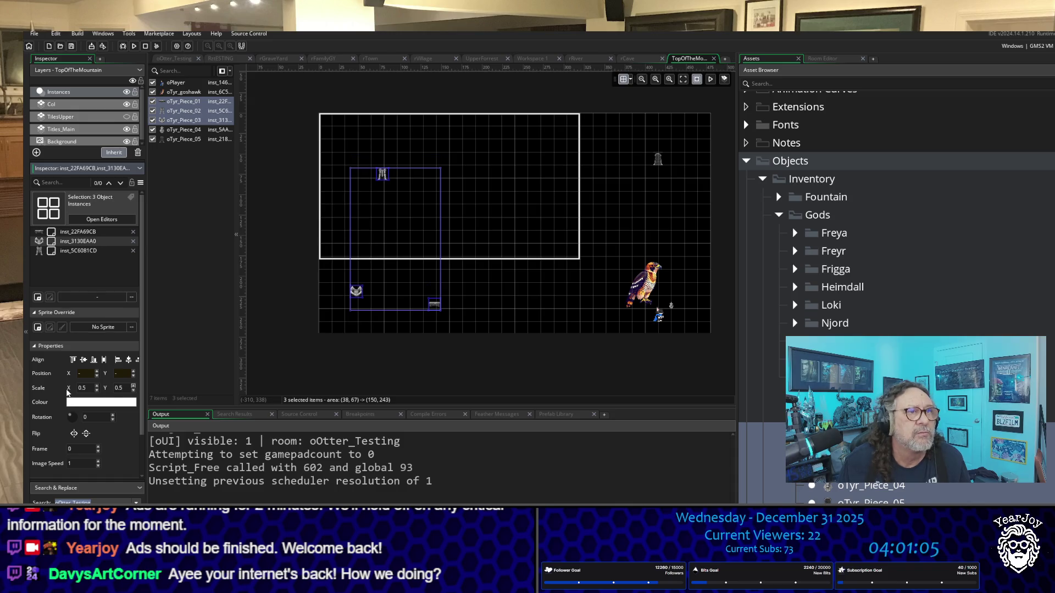
pyautogui.press('Return')
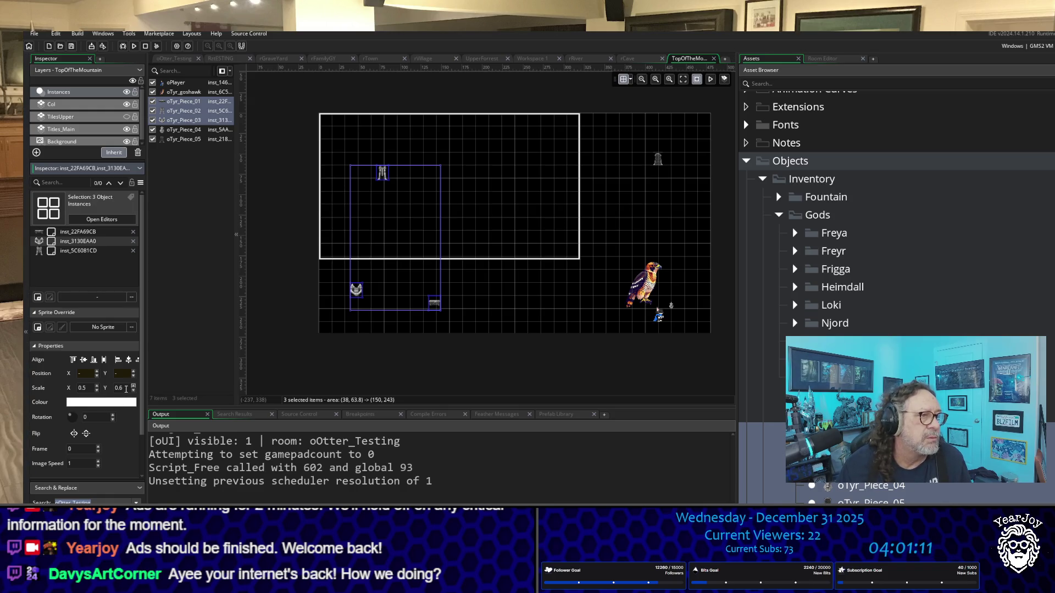
pyautogui.press('BackSpace')
pyautogui.write('5')
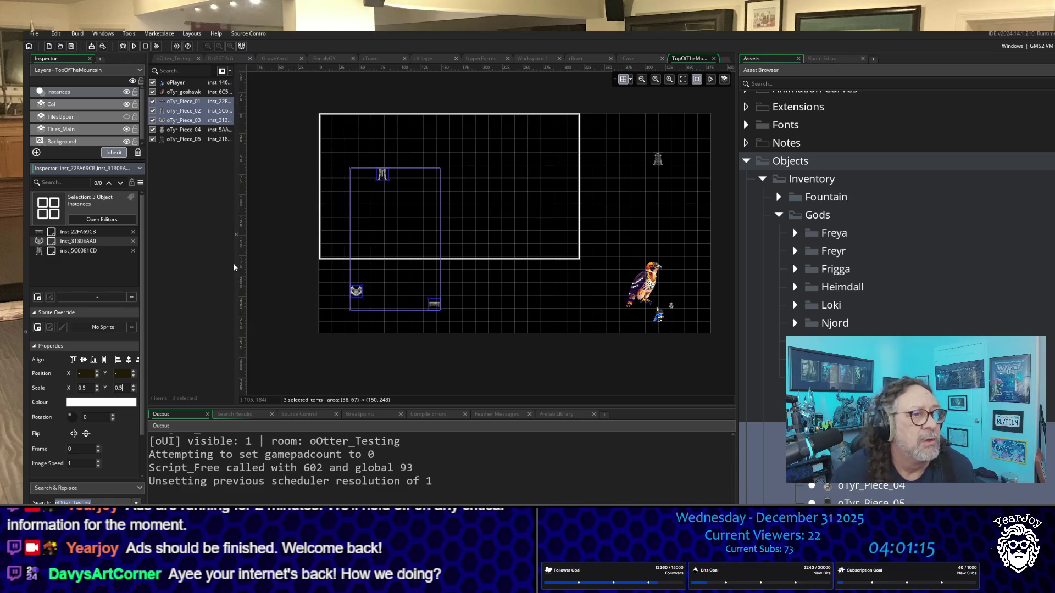
pyautogui.click(558, 360)
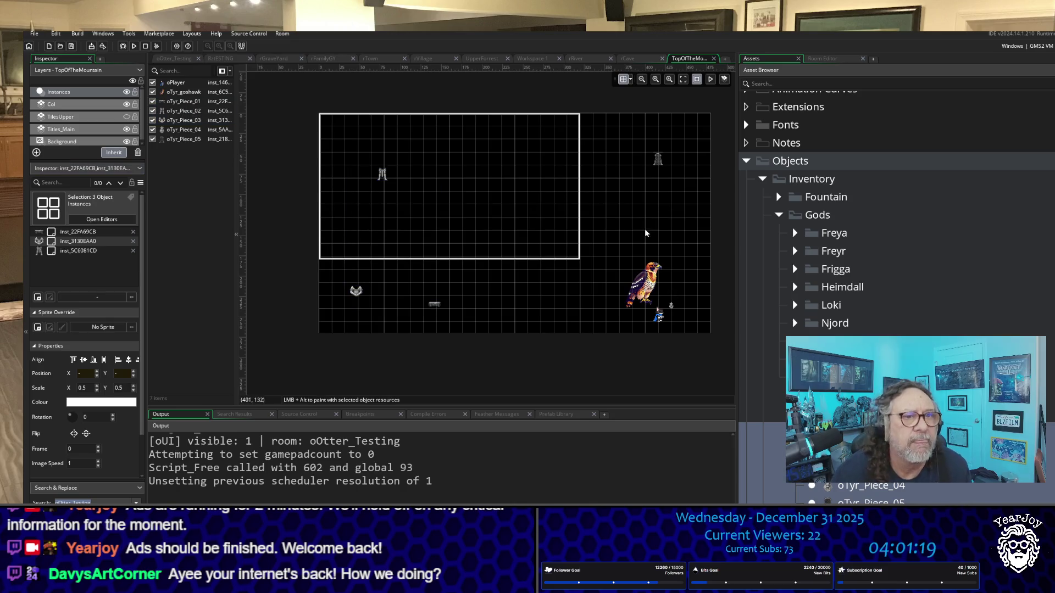
pyautogui.click(649, 294)
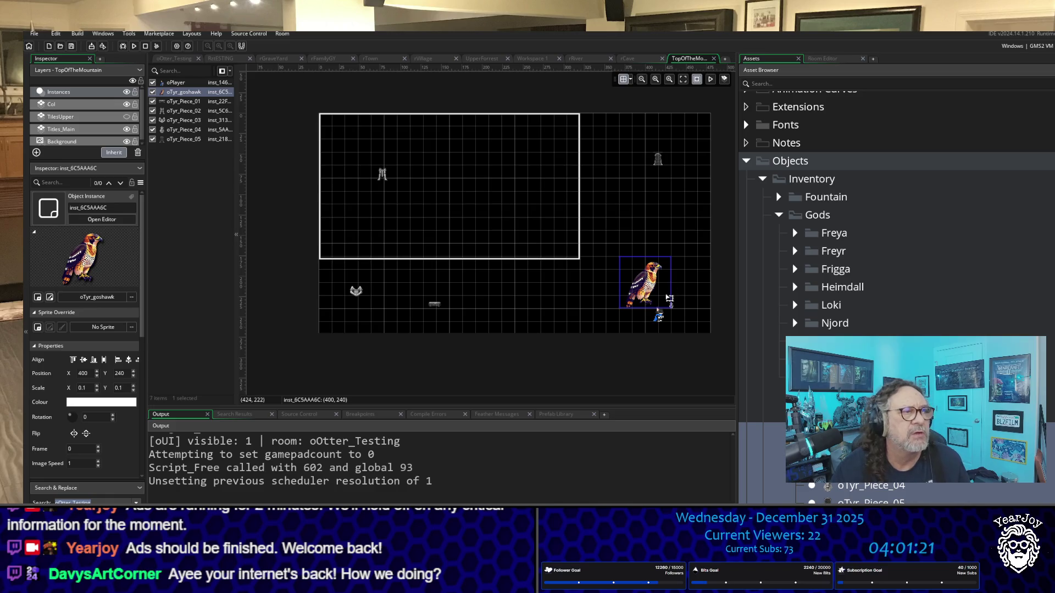
# Match the testing room's goshawk, giving this goshawk Scale X 0.03 and Scale Y 0.036.
pyautogui.click(222, 59)
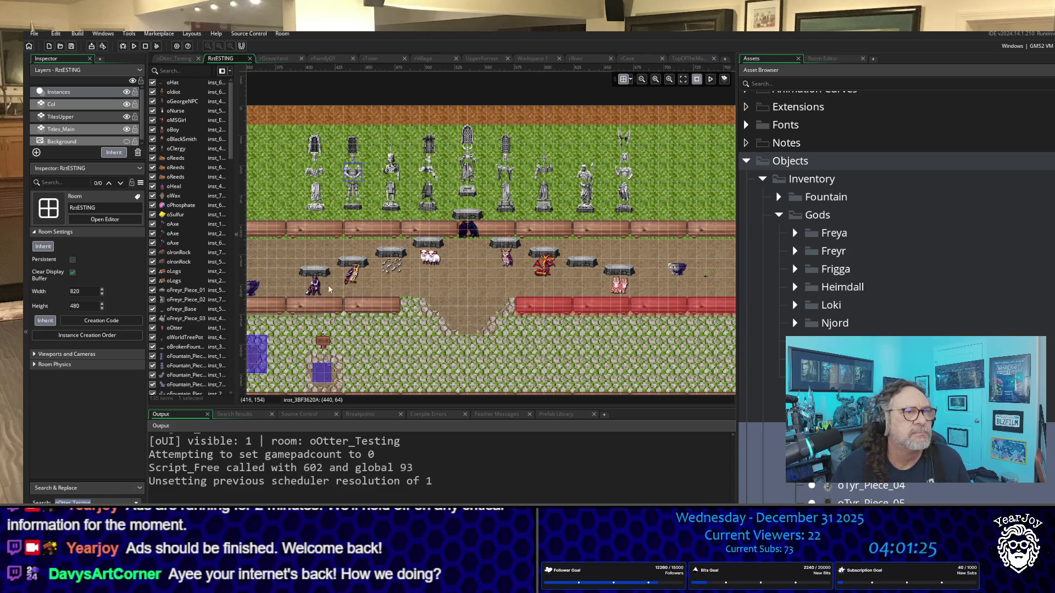
pyautogui.click(353, 275)
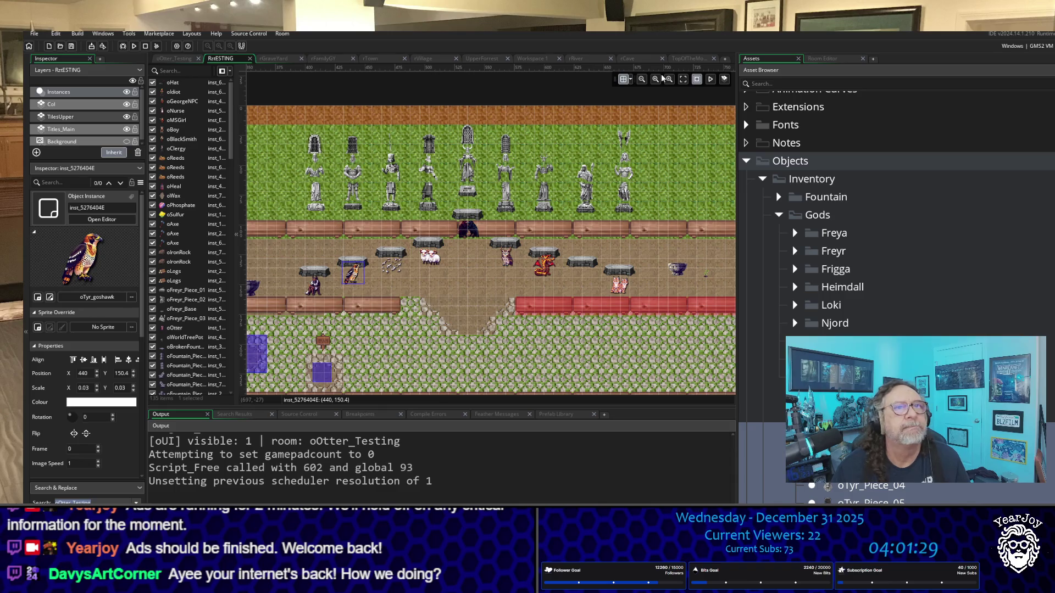
pyautogui.click(689, 58)
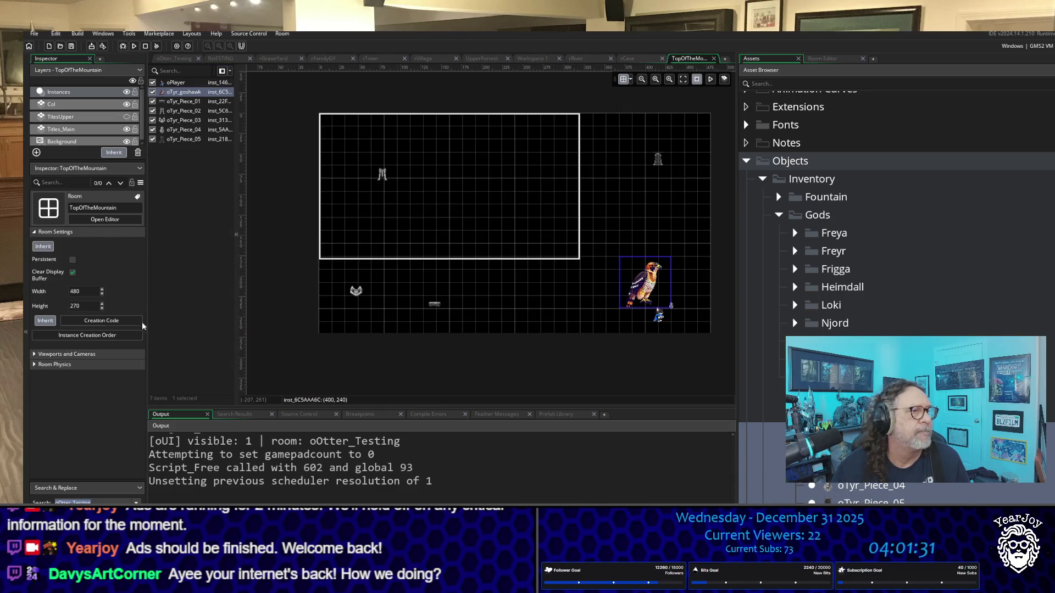
pyautogui.click(651, 292)
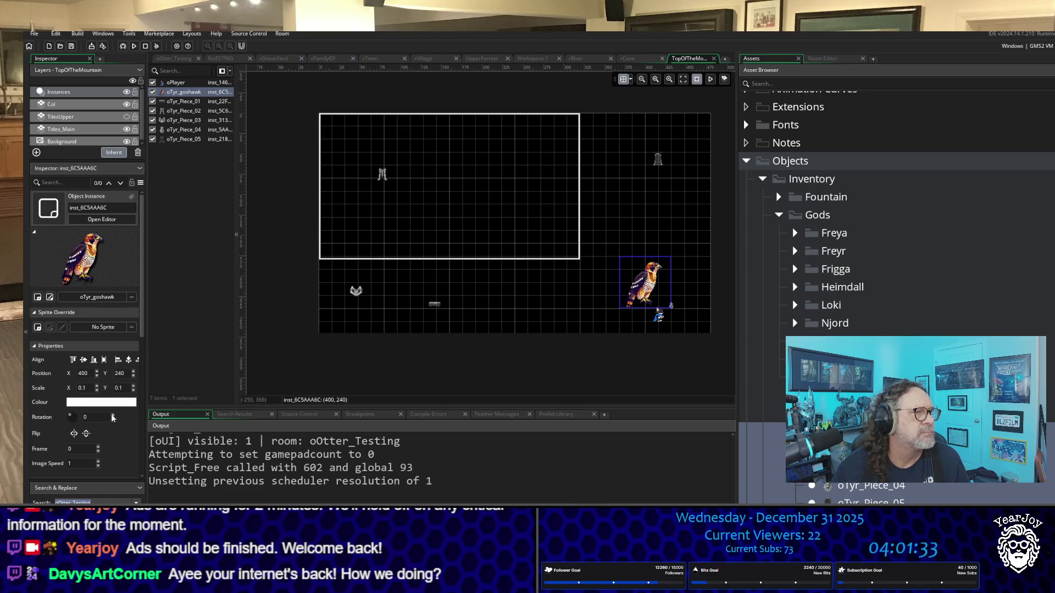
pyautogui.click(93, 387)
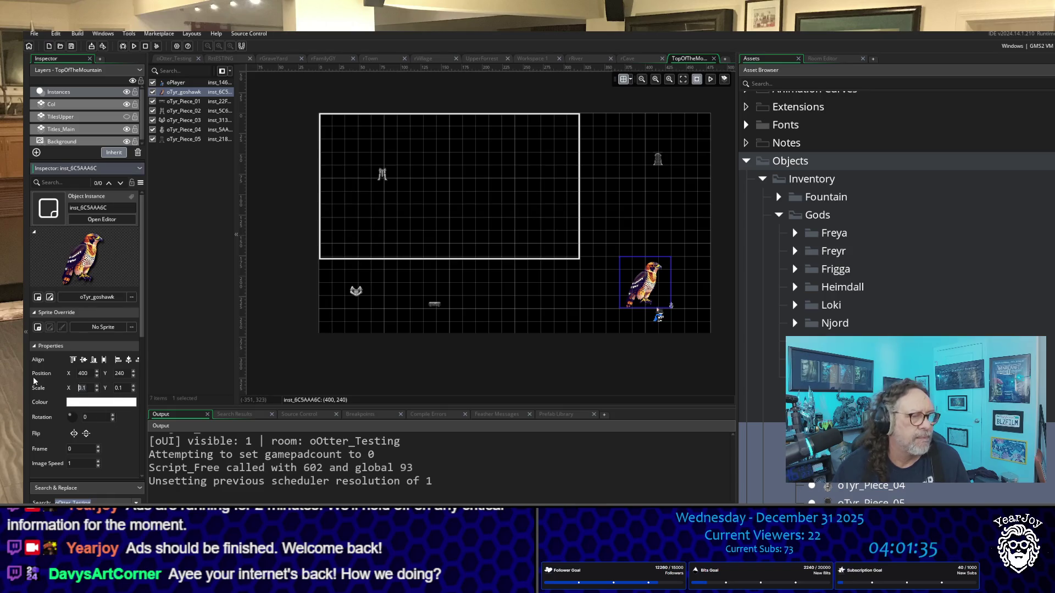
pyautogui.write('0.03')
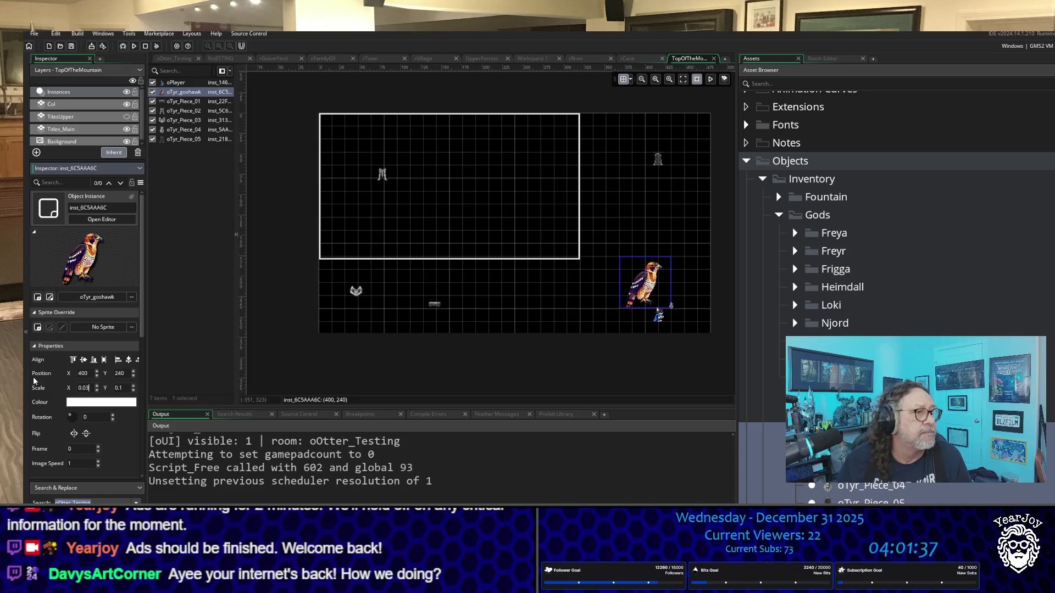
pyautogui.press('Tab')
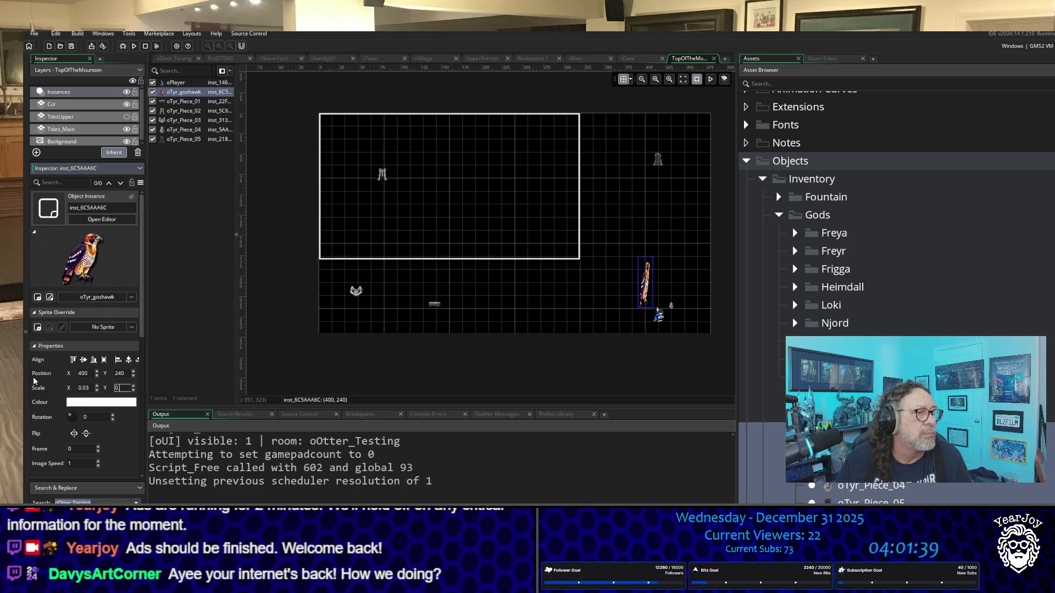
pyautogui.write('036')
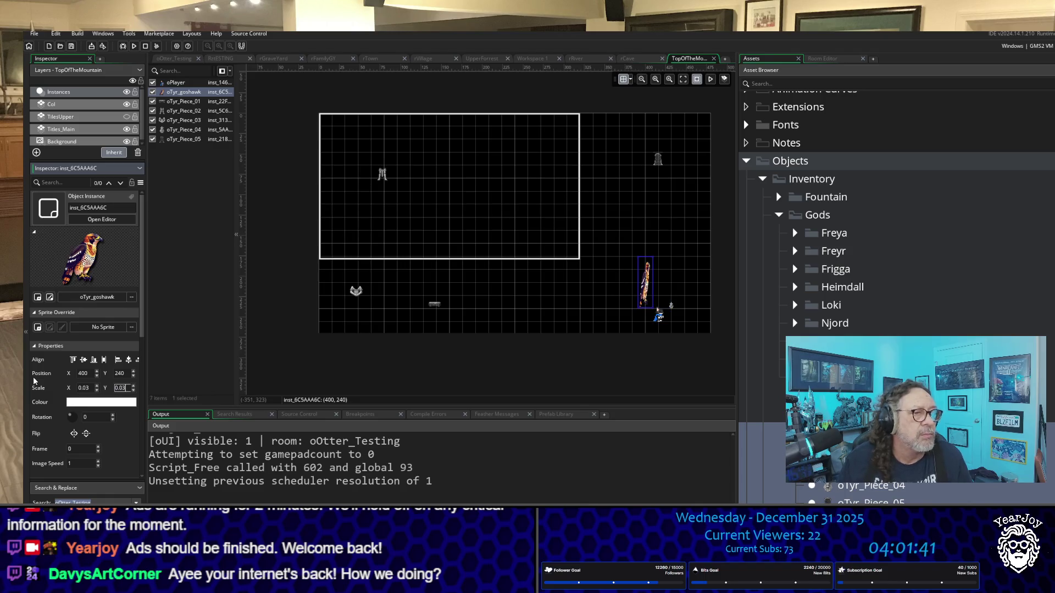
pyautogui.press('Return')
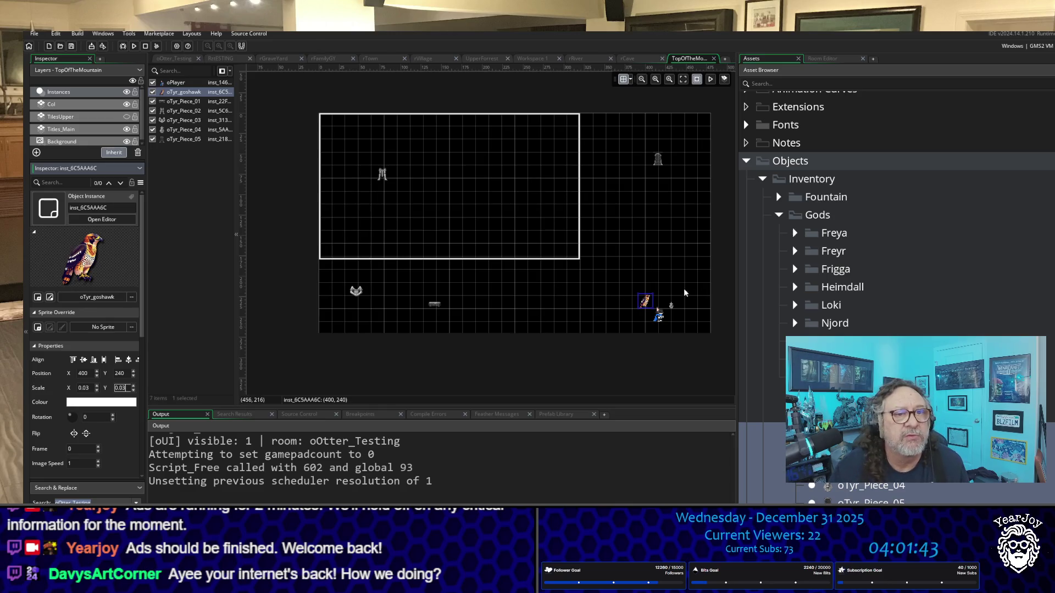
# Move goshawk and tower; place Piece_01 at 176,144, Piece_02 at 48,48, Piece_03 at 96,240.
pyautogui.moveTo(646, 304)
pyautogui.mouseDown()
pyautogui.moveTo(657, 289)
pyautogui.moveTo(689, 322)
pyautogui.mouseUp()
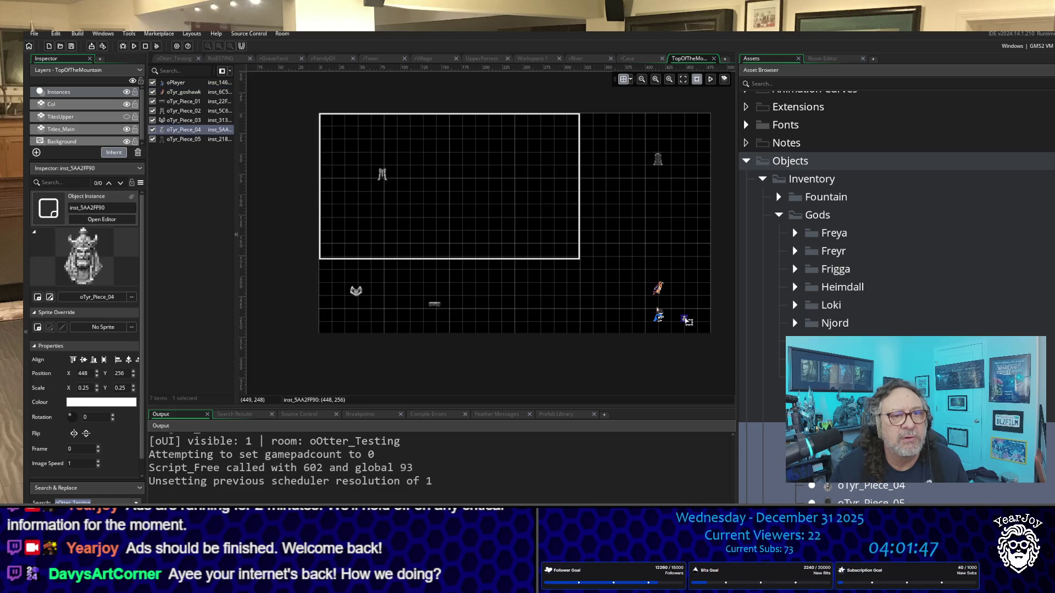
pyautogui.moveTo(658, 160)
pyautogui.mouseDown()
pyautogui.moveTo(659, 147)
pyautogui.moveTo(619, 133)
pyautogui.mouseUp()
pyautogui.moveTo(438, 305)
pyautogui.mouseDown()
pyautogui.moveTo(470, 222)
pyautogui.moveTo(466, 174)
pyautogui.mouseUp()
pyautogui.moveTo(381, 175); pyautogui.dragTo(358, 146)
pyautogui.click(376, 294)
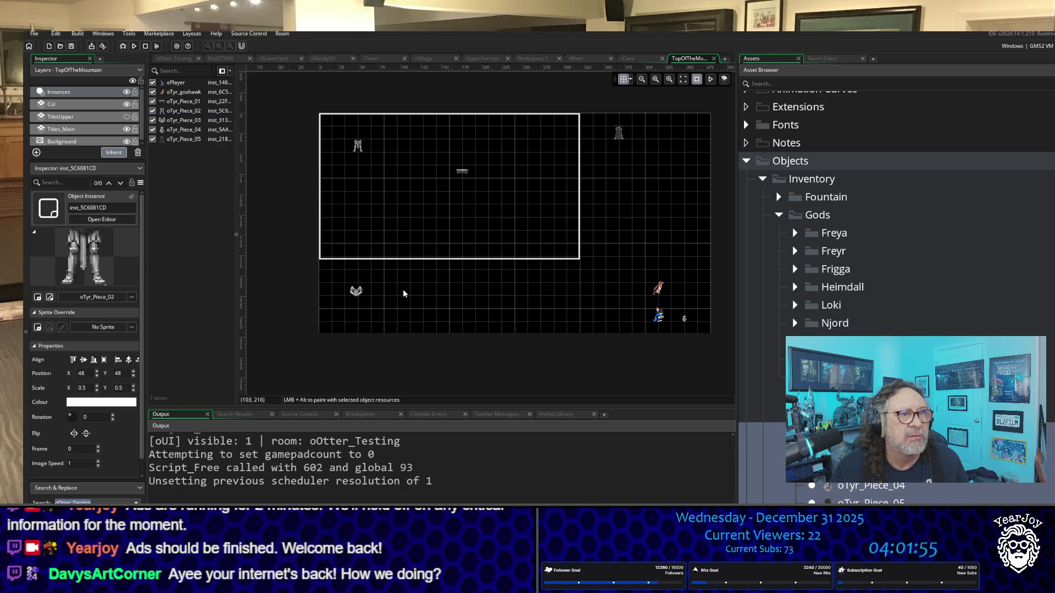
pyautogui.moveTo(357, 291); pyautogui.dragTo(397, 302)
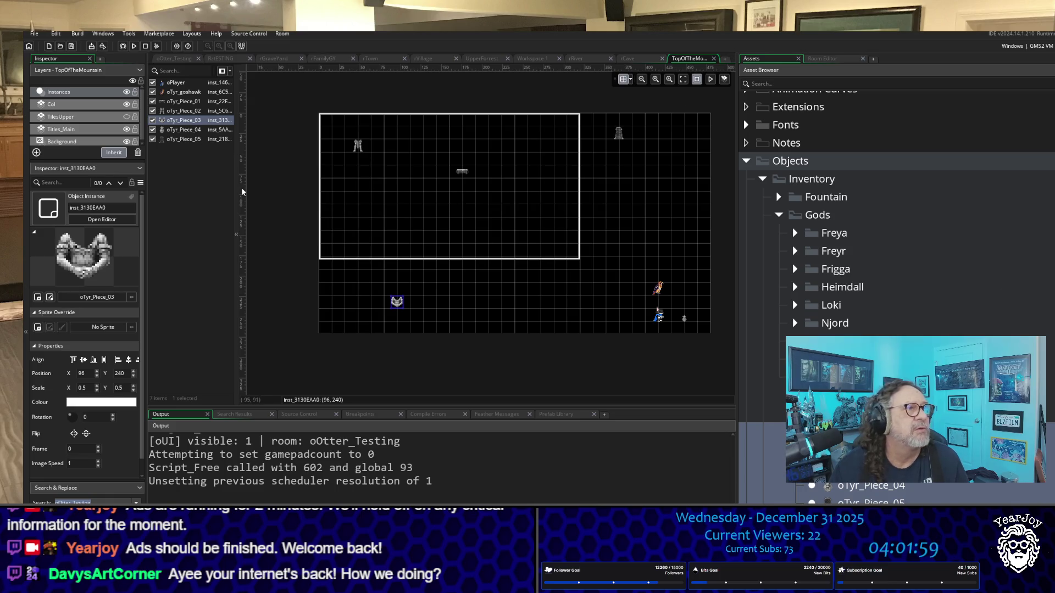
pyautogui.click(74, 131)
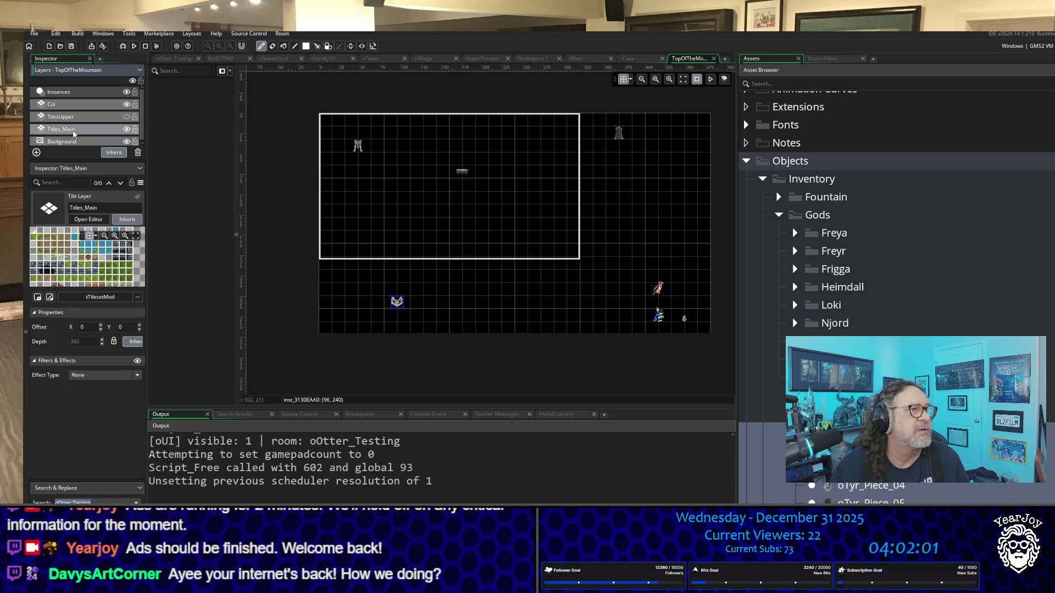
# Paint a cobblestone staircase in the room's lower-right corner.
pyautogui.click(842, 57)
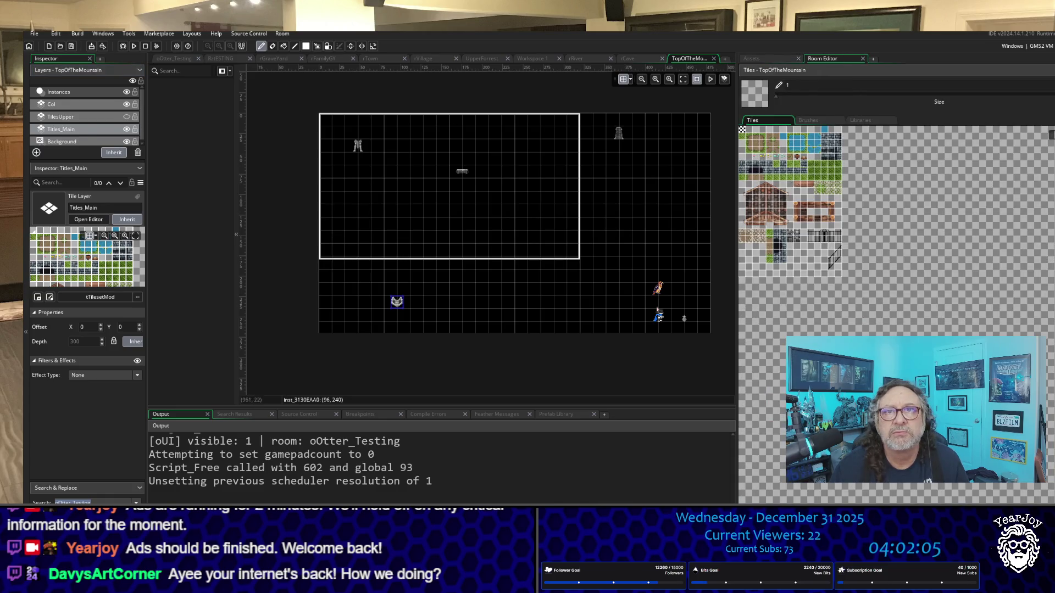
pyautogui.scroll(3, 980, 189)
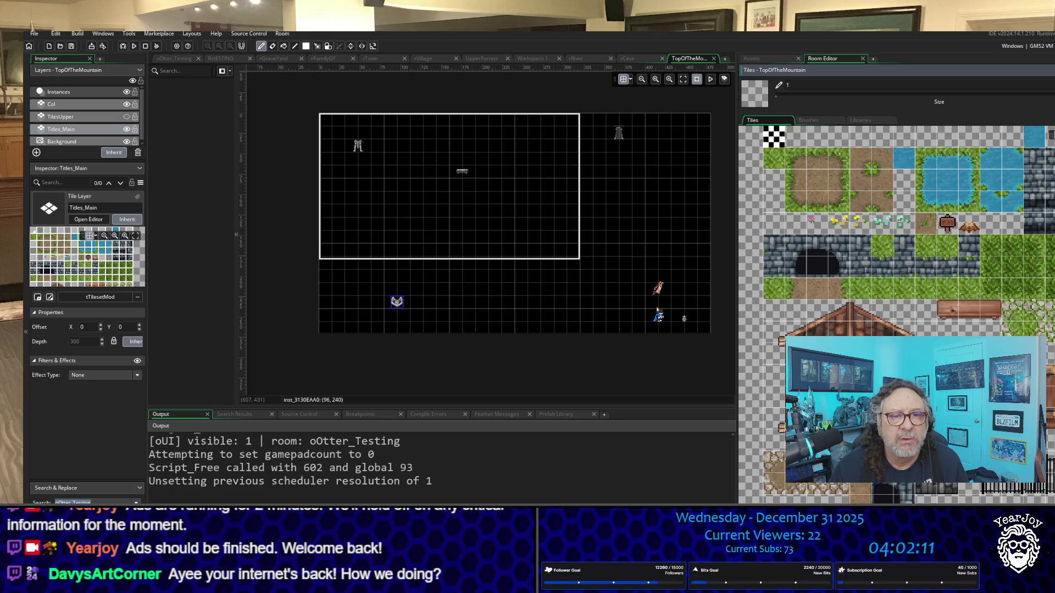
pyautogui.click(838, 492)
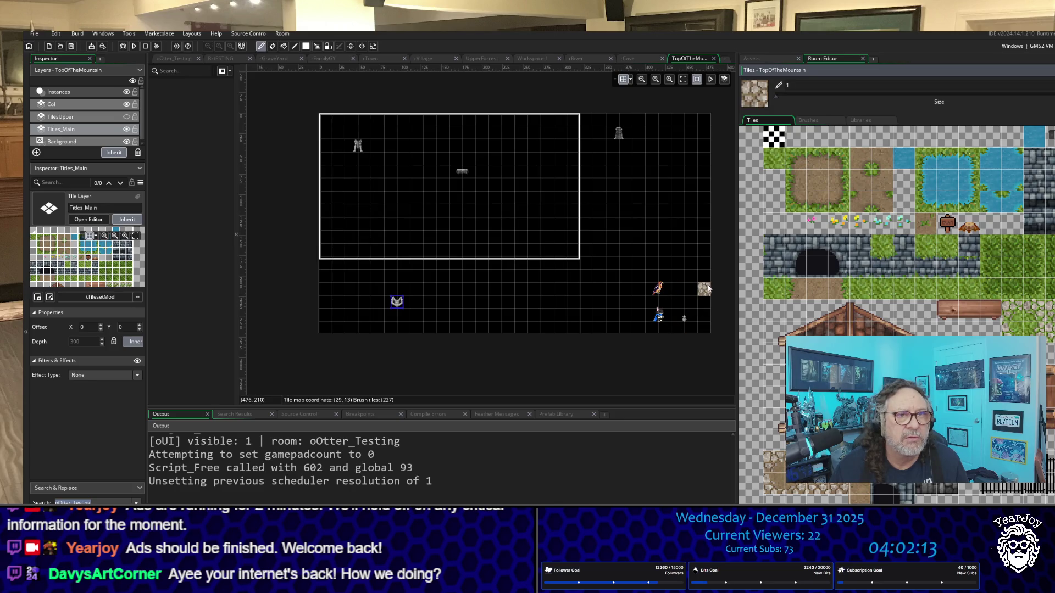
pyautogui.moveTo(706, 273)
pyautogui.mouseDown()
pyautogui.moveTo(653, 316)
pyautogui.moveTo(697, 331)
pyautogui.moveTo(704, 288)
pyautogui.moveTo(655, 327)
pyautogui.mouseUp()
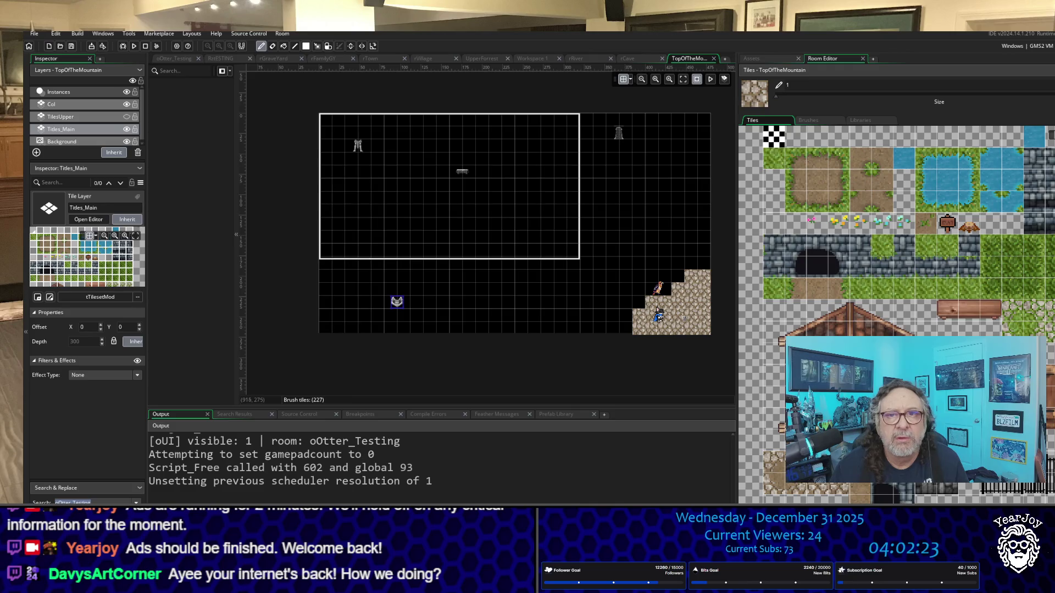
# Line the stone staircase with grass-and-stone edge tiles from bottom row to upper right.
pyautogui.click(1038, 322)
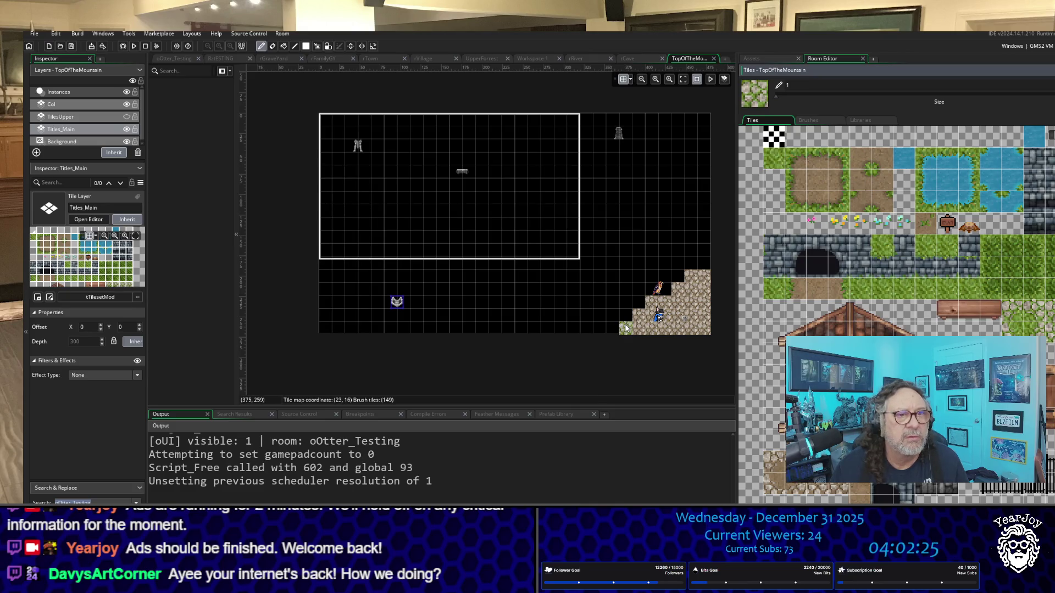
pyautogui.click(664, 289)
pyautogui.click(677, 276)
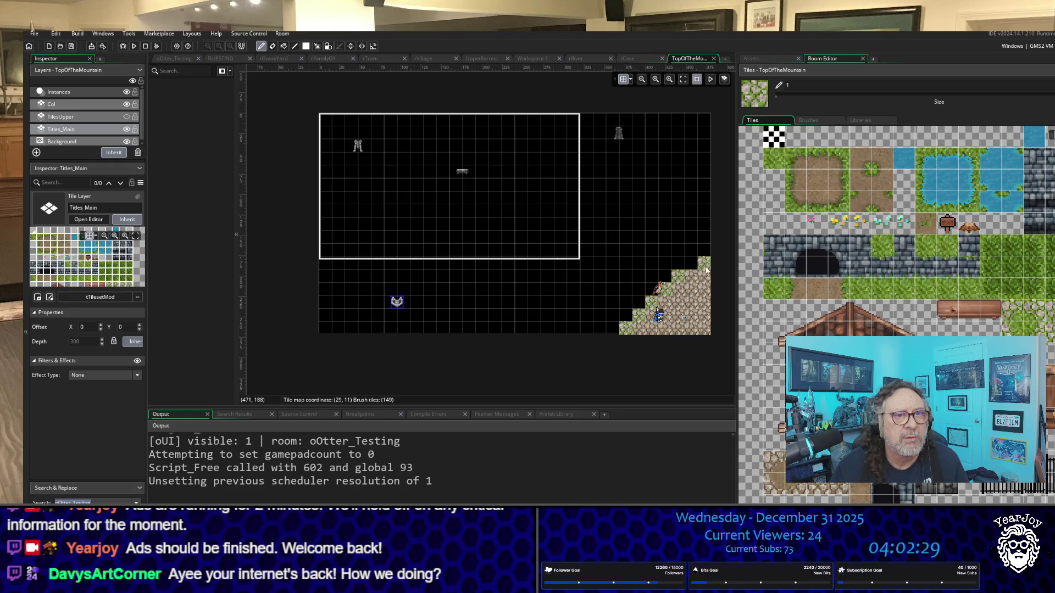
pyautogui.click(691, 263)
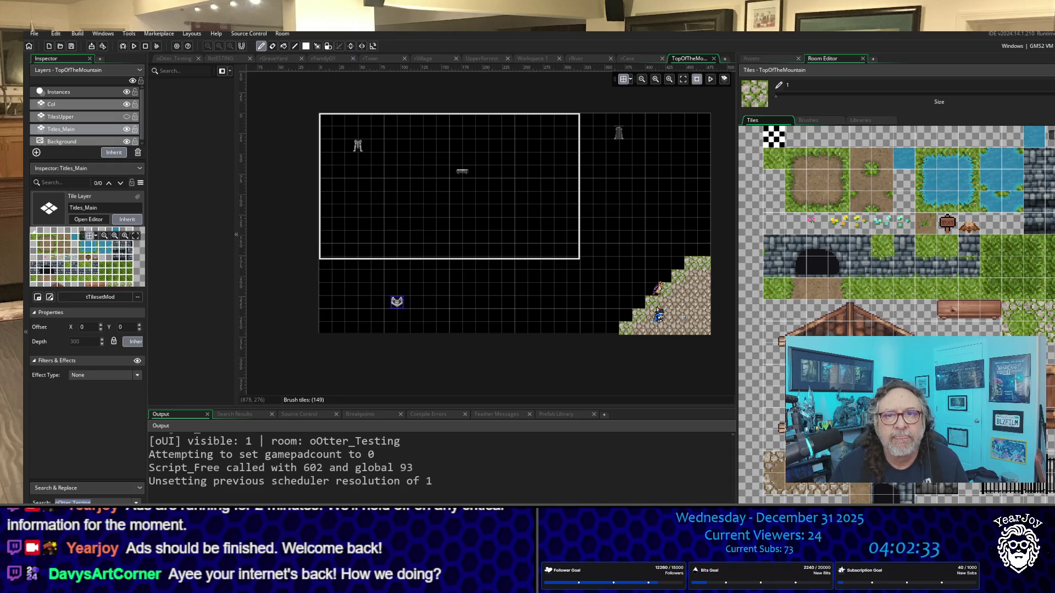
pyautogui.click(1033, 329)
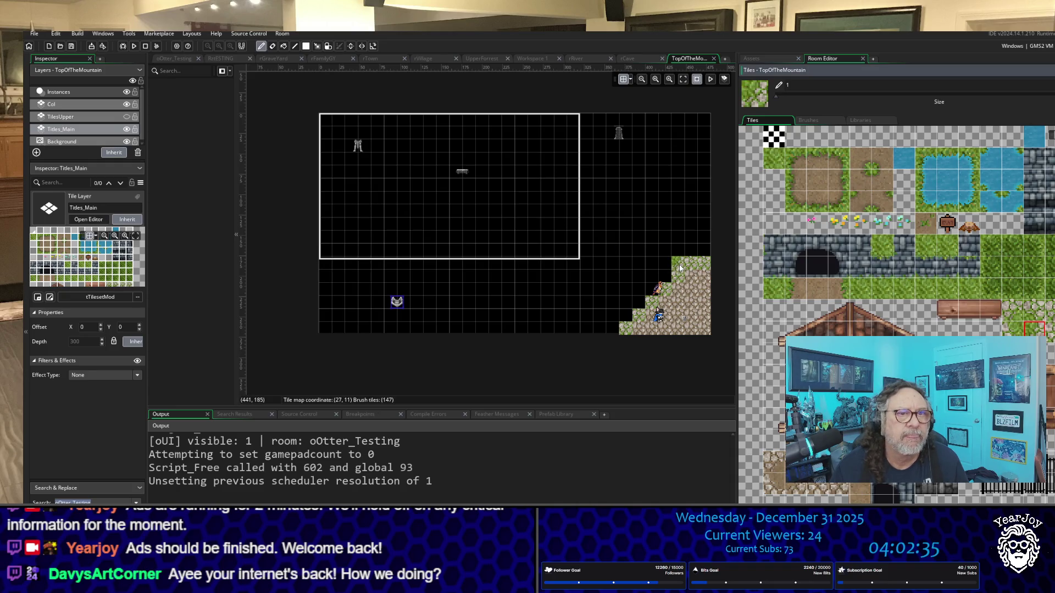
pyautogui.click(666, 276)
pyautogui.click(651, 290)
pyautogui.click(638, 303)
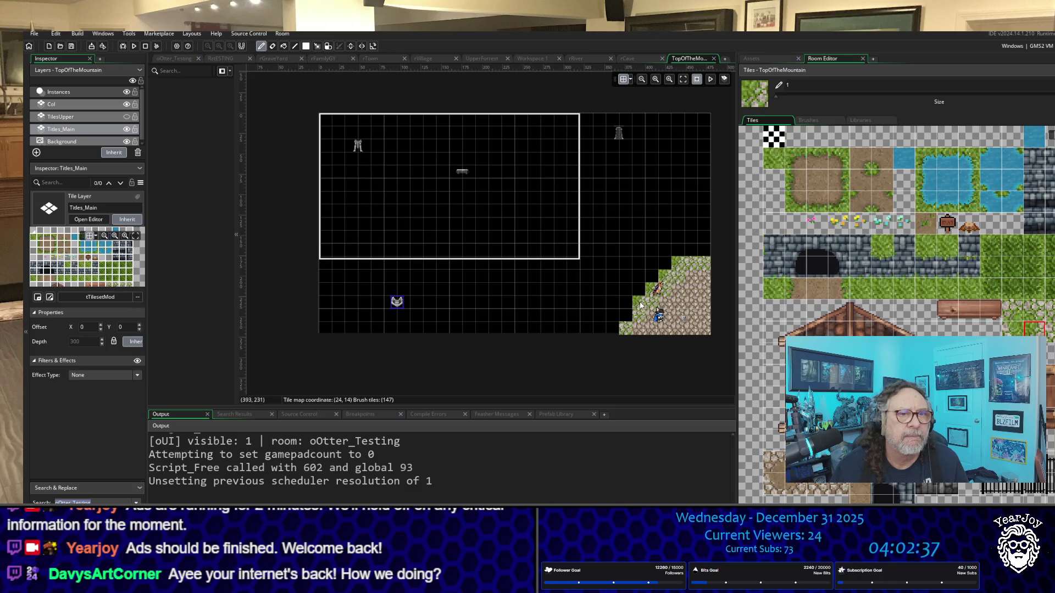
pyautogui.click(630, 315)
pyautogui.click(613, 328)
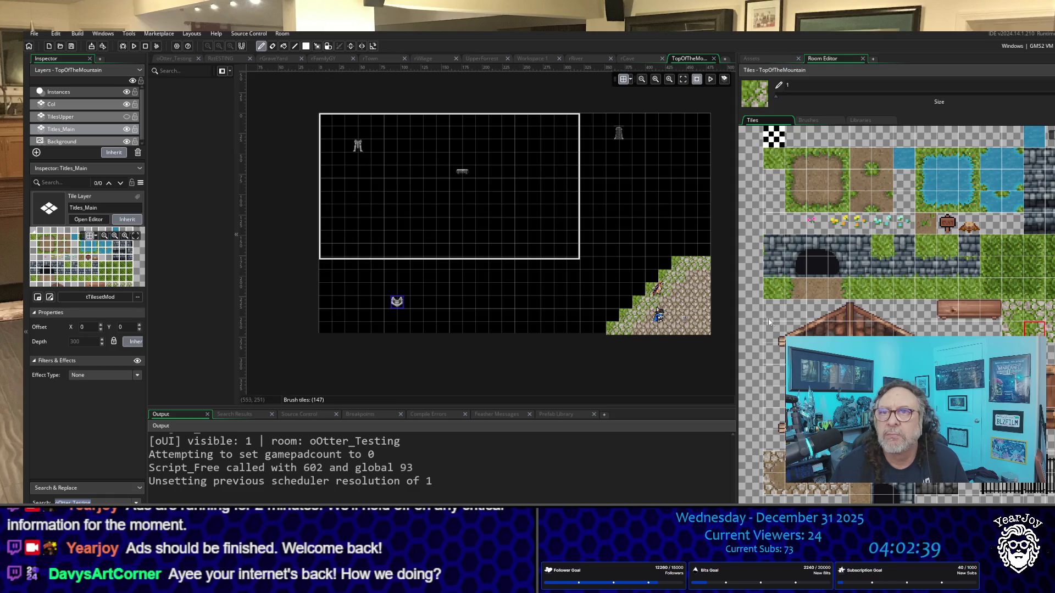
pyautogui.click(690, 251)
pyautogui.click(703, 237)
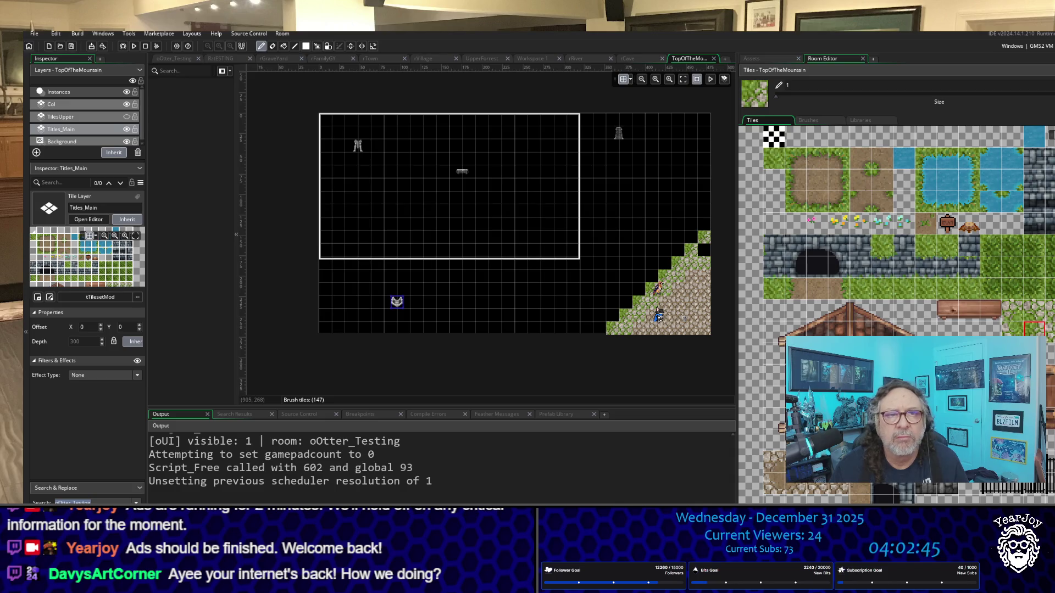
# Choose the plain grass tile from the tileset as the brush.
pyautogui.click(1051, 329)
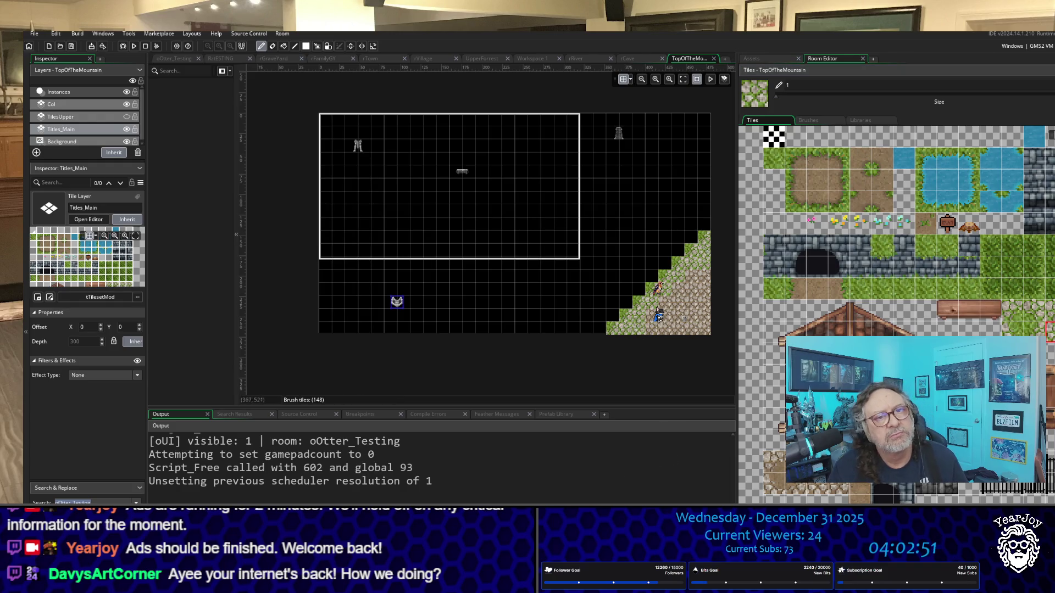
pyautogui.scroll(3, 683, 325)
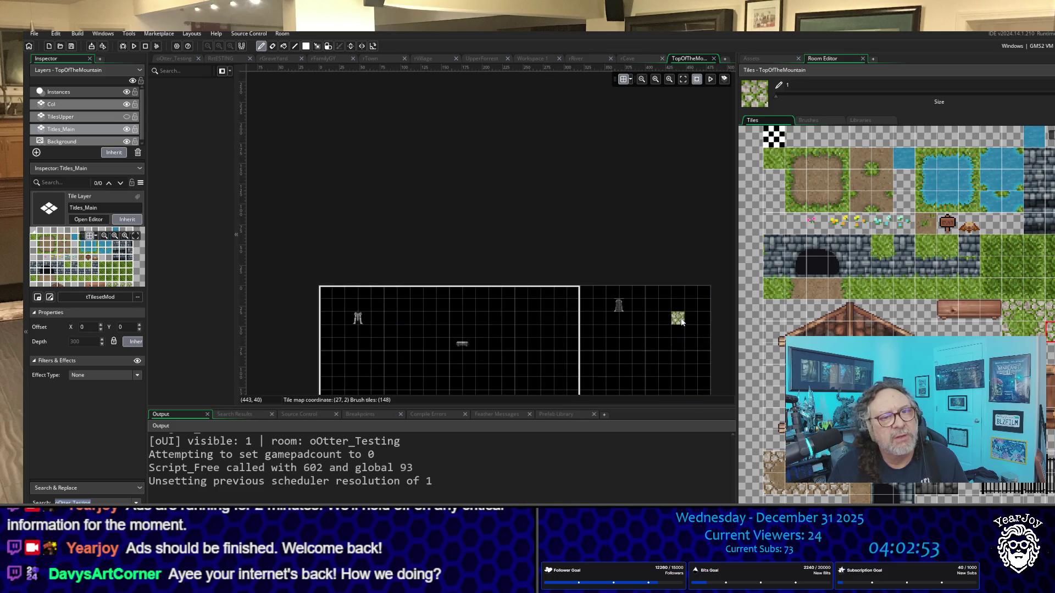
pyautogui.scroll(-4, 684, 328)
pyautogui.scroll(4, 684, 328)
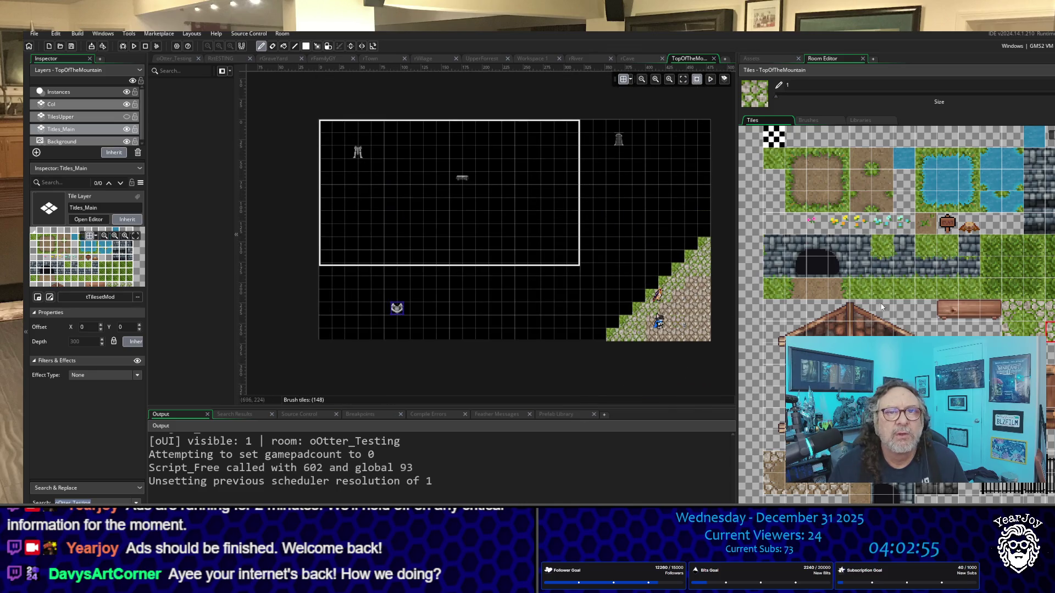
pyautogui.click(901, 290)
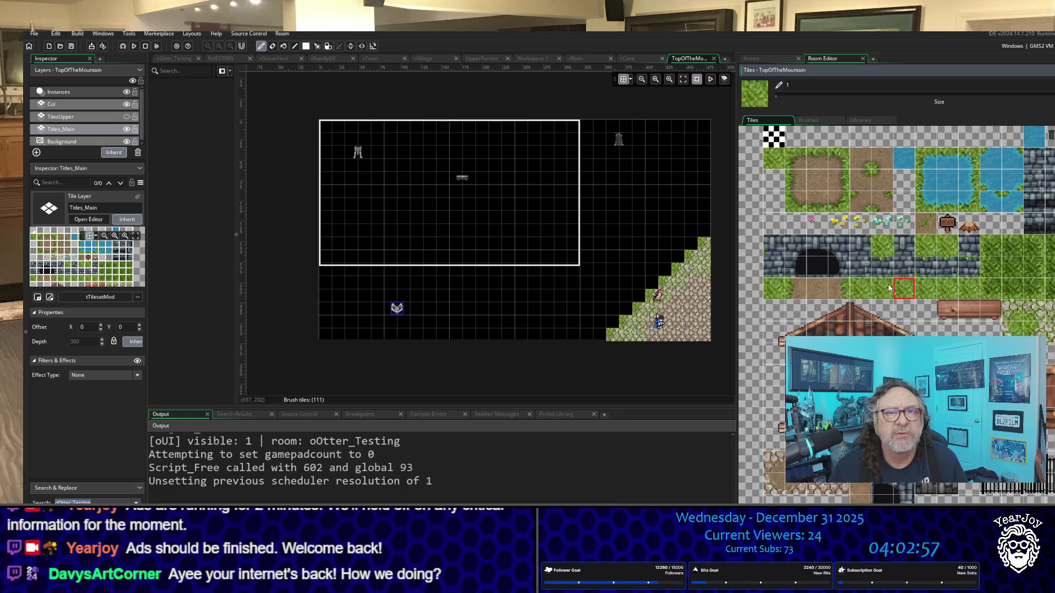
pyautogui.click(889, 288)
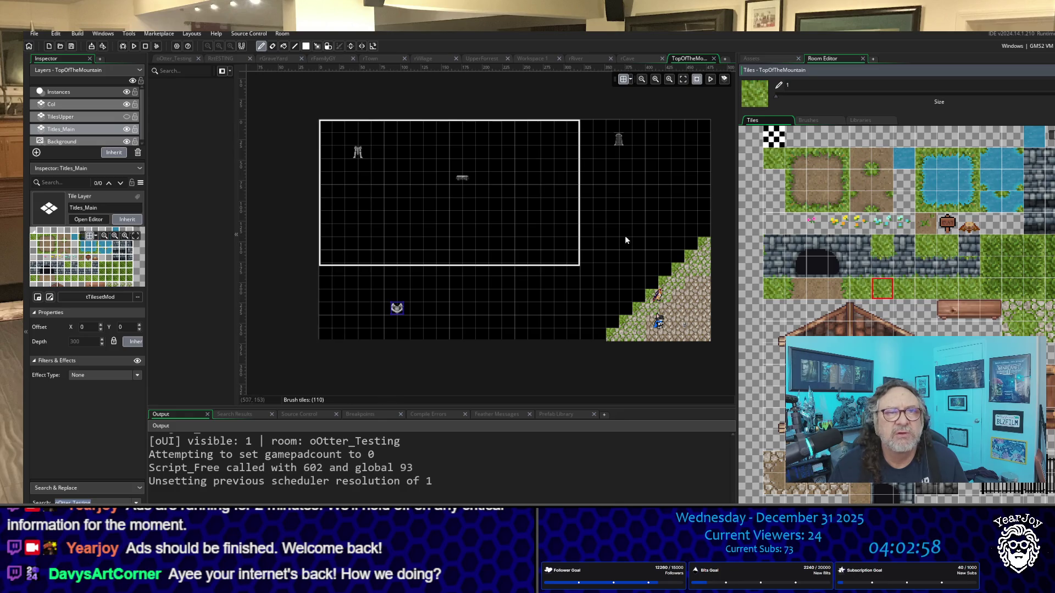
# Flood-fill the room floor with plain grass, then pick a darker grass tile for the Pencil.
pyautogui.click(283, 46)
pyautogui.click(384, 205)
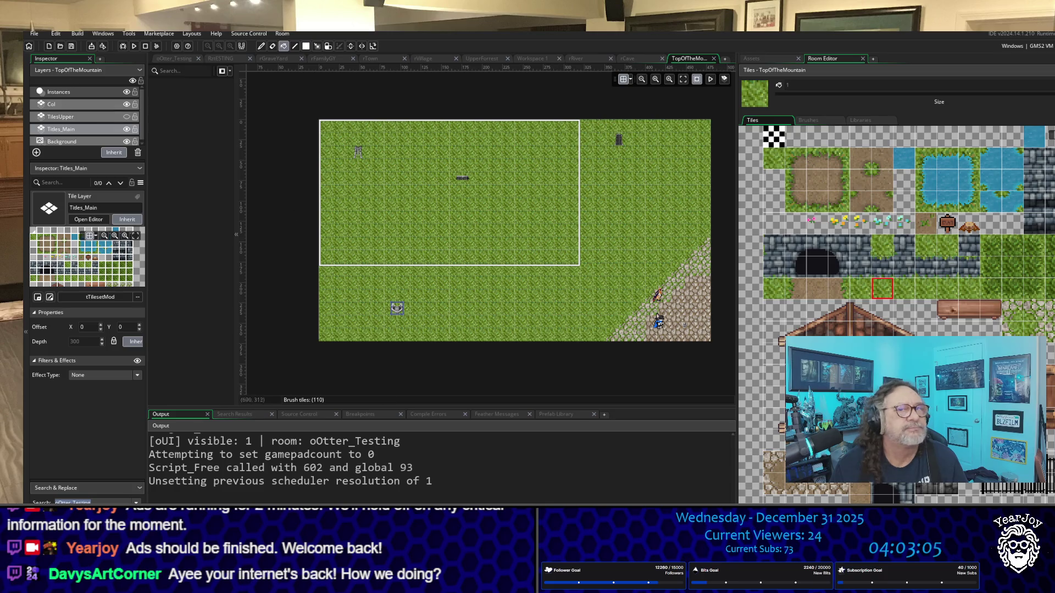
pyautogui.click(810, 185)
pyautogui.click(840, 161)
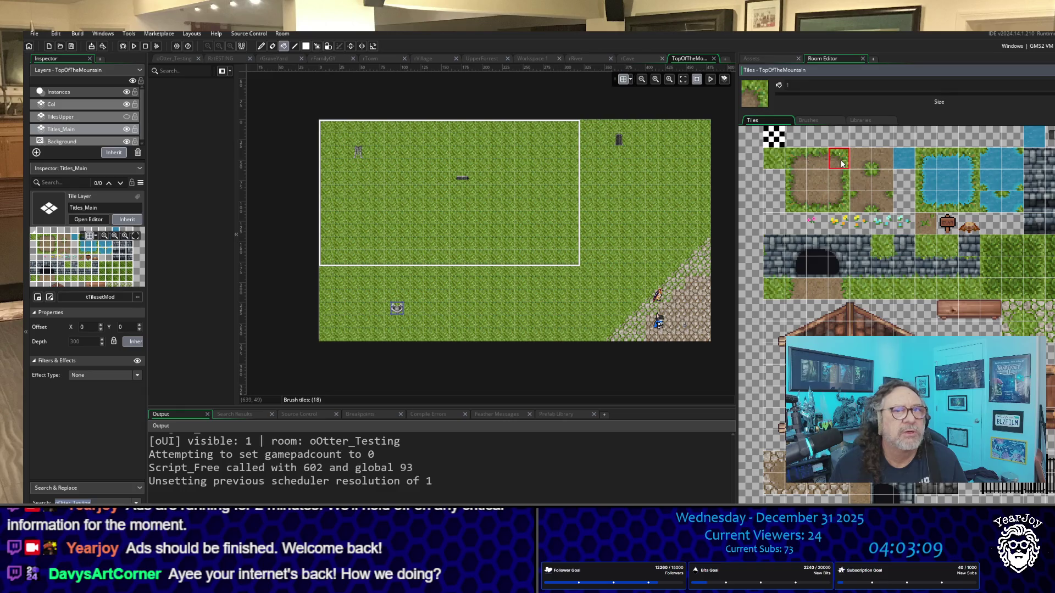
pyautogui.click(774, 159)
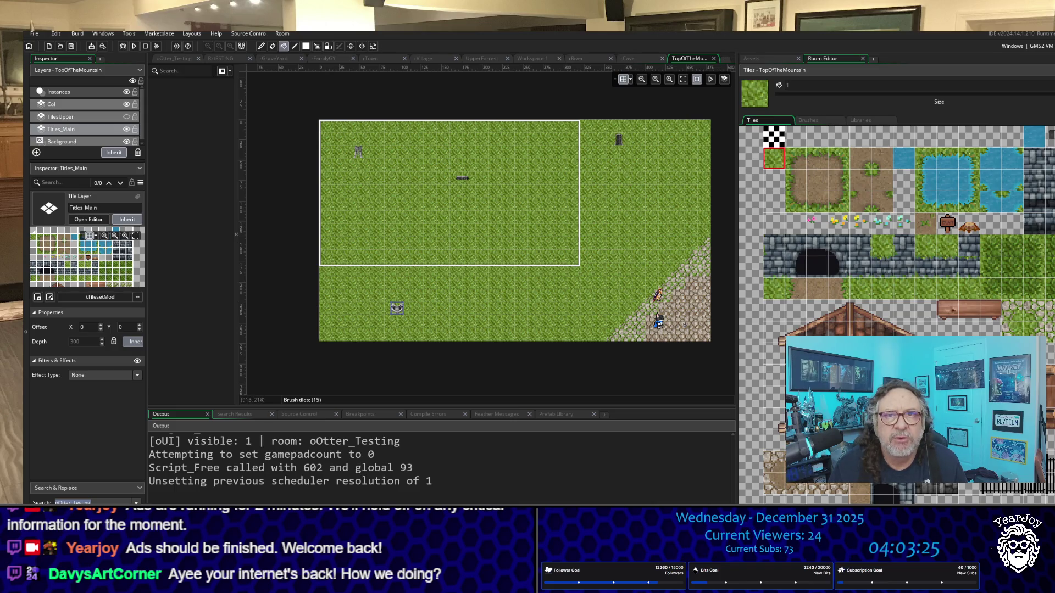
pyautogui.click(1049, 267)
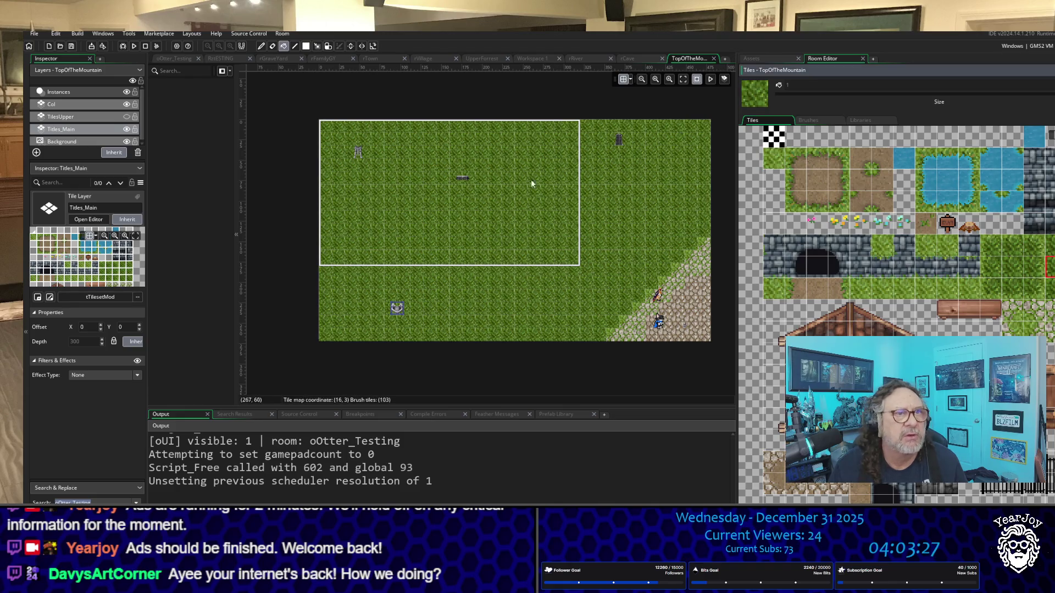
pyautogui.click(261, 46)
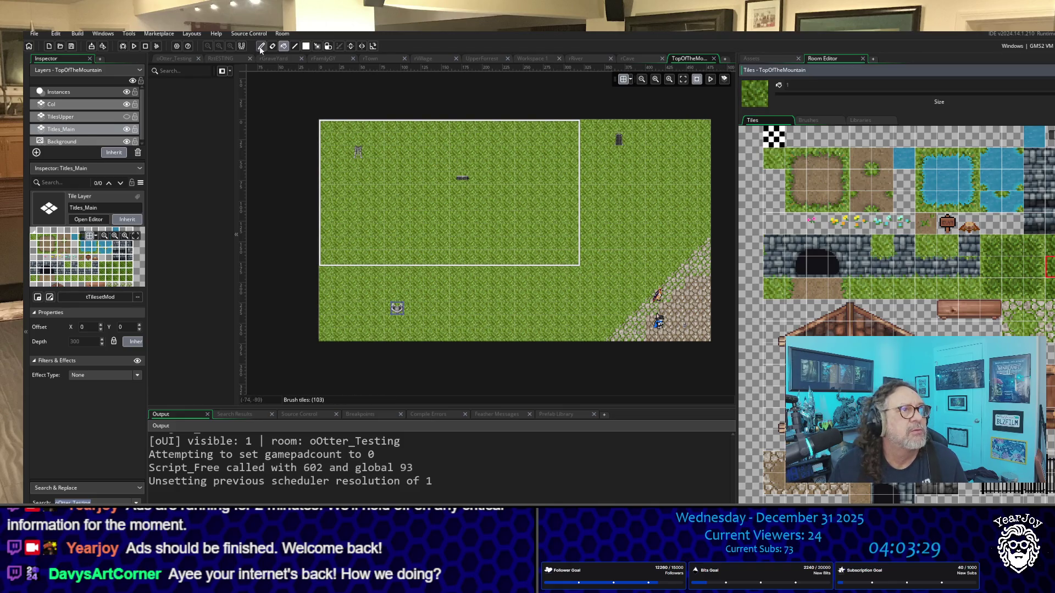
# Paint darker grass strips and clusters across the room's top, sides and diagonal.
pyautogui.moveTo(634, 187); pyautogui.dragTo(523, 288)
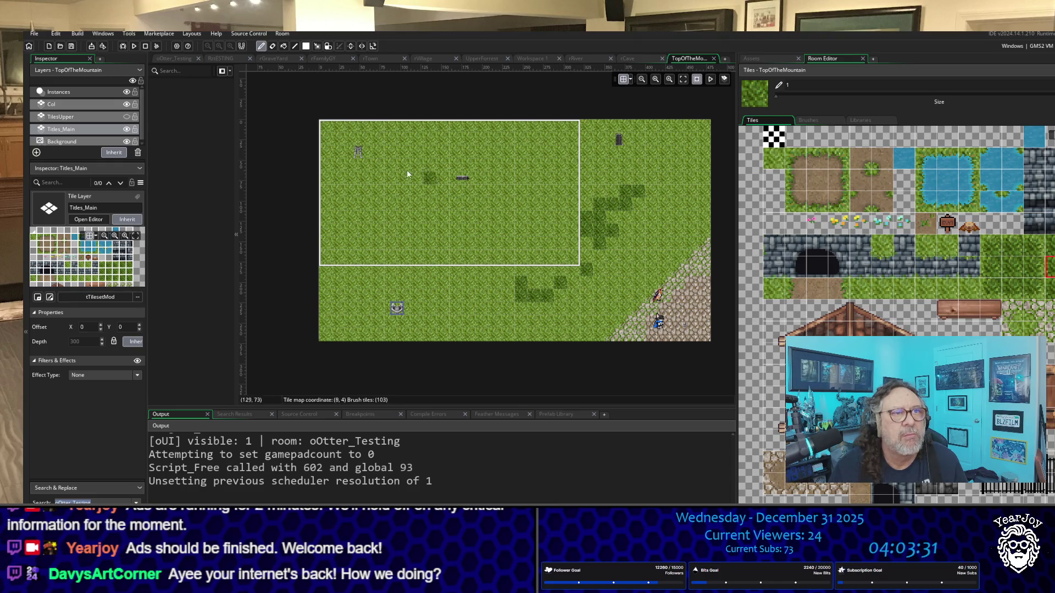
pyautogui.moveTo(407, 172); pyautogui.dragTo(365, 231)
pyautogui.moveTo(542, 153); pyautogui.dragTo(426, 138)
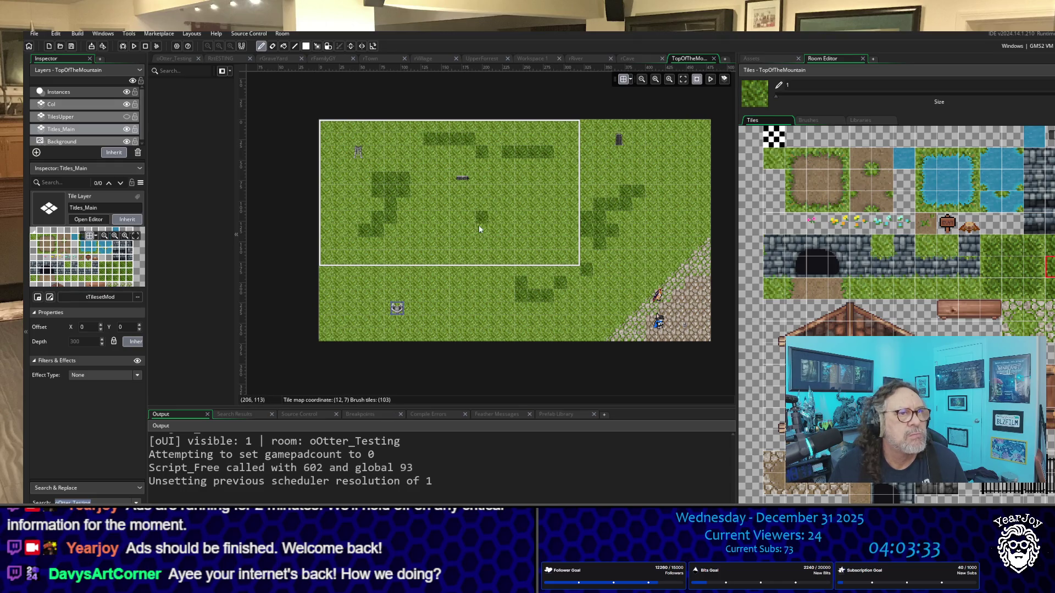
pyautogui.moveTo(479, 225); pyautogui.dragTo(416, 301)
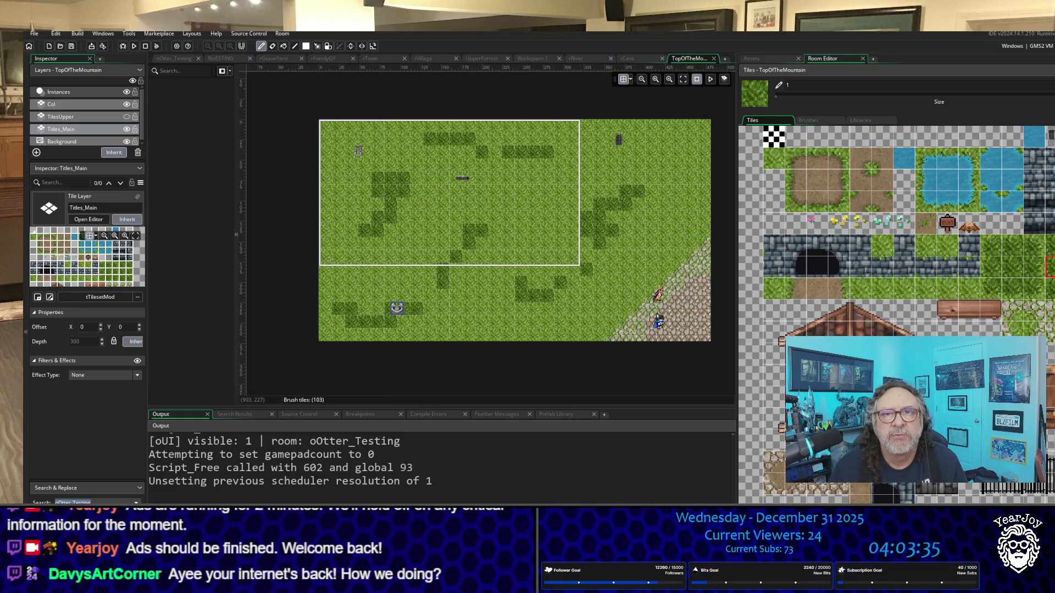
pyautogui.click(1035, 289)
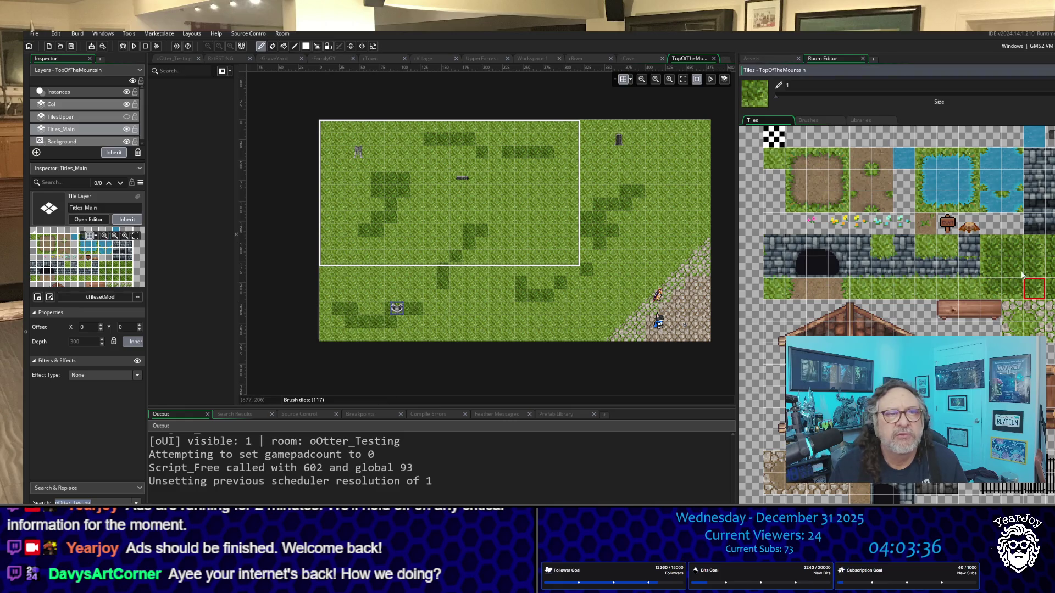
pyautogui.click(510, 284)
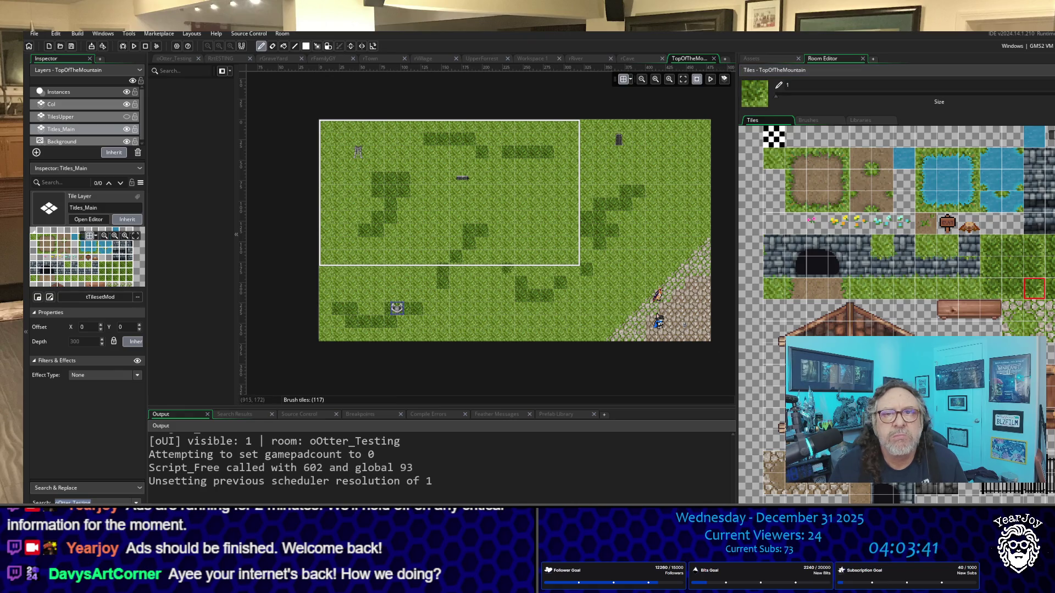
pyautogui.scroll(4, 524, 310)
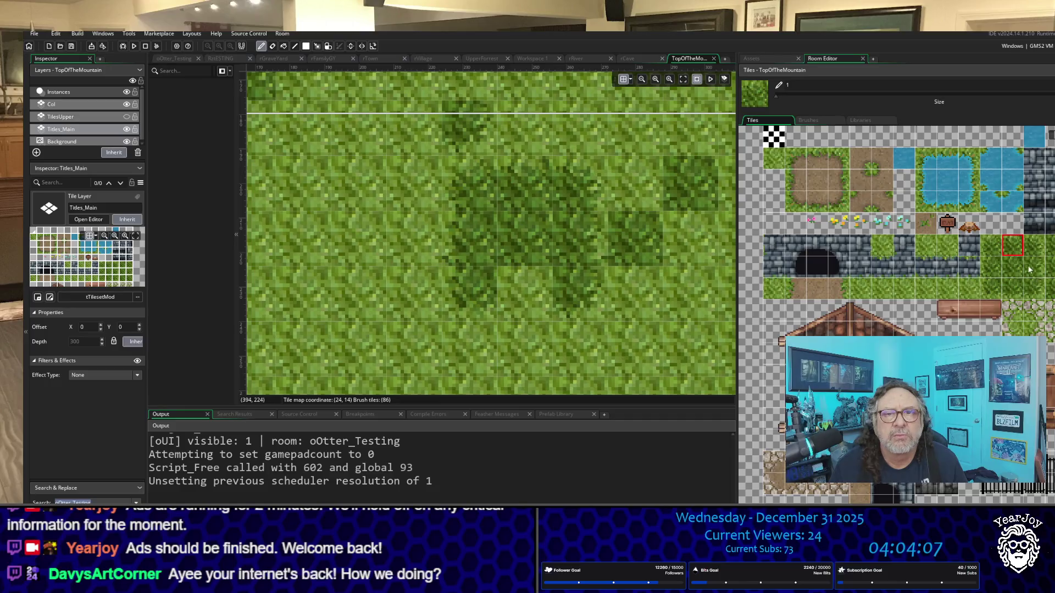
# Paint varied darker grass tiles into a patch and around its edges.
pyautogui.click(1013, 288)
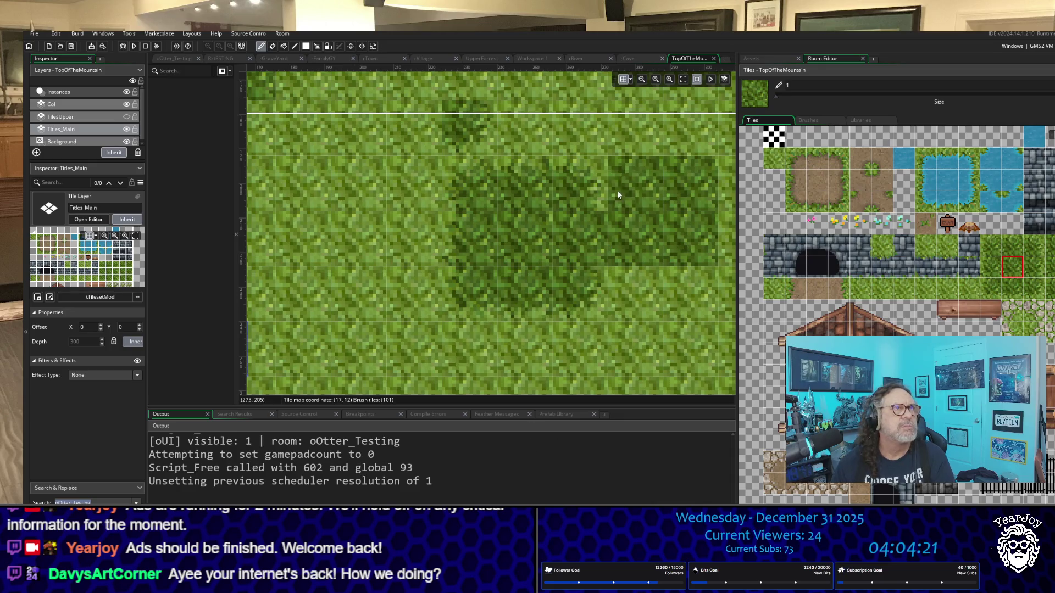
pyautogui.moveTo(621, 231); pyautogui.dragTo(367, 279)
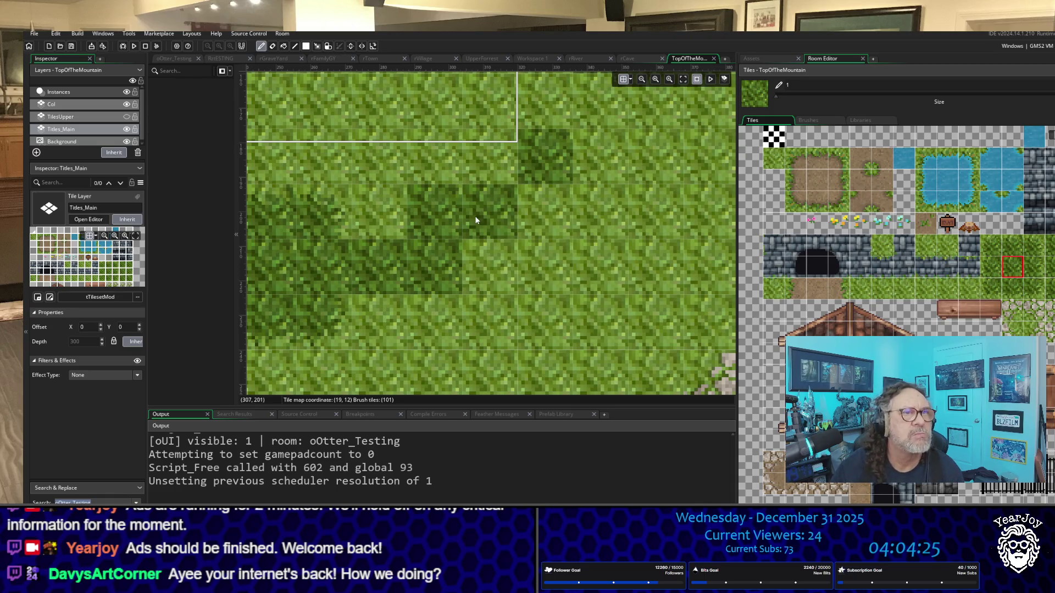
pyautogui.click(492, 169)
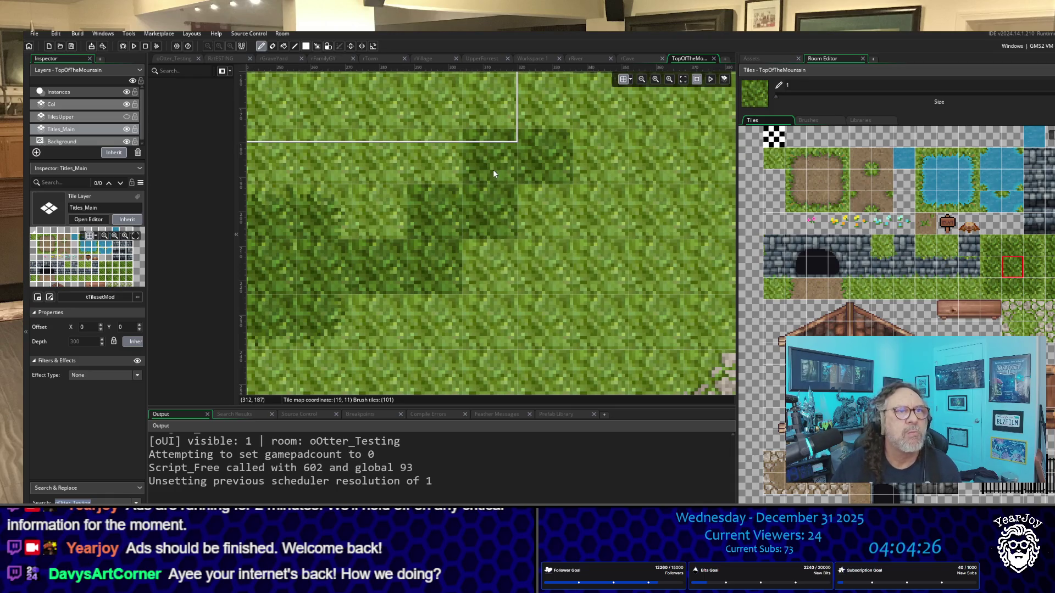
pyautogui.click(994, 297)
pyautogui.click(1029, 291)
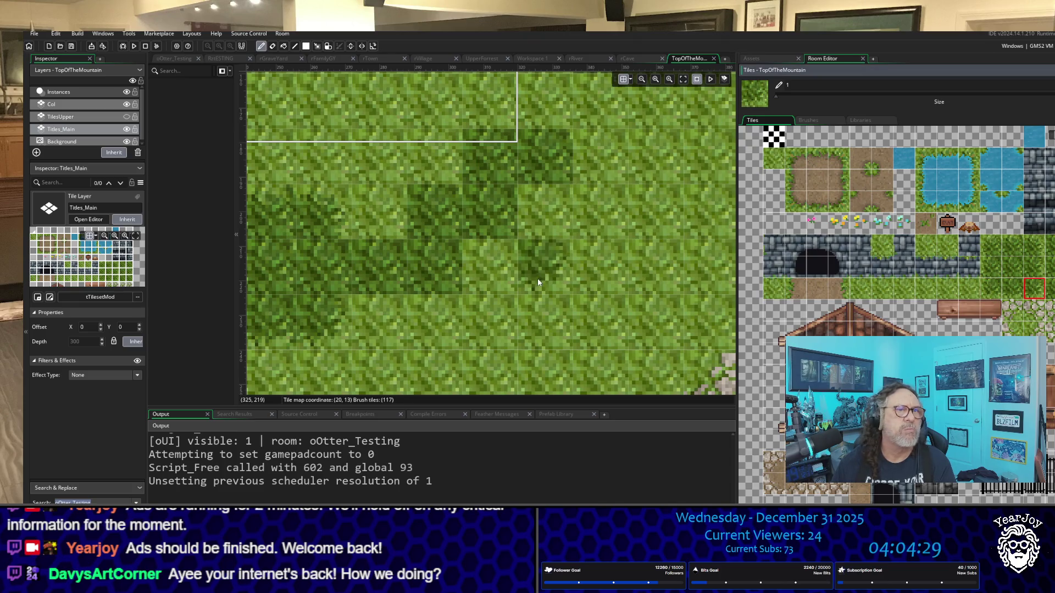
pyautogui.click(485, 272)
pyautogui.click(586, 178)
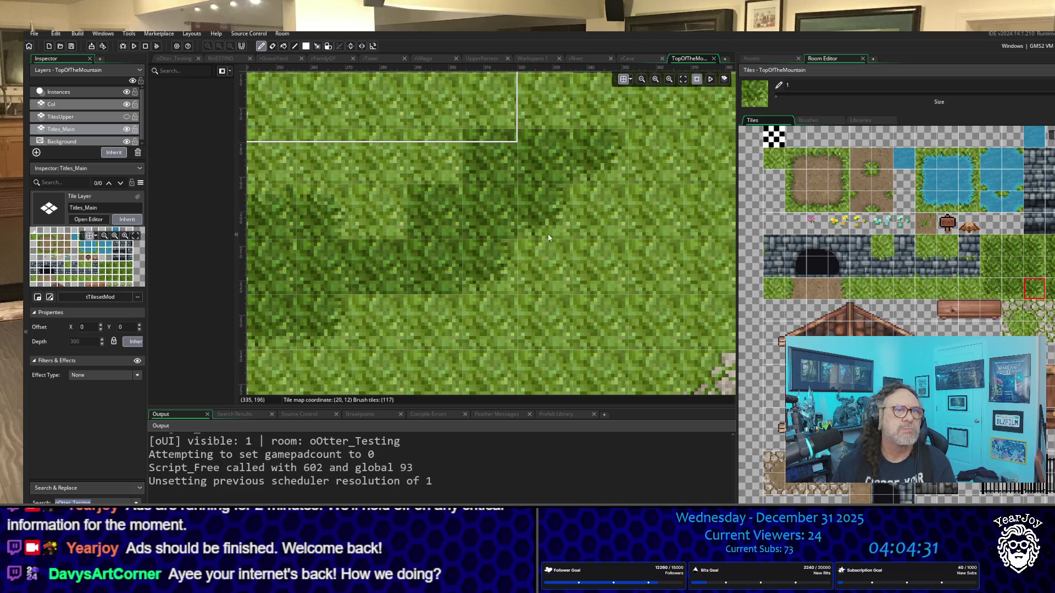
pyautogui.click(434, 320)
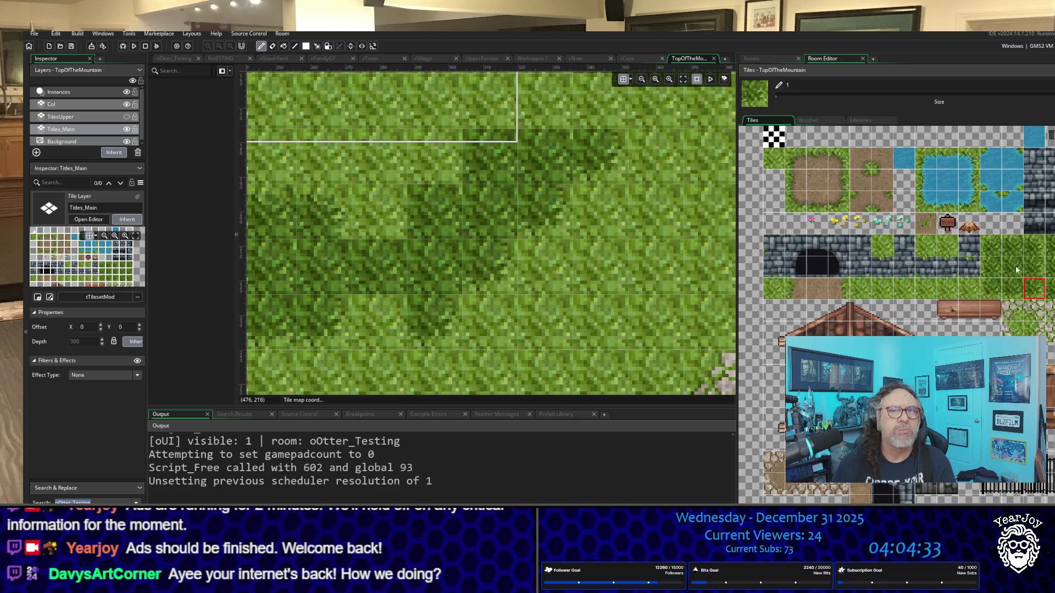
# Add more darker grass cells on the left and near the rectangle's top-right.
pyautogui.click(1012, 289)
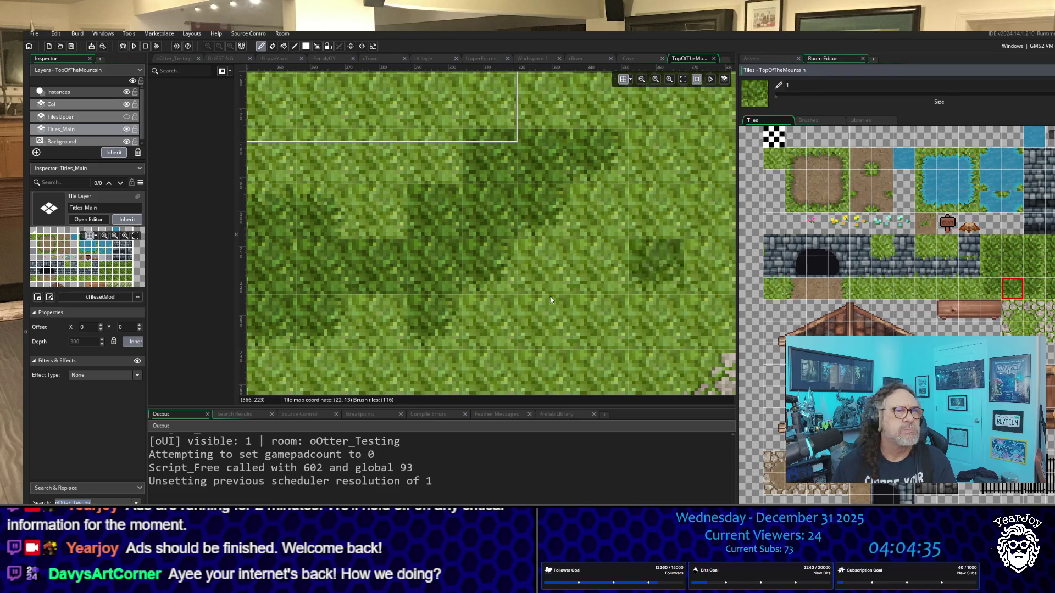
pyautogui.click(338, 281)
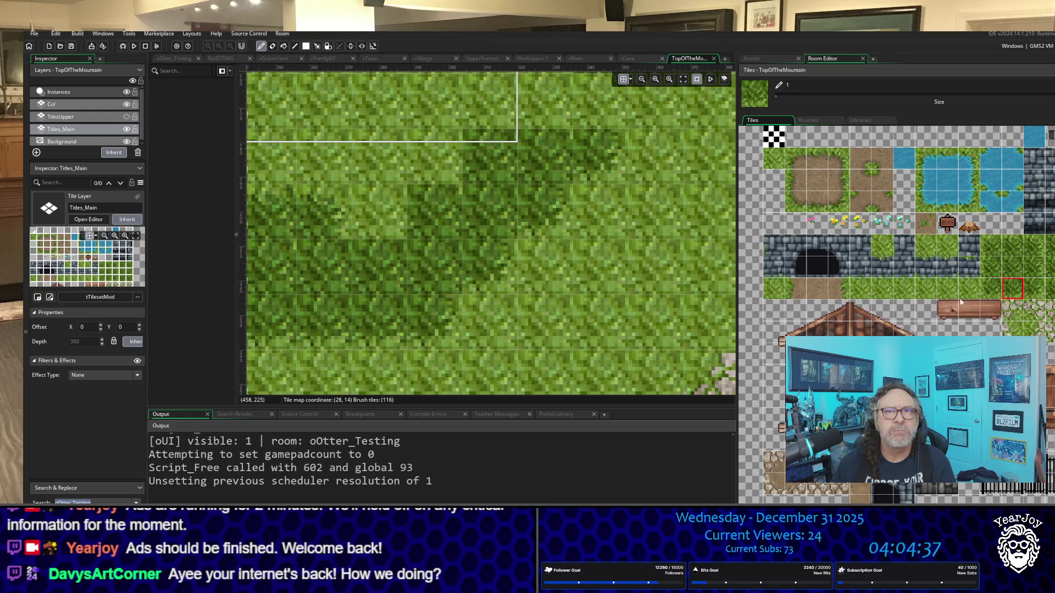
pyautogui.click(1013, 245)
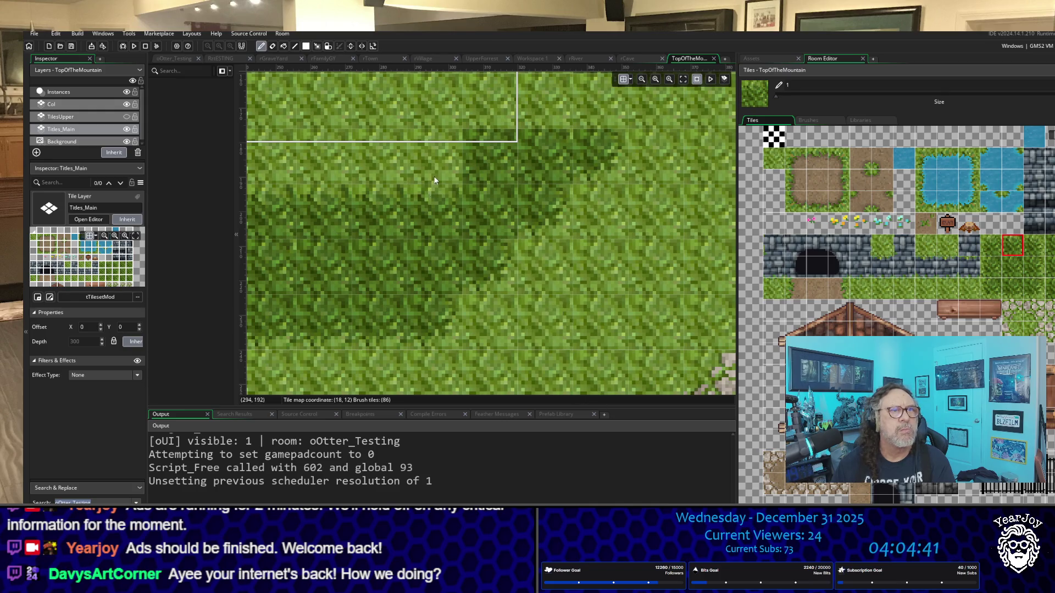
pyautogui.click(1034, 288)
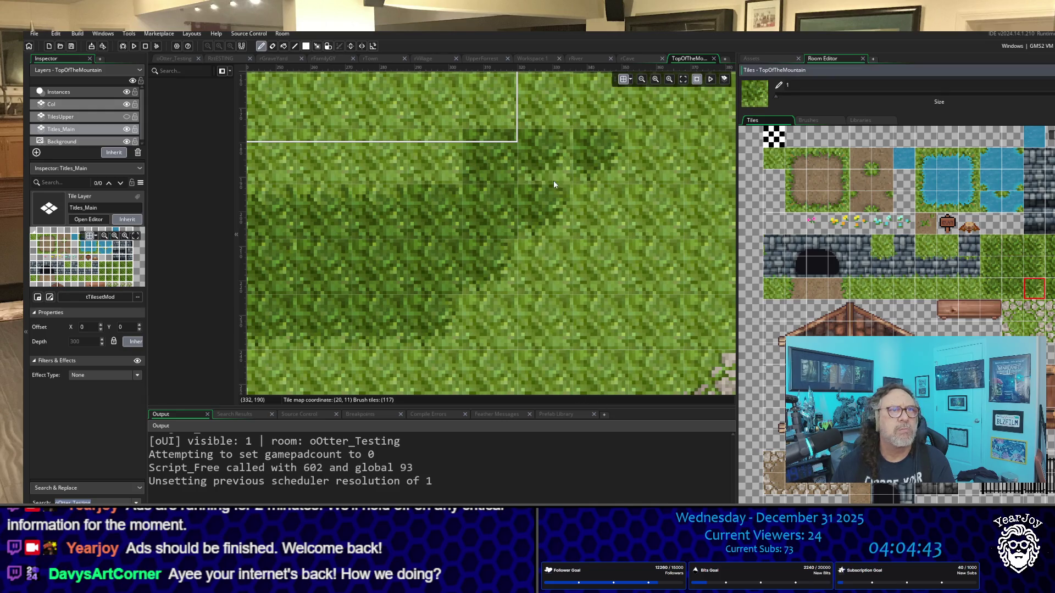
pyautogui.click(996, 245)
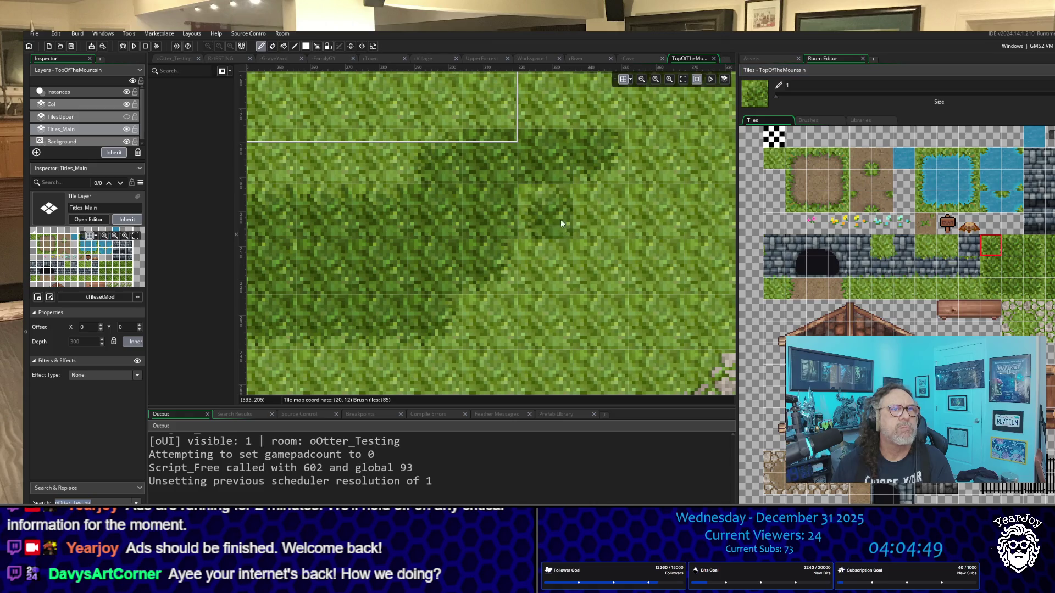
pyautogui.click(490, 100)
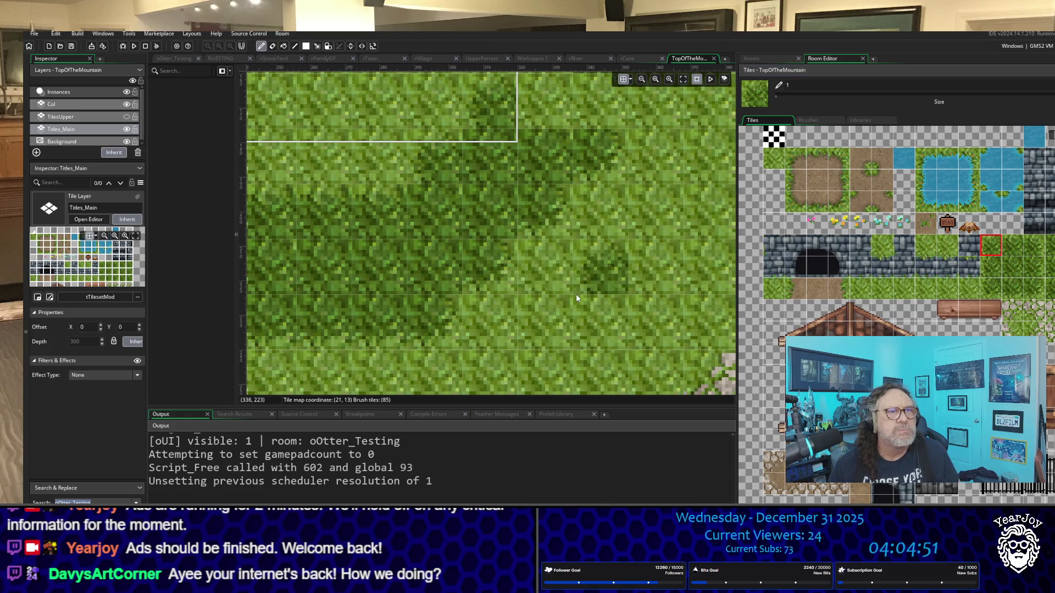
pyautogui.scroll(-3, 545, 293)
# Paint three dark grass tiles on the left part of the floor.
pyautogui.scroll(-2, 545, 258)
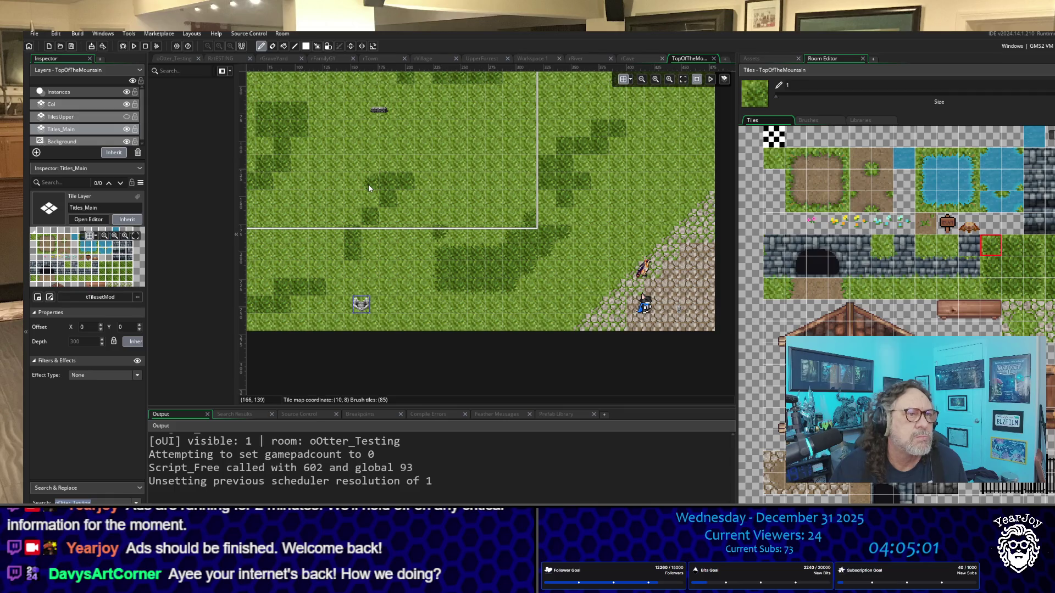
pyautogui.click(350, 203)
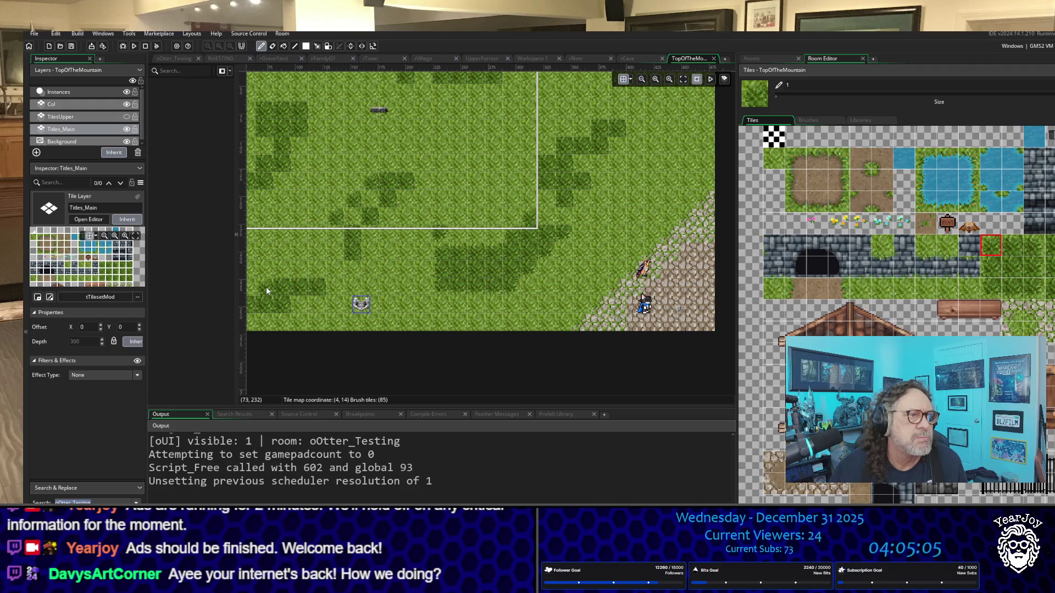
pyautogui.click(288, 269)
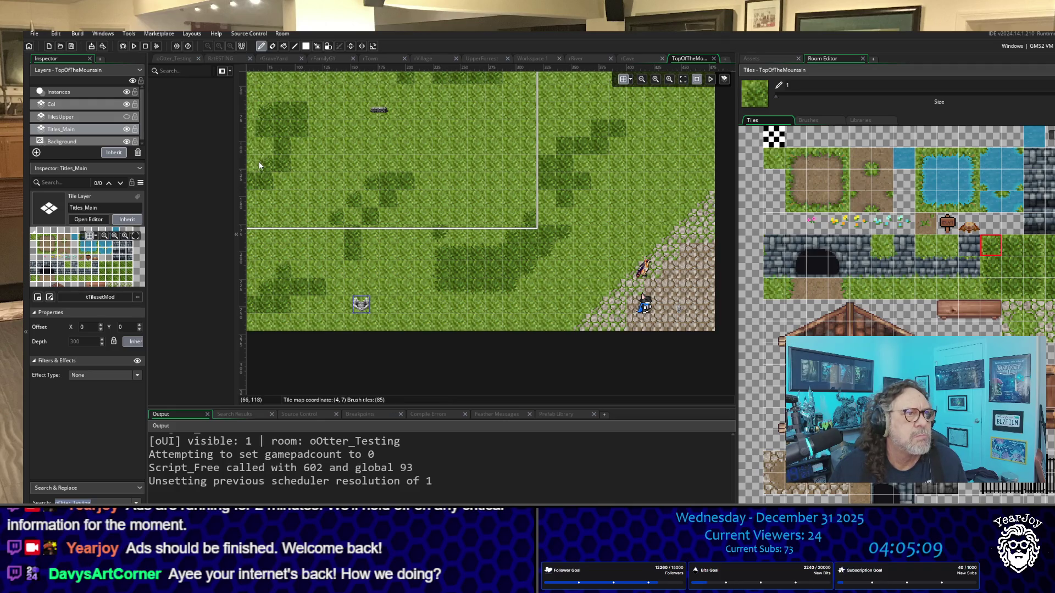
pyautogui.click(1033, 289)
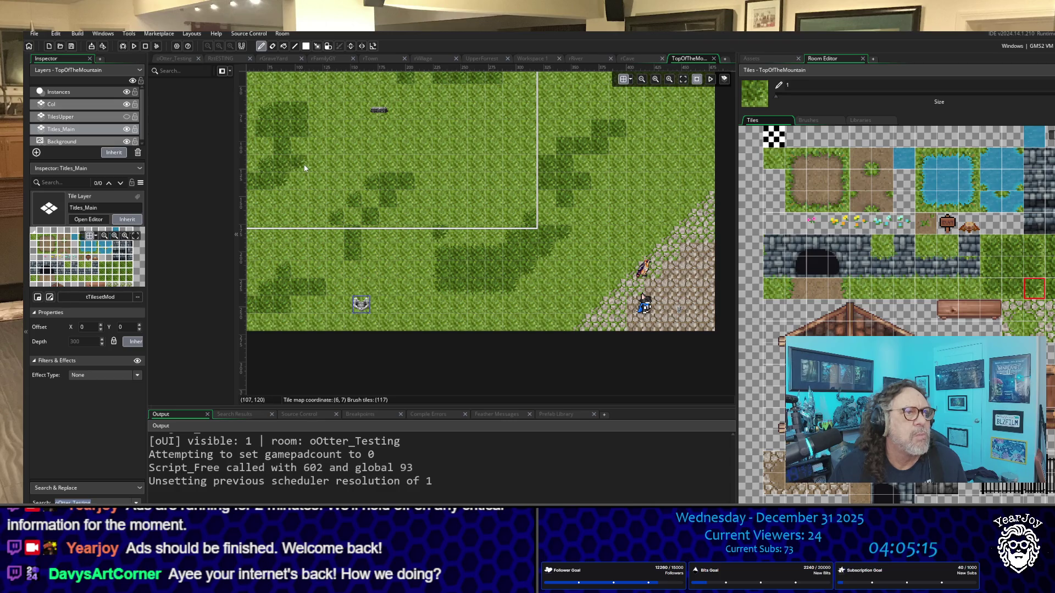
pyautogui.click(318, 143)
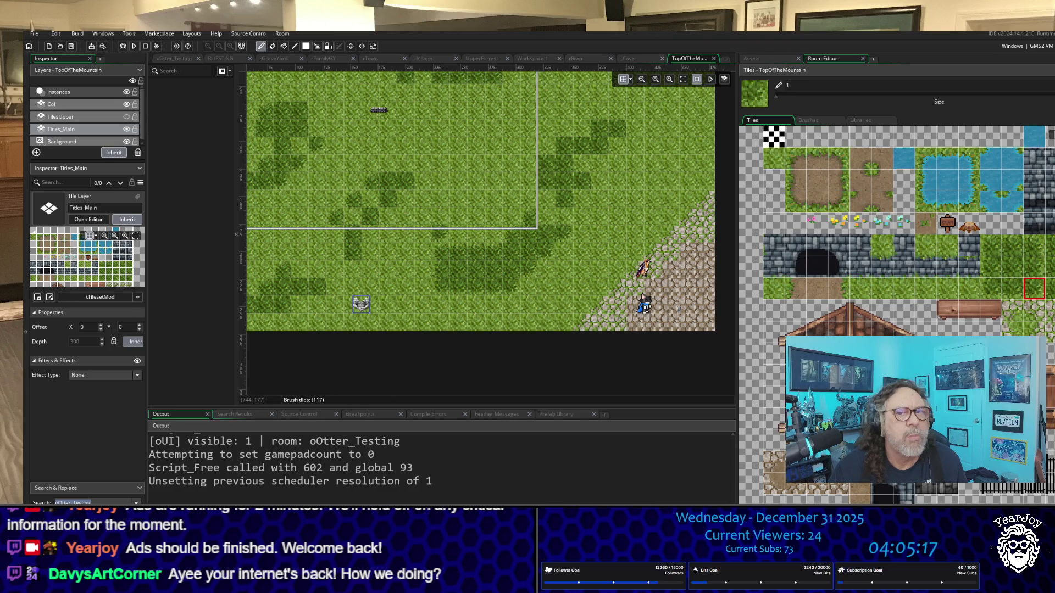
# Try several grass tile variants in the palette to choose the next brush.
pyautogui.click(994, 265)
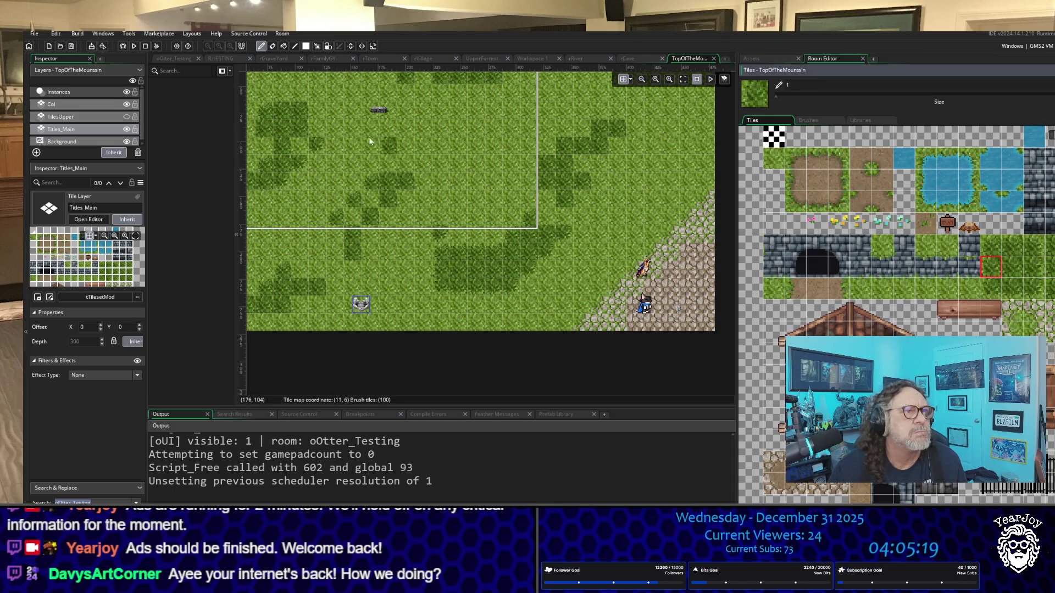
pyautogui.click(1035, 269)
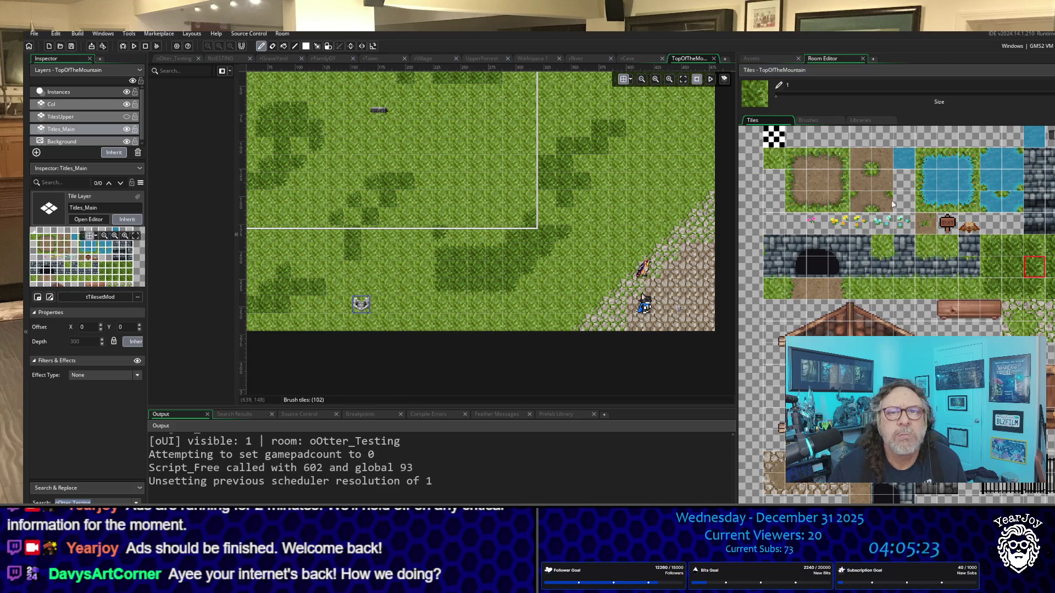
pyautogui.click(1033, 246)
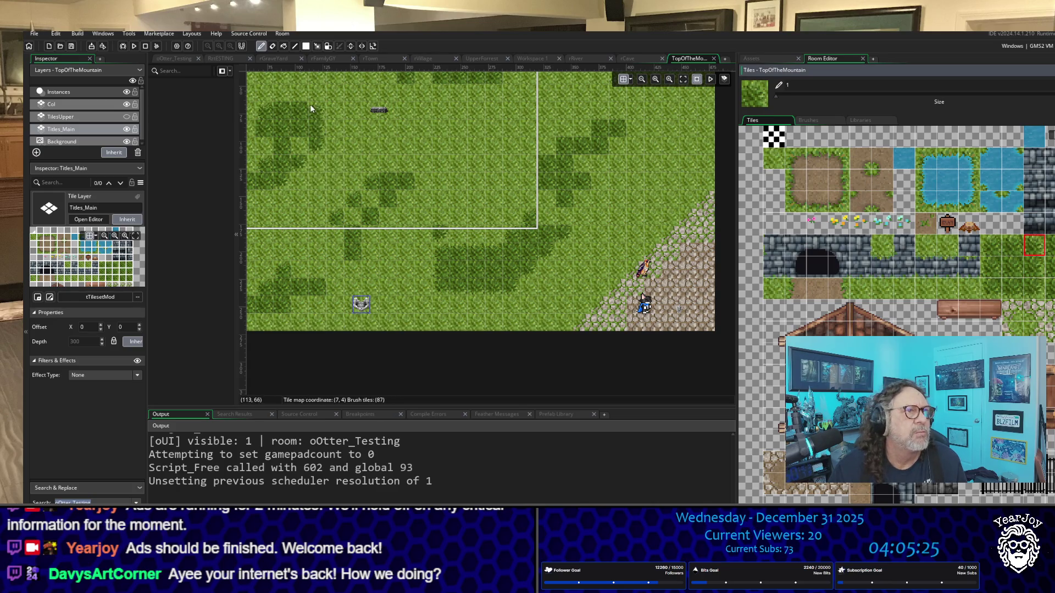
pyautogui.click(1005, 246)
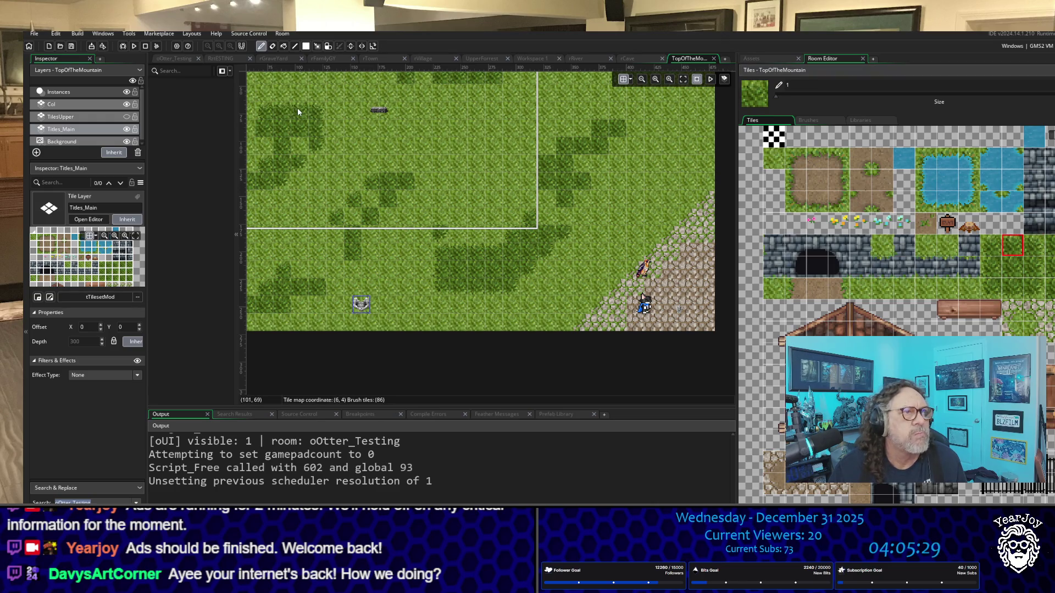
pyautogui.scroll(3, 425, 196)
# Cycle through grass variants and paint one dark grass tile on the floor.
pyautogui.scroll(-1, 425, 197)
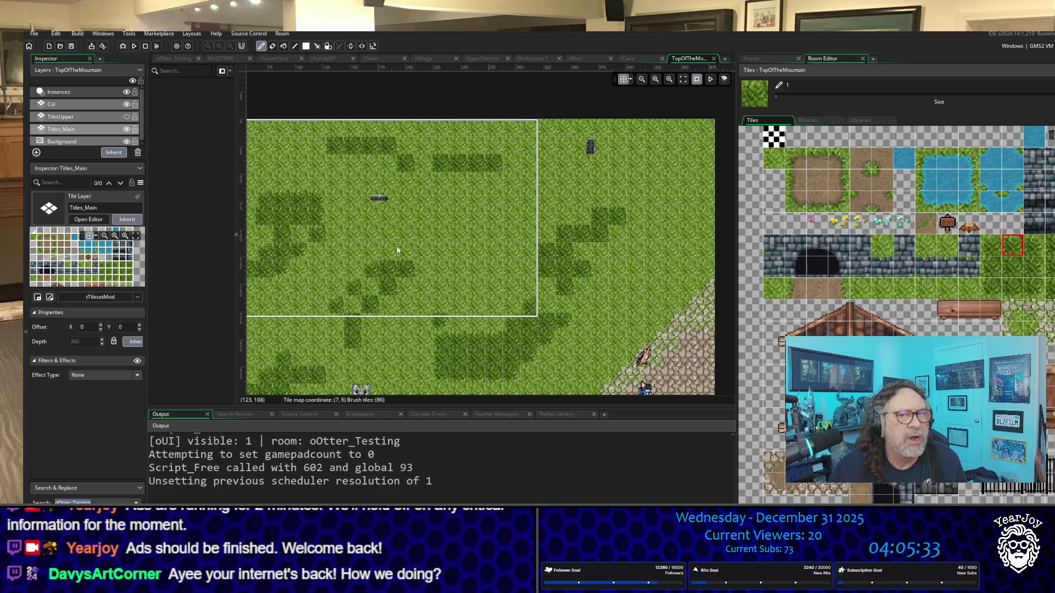
pyautogui.click(1013, 269)
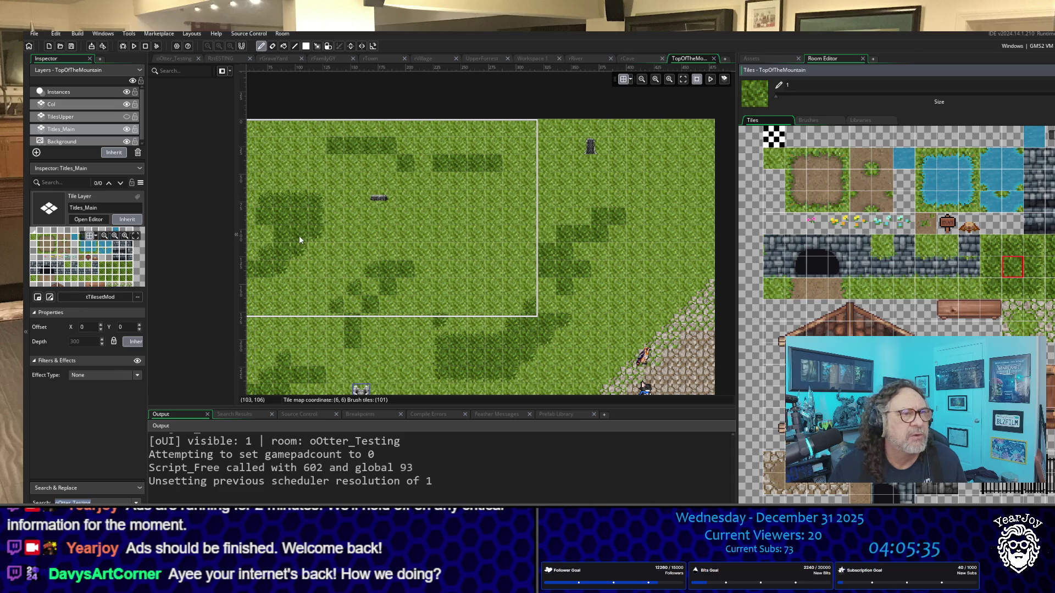
pyautogui.click(998, 271)
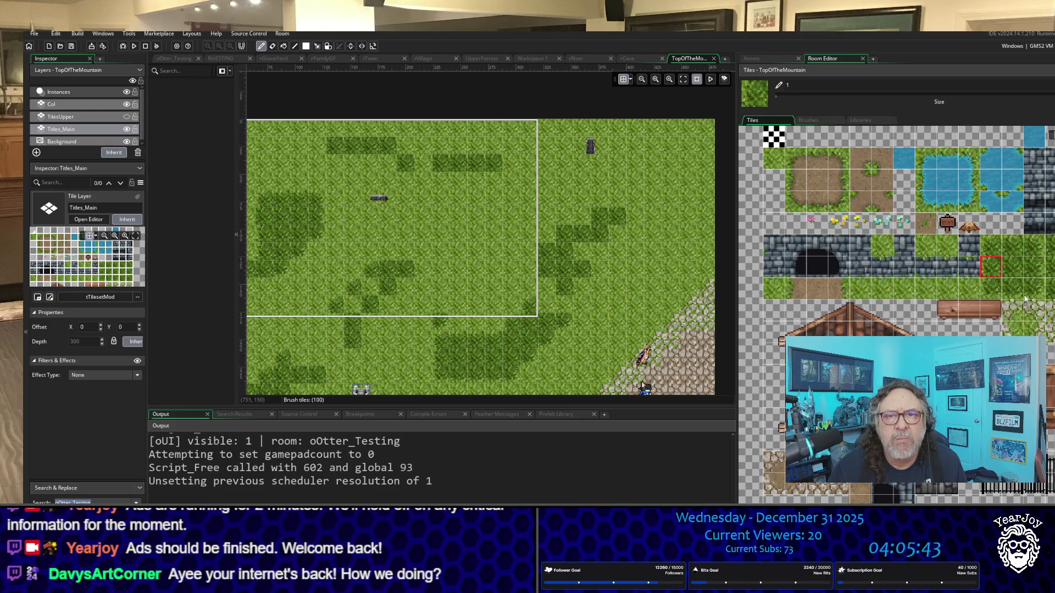
pyautogui.click(995, 248)
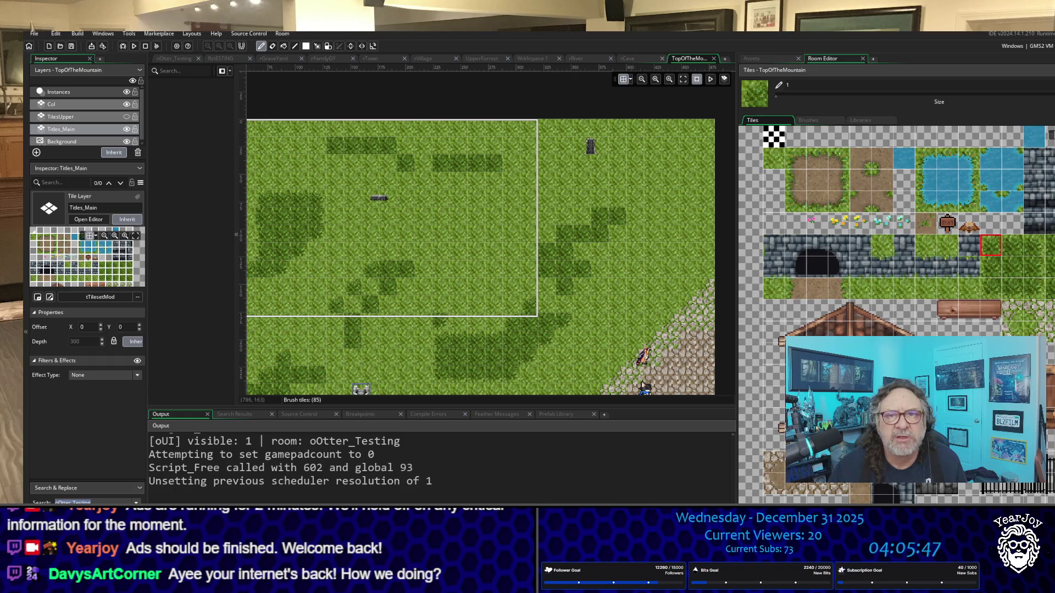
pyautogui.click(1013, 267)
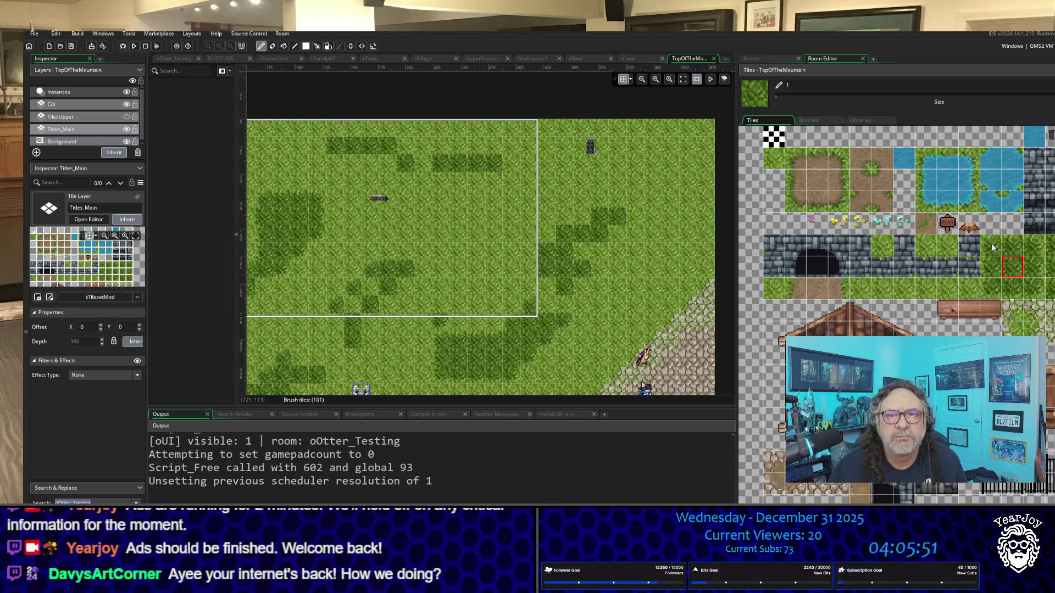
pyautogui.click(1034, 288)
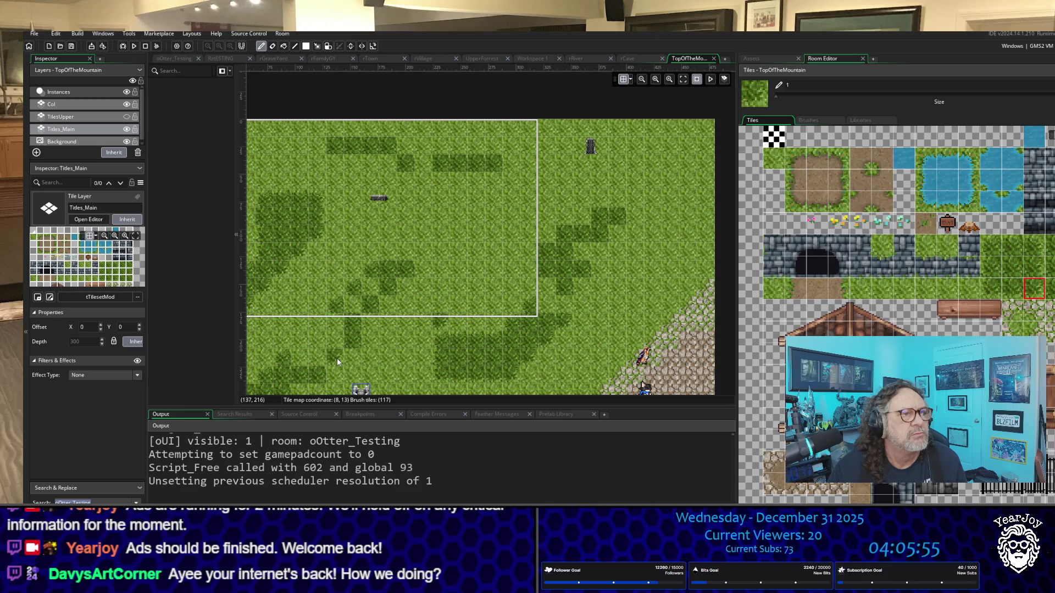
pyautogui.scroll(-3, 384, 274)
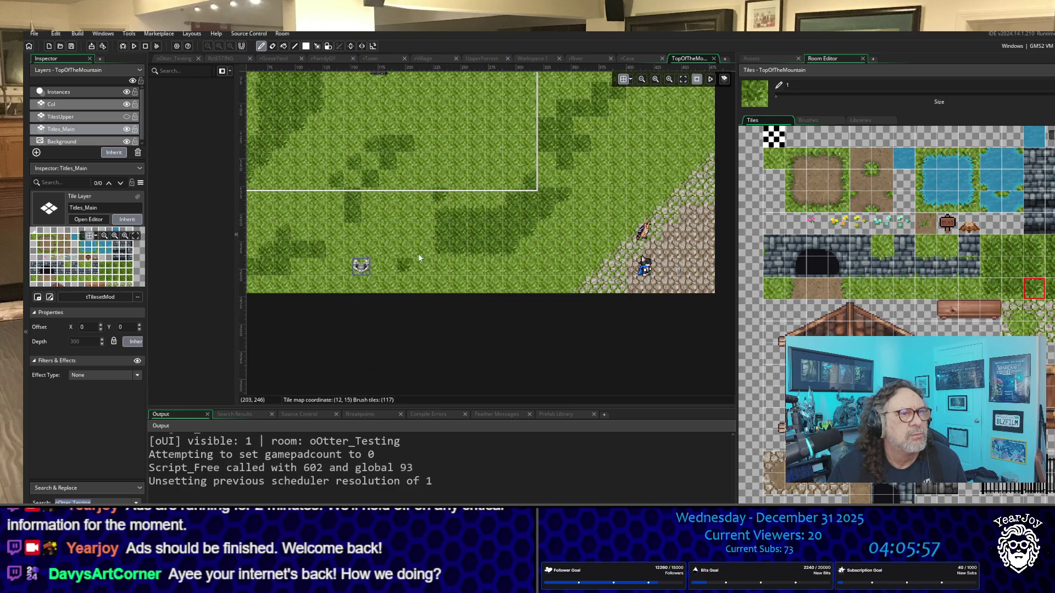
pyautogui.click(387, 180)
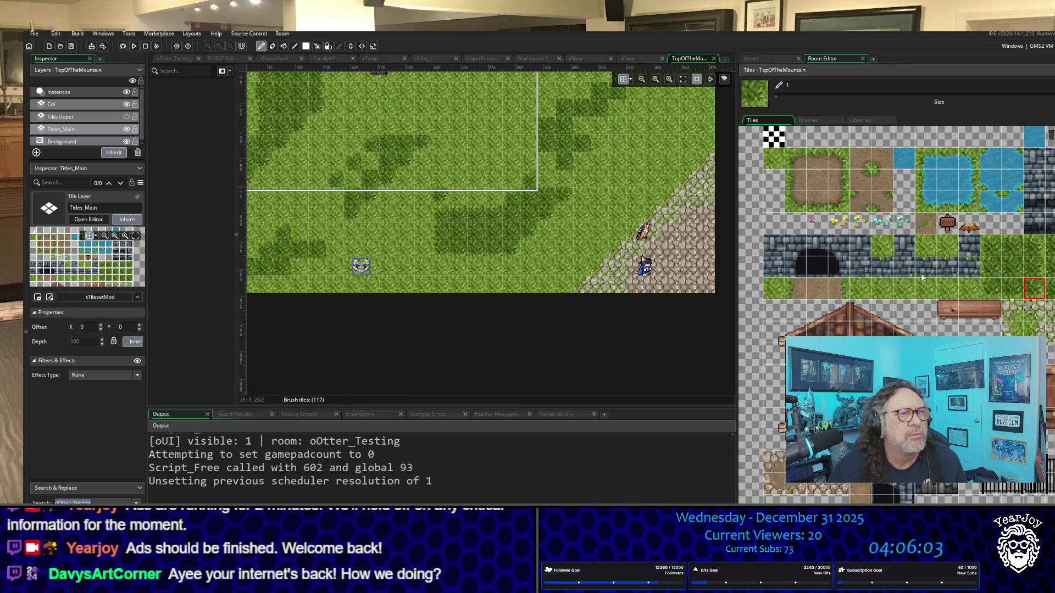
# Sample several more grass tile variants, including the plain grass, for the brush.
pyautogui.click(1005, 297)
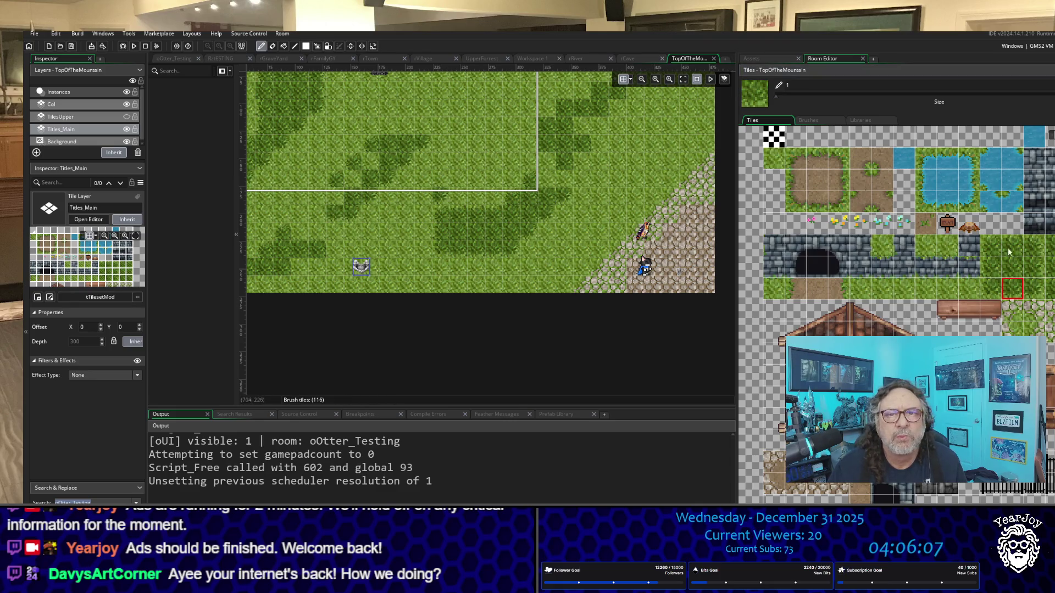
pyautogui.click(990, 287)
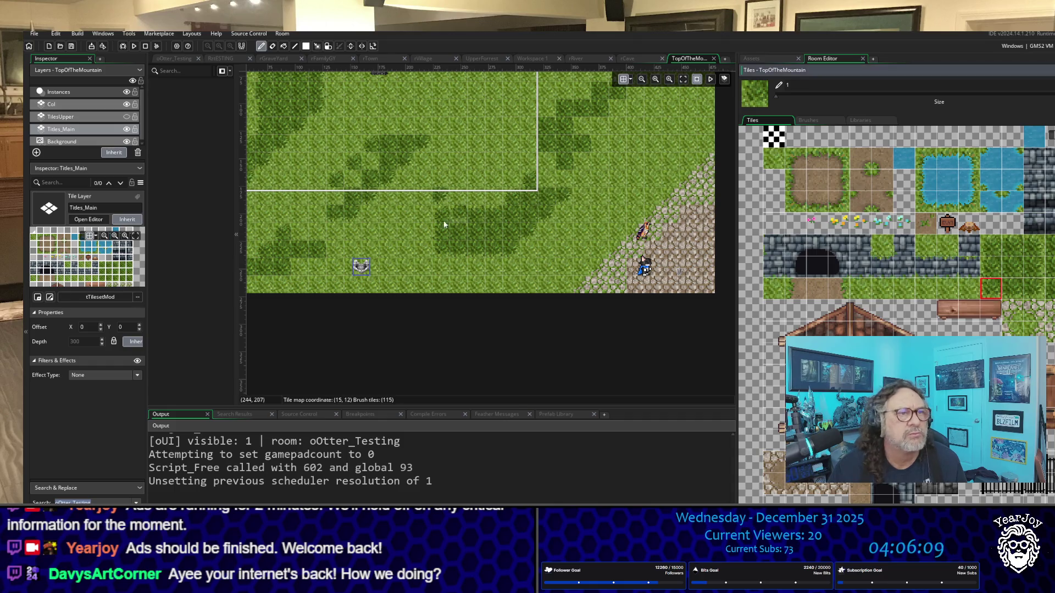
pyautogui.click(987, 273)
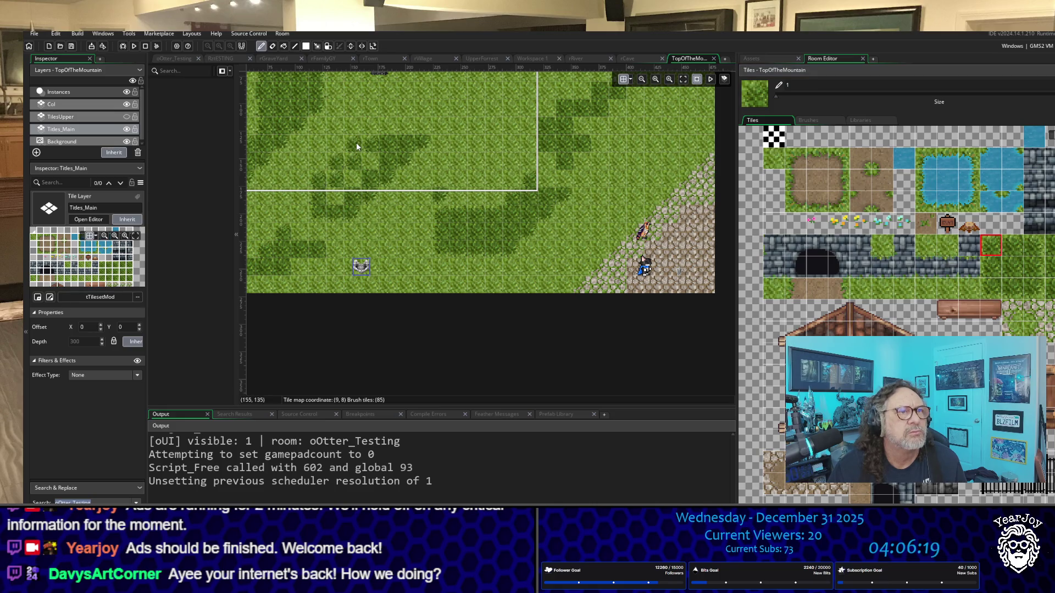
pyautogui.click(1012, 248)
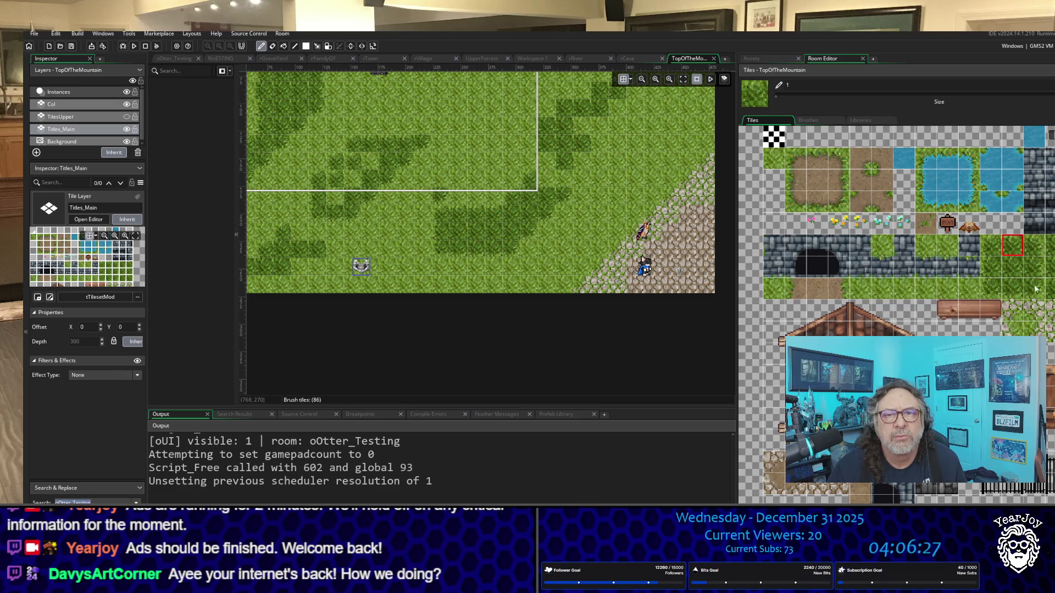
pyautogui.click(1034, 245)
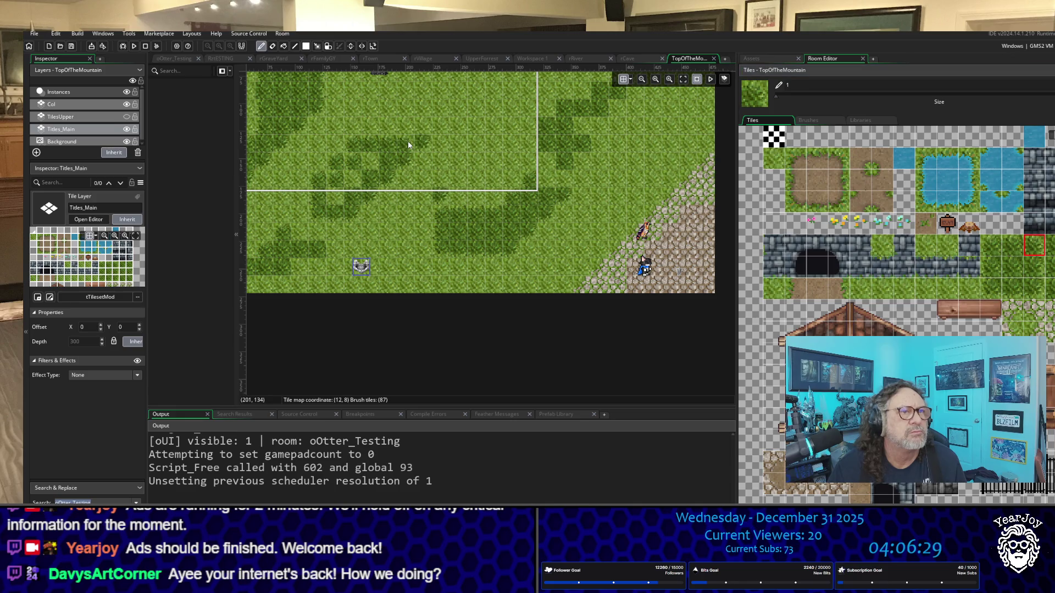
pyautogui.keyDown('ctrl'); pyautogui.click(423, 147); pyautogui.keyUp('ctrl')
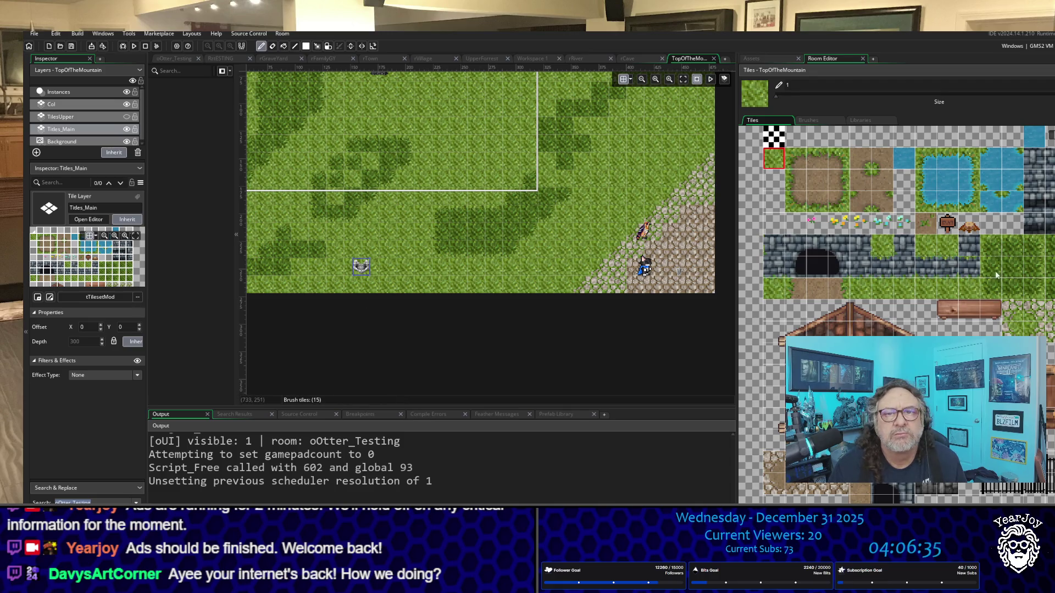
pyautogui.click(1015, 270)
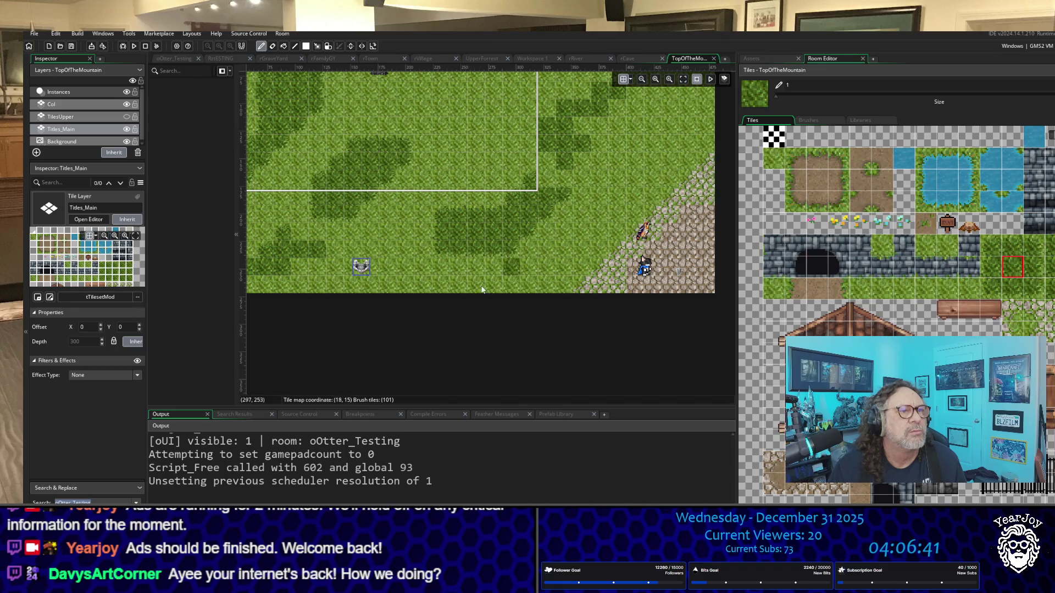
pyautogui.scroll(-3, 355, 230)
pyautogui.scroll(3, 394, 219)
# Try several grass variants in the Tiles palette and settle on a new grass brush.
pyautogui.scroll(2, 395, 218)
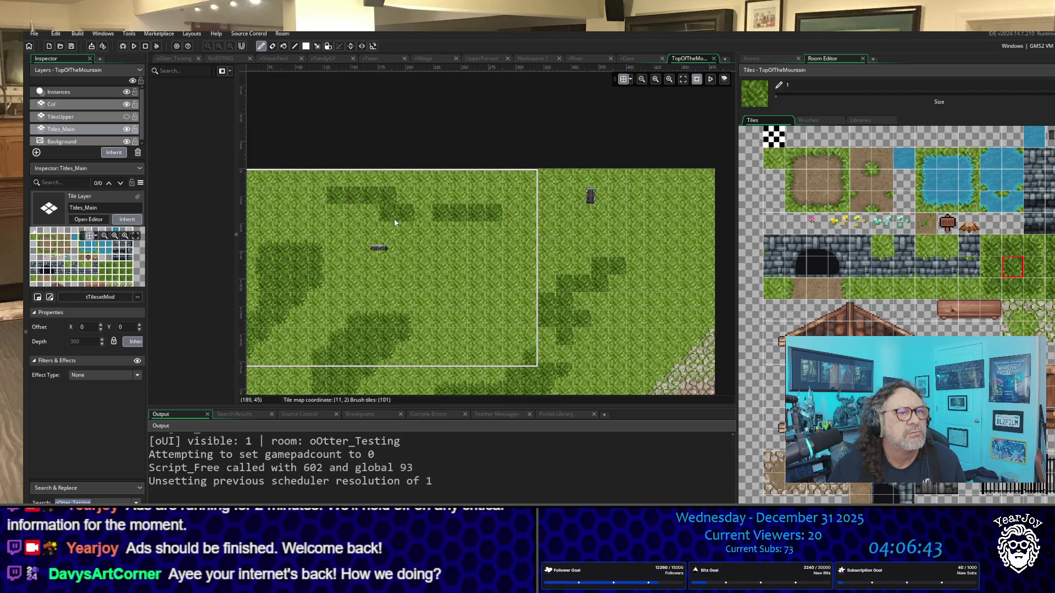
pyautogui.scroll(-2, 395, 219)
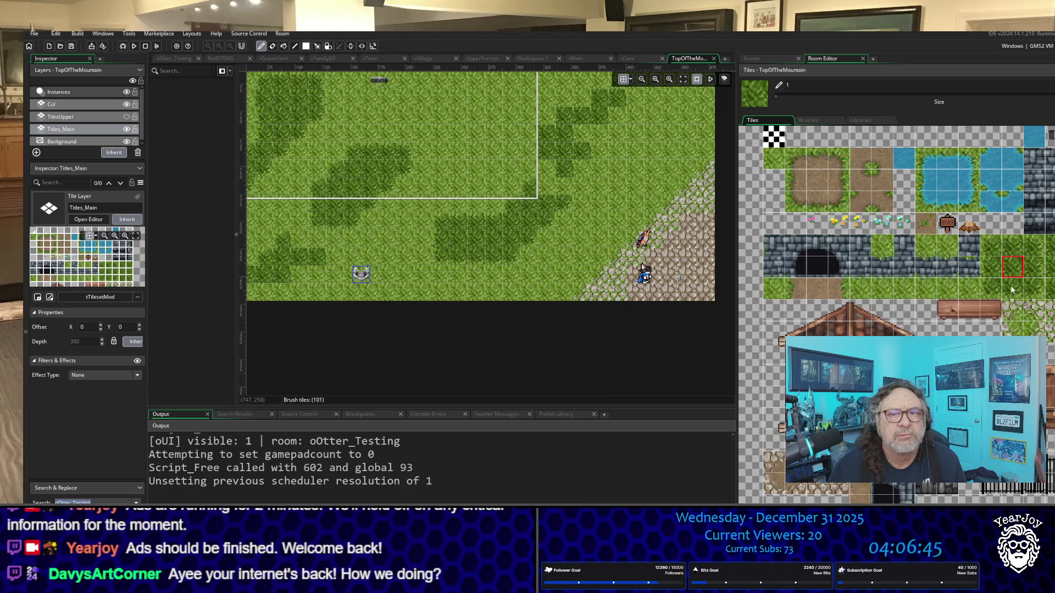
pyautogui.click(1035, 294)
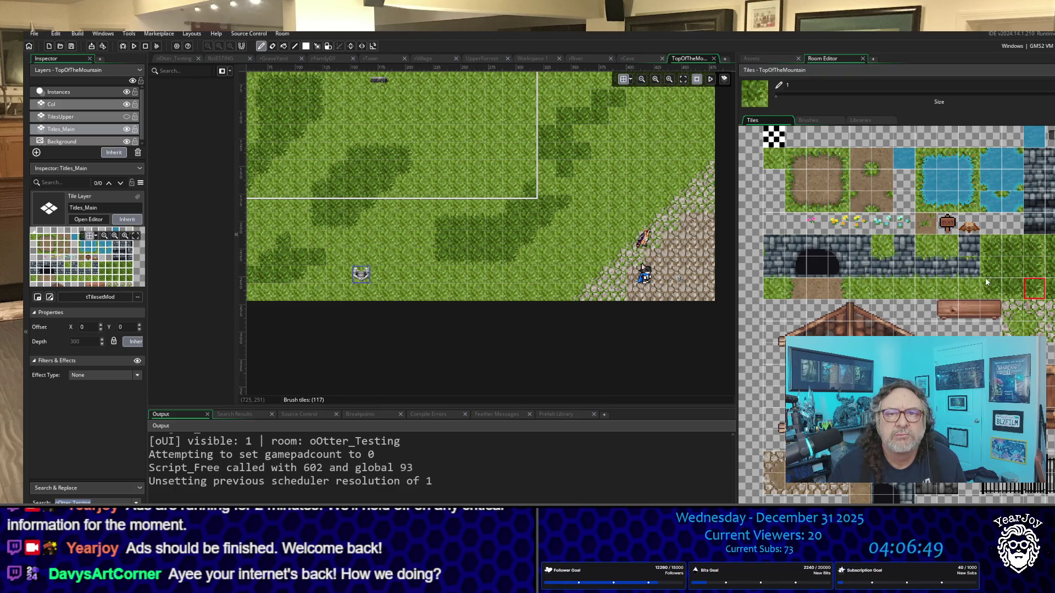
pyautogui.click(989, 249)
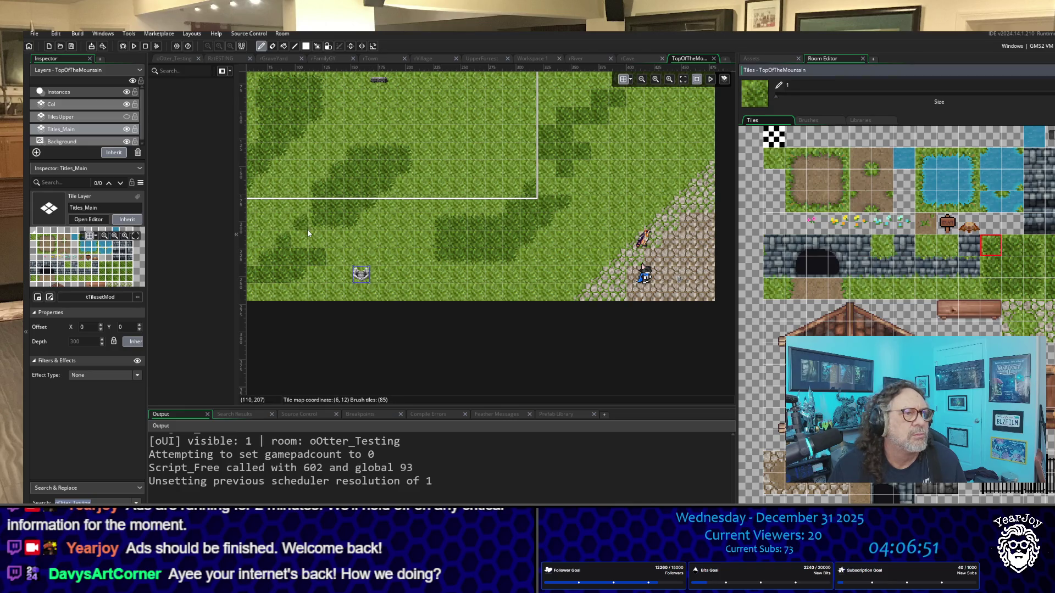
pyautogui.click(1010, 248)
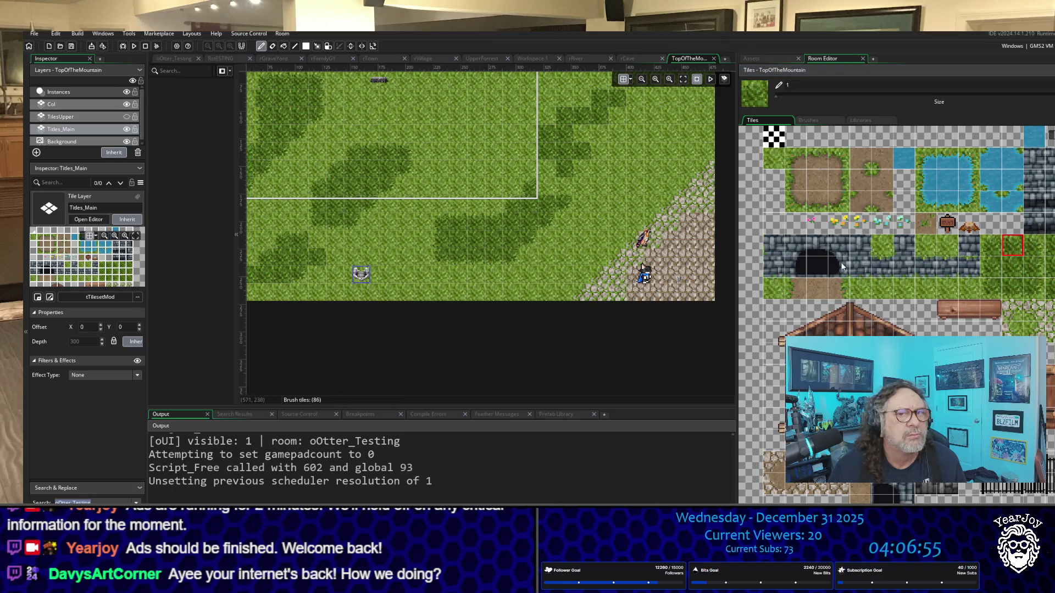
pyautogui.click(1035, 246)
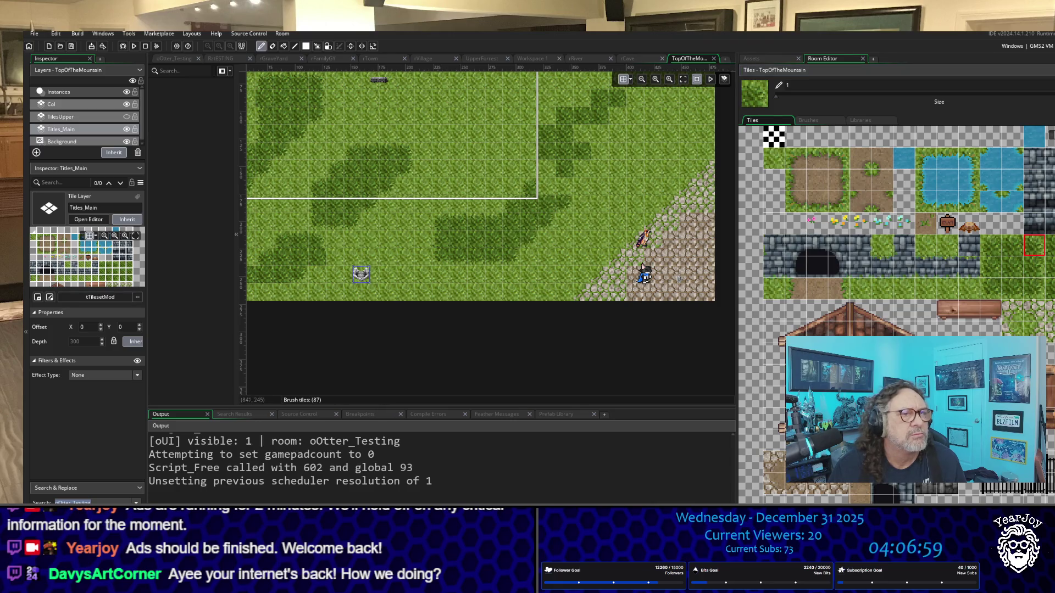
pyautogui.click(1033, 267)
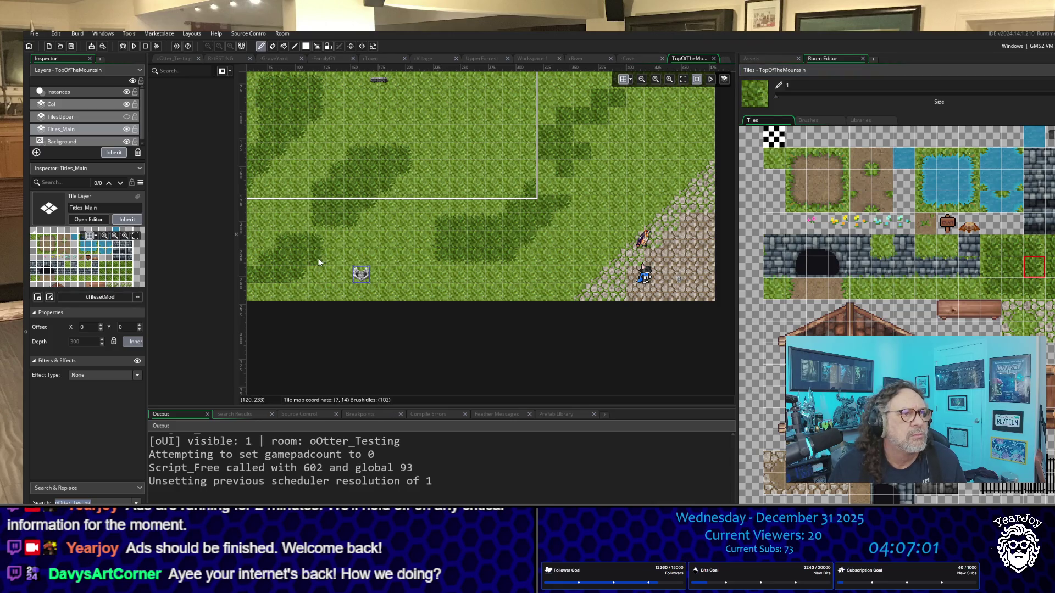
pyautogui.click(1034, 288)
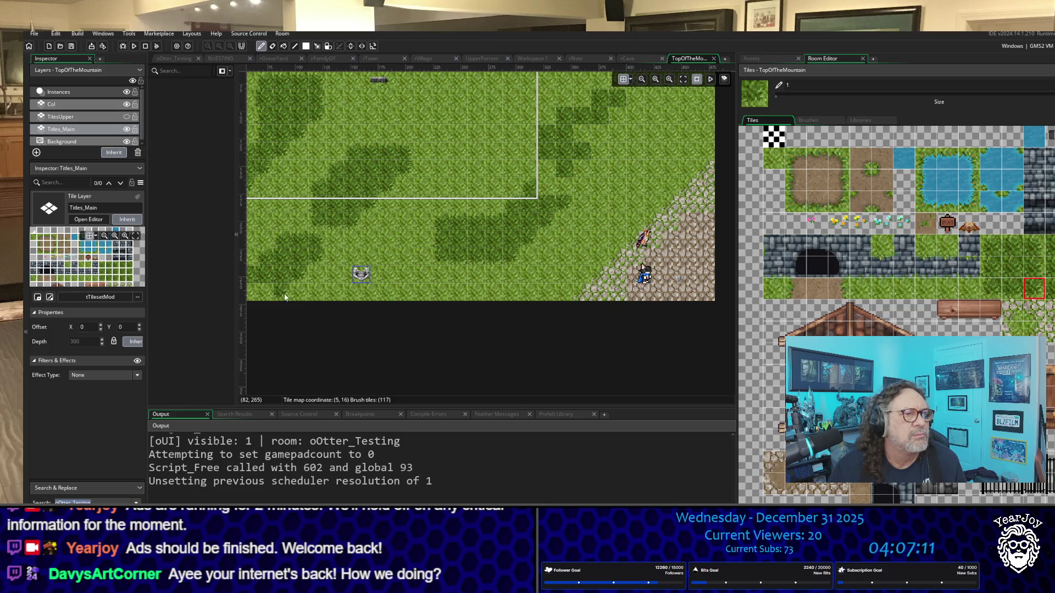
pyautogui.click(1017, 275)
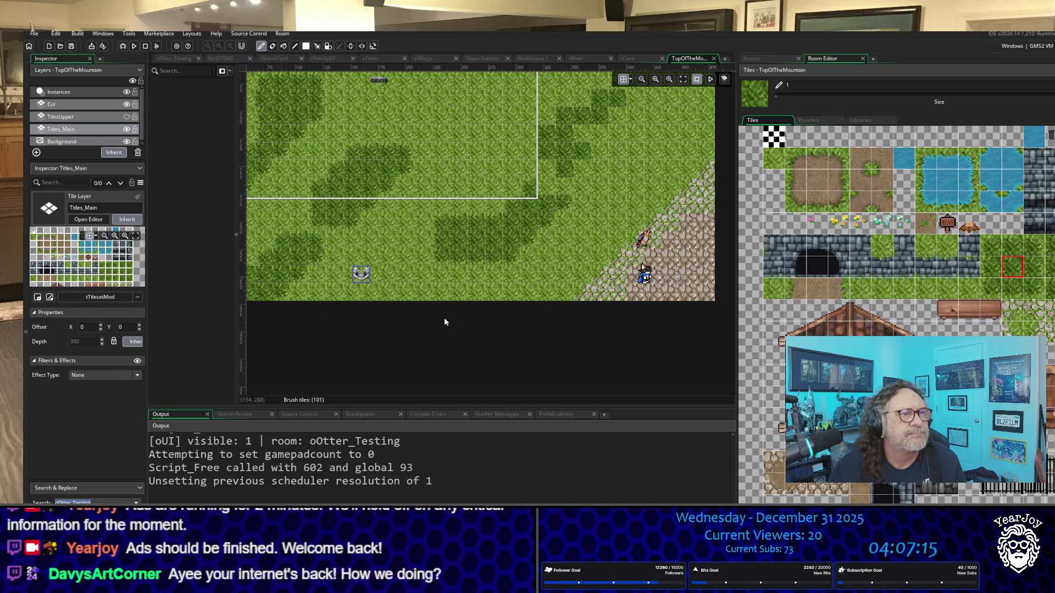
pyautogui.click(989, 249)
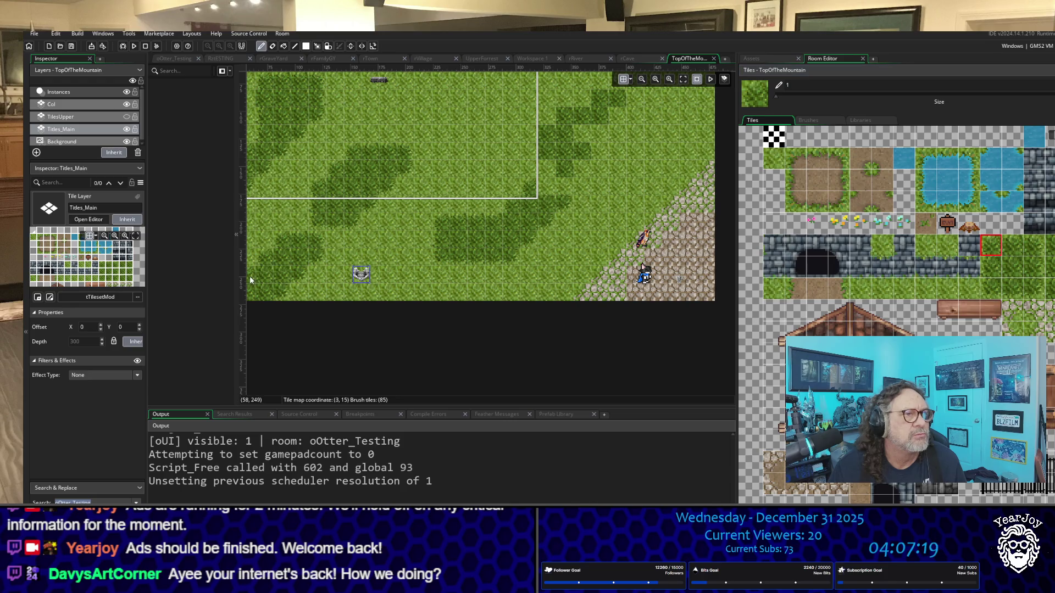
# Paint light grass over a dark tile and extend the dark grass patch on the floor.
pyautogui.scroll(3, 540, 201)
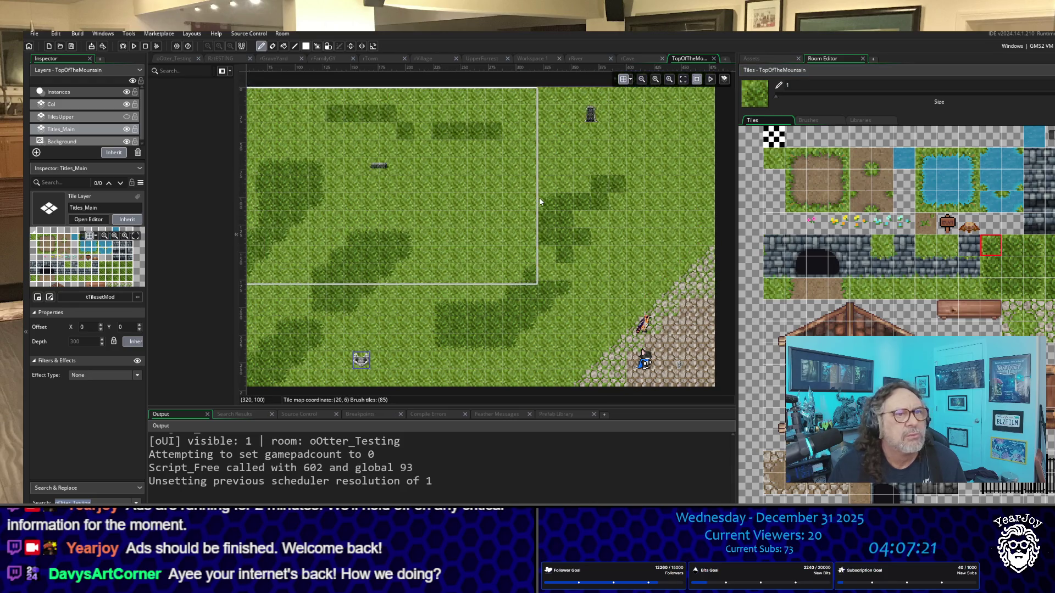
pyautogui.click(538, 201)
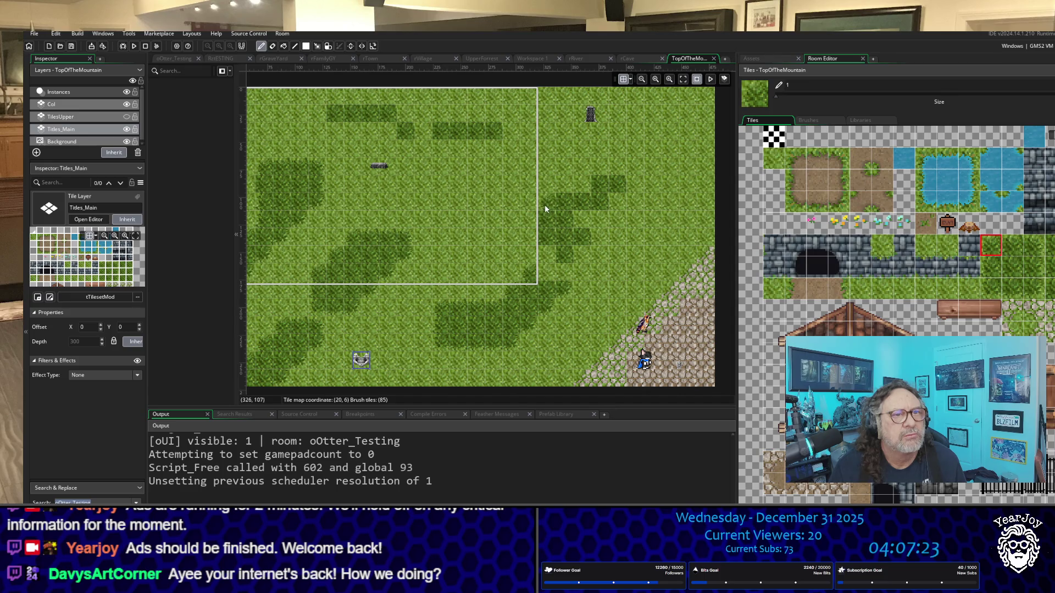
pyautogui.click(586, 190)
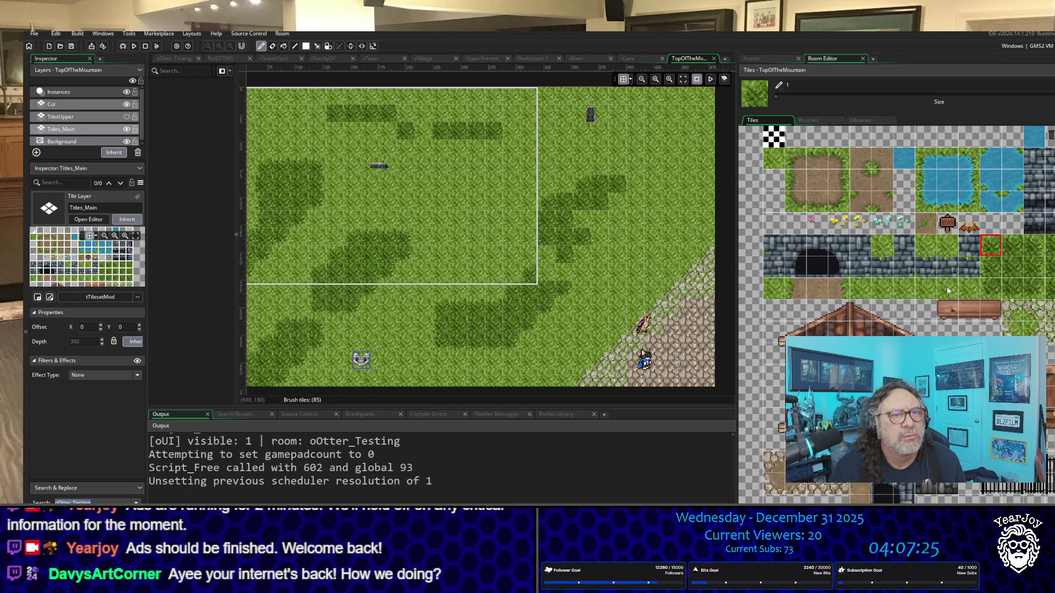
pyautogui.click(1013, 247)
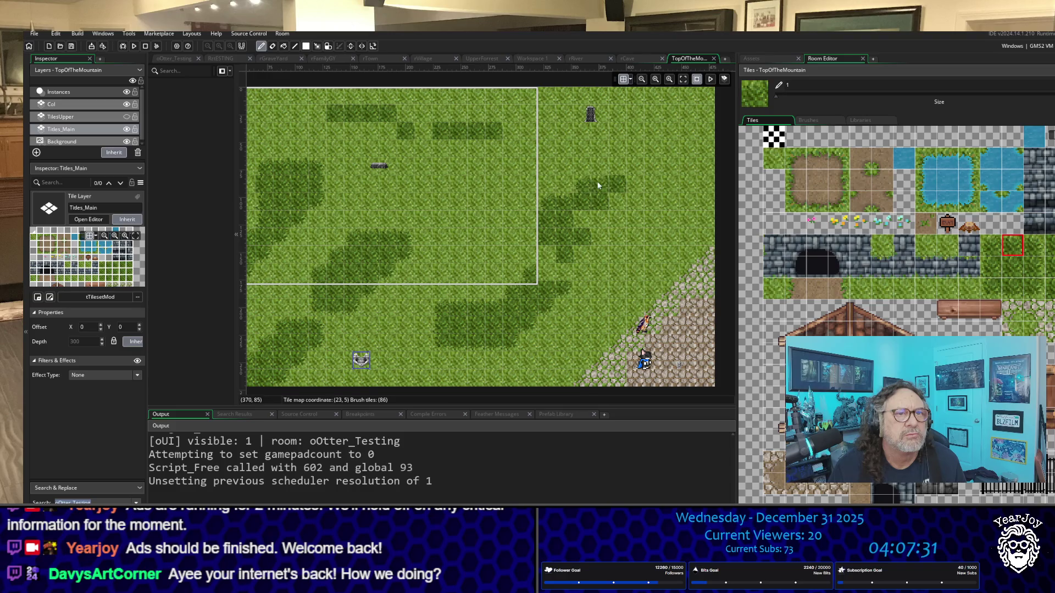
pyautogui.click(618, 186)
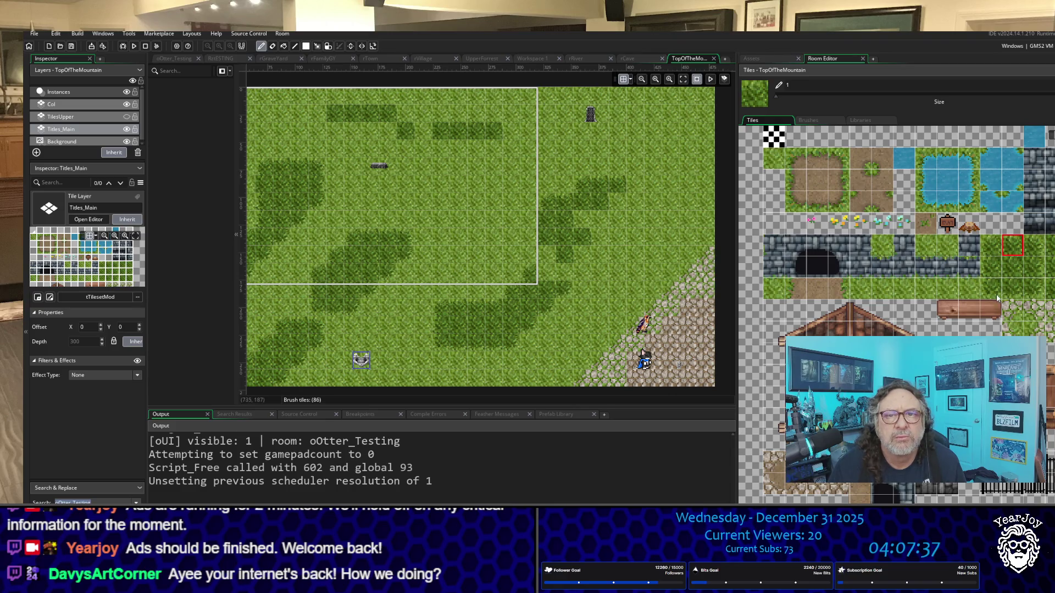
# Try several grass tiles and pick one from the tileset's stone-wall row as the brush.
pyautogui.click(1034, 288)
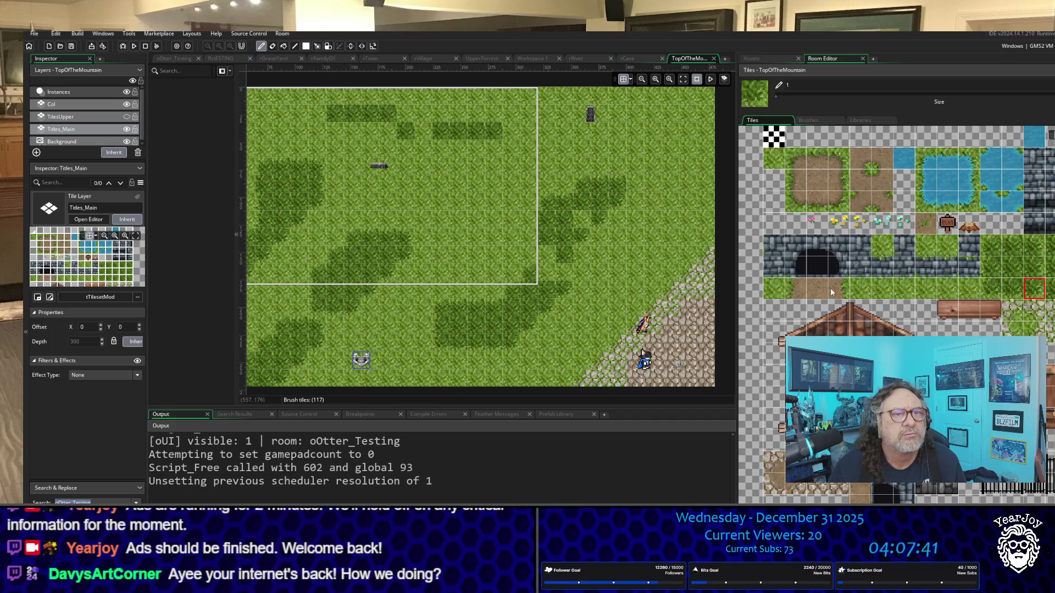
pyautogui.click(1014, 267)
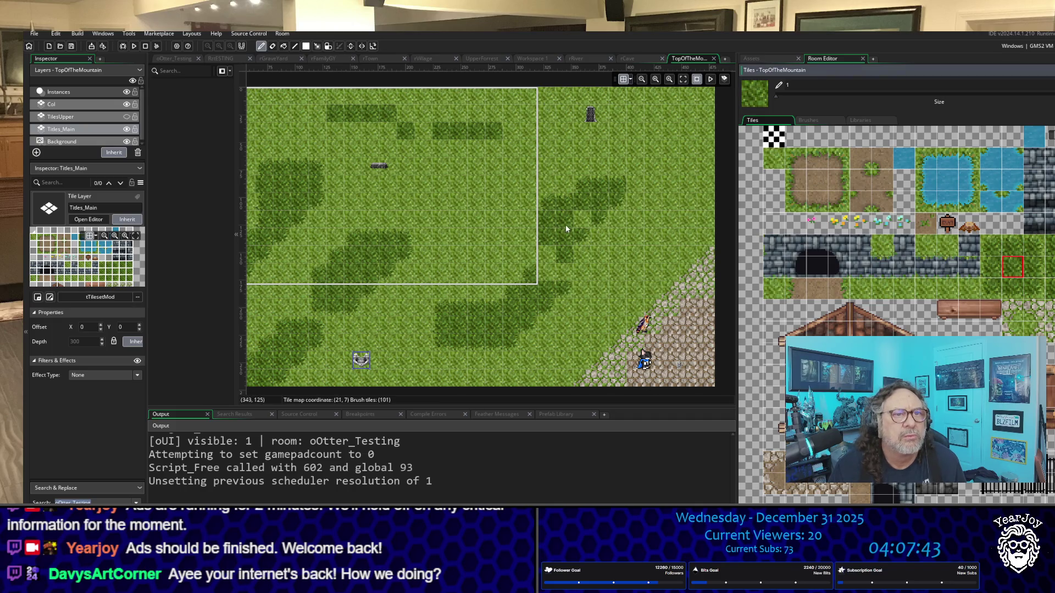
pyautogui.click(1043, 250)
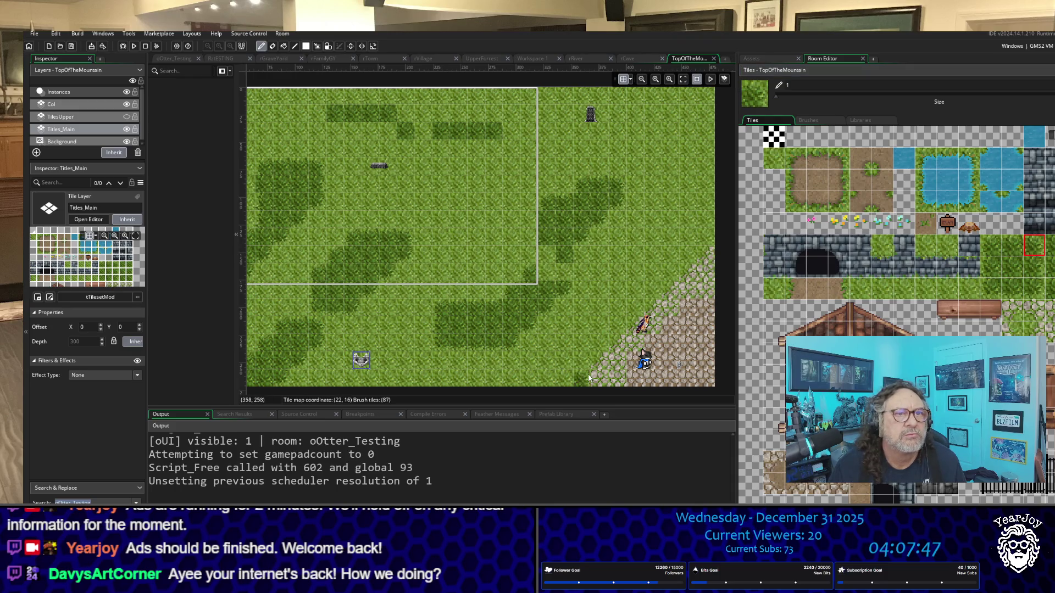
pyautogui.click(1035, 289)
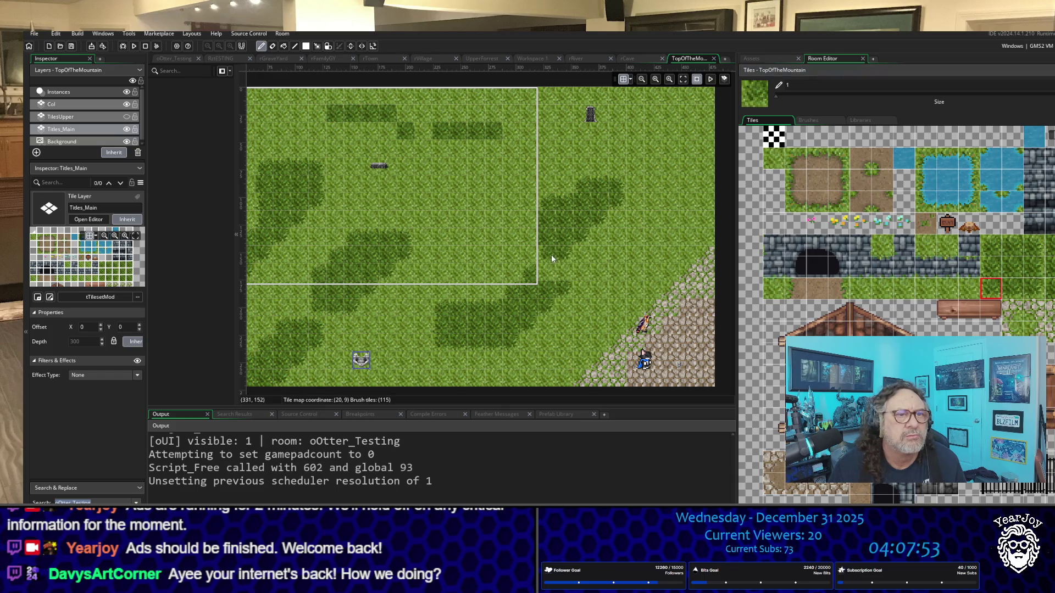
pyautogui.click(992, 288)
pyautogui.click(991, 271)
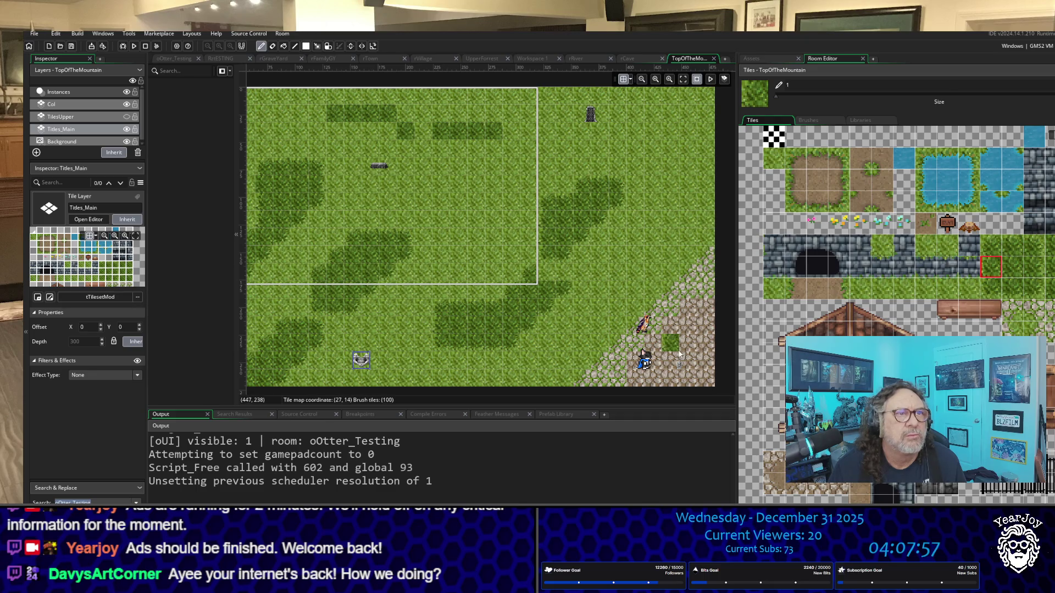
pyautogui.scroll(-3, 559, 242)
pyautogui.scroll(2, 559, 245)
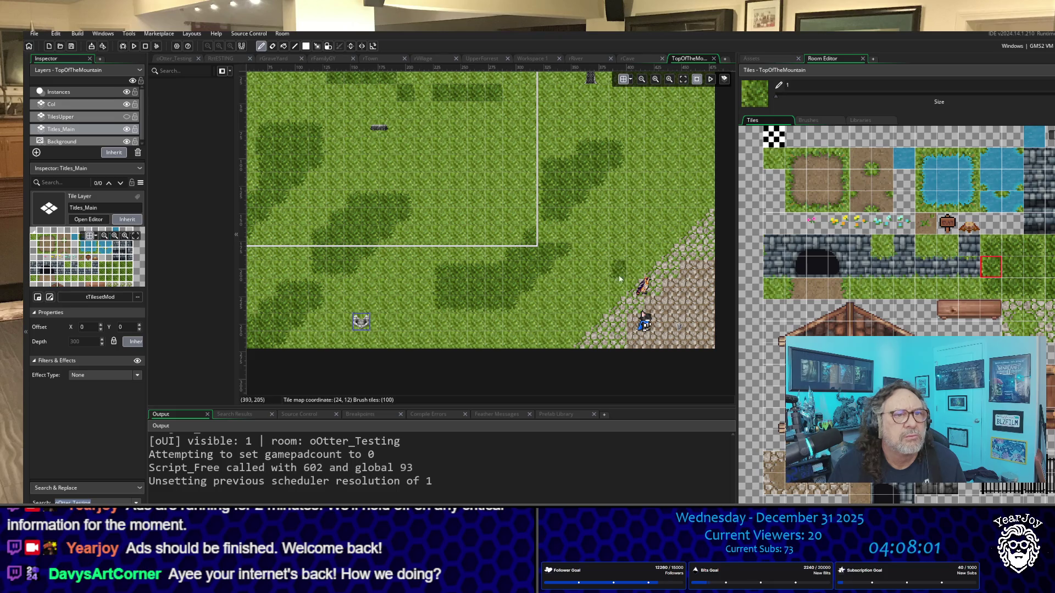
pyautogui.click(1012, 245)
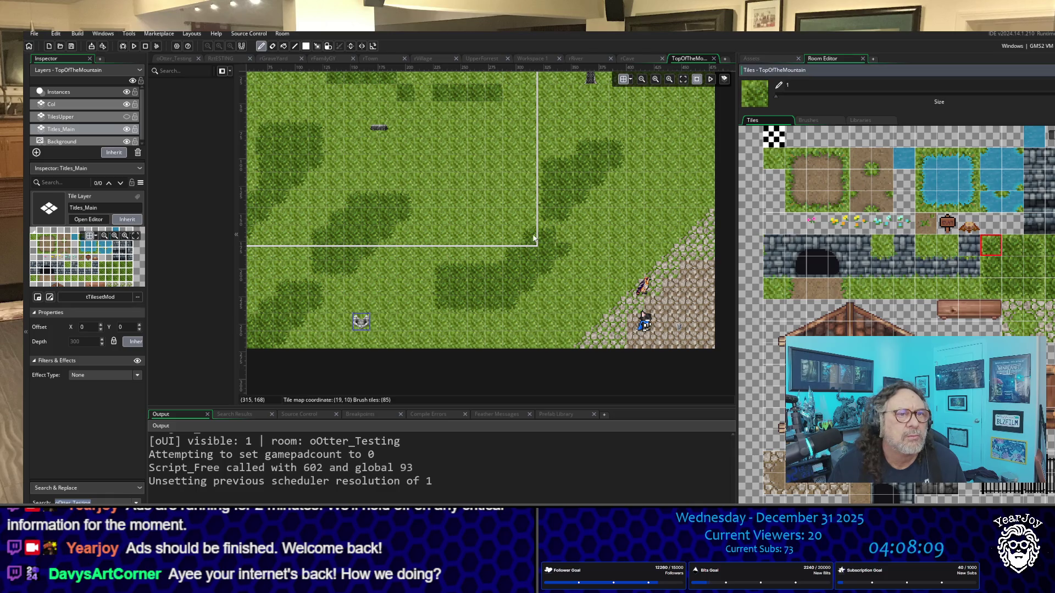
pyautogui.click(1034, 245)
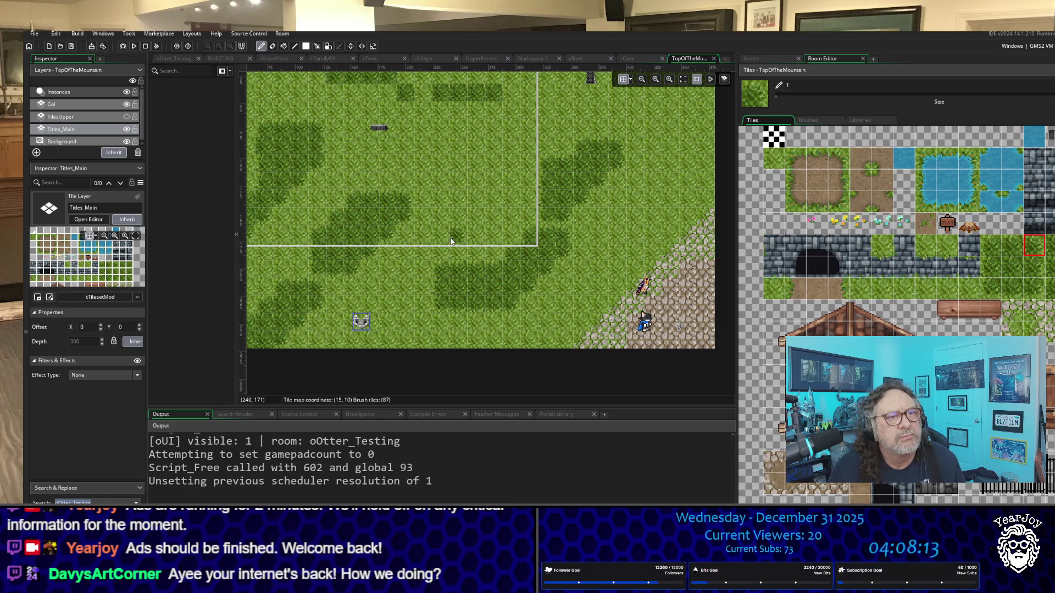
pyautogui.scroll(5, 444, 236)
# Paint darker grass tiles along the room's top band, alternating between grass variants.
pyautogui.scroll(-2, 444, 240)
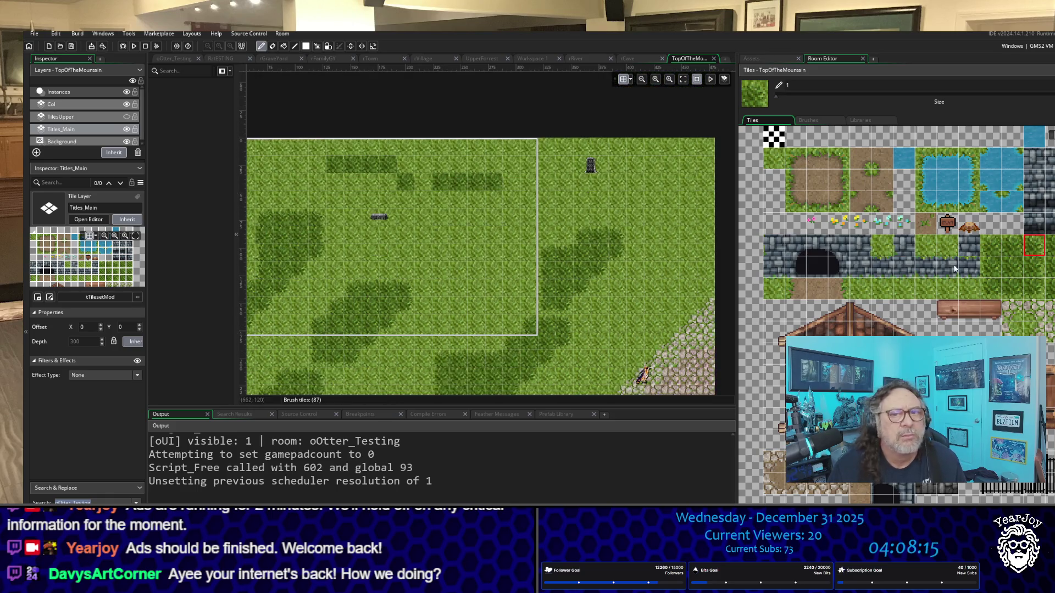
pyautogui.click(1008, 269)
pyautogui.click(425, 182)
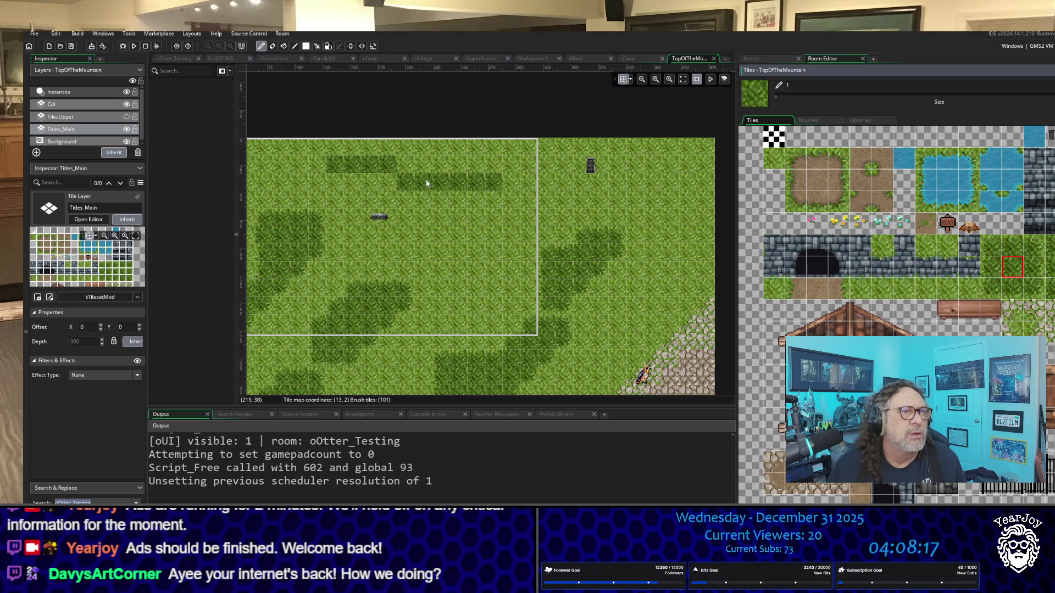
pyautogui.click(1009, 247)
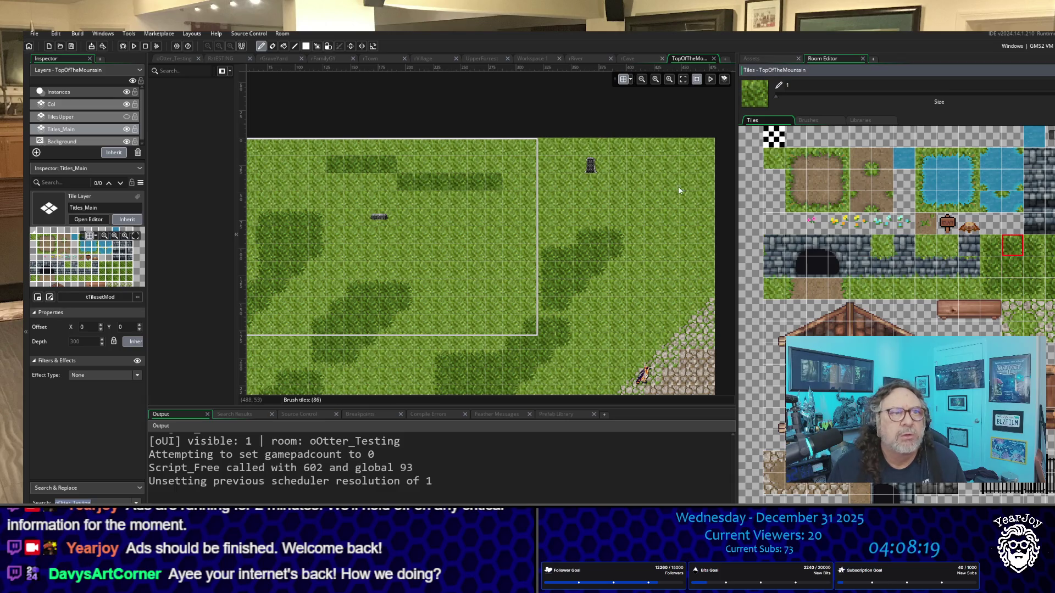
pyautogui.moveTo(450, 167); pyautogui.dragTo(417, 162)
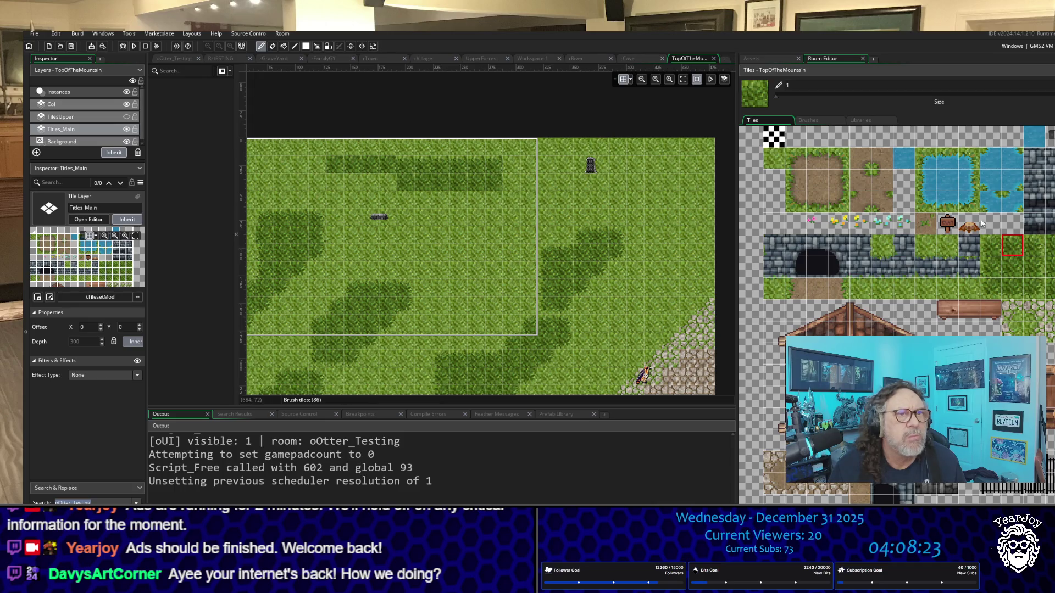
pyautogui.click(1032, 250)
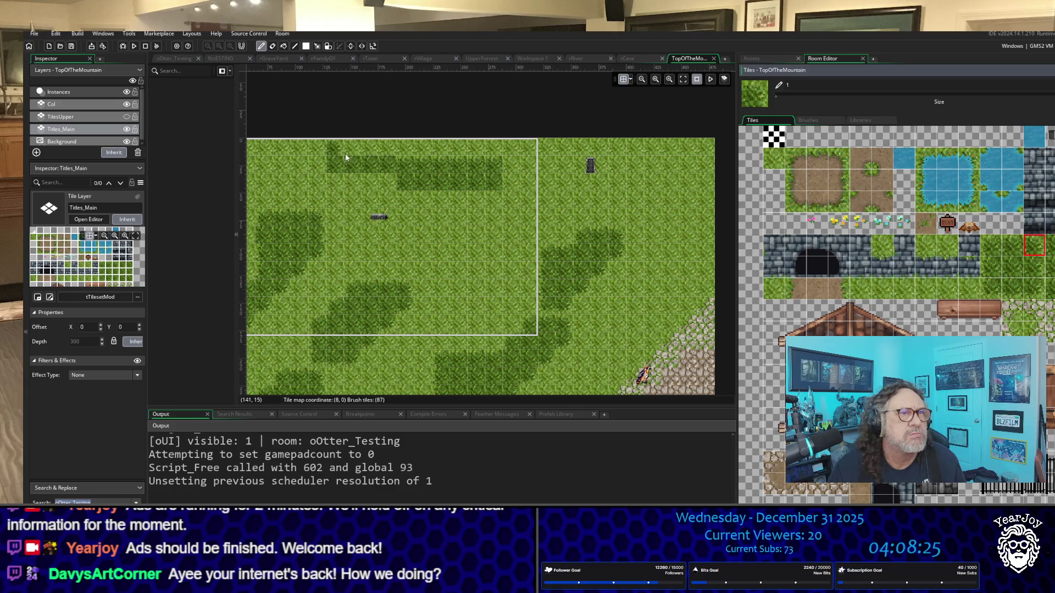
pyautogui.click(391, 149)
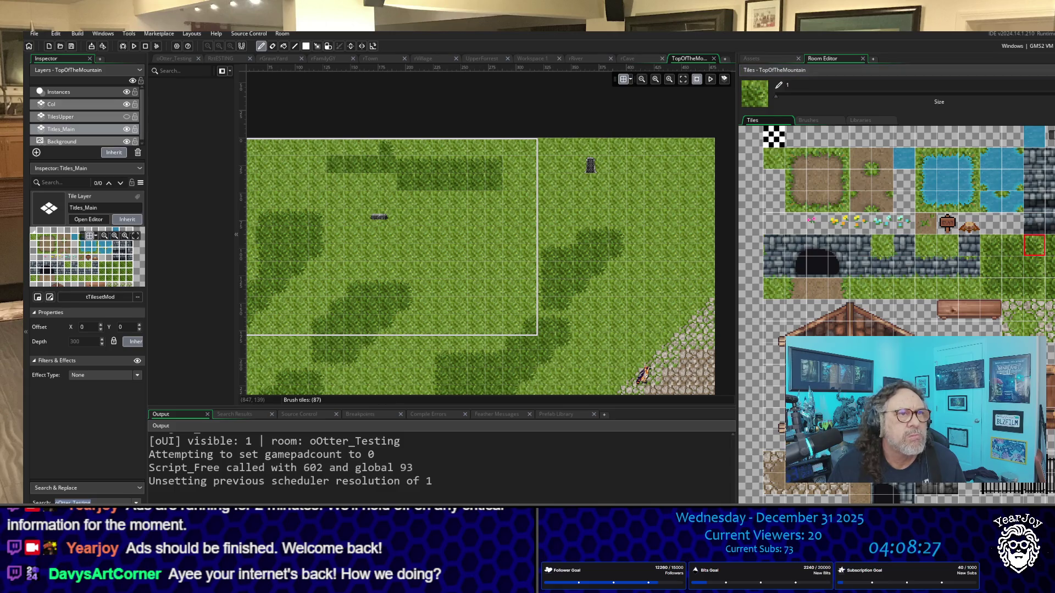
pyautogui.click(1010, 251)
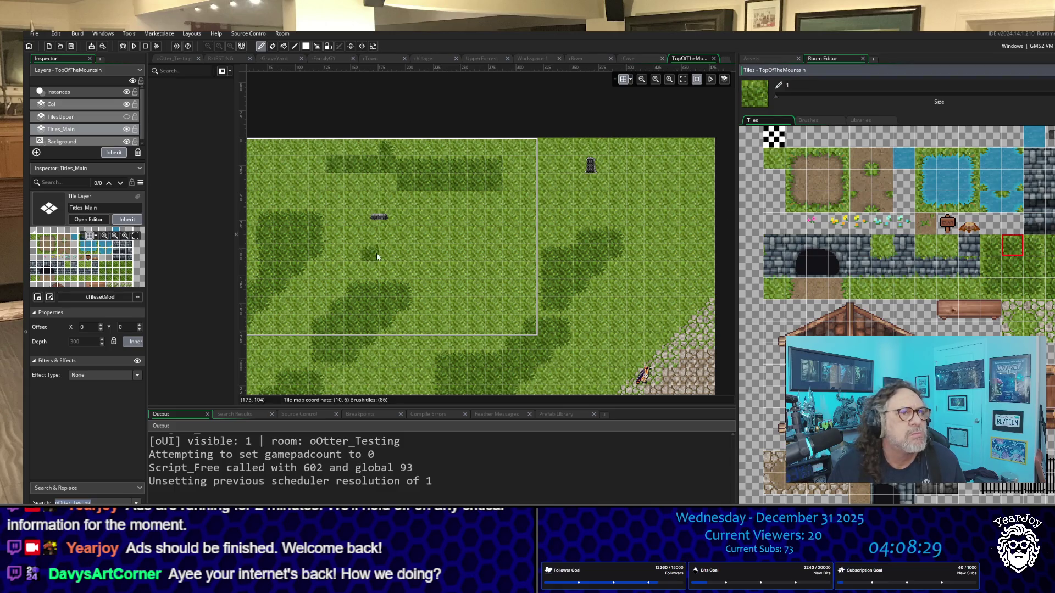
pyautogui.click(369, 154)
pyautogui.click(346, 156)
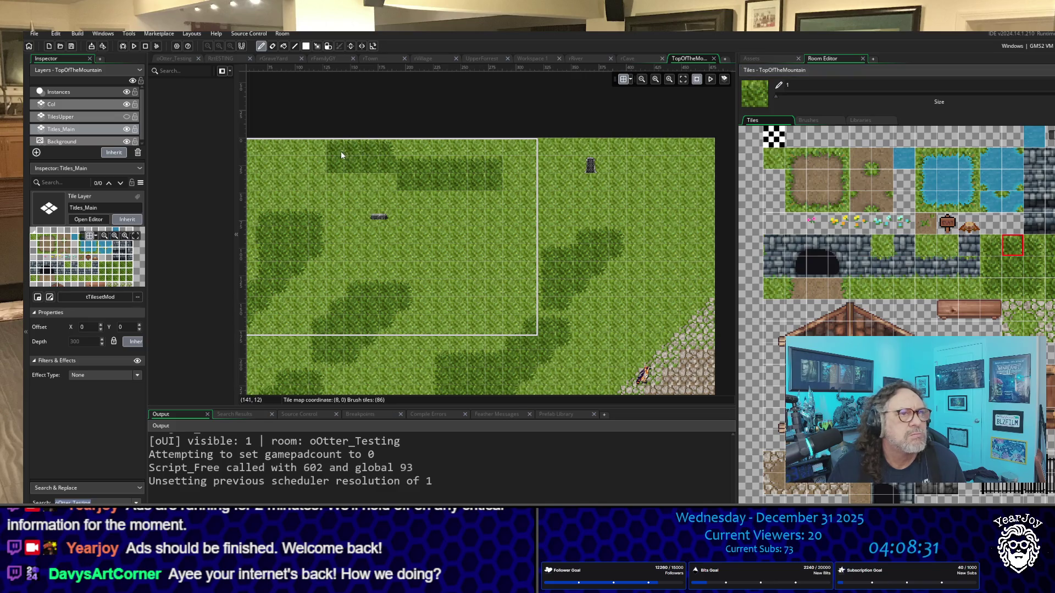
# Add dark grass to the top-left patch and a strip in the top band, then mix in lighter grass.
pyautogui.click(987, 245)
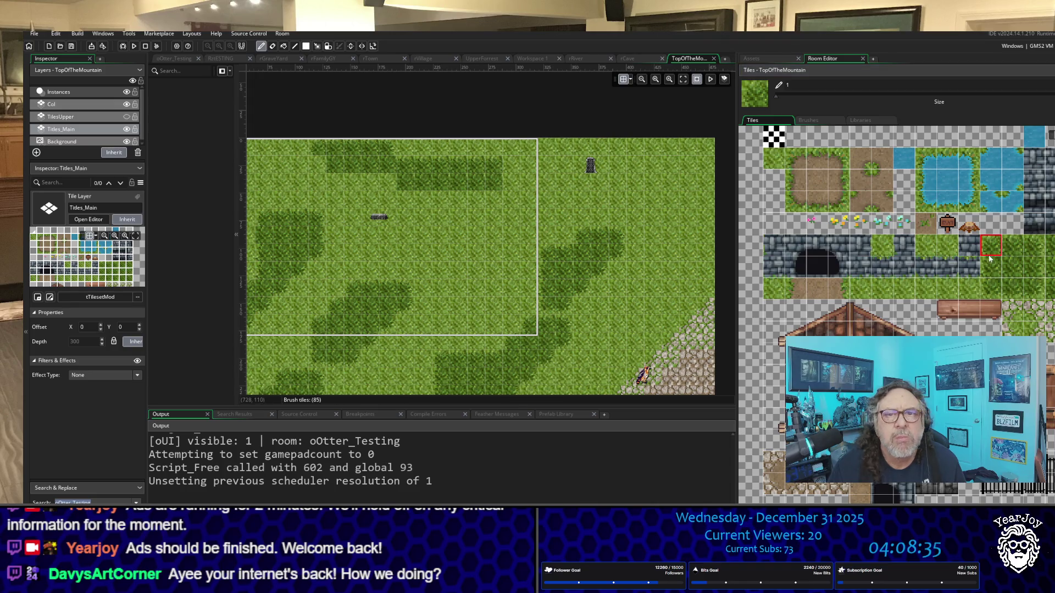
pyautogui.click(986, 291)
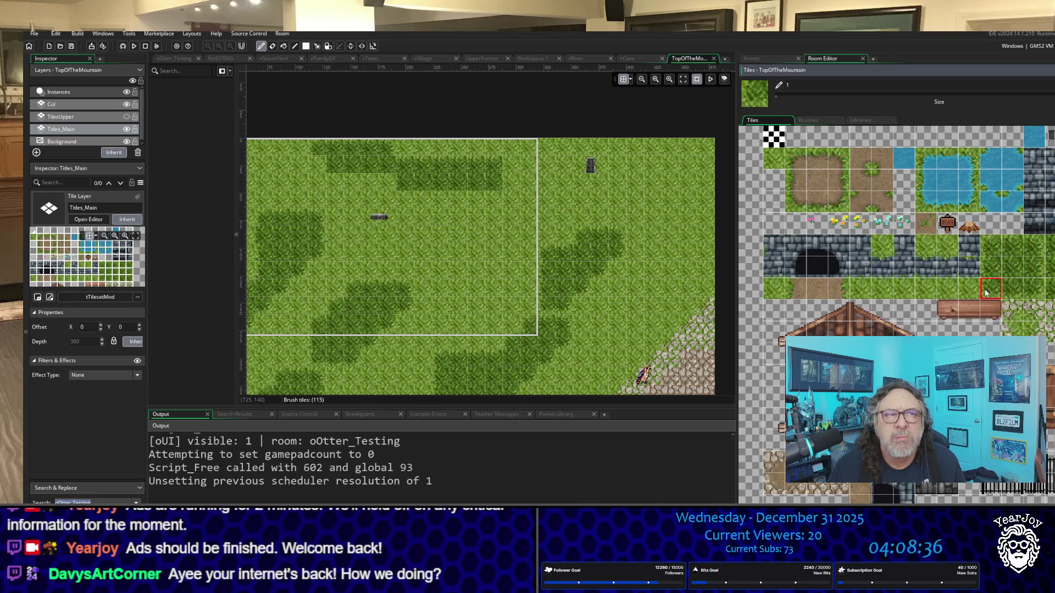
pyautogui.click(318, 186)
pyautogui.click(392, 203)
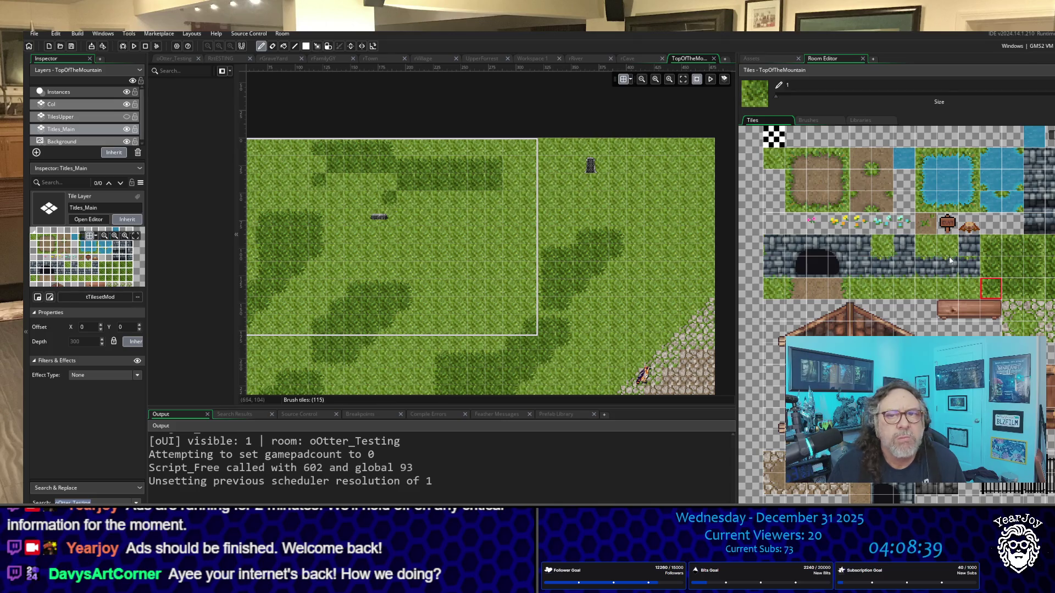
pyautogui.click(1019, 293)
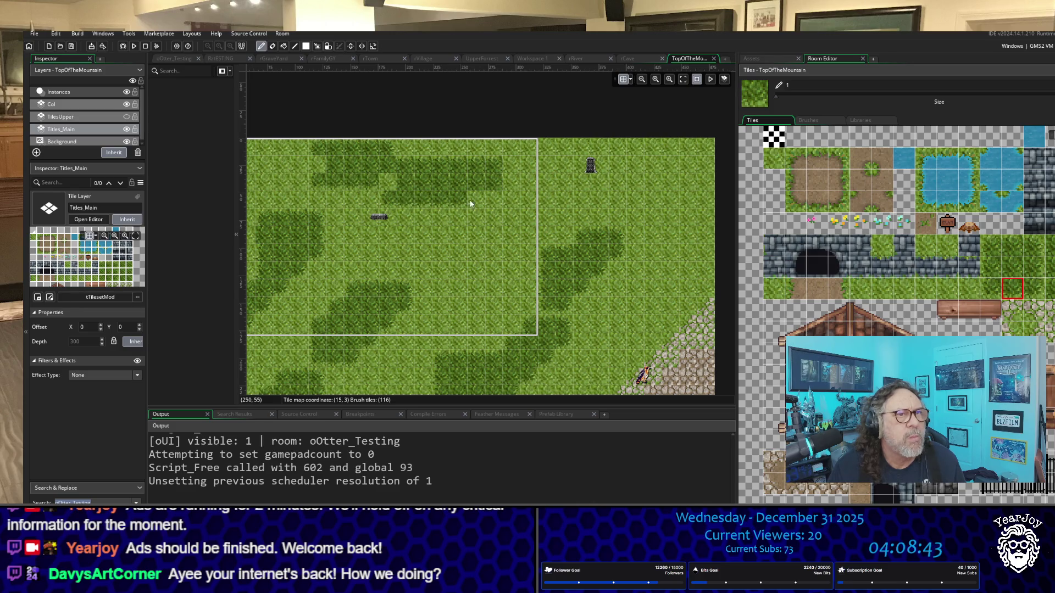
pyautogui.moveTo(470, 202); pyautogui.dragTo(495, 200)
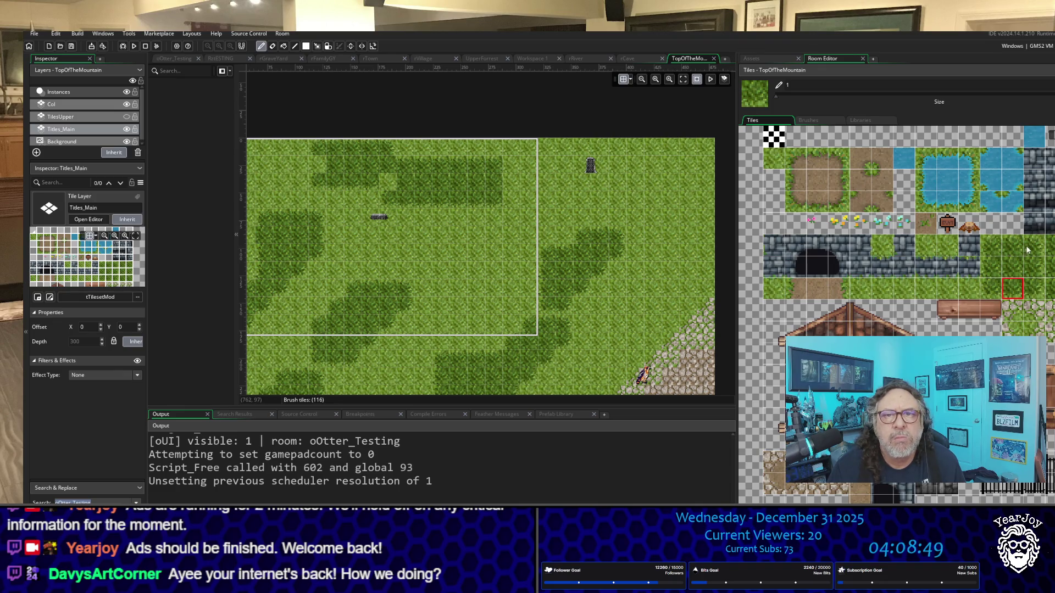
pyautogui.click(990, 289)
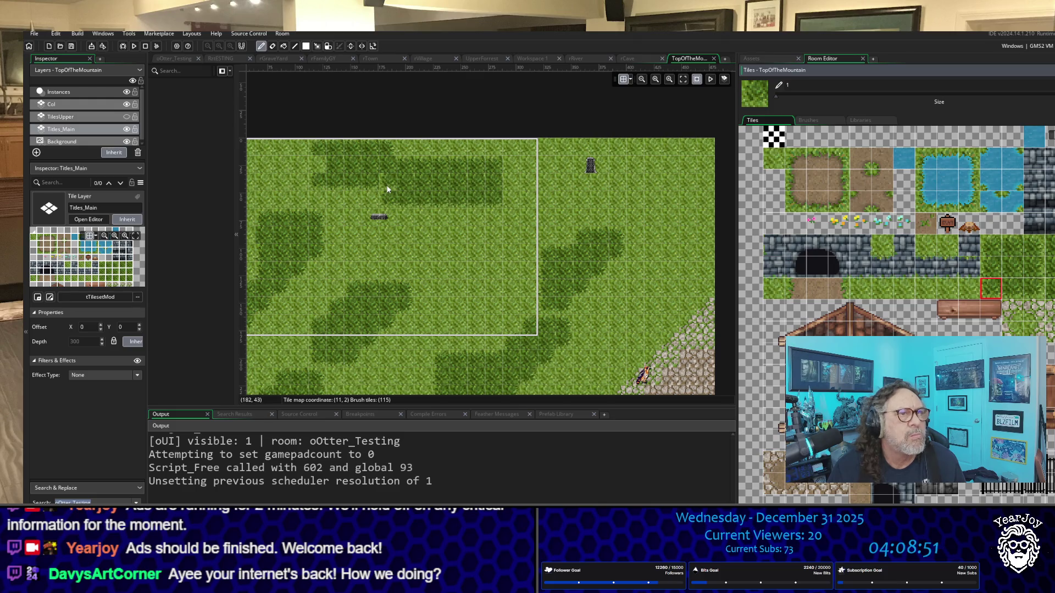
pyautogui.click(387, 189)
pyautogui.click(1010, 265)
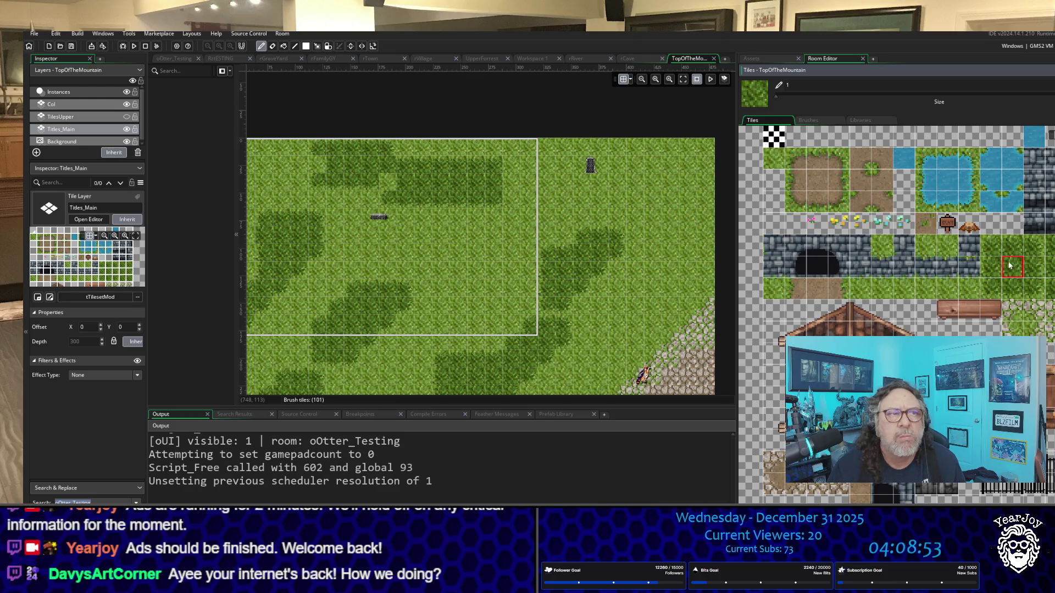
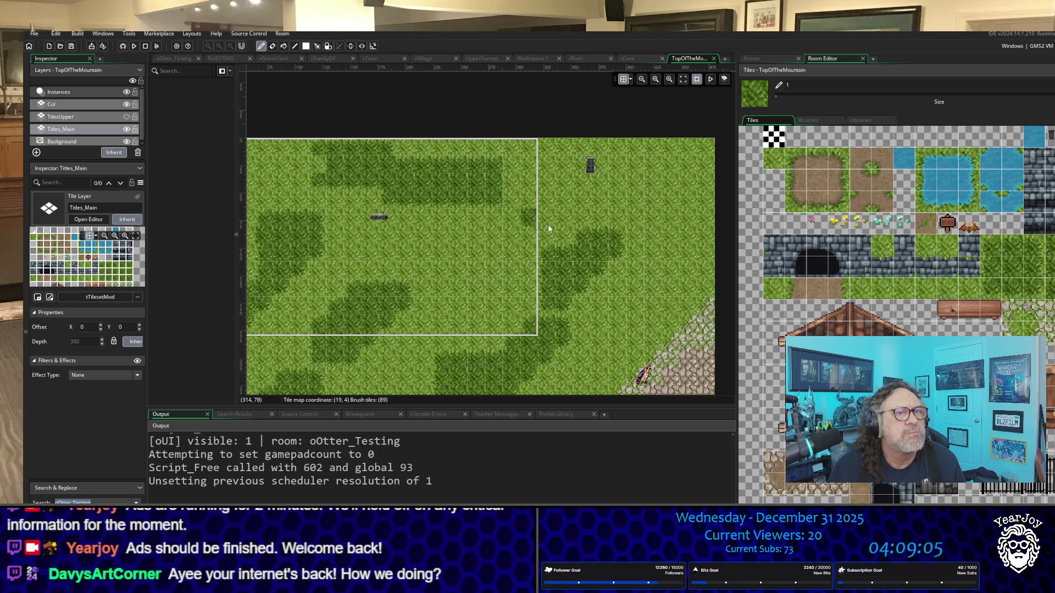
# Try a few tiles in the Tiles palette and settle on plain dirt as the Tiles_Main brush.
pyautogui.moveTo(1026, 290); pyautogui.dragTo(1027, 254)
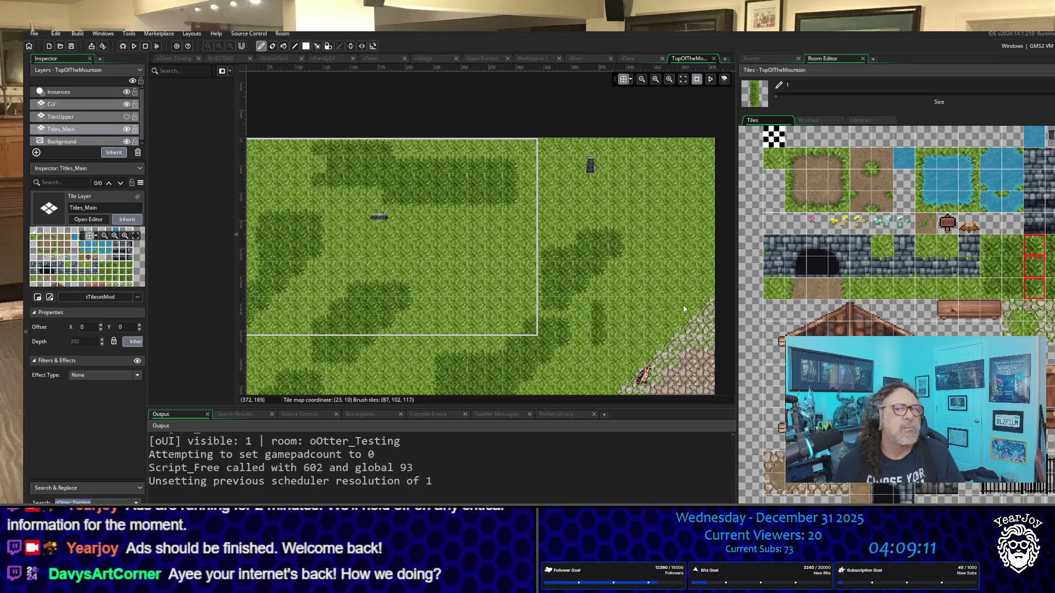
pyautogui.click(977, 267)
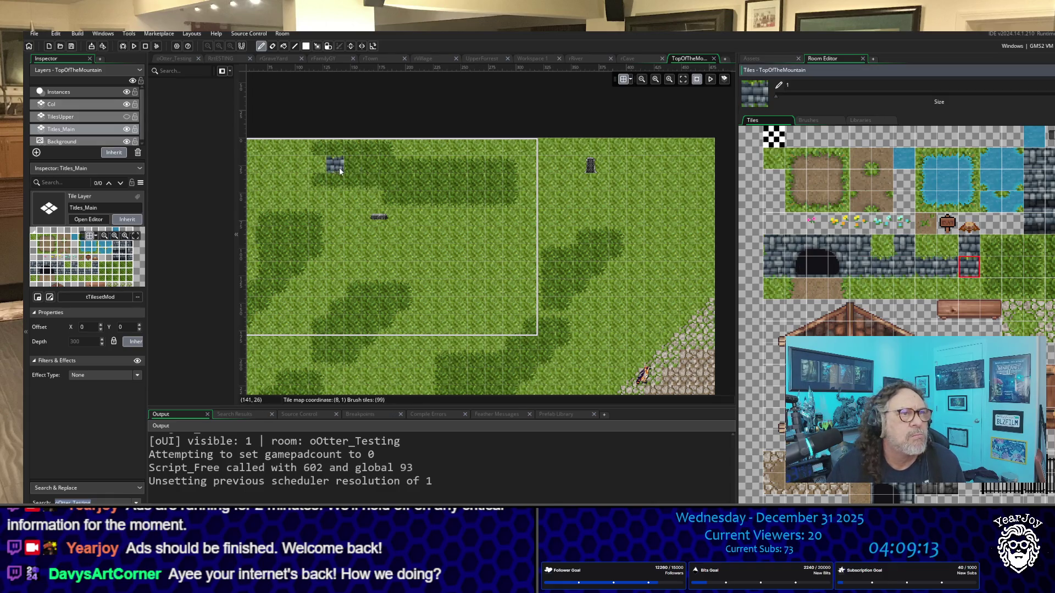
pyautogui.click(989, 268)
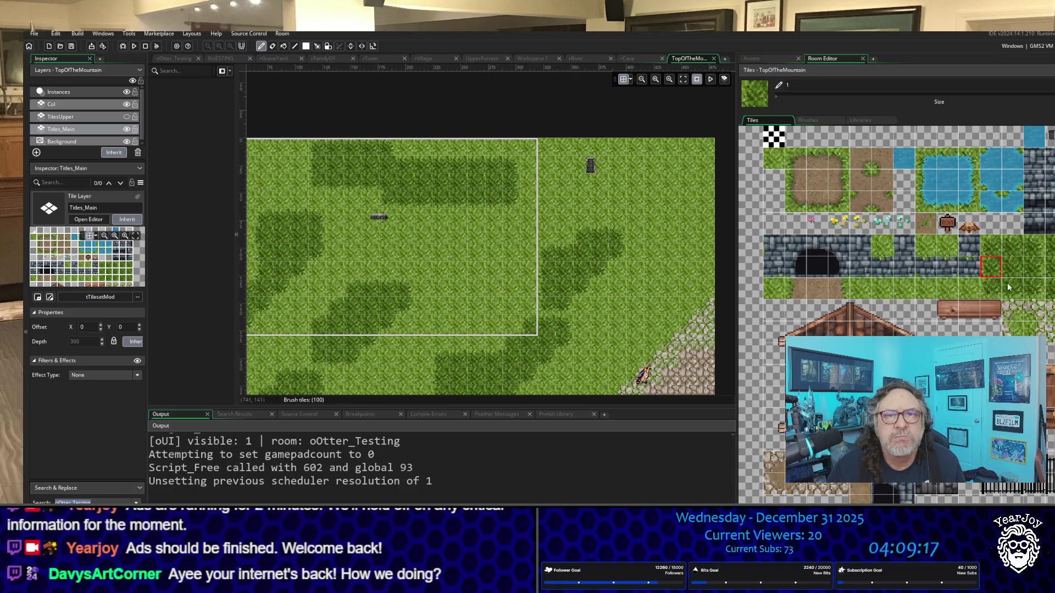
pyautogui.click(817, 179)
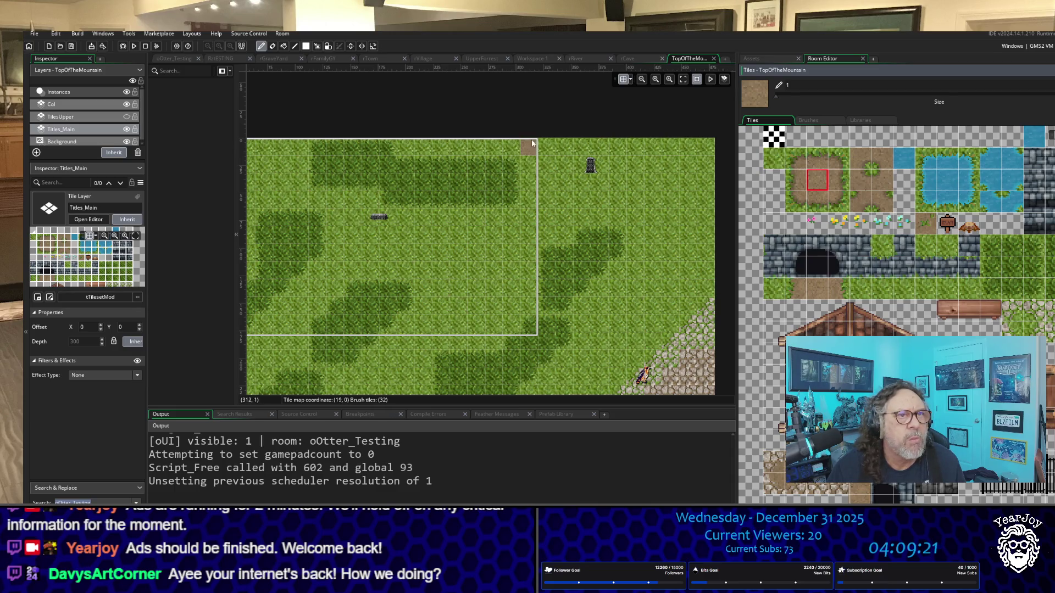
# Paint a dirt path strip in from the left and diagonally up toward the tower.
pyautogui.scroll(-2, 456, 280)
pyautogui.scroll(-4, 456, 280)
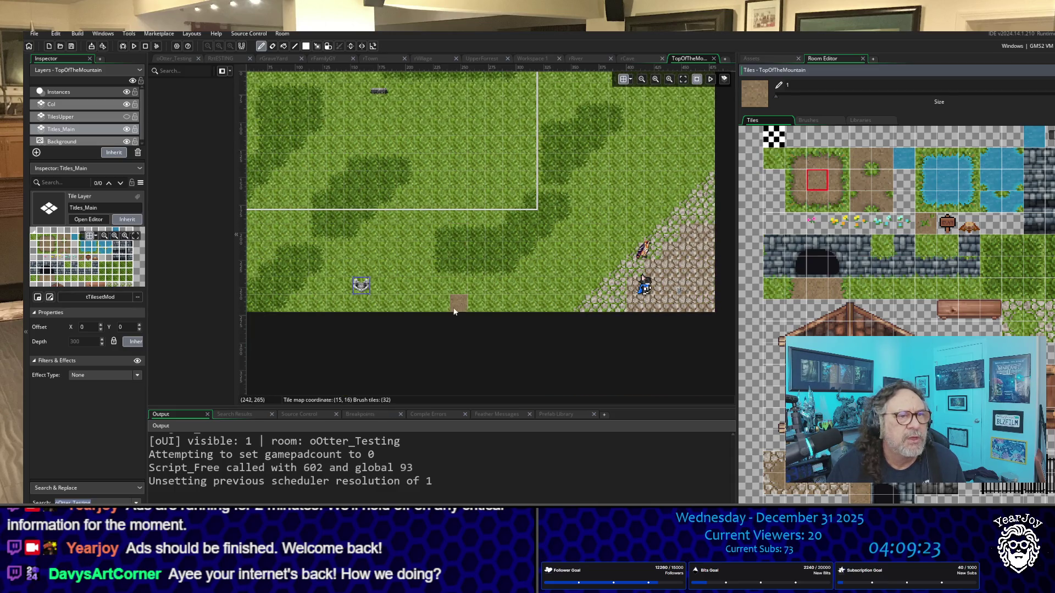
pyautogui.scroll(8, 357, 206)
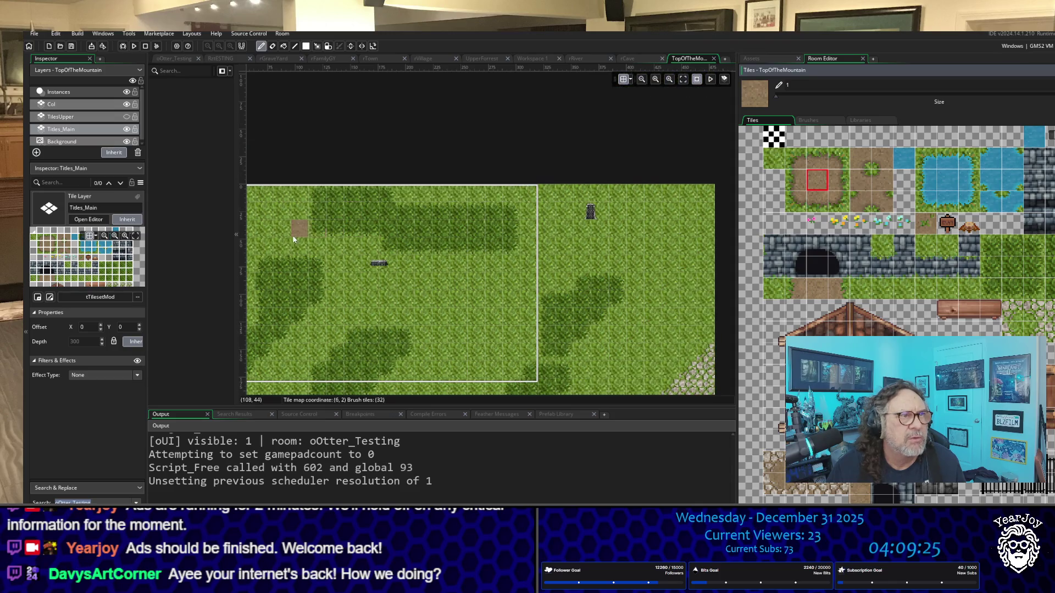
pyautogui.moveTo(254, 242)
pyautogui.mouseDown()
pyautogui.moveTo(352, 258)
pyautogui.moveTo(363, 301)
pyautogui.moveTo(446, 299)
pyautogui.moveTo(470, 319)
pyautogui.moveTo(460, 358)
pyautogui.mouseUp()
pyautogui.scroll(-8, 472, 335)
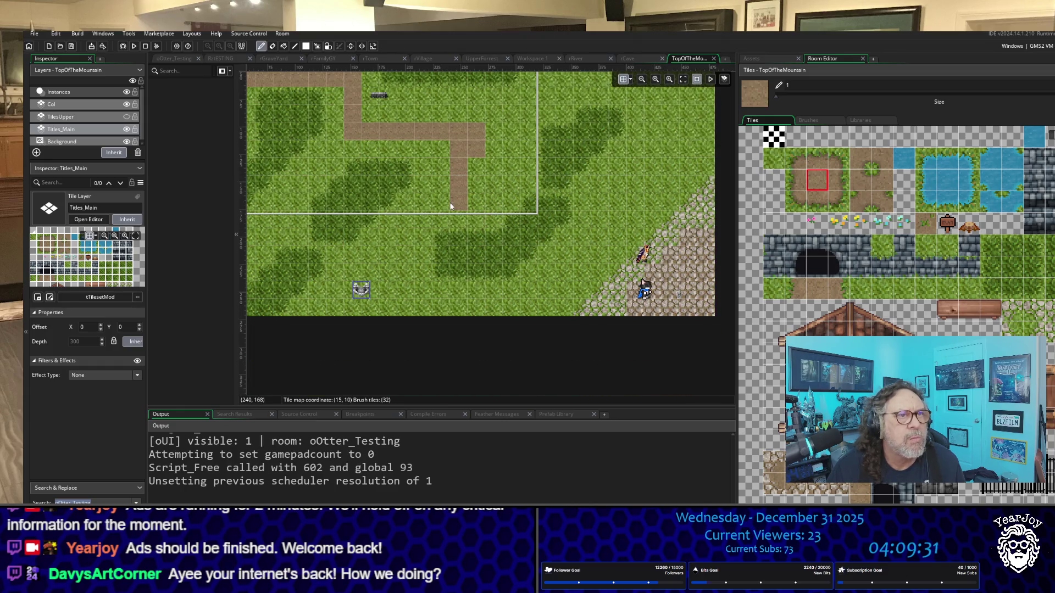
pyautogui.moveTo(451, 206)
pyautogui.mouseDown()
pyautogui.moveTo(424, 213)
pyautogui.moveTo(406, 308)
pyautogui.moveTo(510, 308)
pyautogui.moveTo(549, 288)
pyautogui.moveTo(615, 225)
pyautogui.mouseUp()
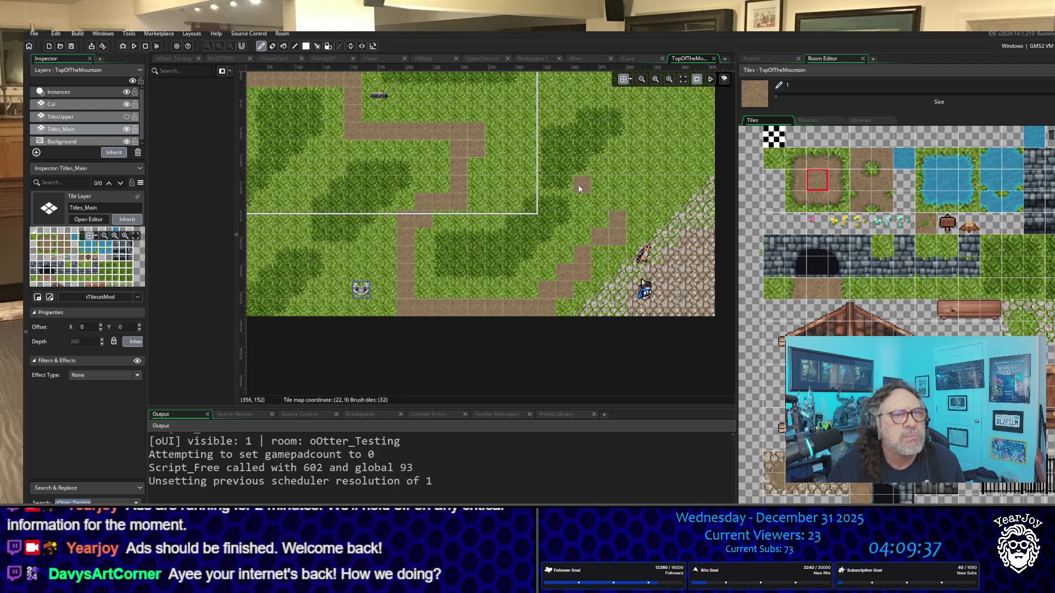
pyautogui.scroll(3, 578, 184)
pyautogui.click(488, 309)
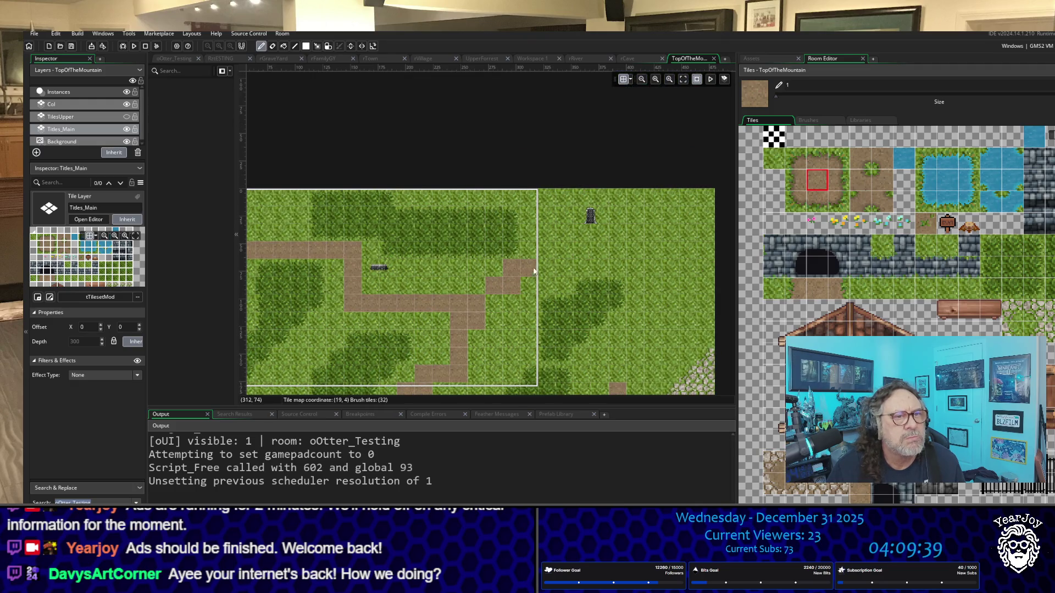
pyautogui.moveTo(534, 271); pyautogui.dragTo(618, 232)
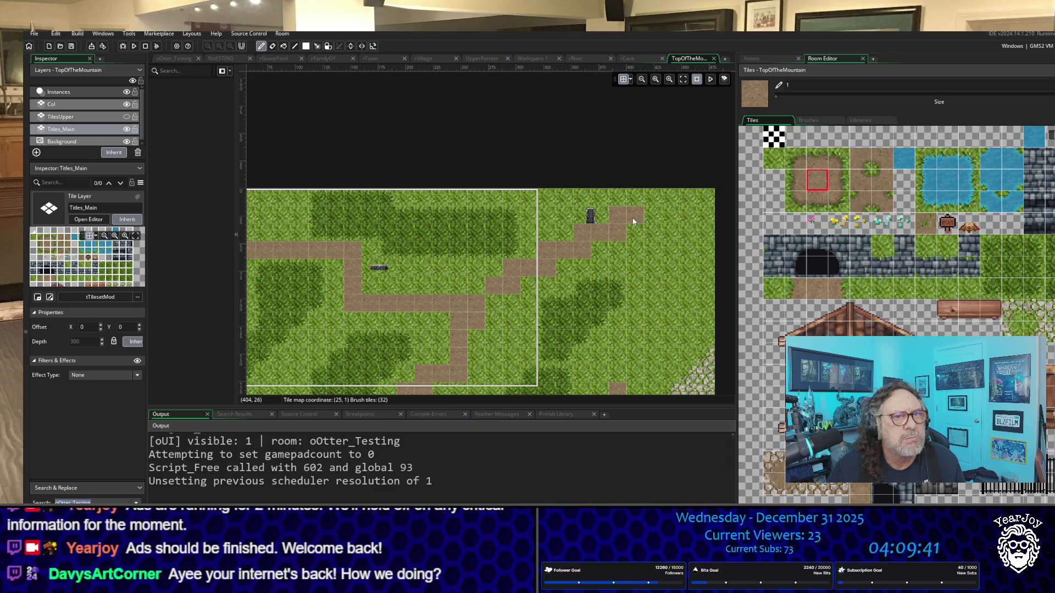
# Fit the whole room in view and extend the dirt path out to the room's left edge.
pyautogui.scroll(-3, 611, 198)
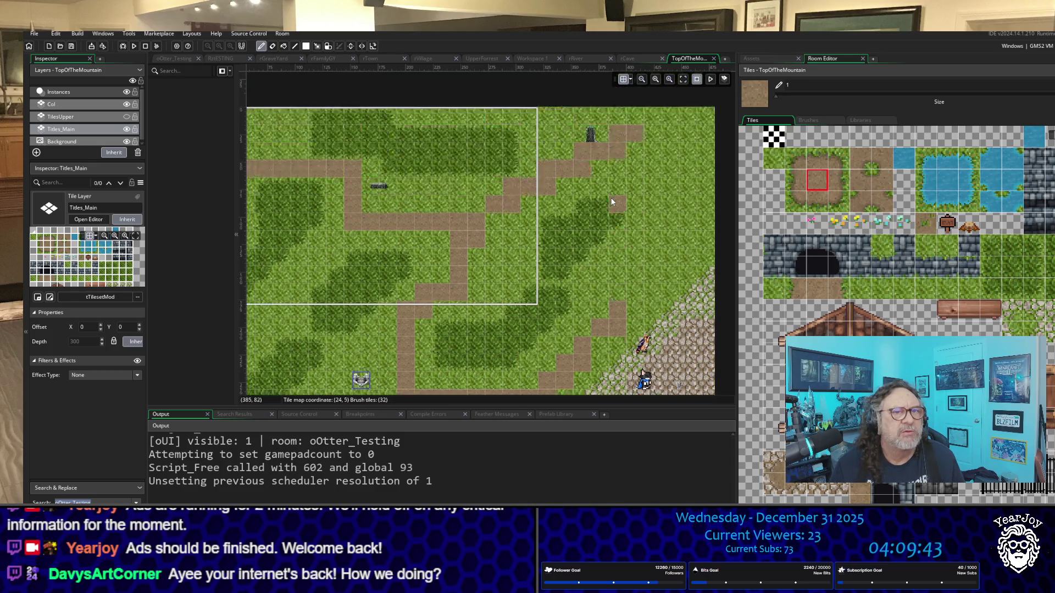
pyautogui.scroll(3, 611, 198)
pyautogui.scroll(-5, 611, 198)
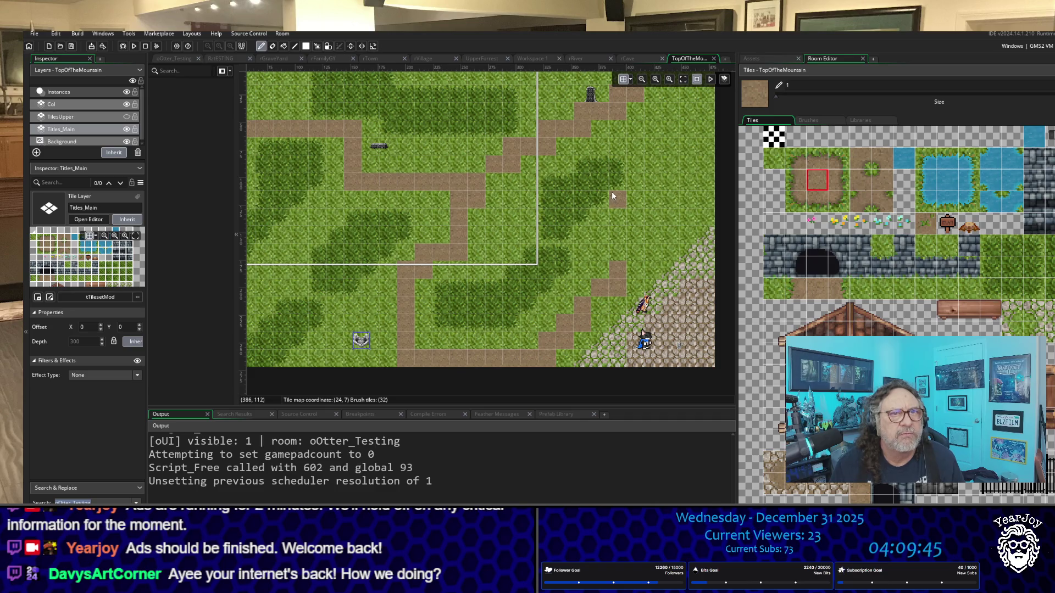
pyautogui.click(683, 80)
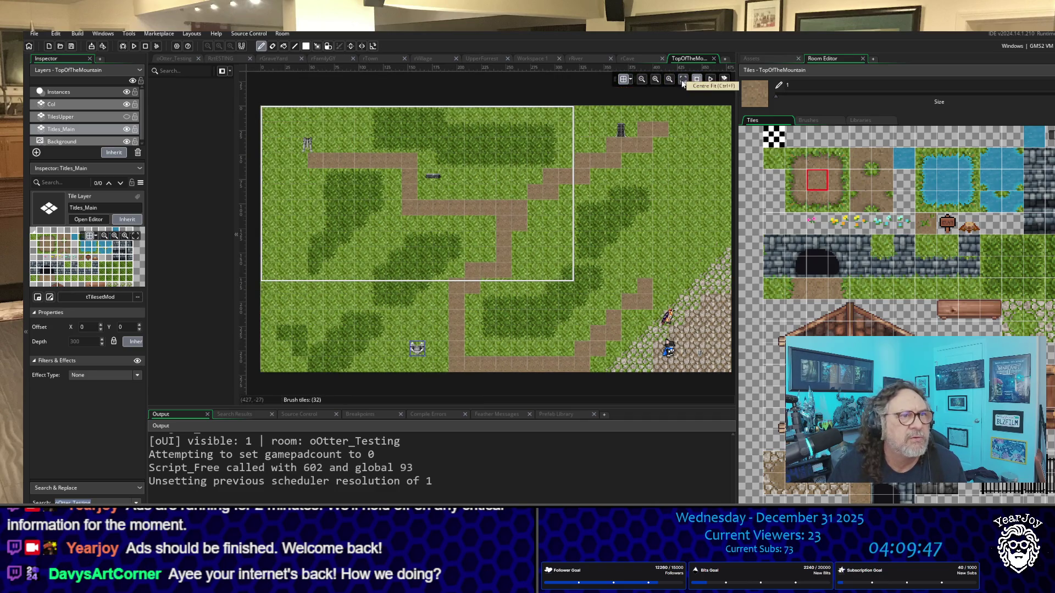
pyautogui.click(305, 160)
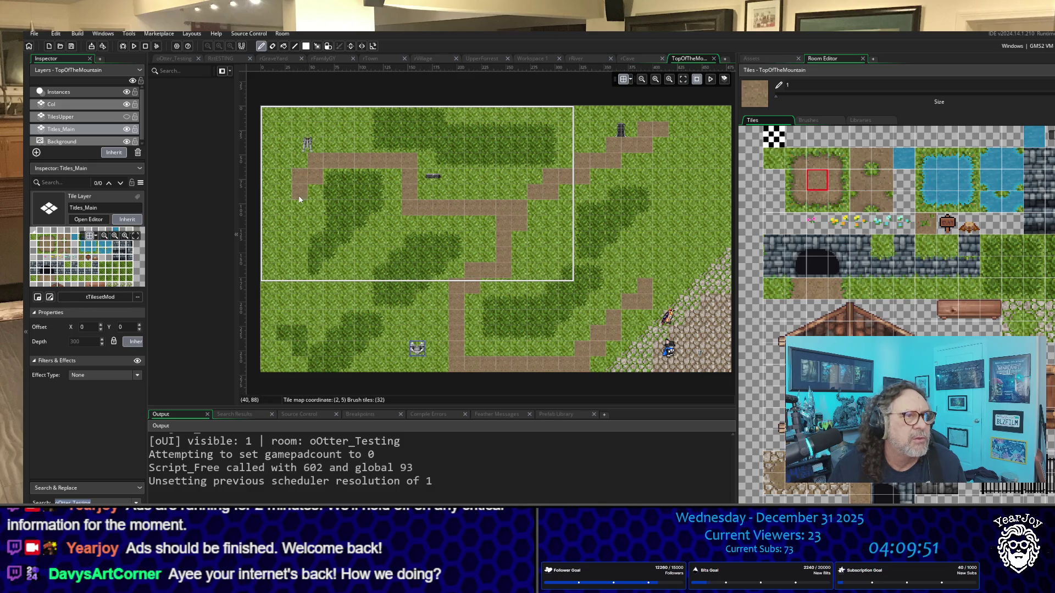
pyautogui.moveTo(299, 196); pyautogui.dragTo(273, 213)
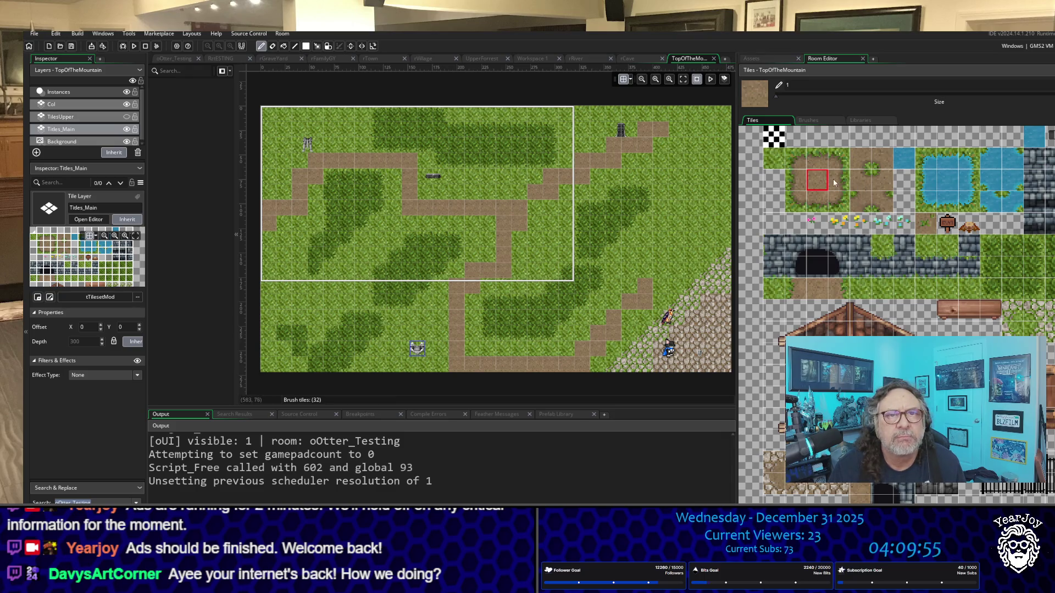
pyautogui.click(796, 158)
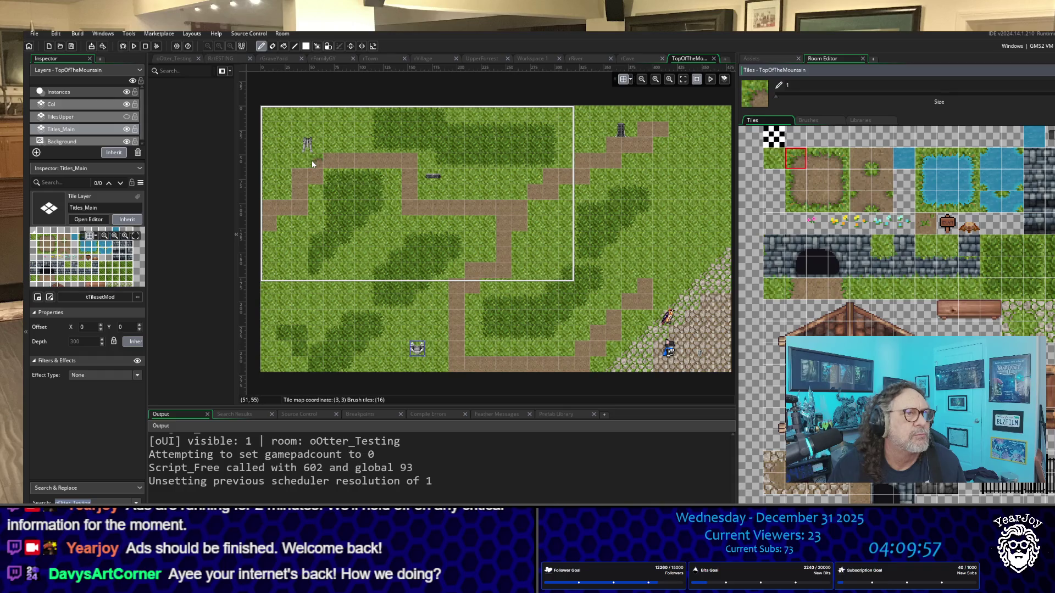
# Round the path's diagonal steps and corners near the tower with grass-dirt corner tiles.
pyautogui.moveTo(302, 176); pyautogui.dragTo(284, 194)
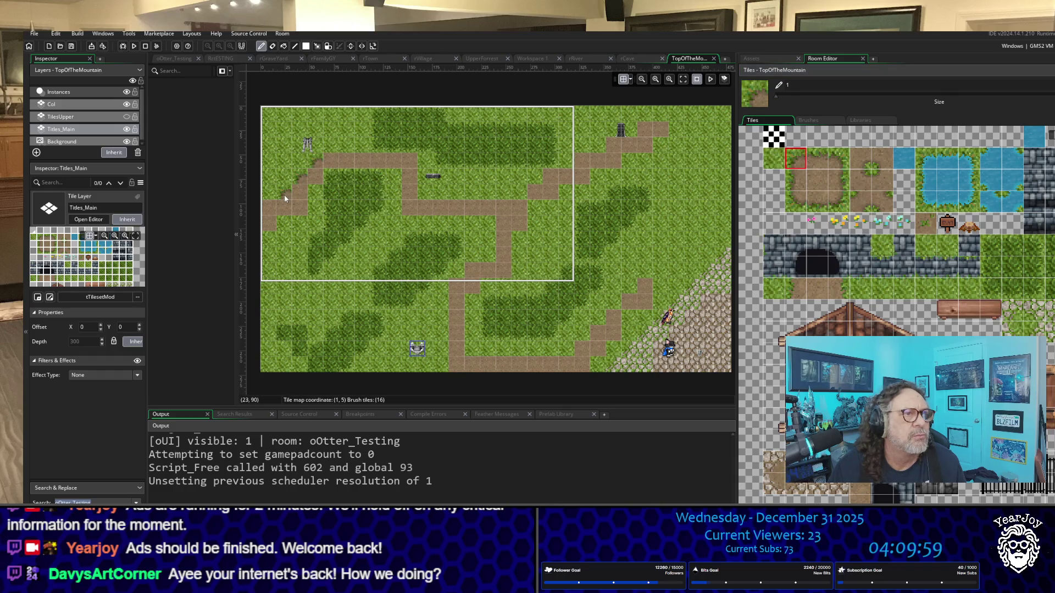
pyautogui.click(542, 184)
pyautogui.click(578, 159)
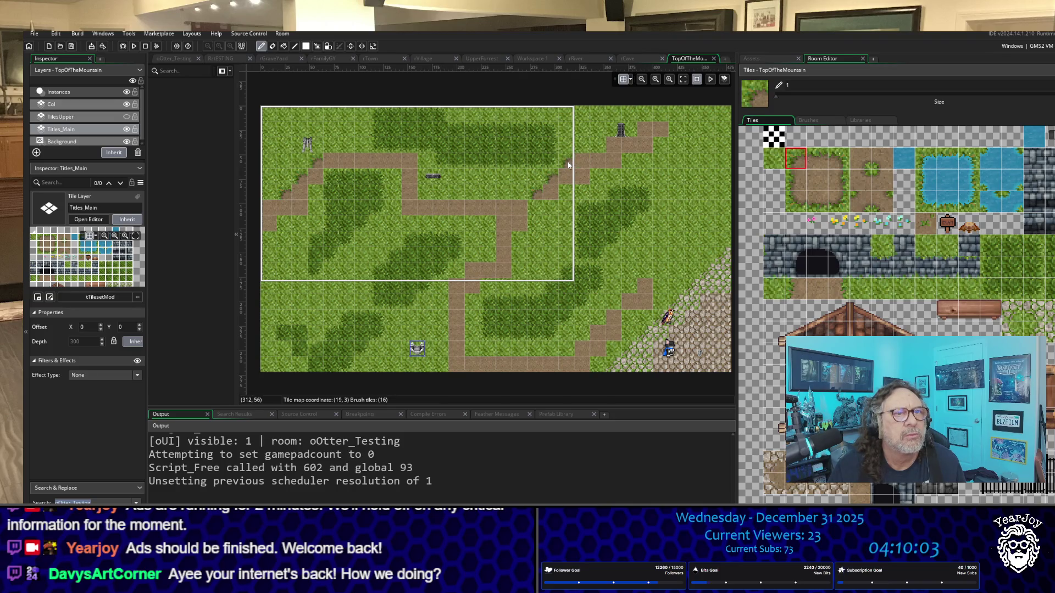
pyautogui.click(600, 153)
pyautogui.click(637, 130)
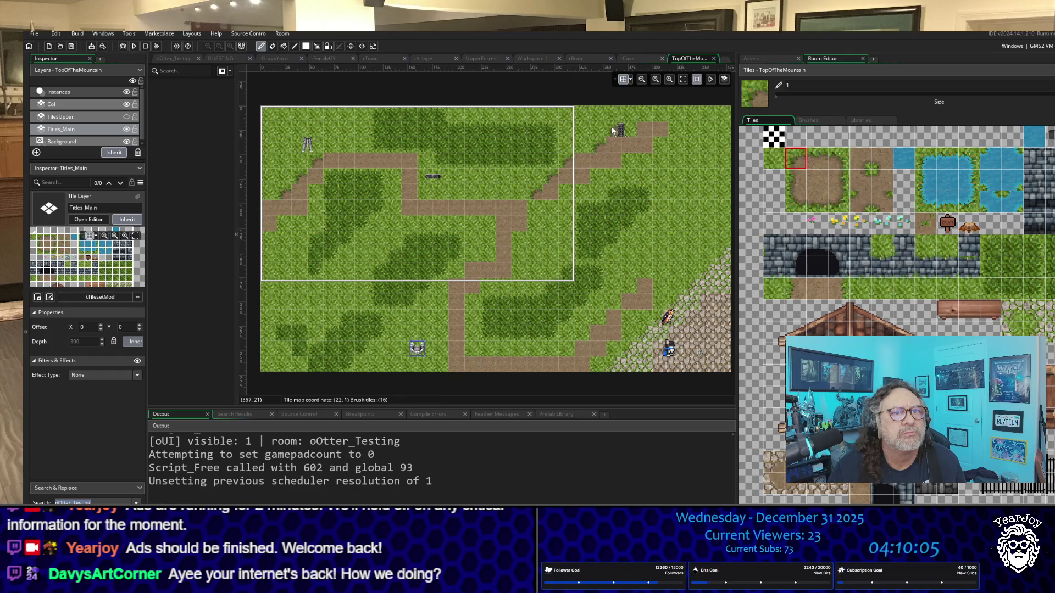
pyautogui.click(632, 129)
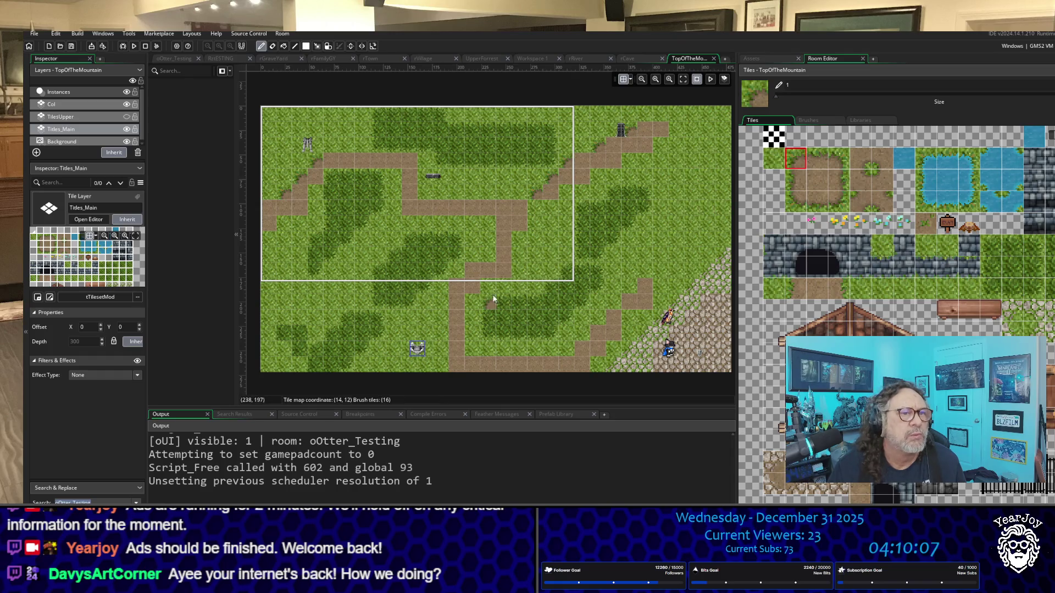
pyautogui.click(467, 268)
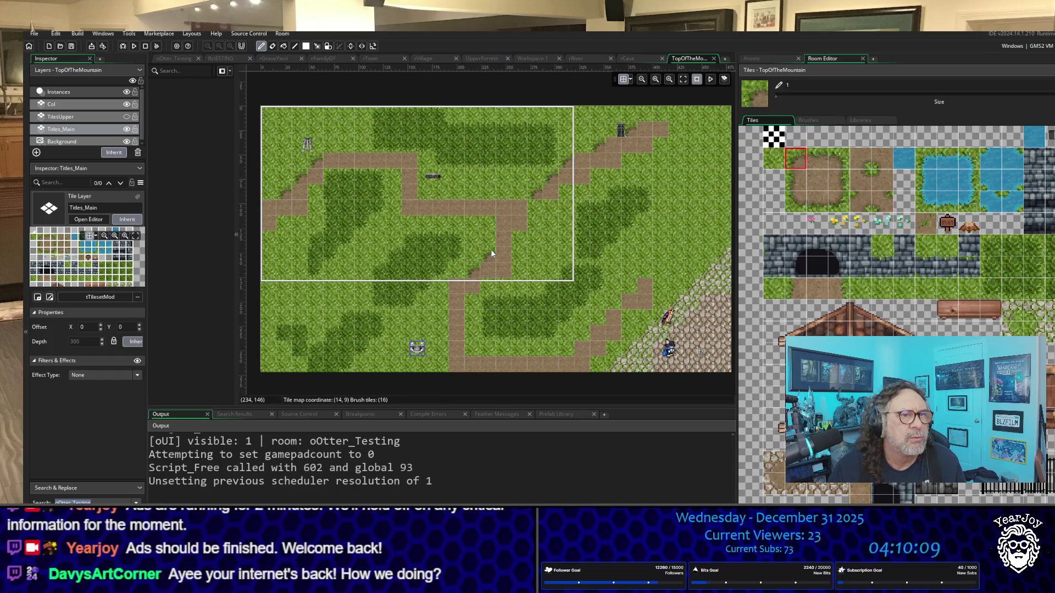
pyautogui.click(437, 311)
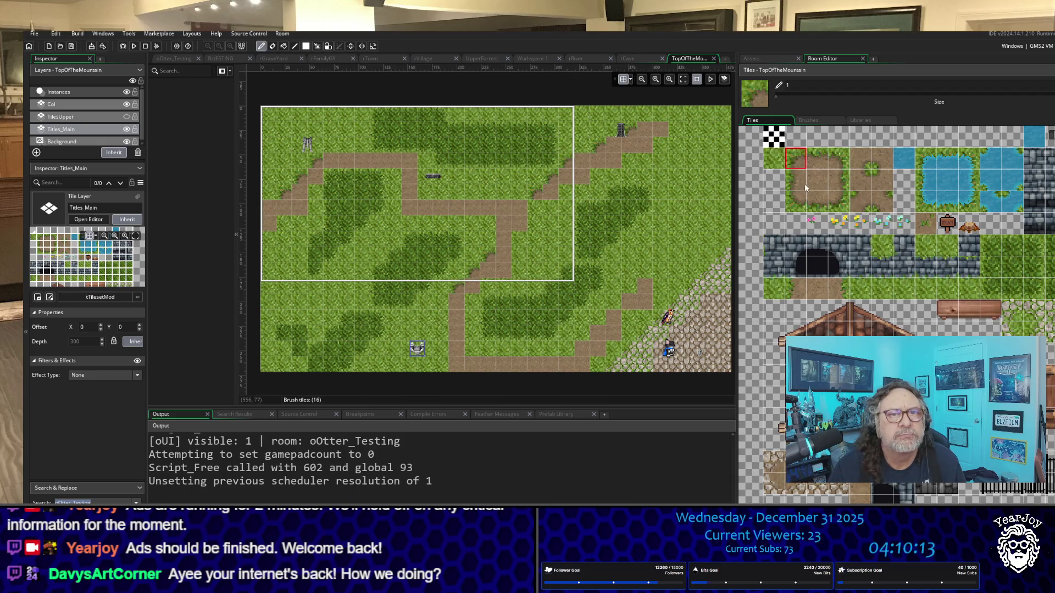
# Give the path's vertical run a grass left edge and fill the grass notch beside it.
pyautogui.click(799, 187)
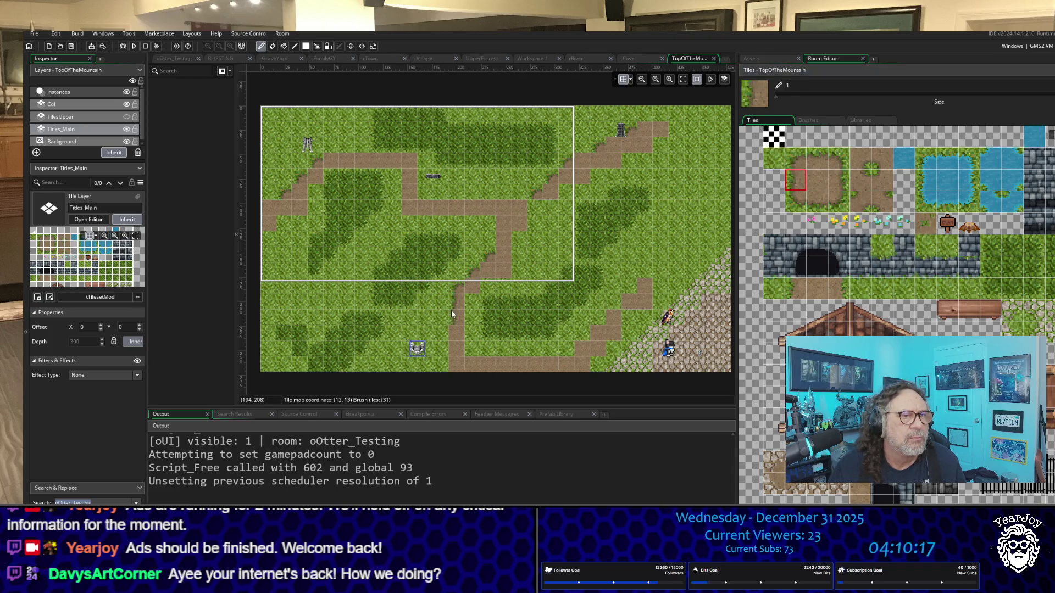
pyautogui.moveTo(450, 310); pyautogui.dragTo(454, 349)
pyautogui.scroll(-3, 460, 348)
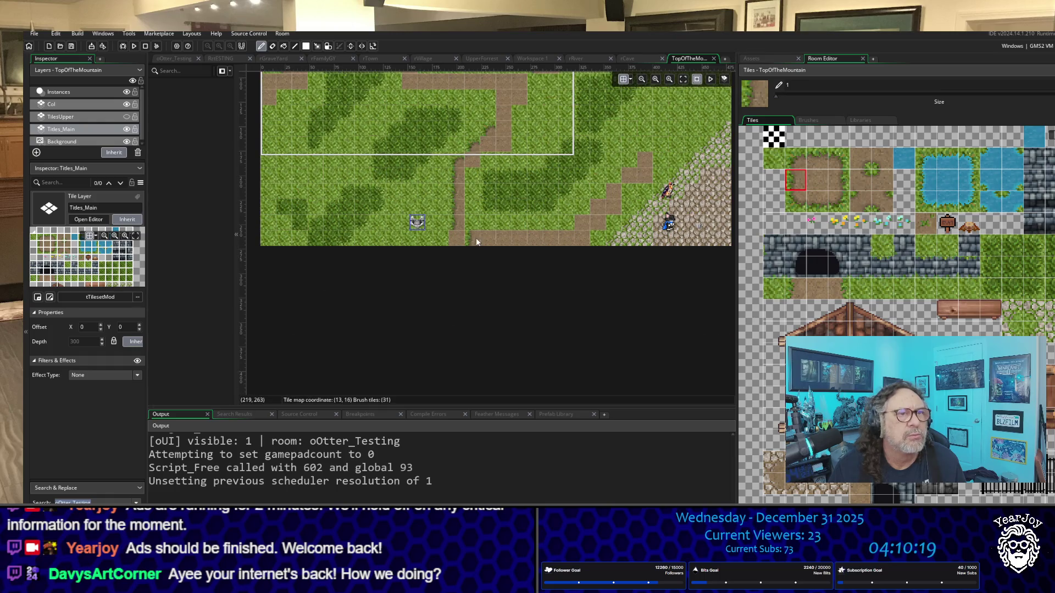
pyautogui.scroll(3, 379, 209)
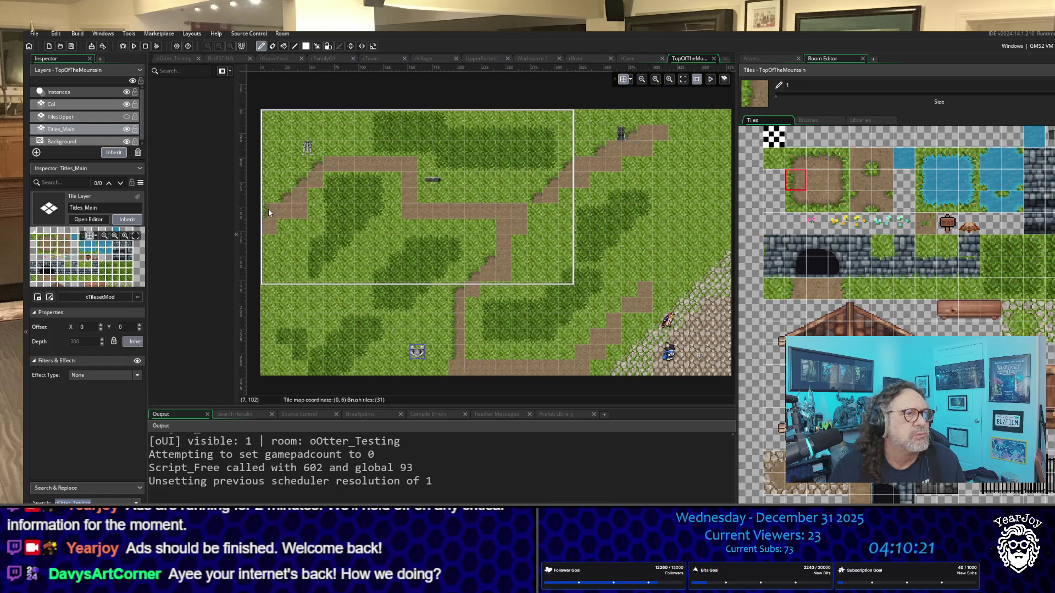
pyautogui.click(391, 165)
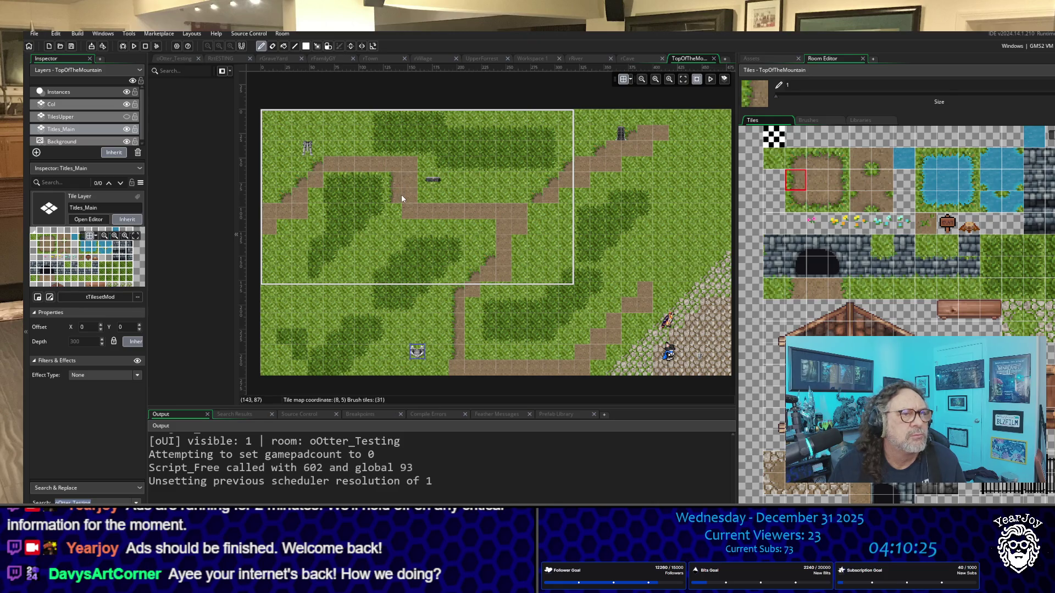
pyautogui.click(400, 198)
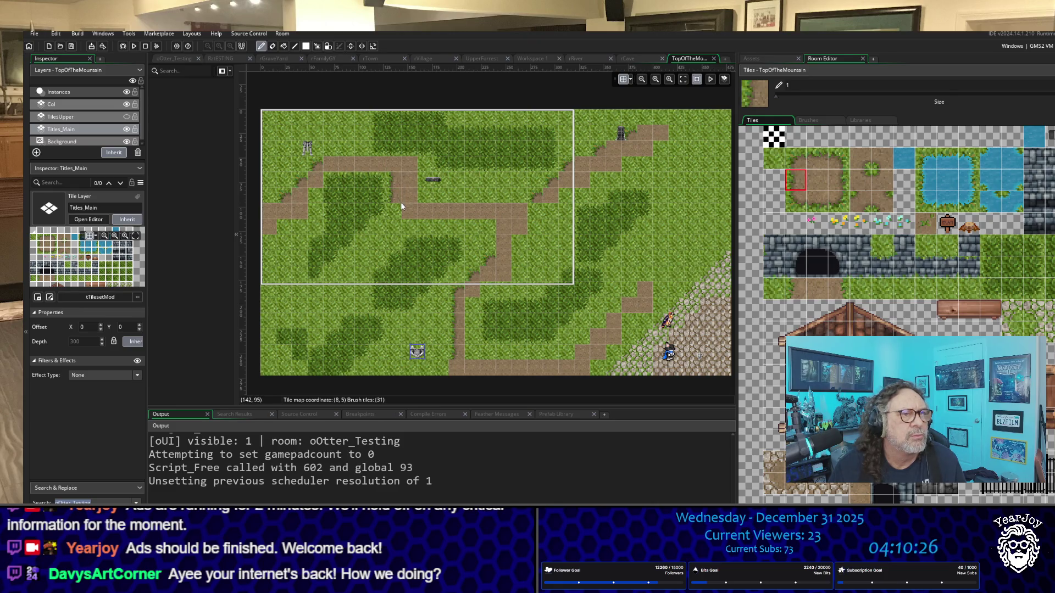
# Paint a grass border along the path's lower edge with the bottom-row edge tiles.
pyautogui.click(878, 162)
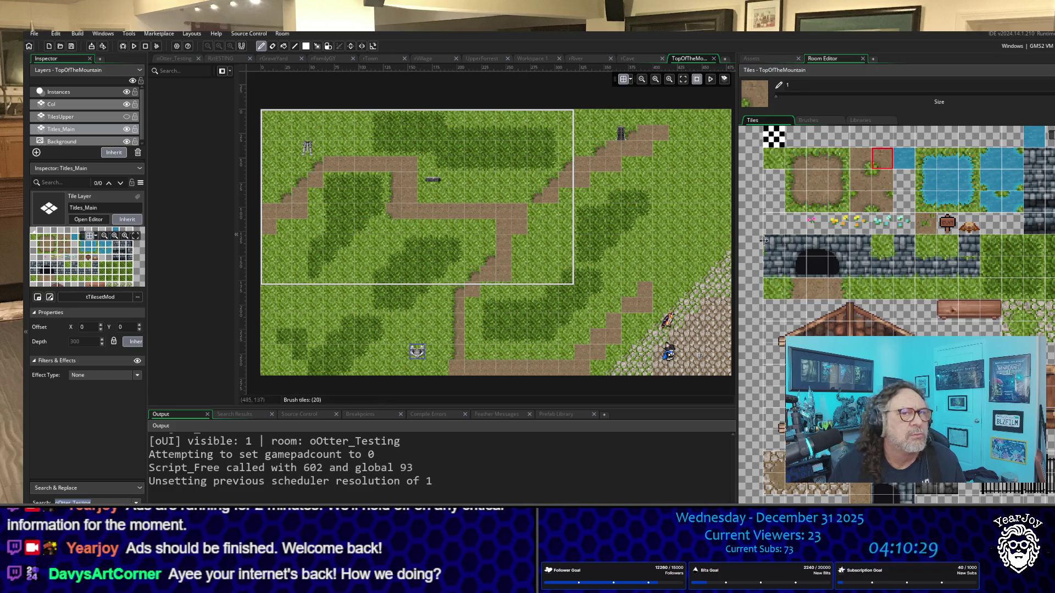
pyautogui.click(795, 159)
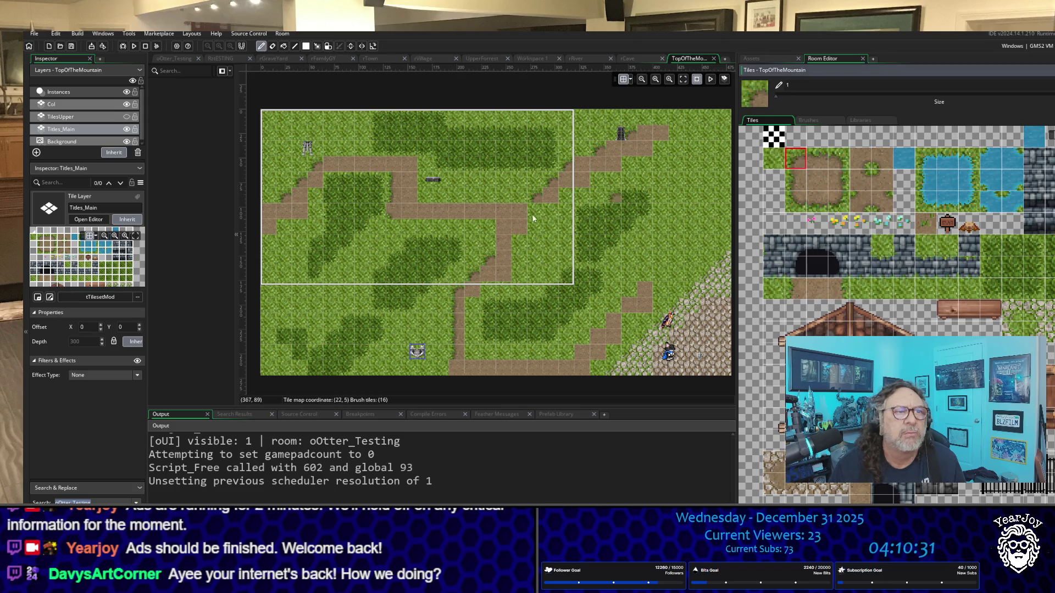
pyautogui.click(798, 208)
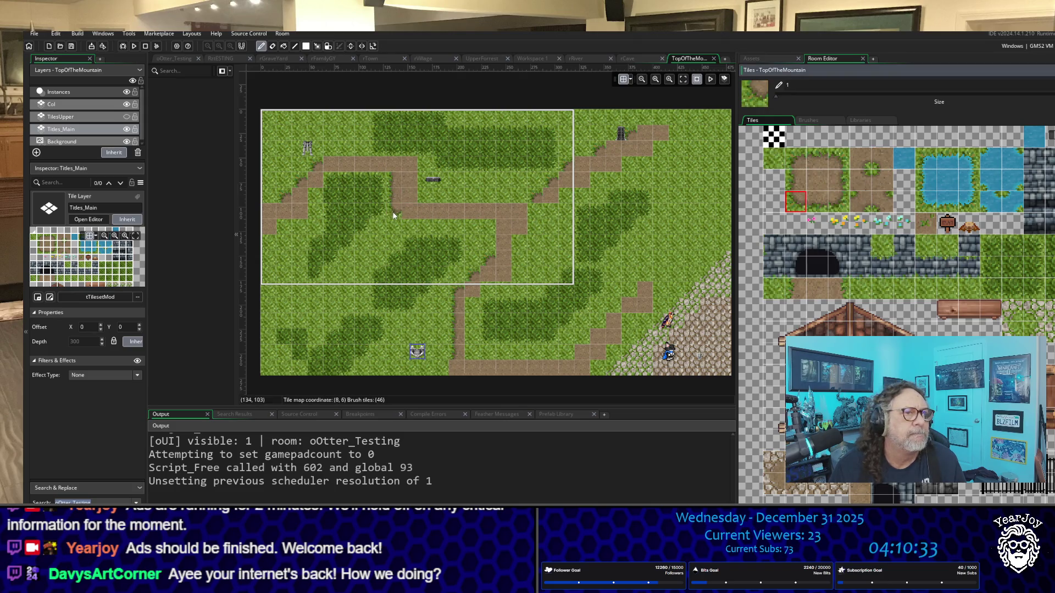
pyautogui.click(817, 201)
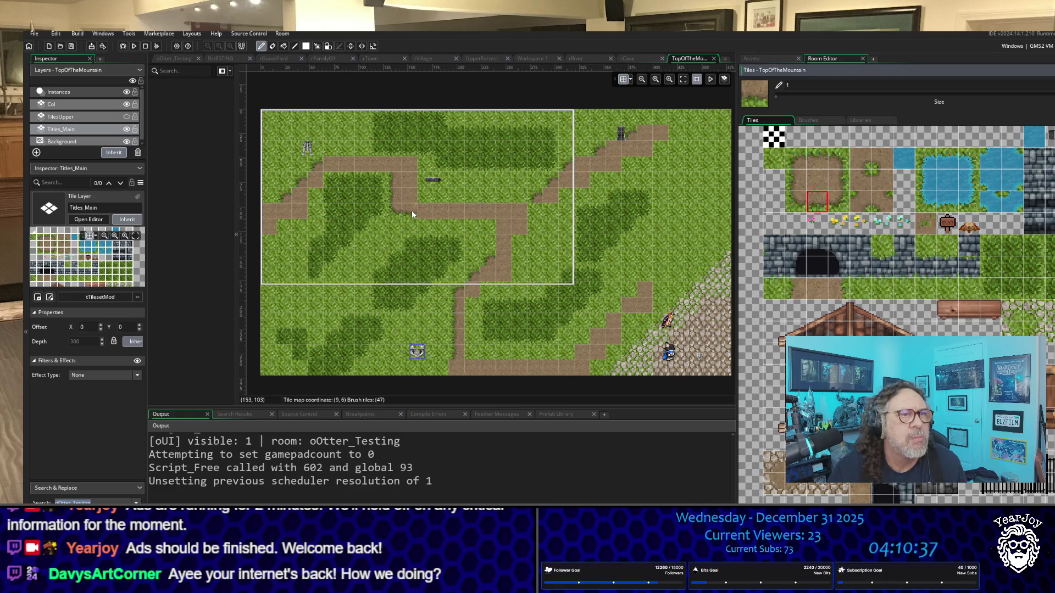
pyautogui.moveTo(411, 213); pyautogui.dragTo(467, 215)
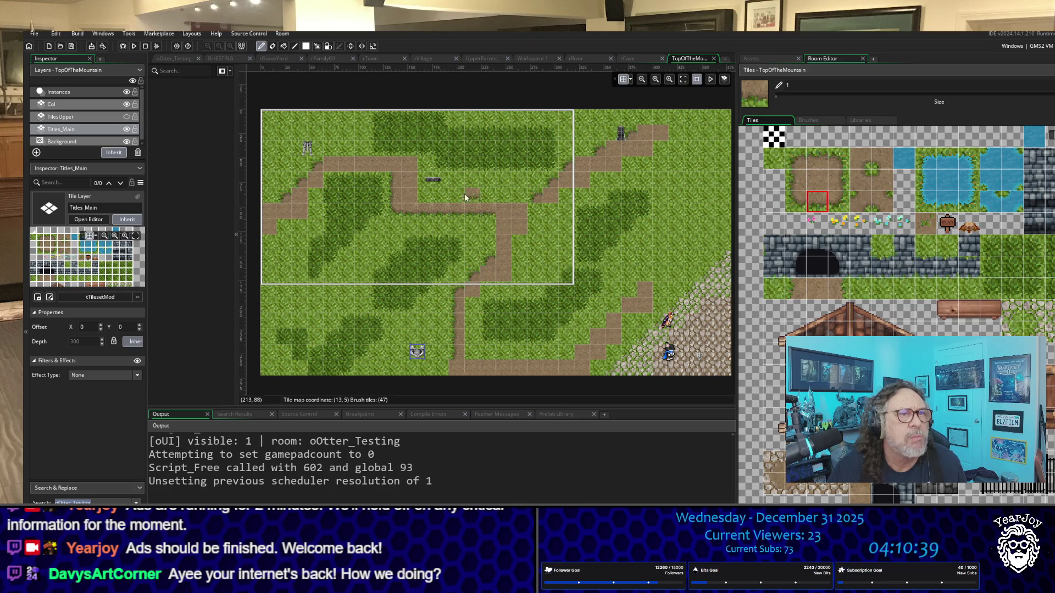
pyautogui.click(817, 161)
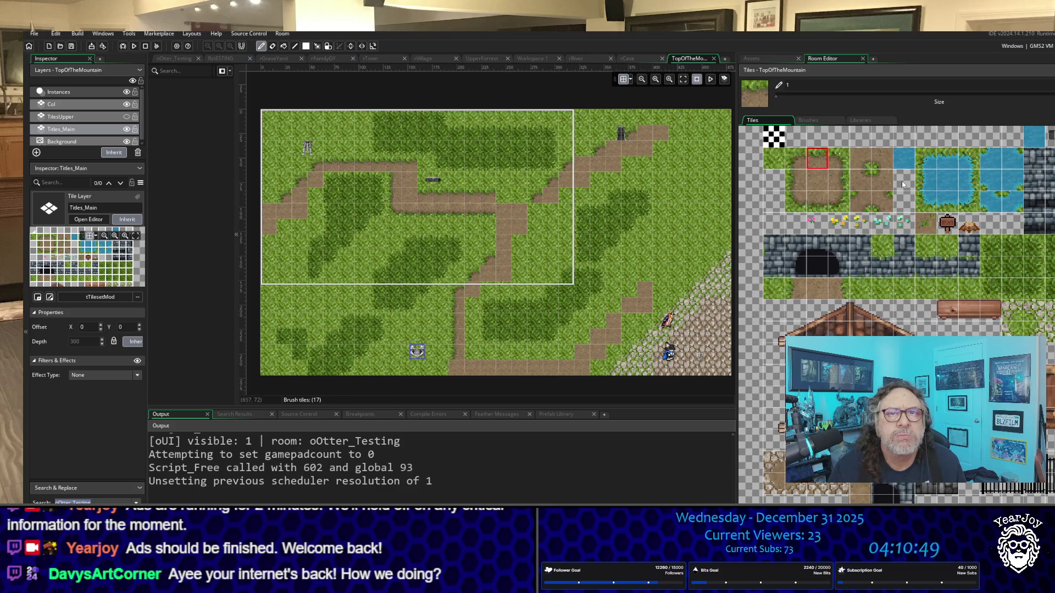
# Fill the grass notch along the path with dirt and extend the path's end.
pyautogui.click(839, 159)
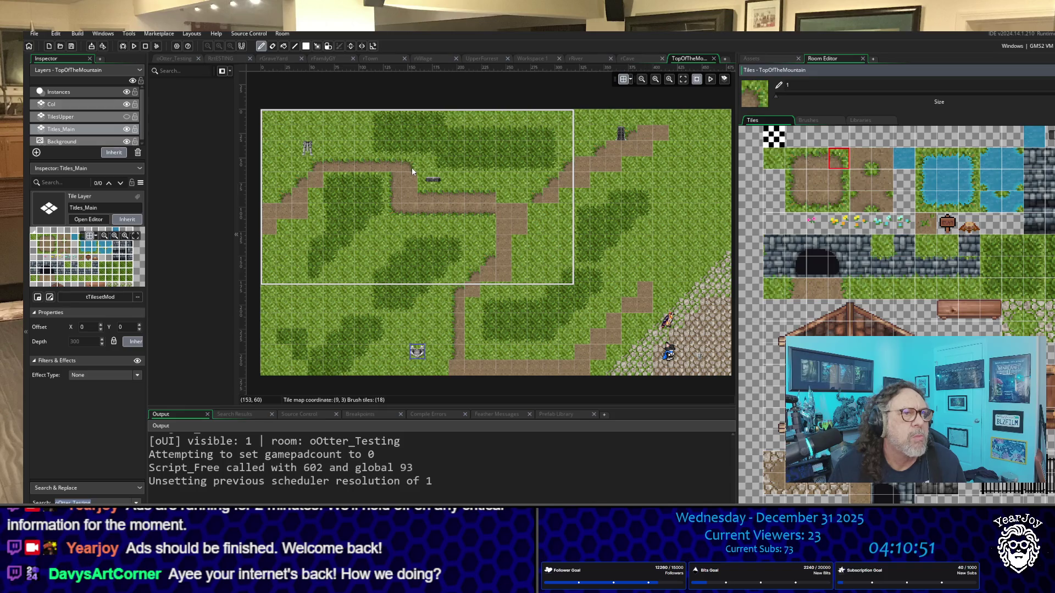
pyautogui.click(844, 187)
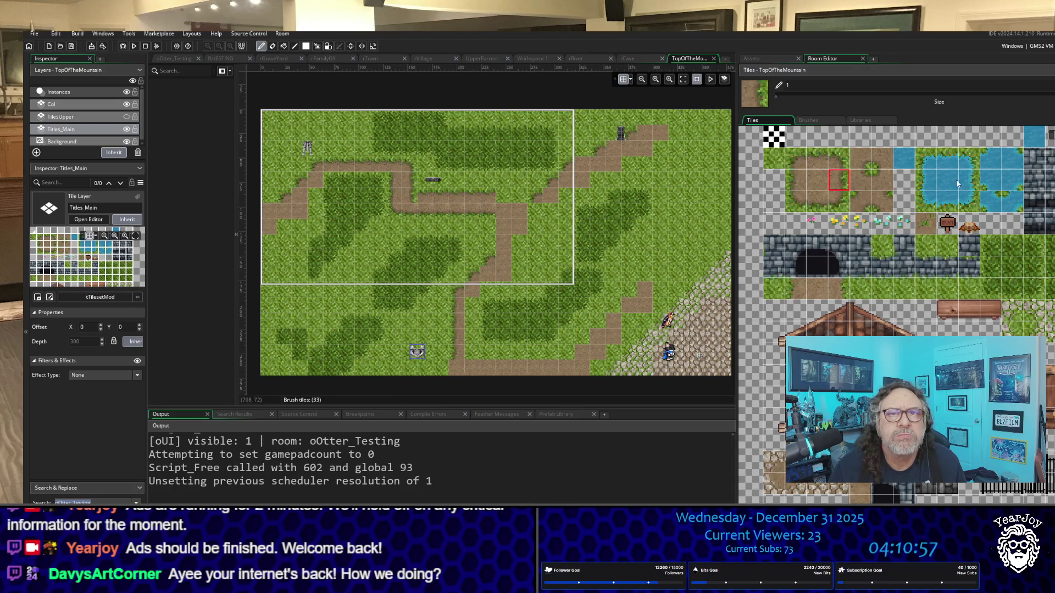
pyautogui.click(861, 180)
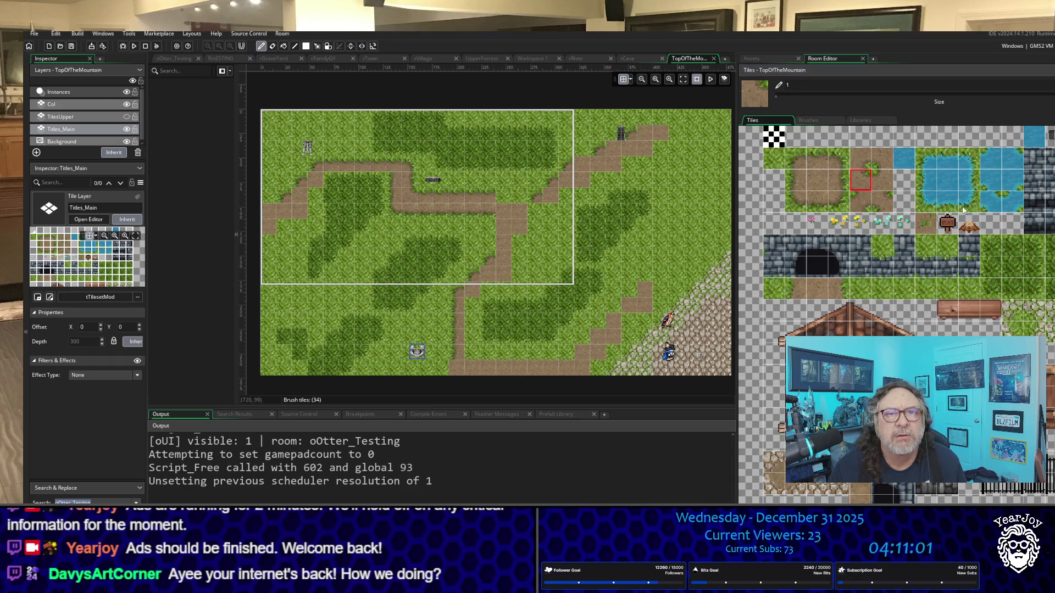
pyautogui.click(824, 155)
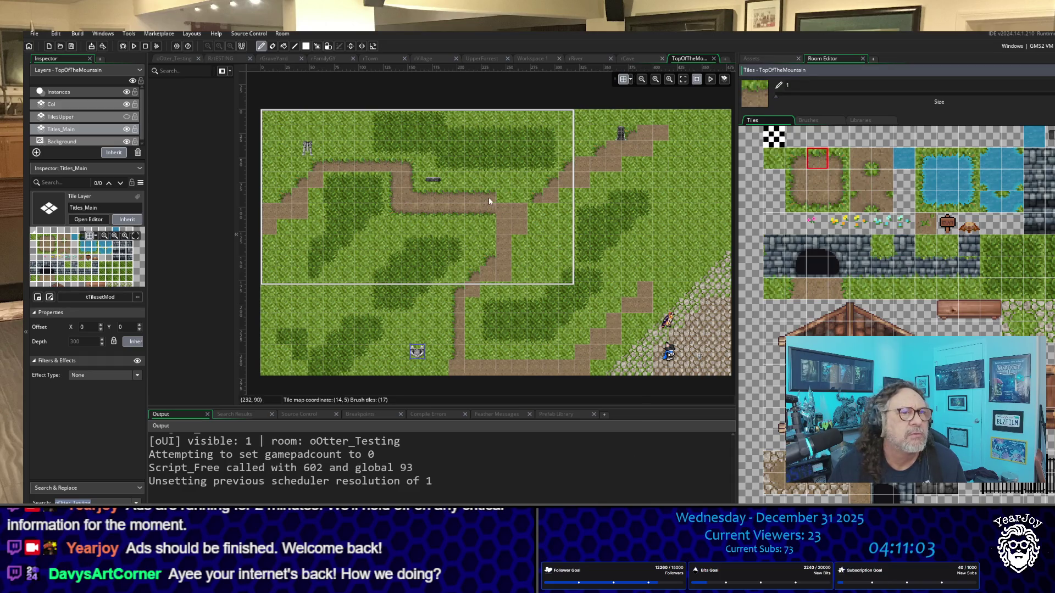
pyautogui.moveTo(489, 197); pyautogui.dragTo(523, 201)
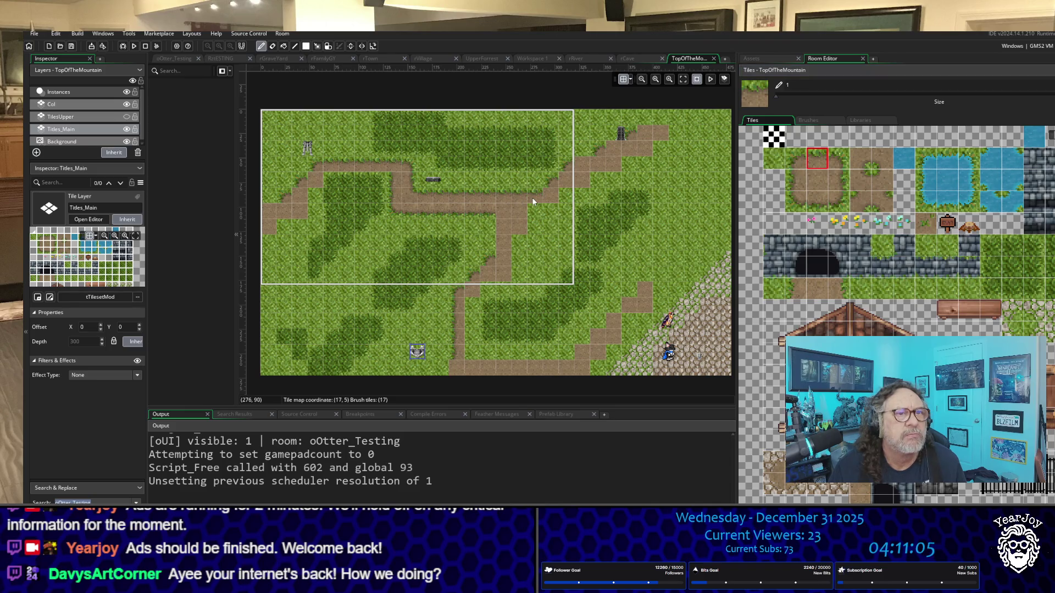
pyautogui.click(875, 180)
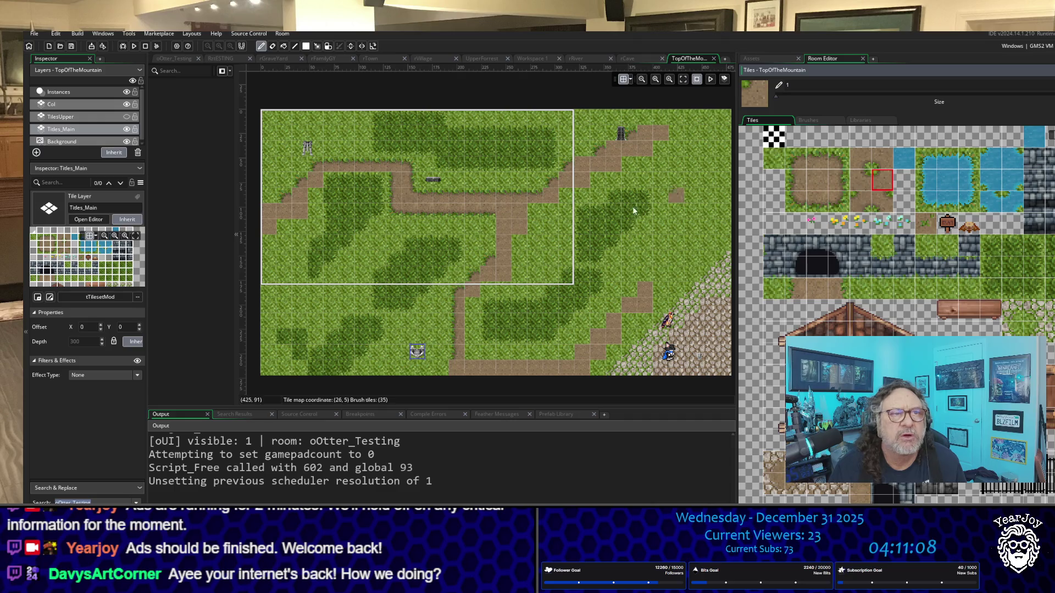
pyautogui.click(559, 182)
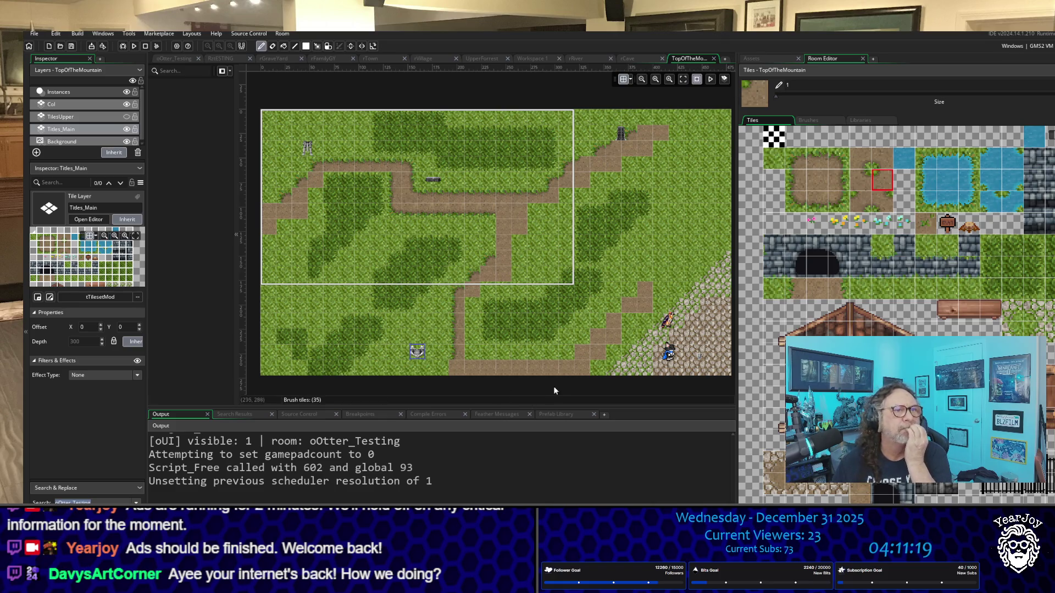
# Round off a corner of the dirt path with a rounded dirt-edge tile.
pyautogui.click(837, 203)
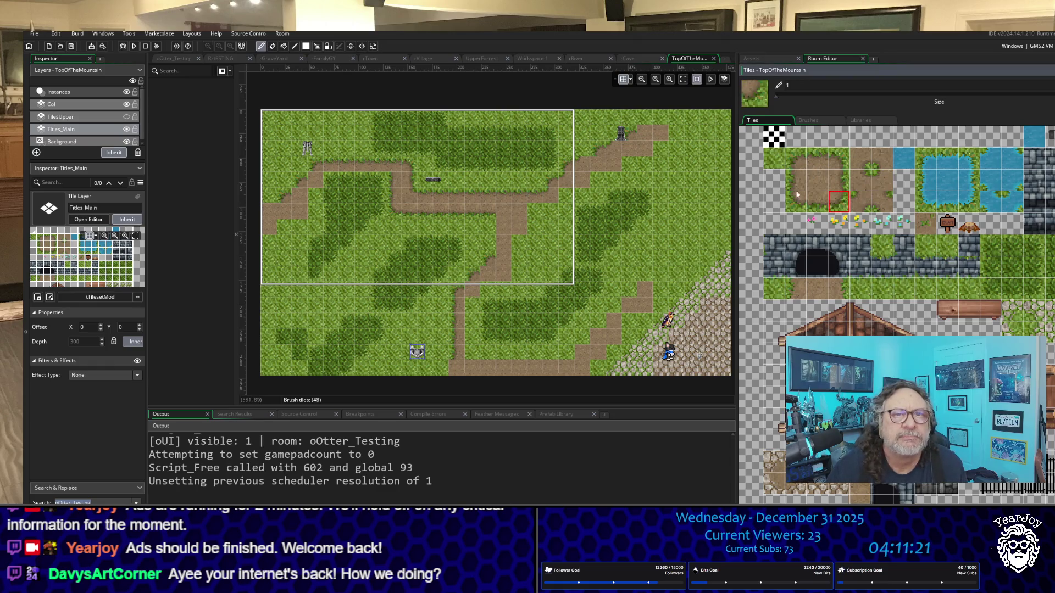
pyautogui.click(315, 201)
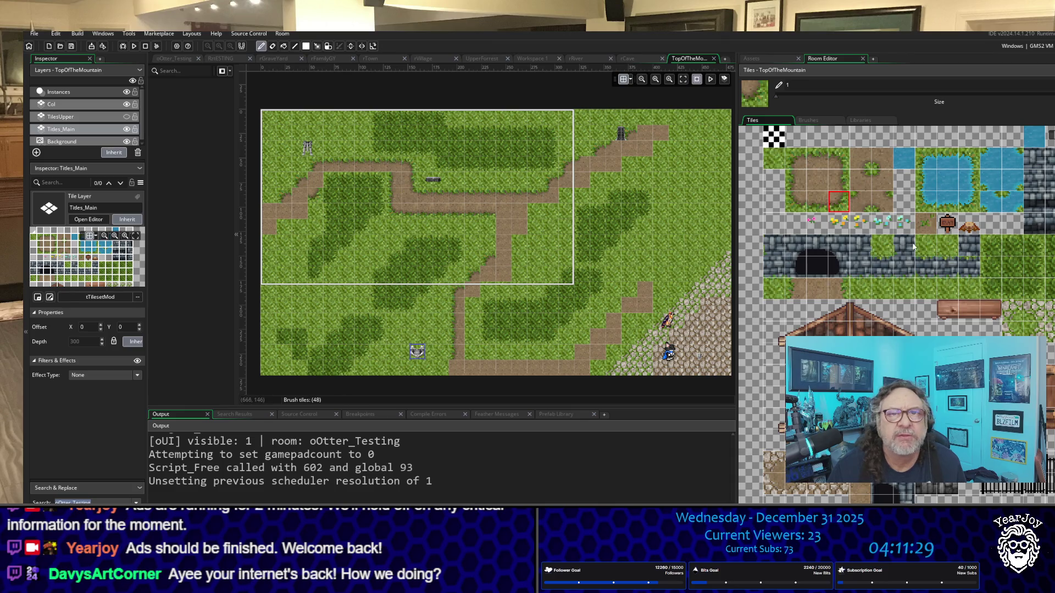
pyautogui.click(862, 203)
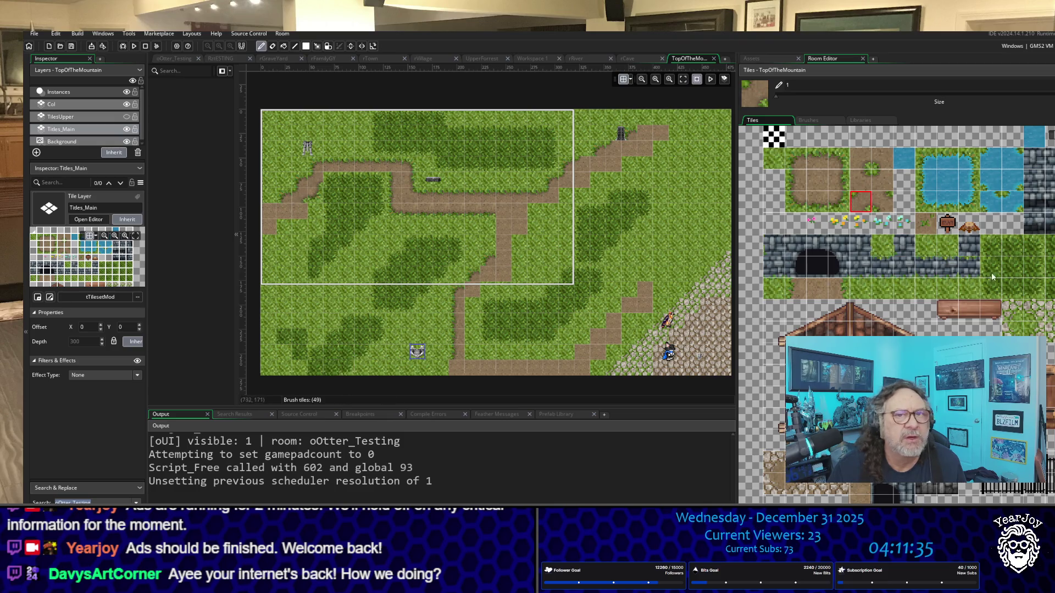
pyautogui.click(831, 207)
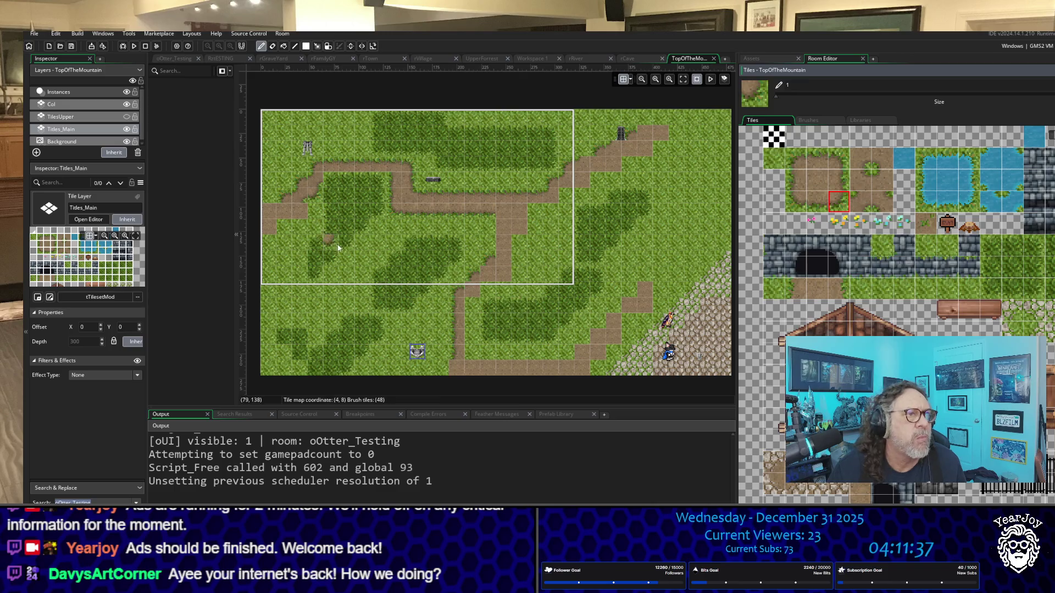
pyautogui.scroll(5, 289, 208)
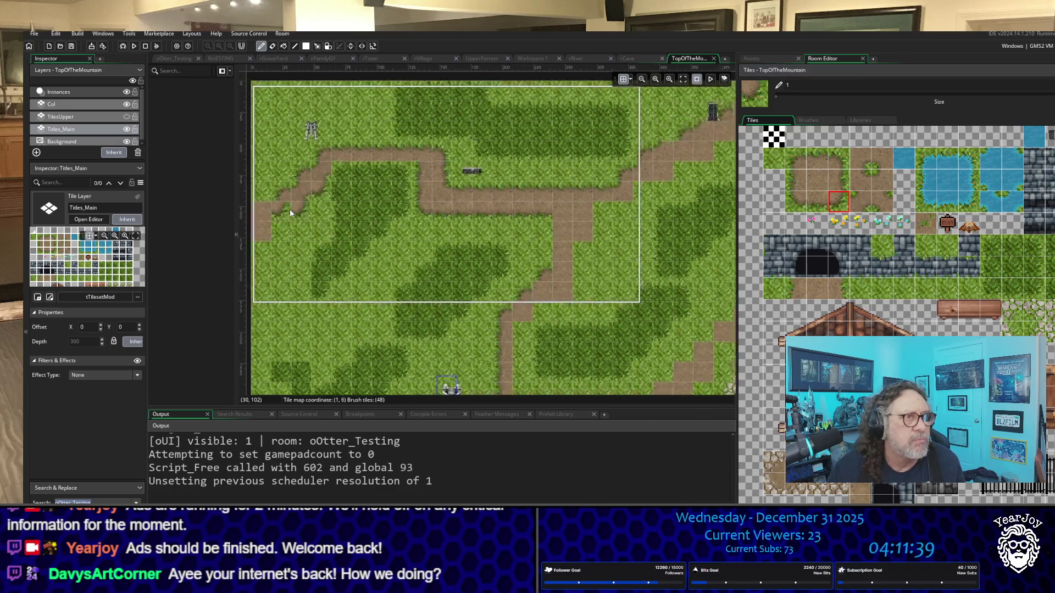
# Paint an inner-corner dirt tile and a grass-topped edge tile onto the path.
pyautogui.scroll(-2, 280, 186)
pyautogui.moveTo(486, 282)
pyautogui.mouseDown()
pyautogui.moveTo(600, 295)
pyautogui.moveTo(666, 327)
pyautogui.moveTo(611, 267)
pyautogui.mouseUp()
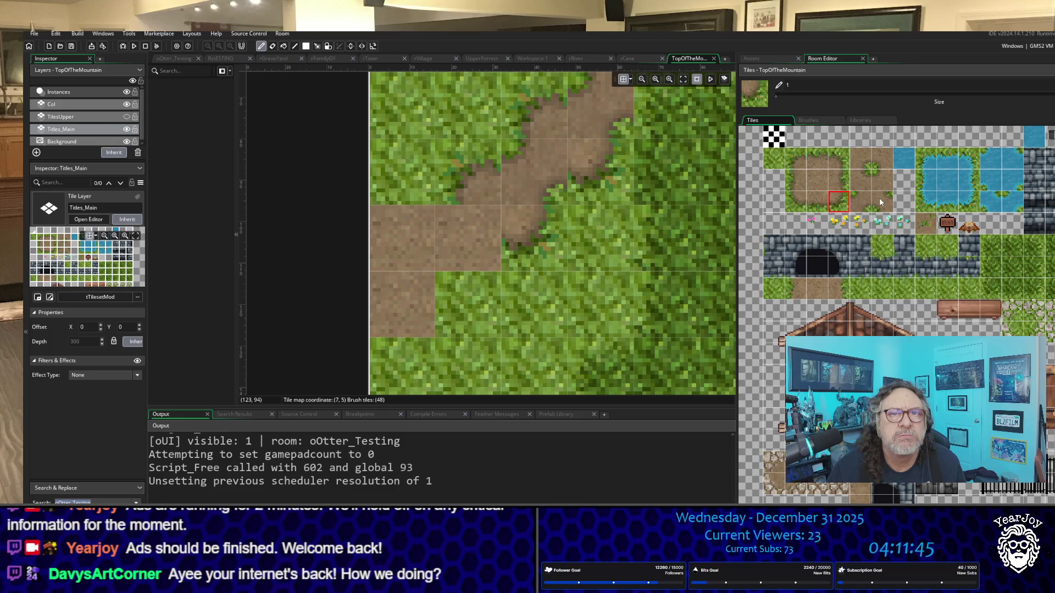
pyautogui.click(861, 201)
pyautogui.click(518, 256)
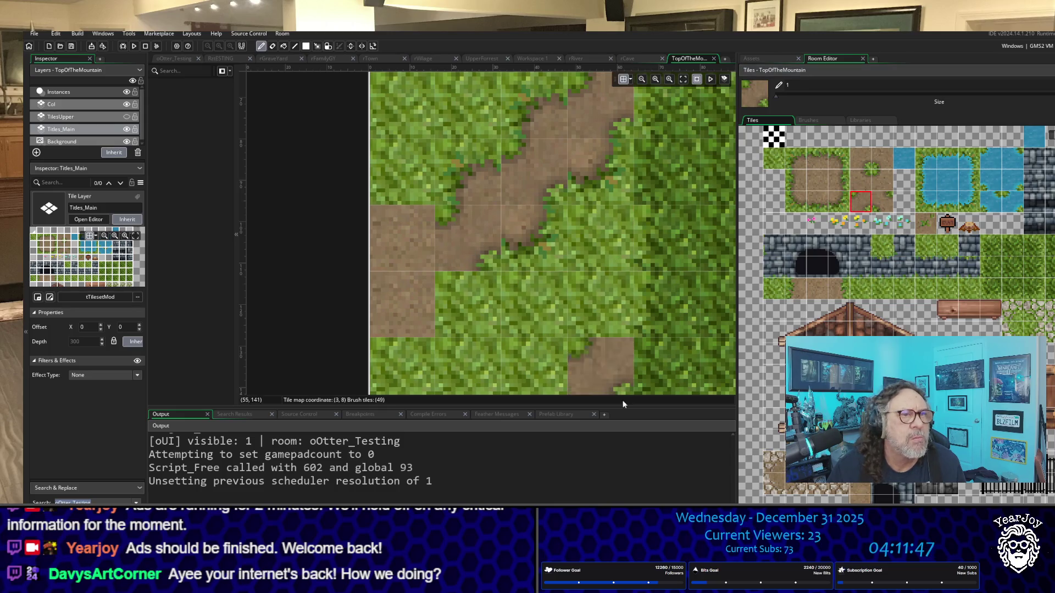
pyautogui.click(818, 156)
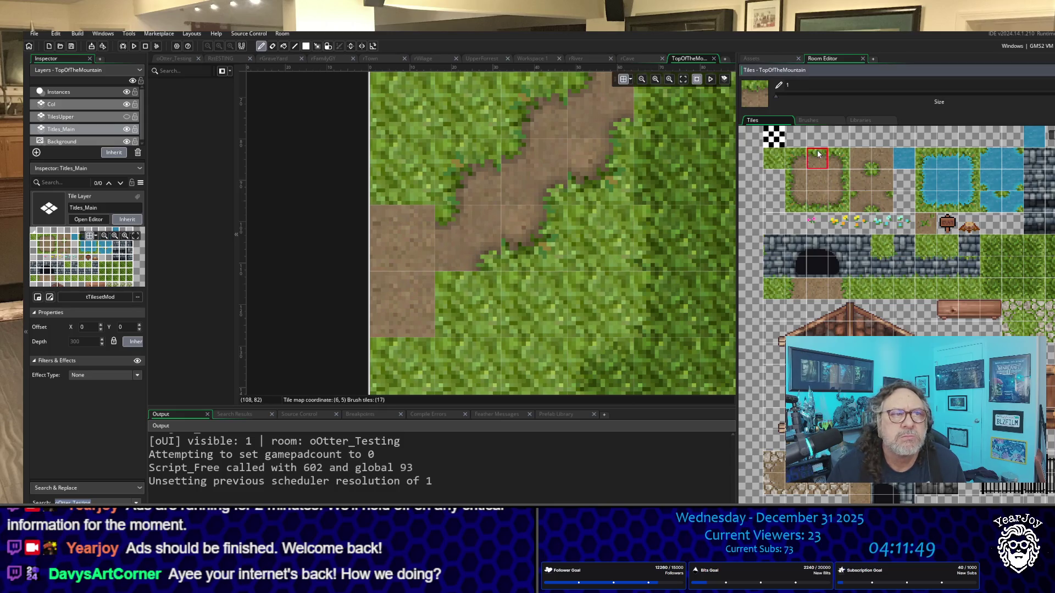
pyautogui.click(412, 213)
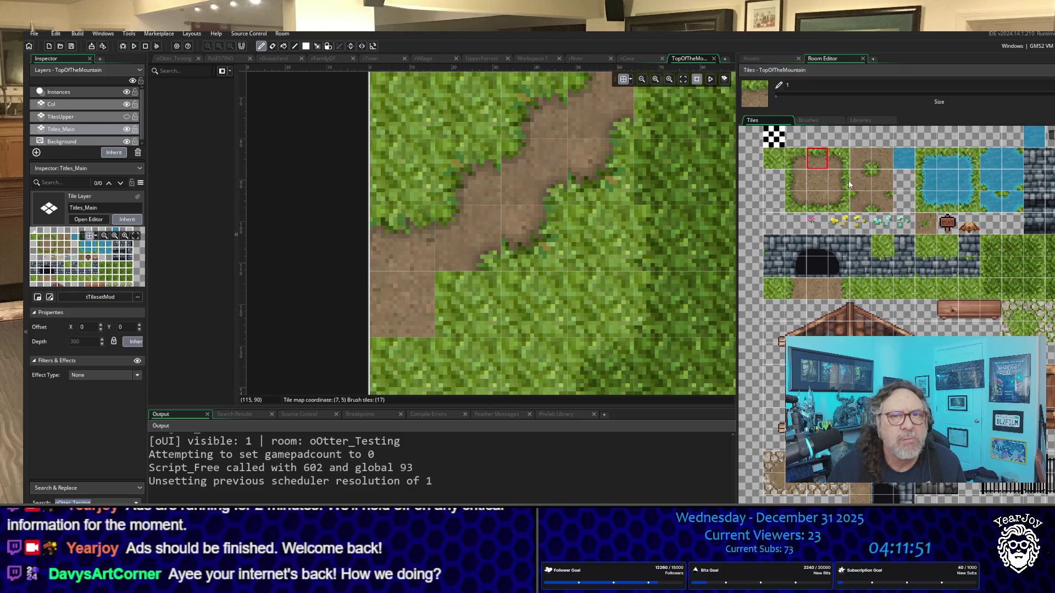
# Add a dirt edge tile to the lower path, then select a solid grass tile.
pyautogui.click(838, 181)
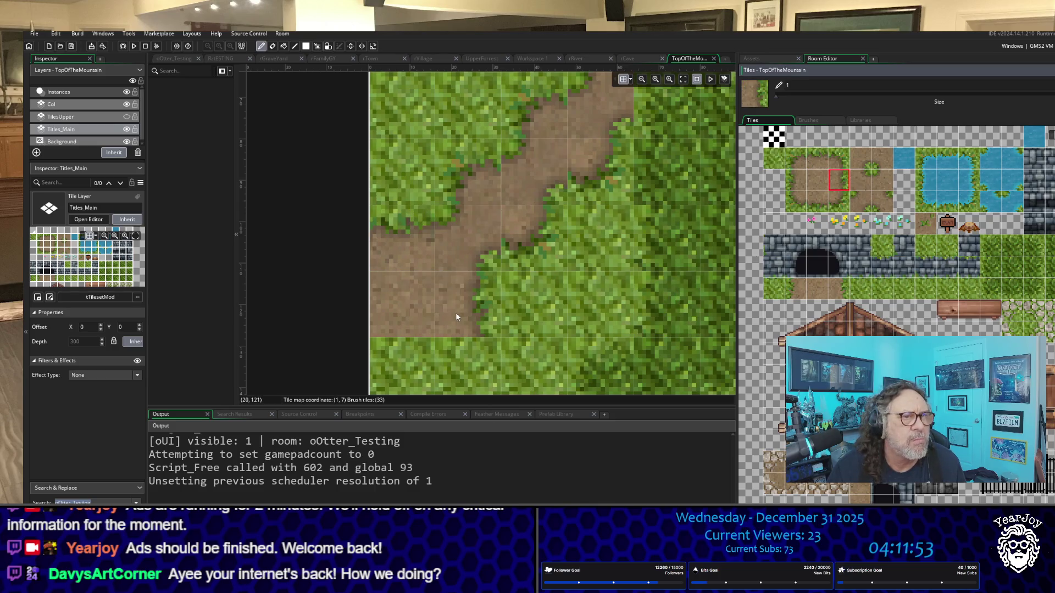
pyautogui.scroll(-3, 522, 275)
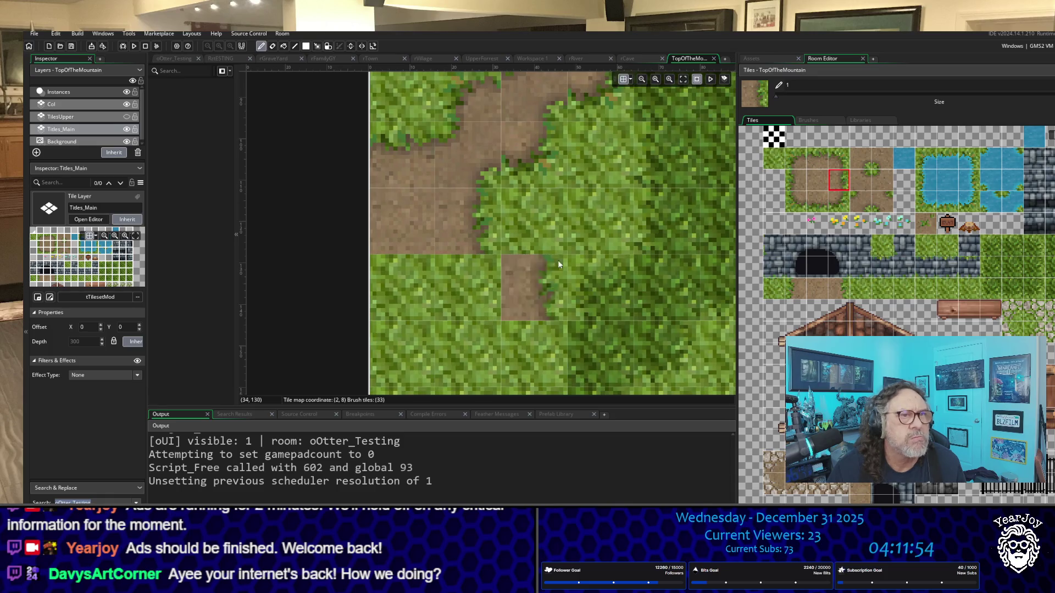
pyautogui.click(837, 204)
pyautogui.click(465, 301)
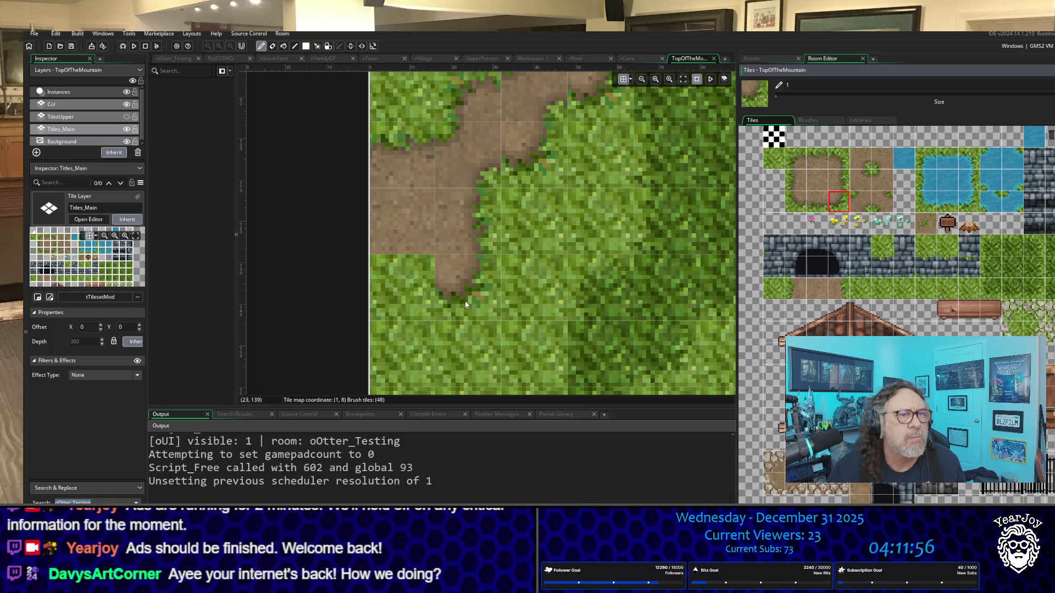
pyautogui.click(812, 208)
pyautogui.scroll(5, 581, 205)
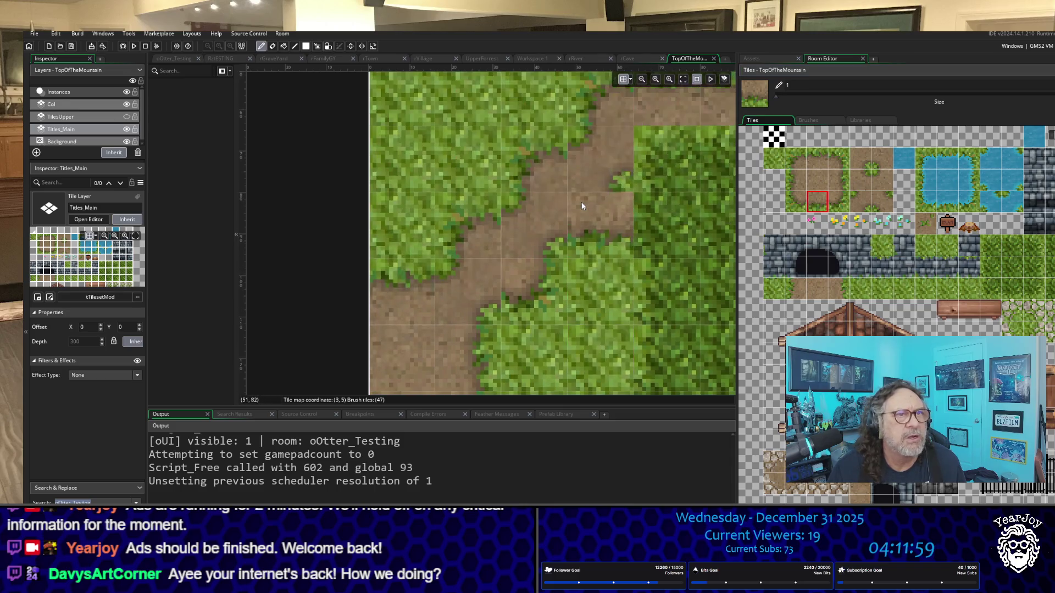
pyautogui.scroll(2, 582, 205)
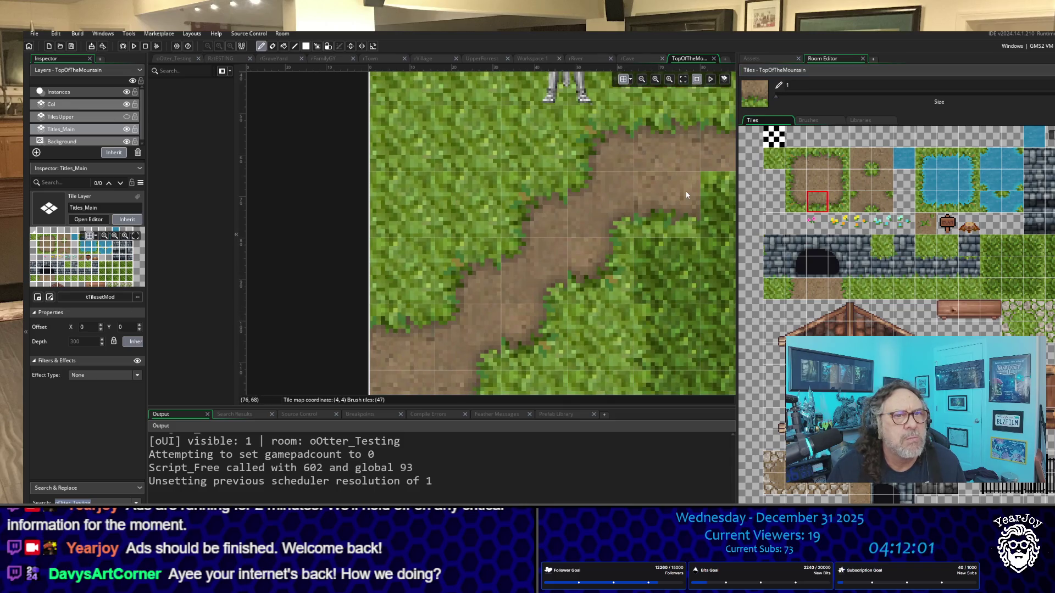
pyautogui.scroll(2, 686, 195)
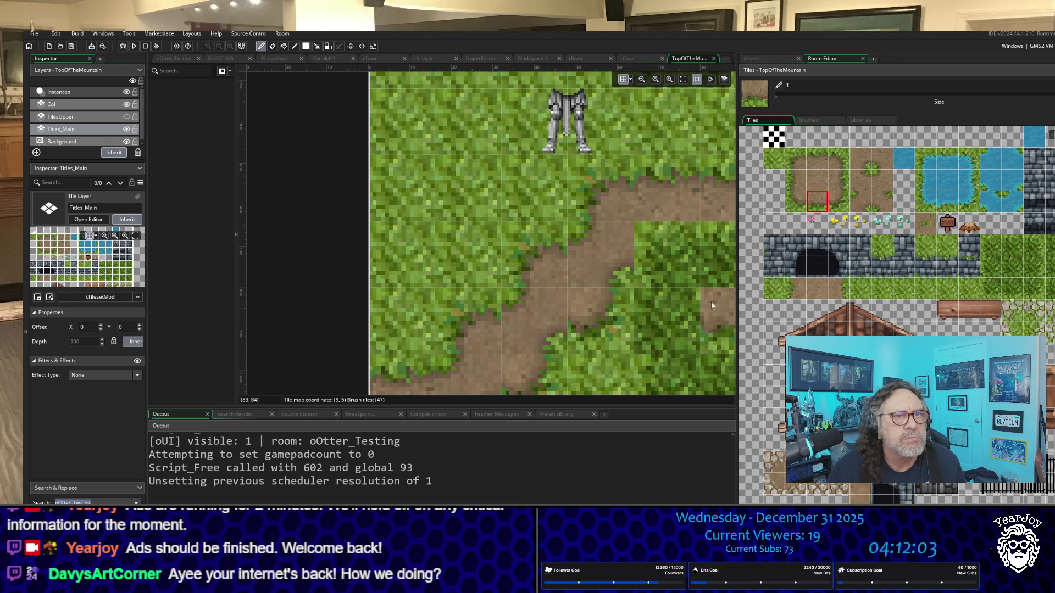
pyautogui.moveTo(627, 261)
pyautogui.mouseDown()
pyautogui.moveTo(446, 265)
pyautogui.moveTo(455, 267)
pyautogui.mouseUp()
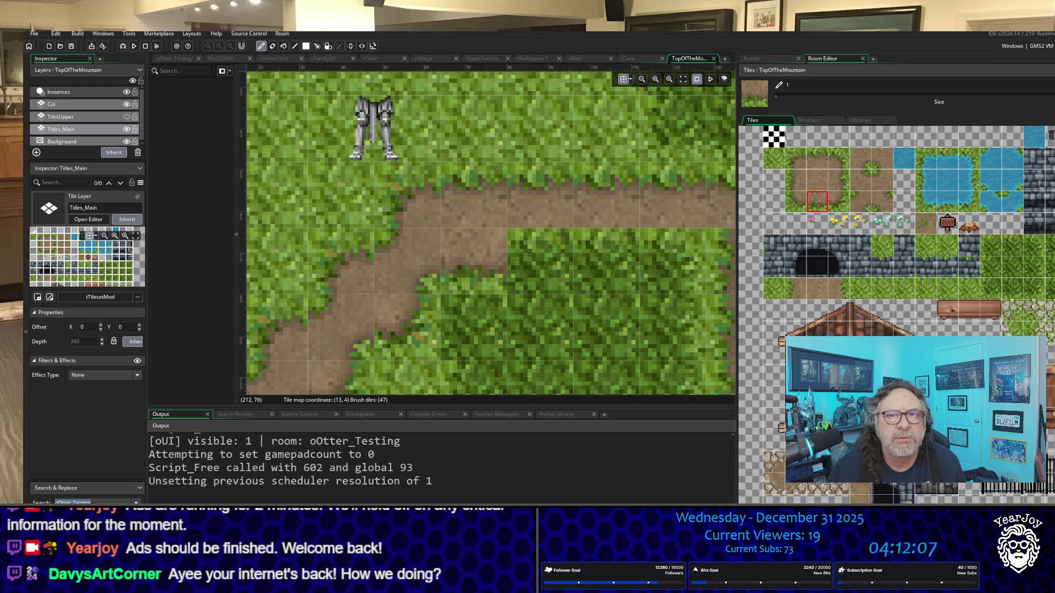
pyautogui.click(991, 251)
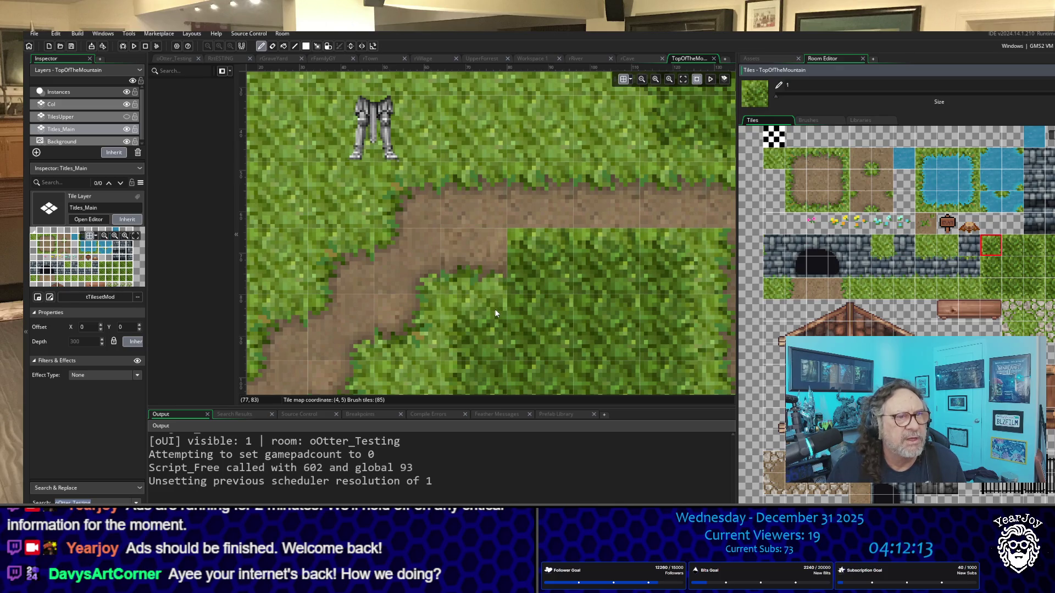
# Paint a strip of plain dirt over the grass beside the path.
pyautogui.scroll(-2, 1006, 235)
pyautogui.scroll(-2, 664, 241)
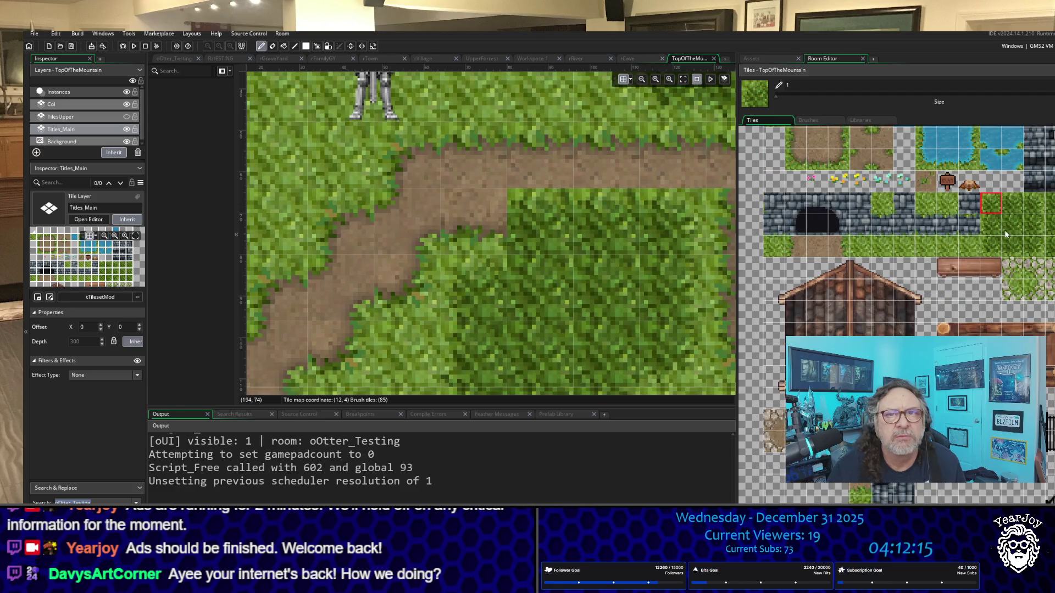
pyautogui.click(1013, 203)
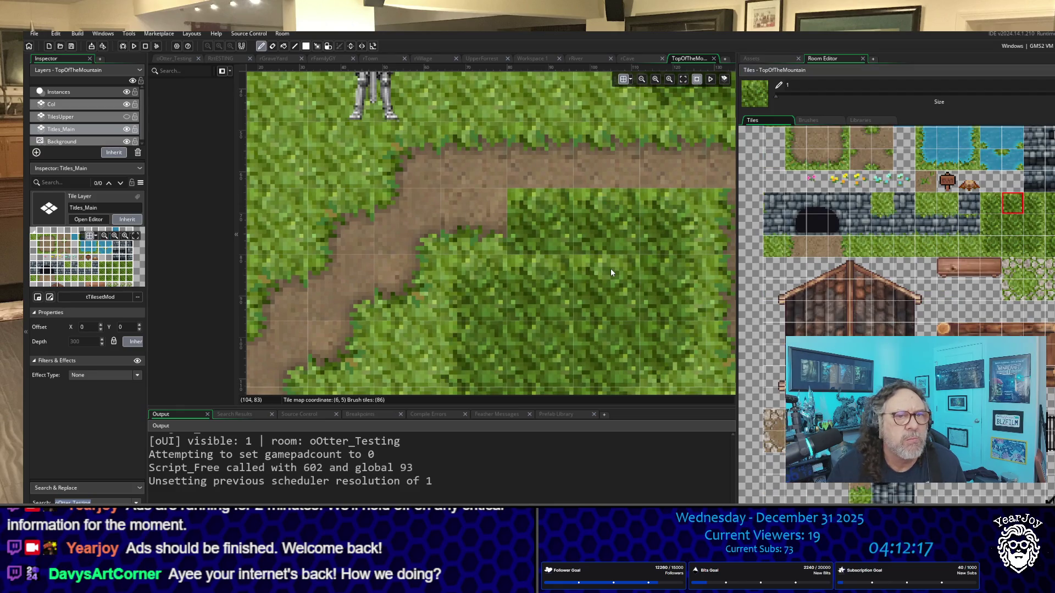
pyautogui.click(1034, 203)
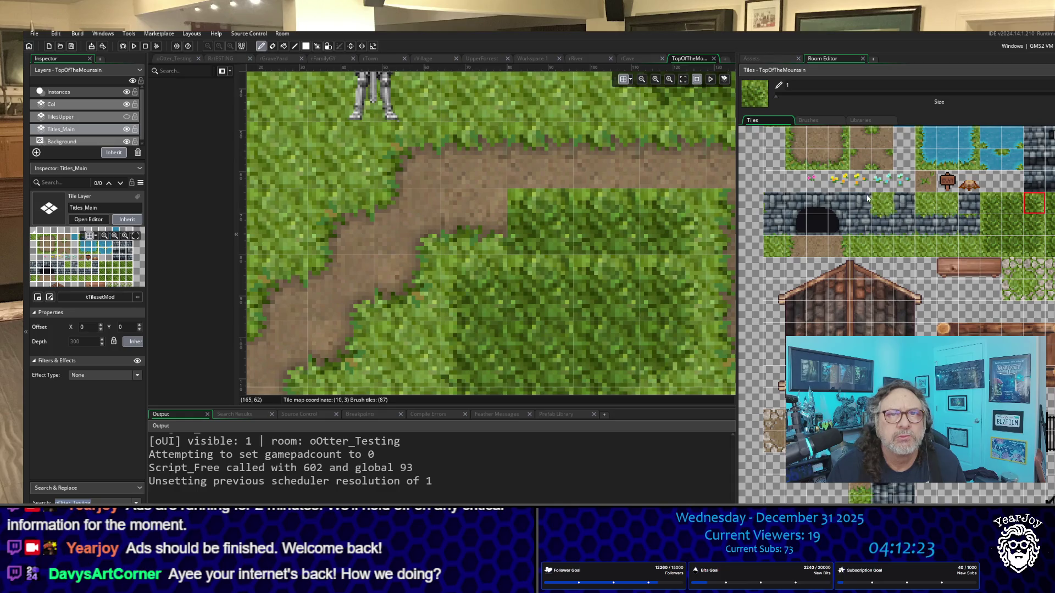
pyautogui.scroll(2, 867, 198)
pyautogui.click(816, 245)
pyautogui.moveTo(533, 227); pyautogui.dragTo(646, 230)
# Fill the grass notch beside the path and drop a single dirt tile further down.
pyautogui.moveTo(706, 258); pyautogui.dragTo(469, 222)
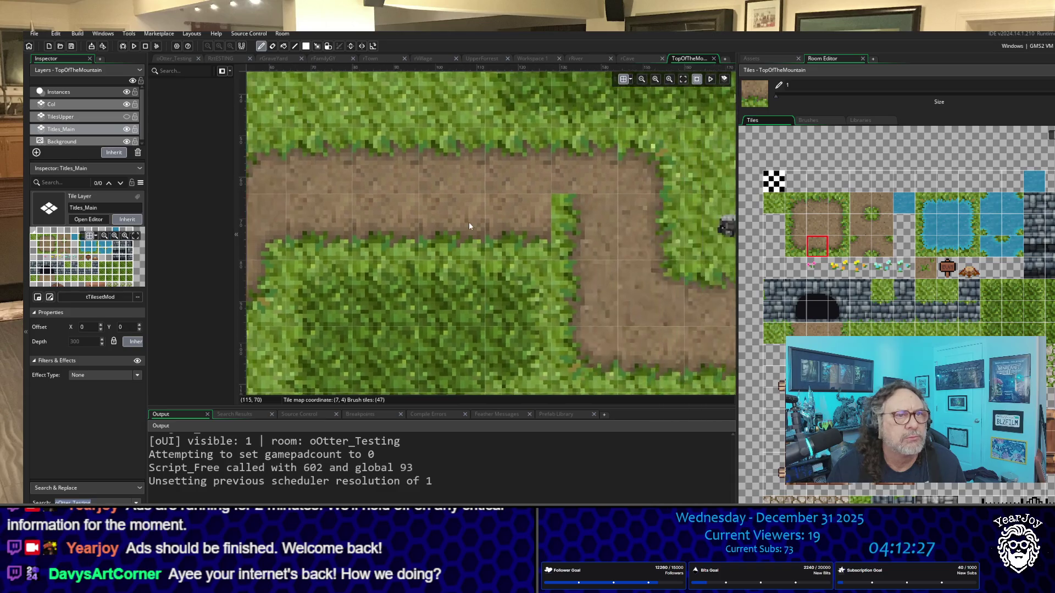
pyautogui.click(882, 203)
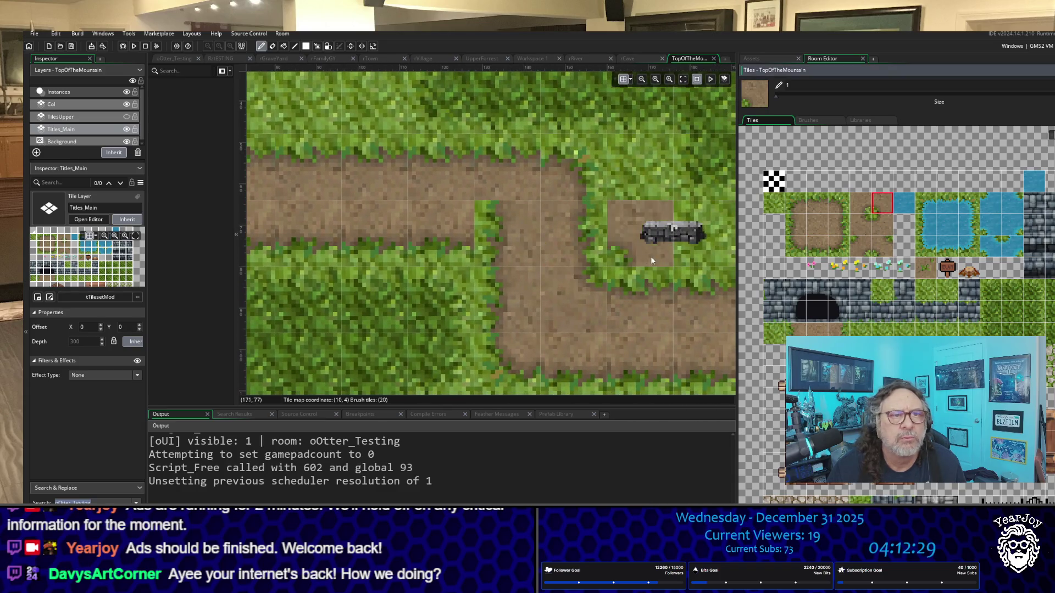
pyautogui.click(504, 239)
pyautogui.scroll(-5, 521, 256)
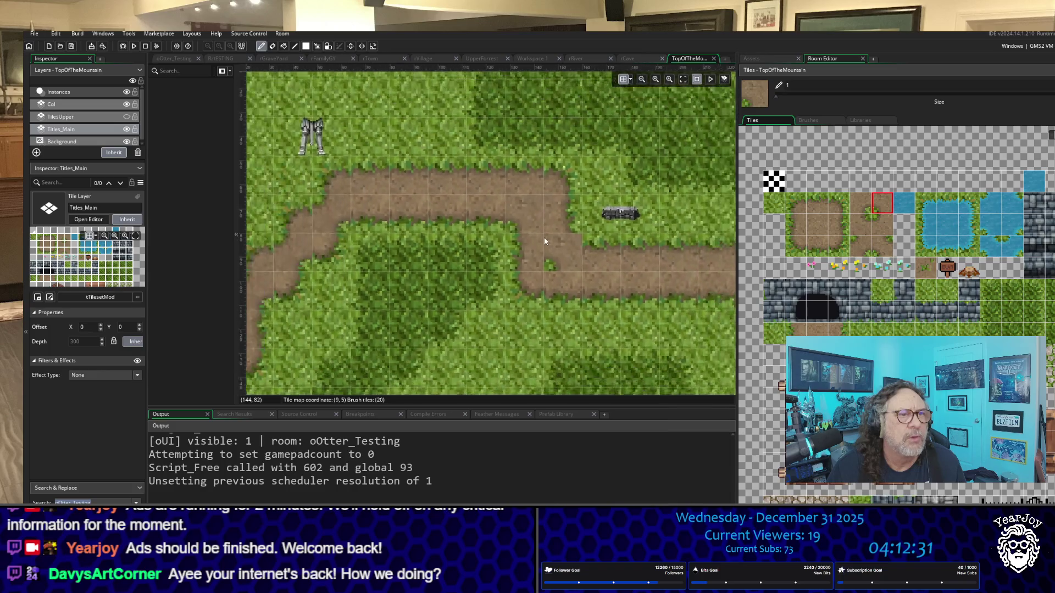
pyautogui.click(523, 332)
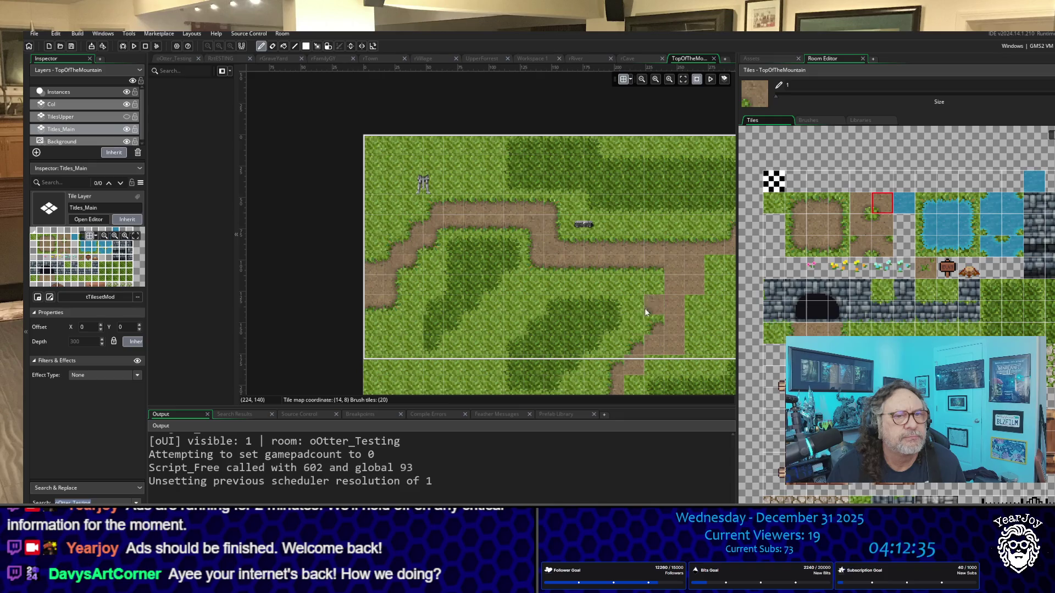
# Paint grass-edge tiles over two path tiles on the descending bend.
pyautogui.scroll(-2, 644, 309)
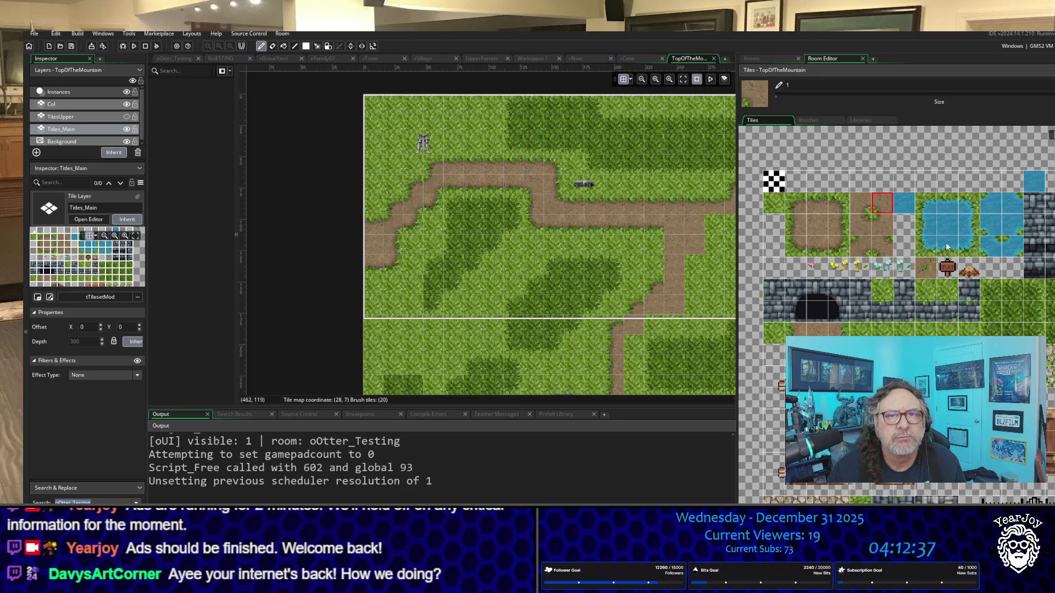
pyautogui.click(792, 206)
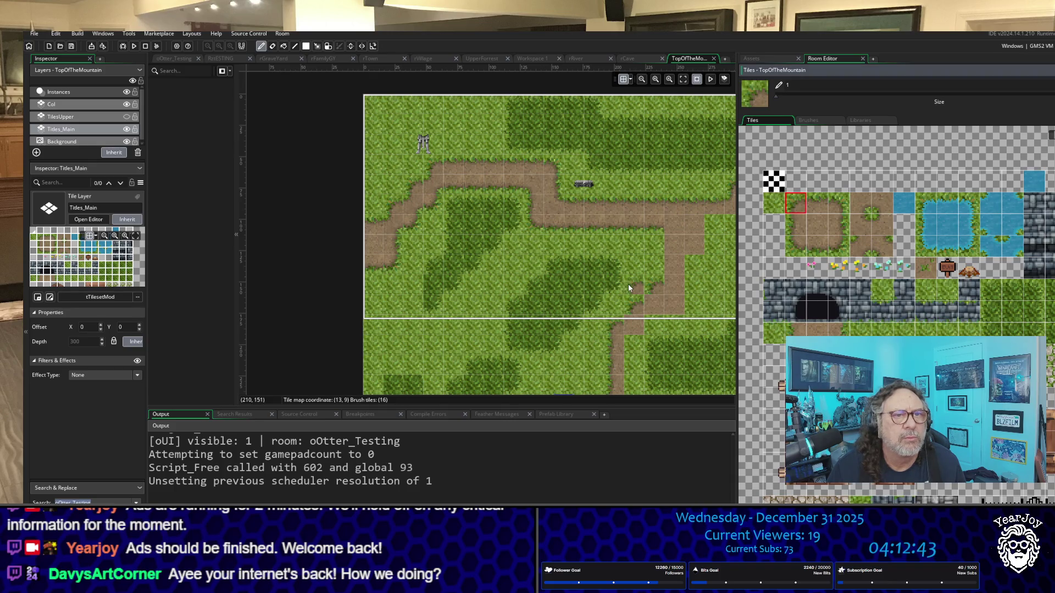
pyautogui.click(884, 206)
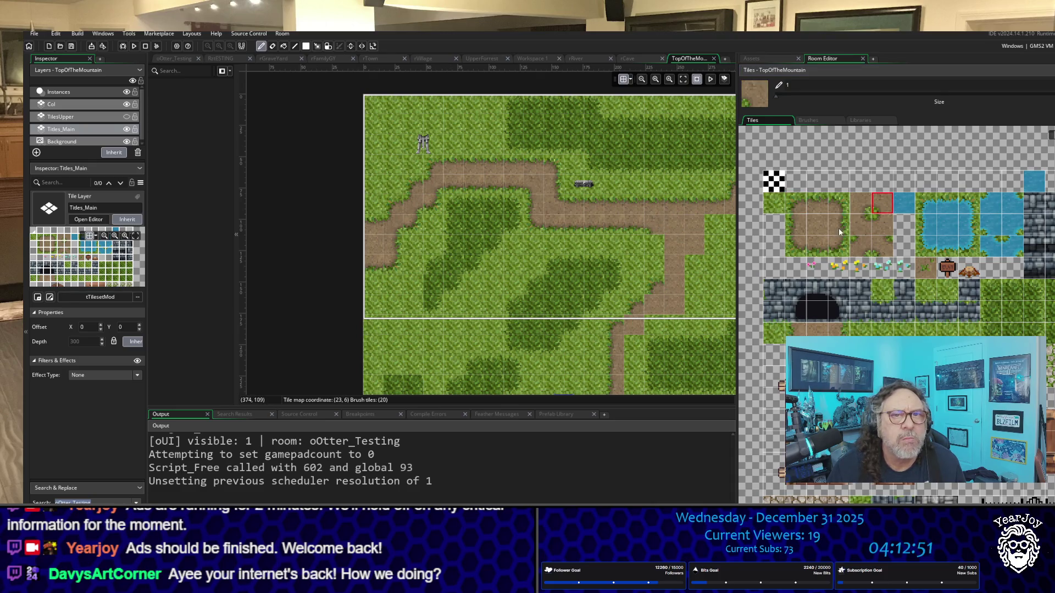
pyautogui.moveTo(772, 225); pyautogui.dragTo(794, 227)
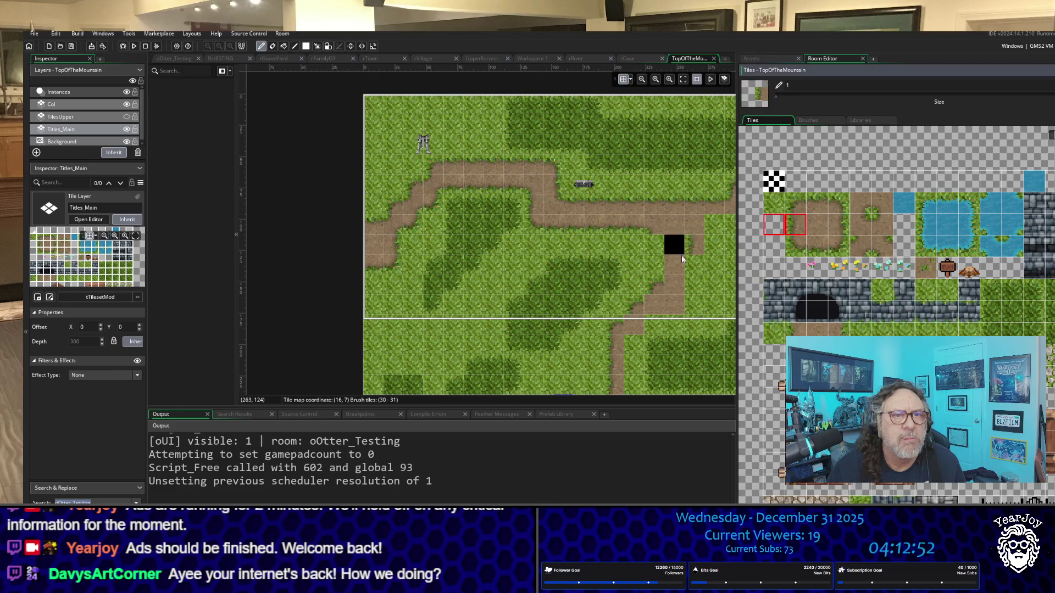
pyautogui.click(797, 229)
pyautogui.moveTo(665, 270); pyautogui.dragTo(658, 248)
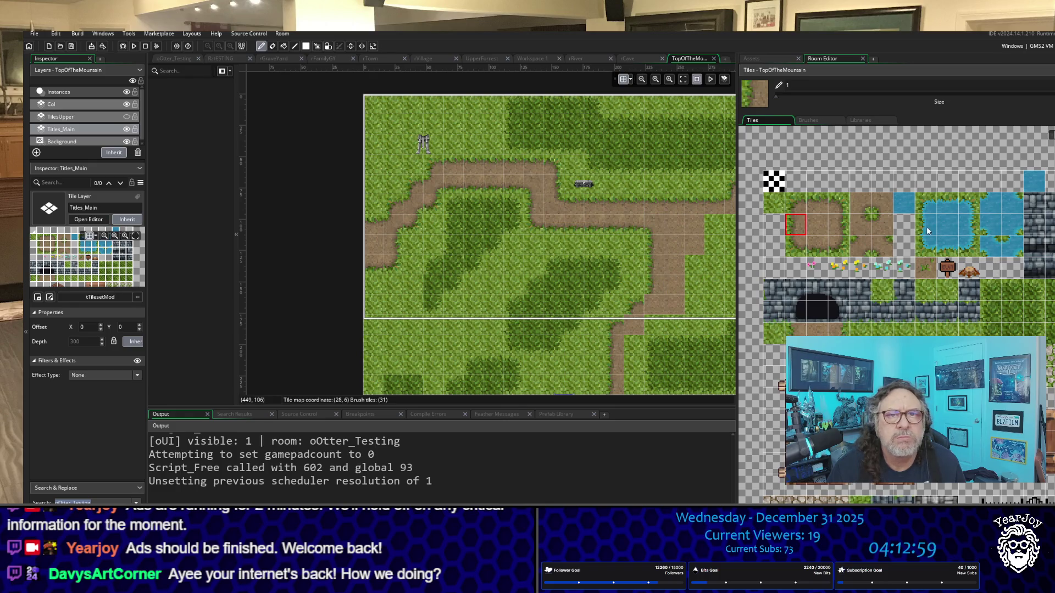
# Add a plain dirt tile and a dirt corner to extend the path, then view the upper right.
pyautogui.click(861, 246)
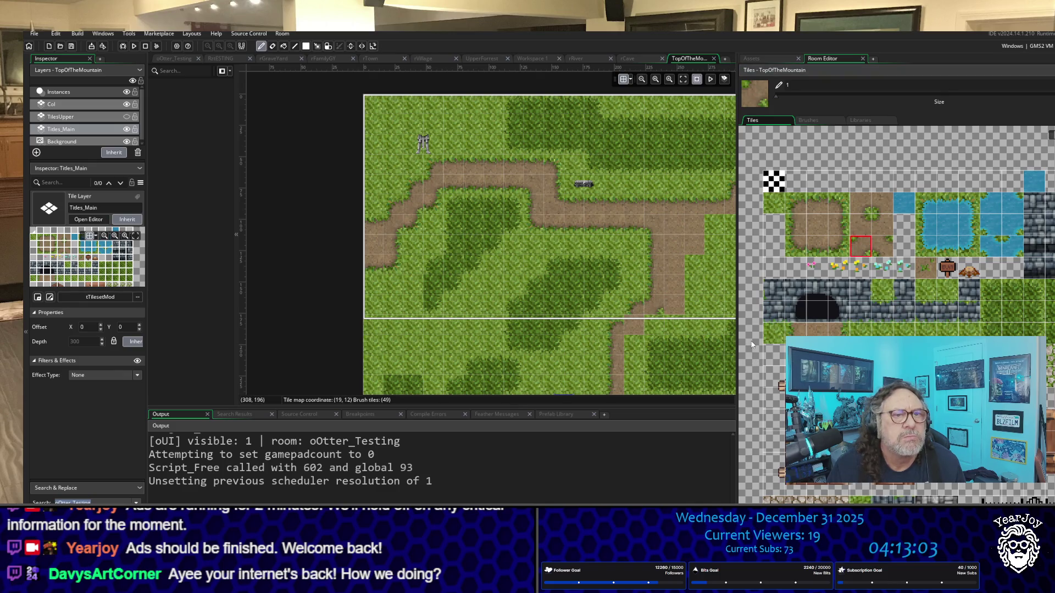
pyautogui.scroll(-3, 654, 308)
pyautogui.click(654, 262)
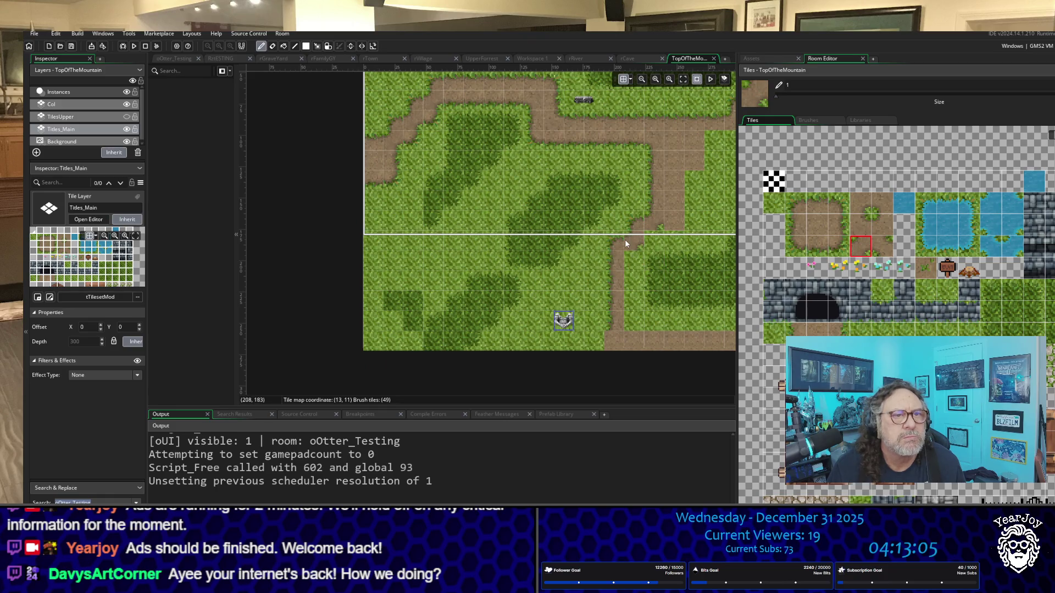
pyautogui.click(626, 258)
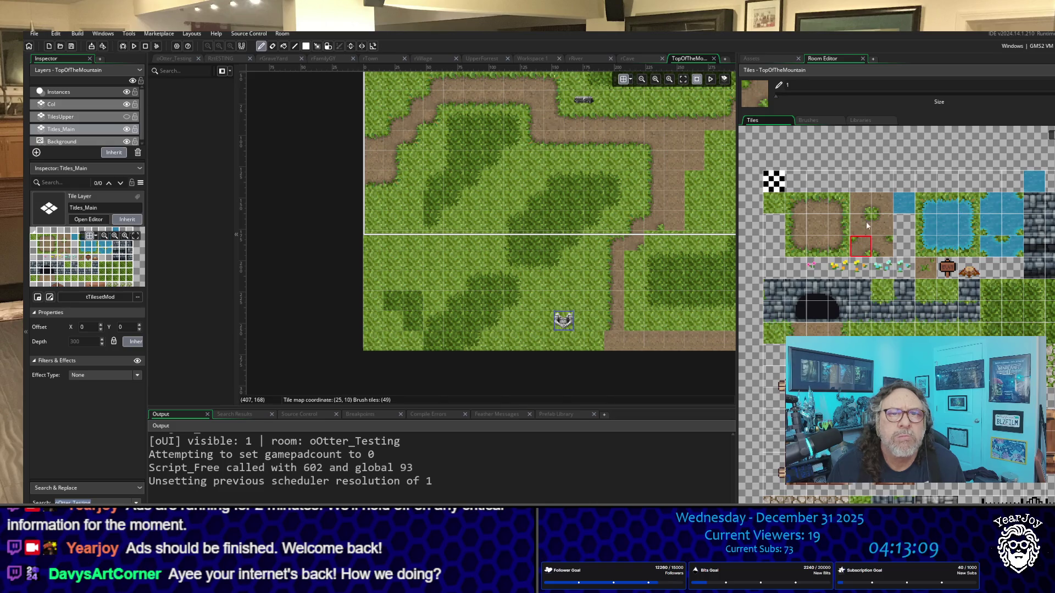
pyautogui.click(838, 225)
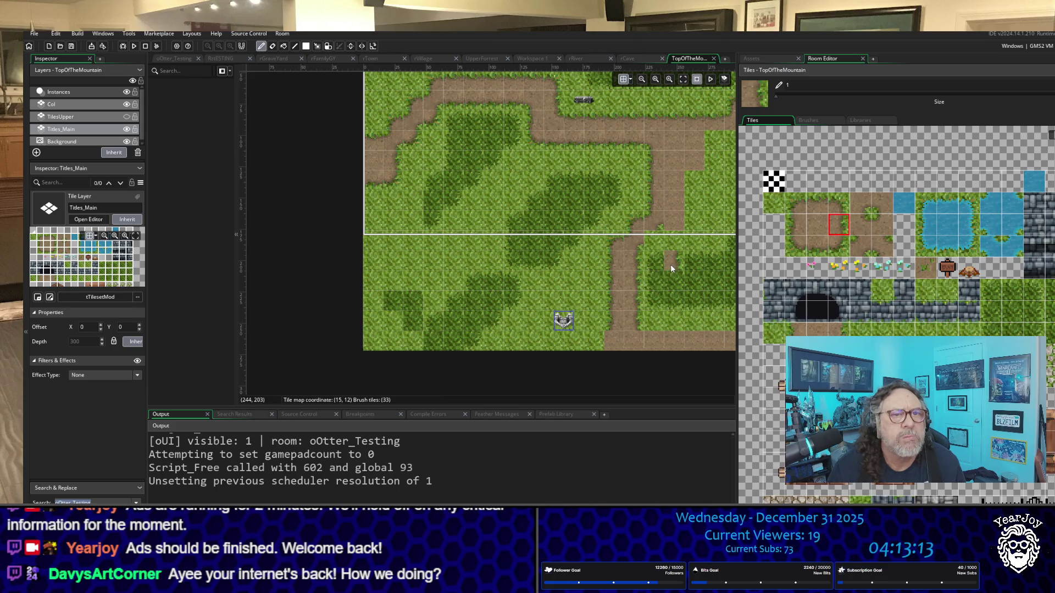
pyautogui.scroll(2, 670, 268)
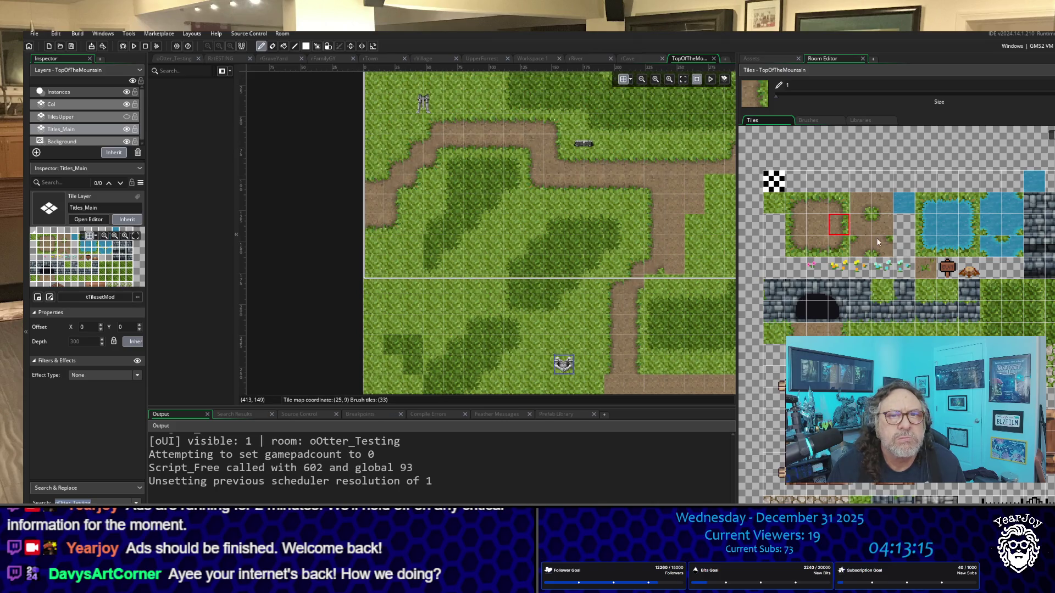
pyautogui.click(816, 248)
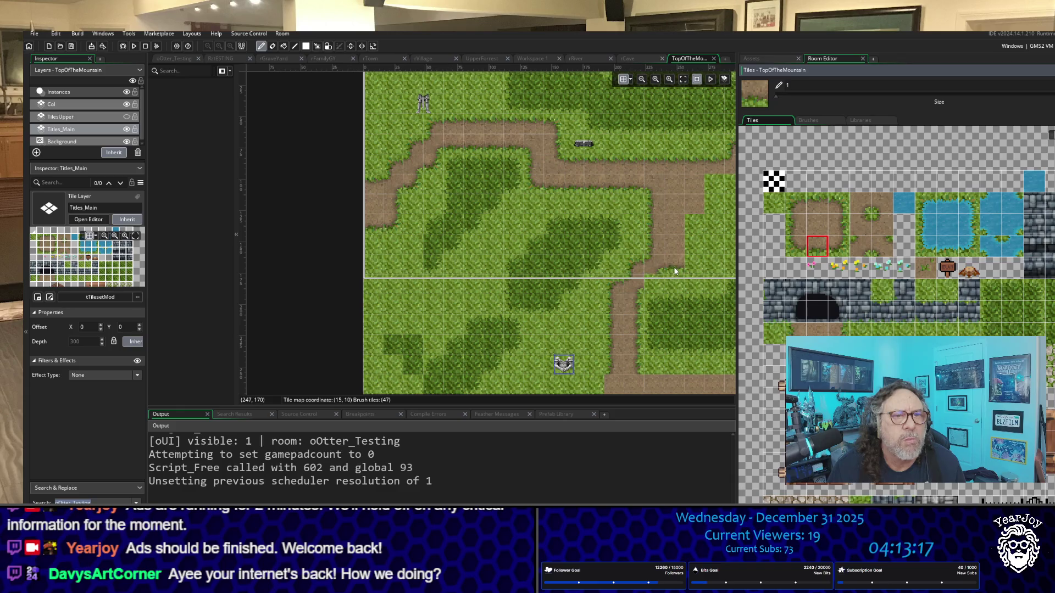
pyautogui.click(840, 249)
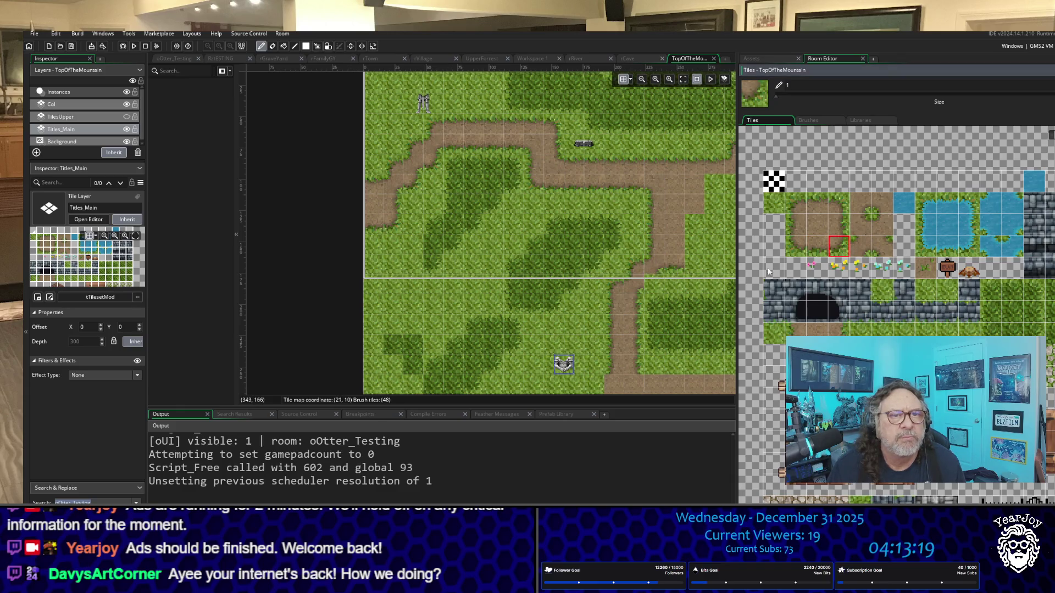
pyautogui.keyDown('ctrl'); pyautogui.click(696, 273); pyautogui.keyUp('ctrl')
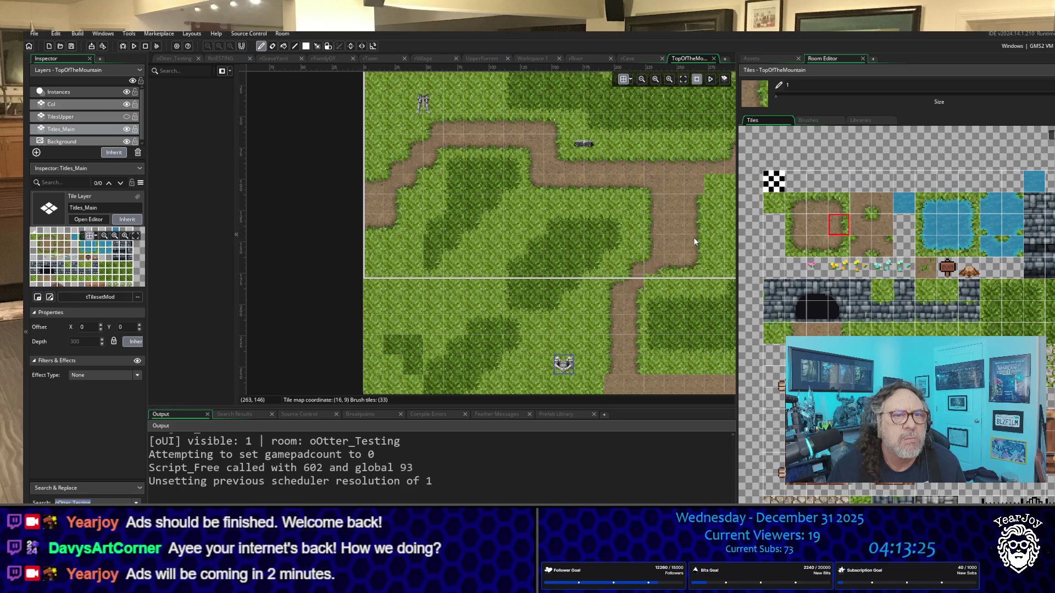
pyautogui.moveTo(695, 242)
pyautogui.mouseDown()
pyautogui.moveTo(646, 246)
pyautogui.moveTo(491, 309)
pyautogui.mouseUp()
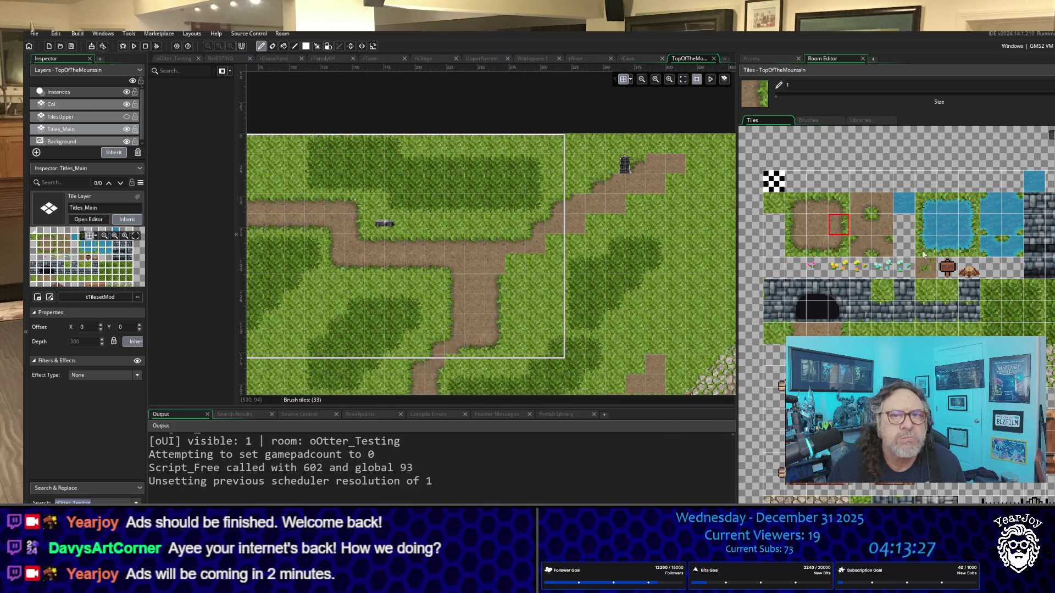
# Reshape the path corner and repaint its edges up to the top, extending down column 25.
pyautogui.click(839, 246)
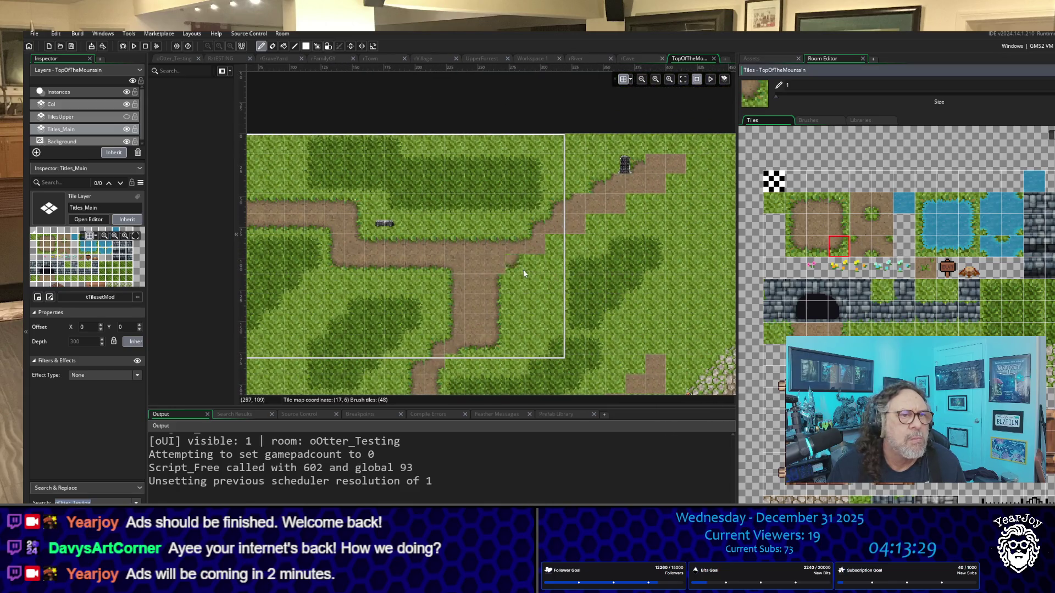
pyautogui.click(544, 249)
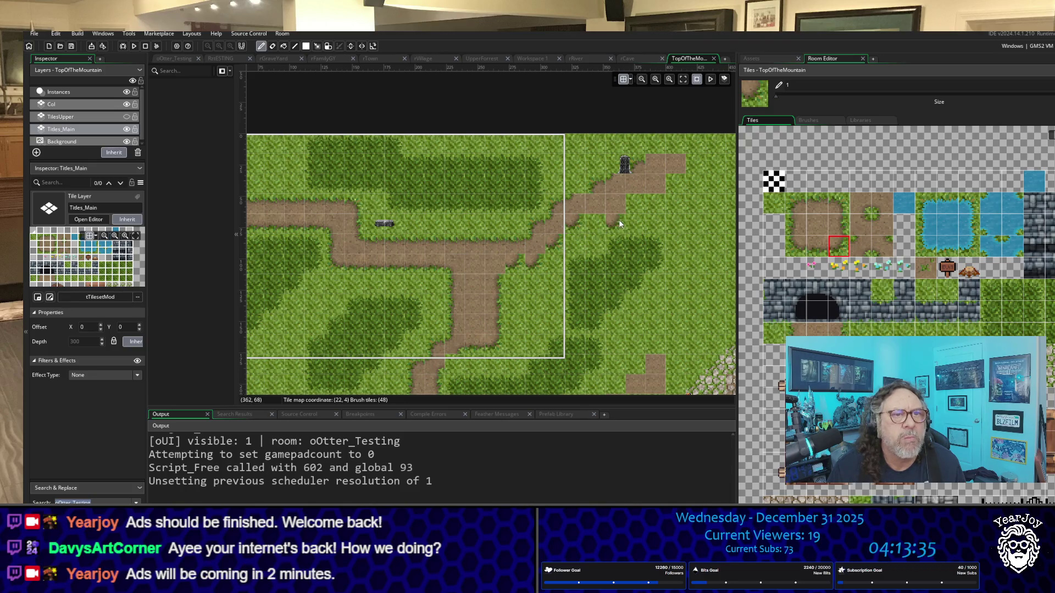
pyautogui.click(623, 206)
pyautogui.click(662, 187)
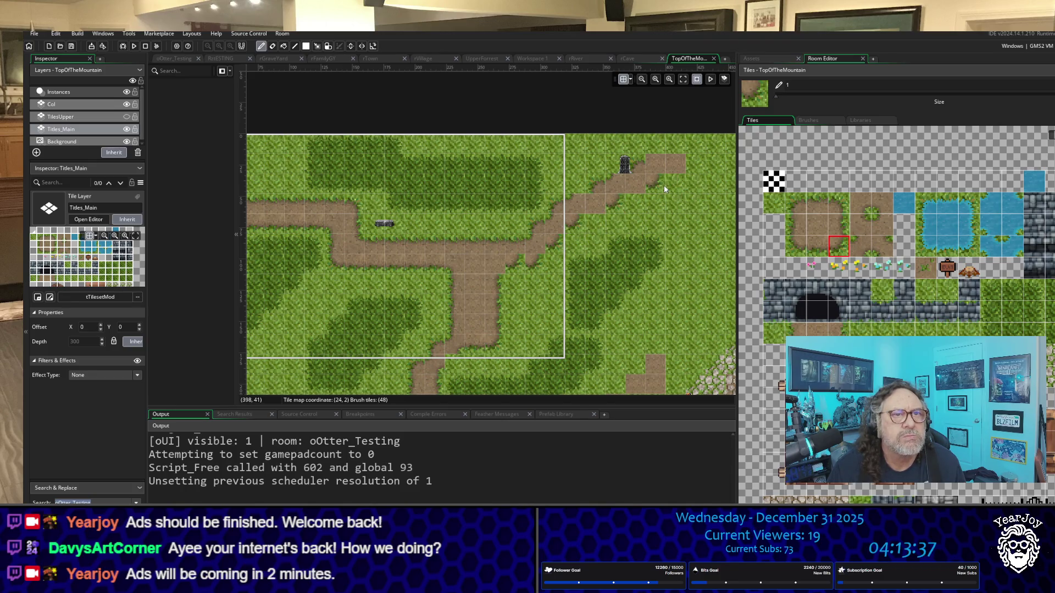
pyautogui.click(682, 176)
pyautogui.moveTo(684, 175); pyautogui.dragTo(681, 192)
# Paint dirt at the room's right edge and grass-cornered edge tiles along the diagonal descent.
pyautogui.click(824, 252)
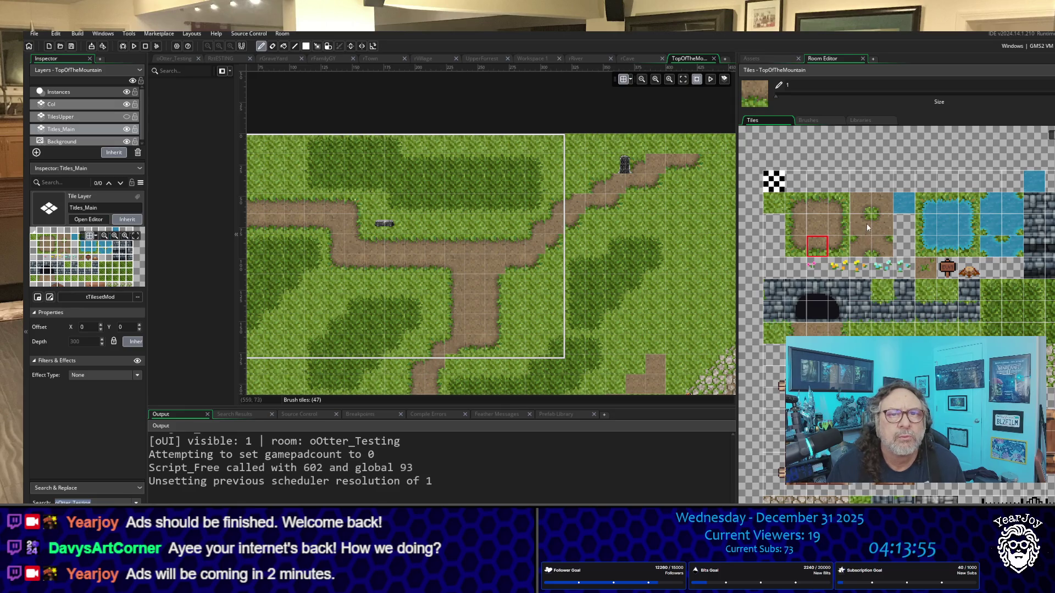
pyautogui.click(860, 204)
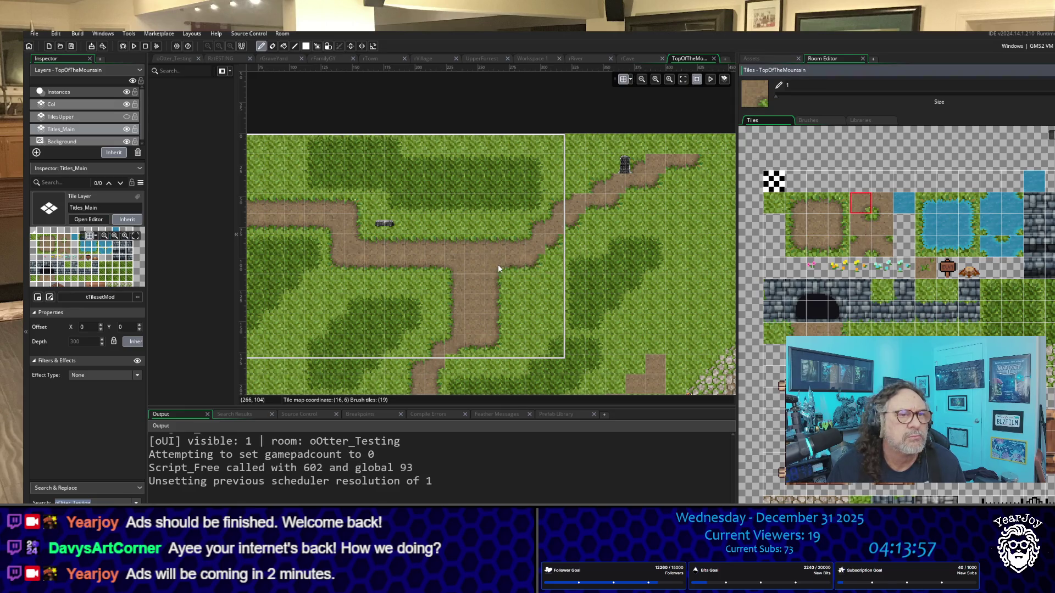
pyautogui.click(564, 262)
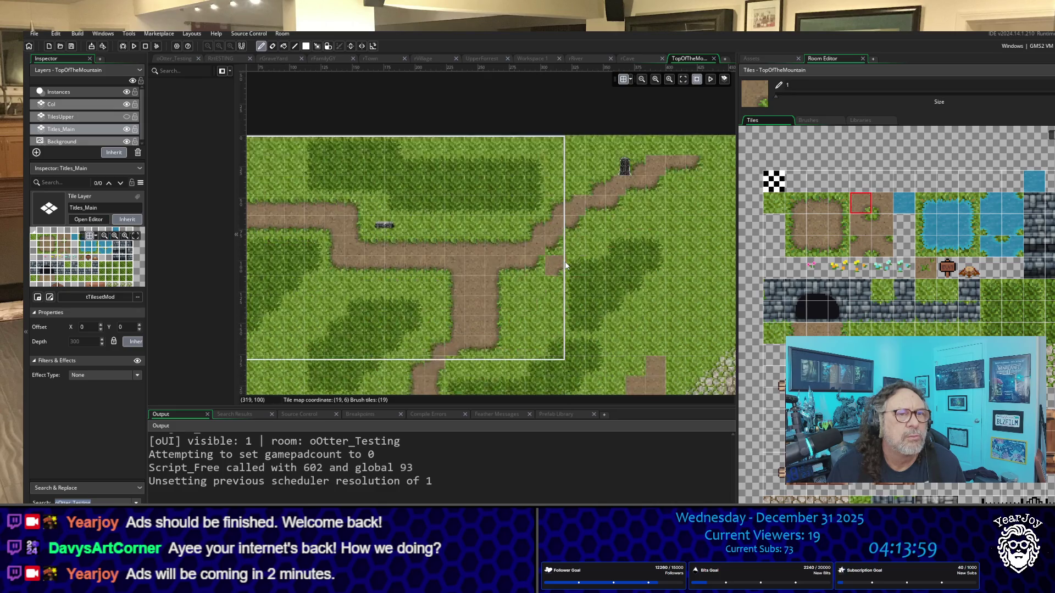
pyautogui.scroll(3, 566, 266)
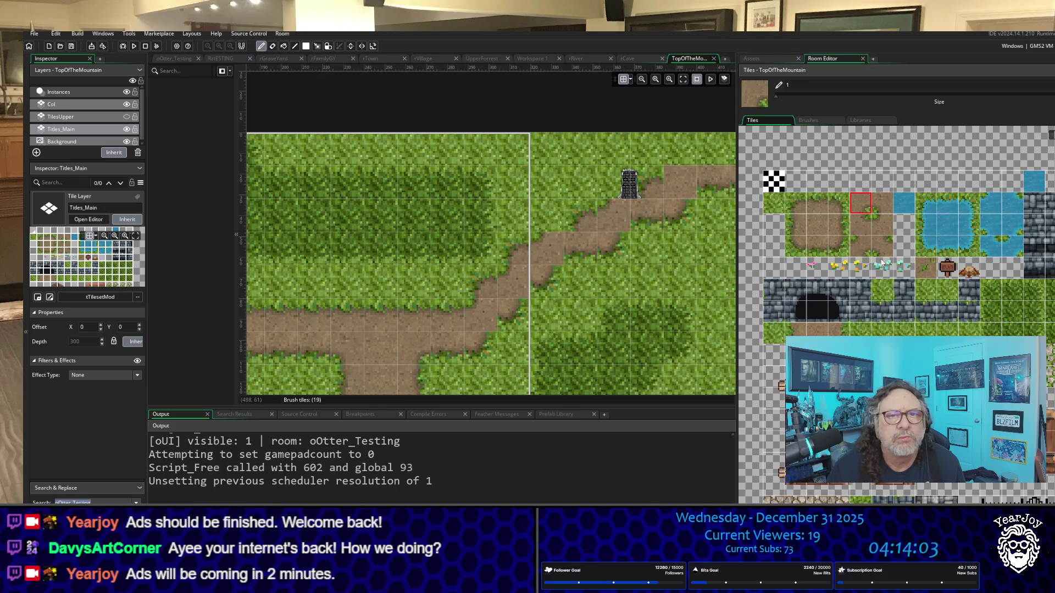
pyautogui.click(860, 246)
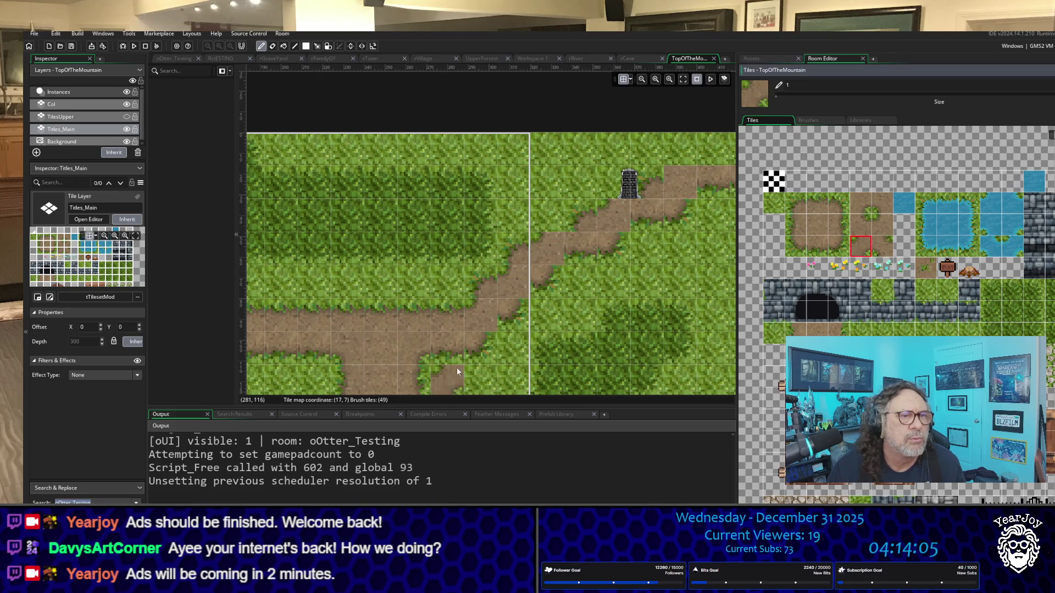
pyautogui.click(536, 300)
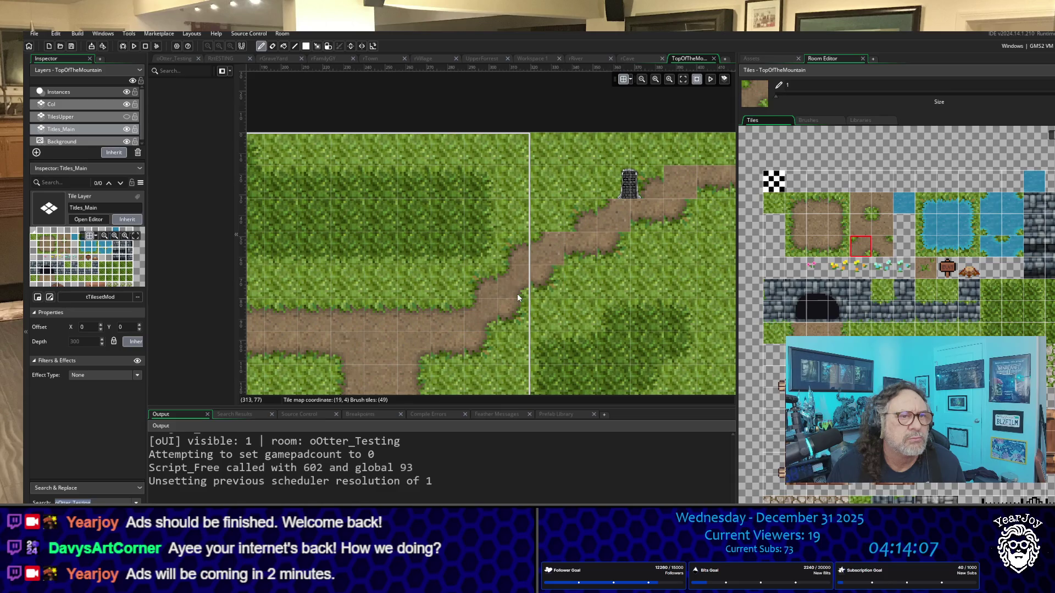
pyautogui.click(554, 251)
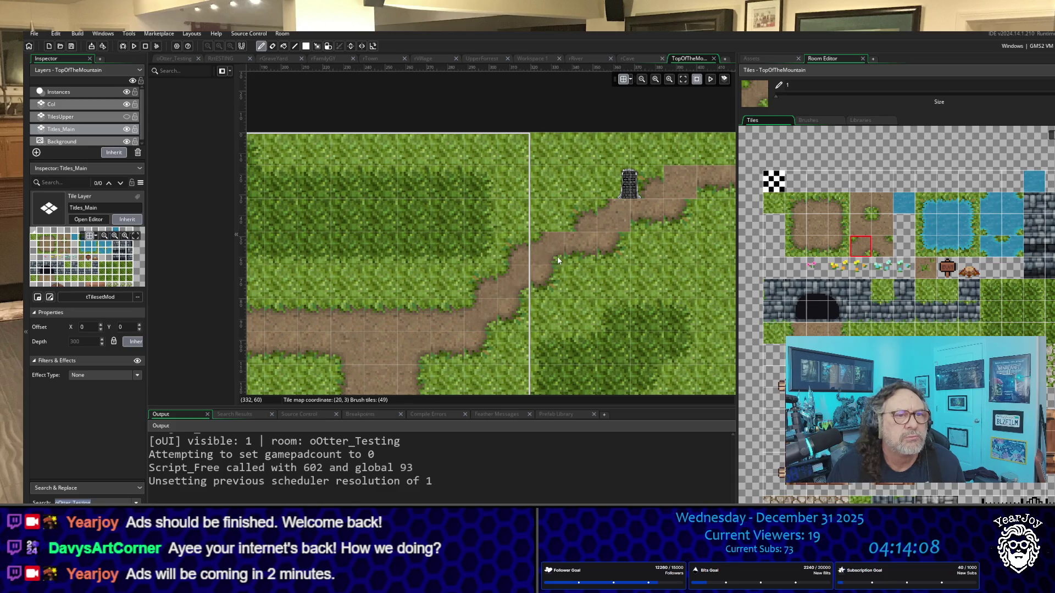
pyautogui.click(614, 241)
pyautogui.moveTo(605, 238)
pyautogui.mouseDown()
pyautogui.moveTo(561, 233)
pyautogui.moveTo(618, 213)
pyautogui.mouseUp()
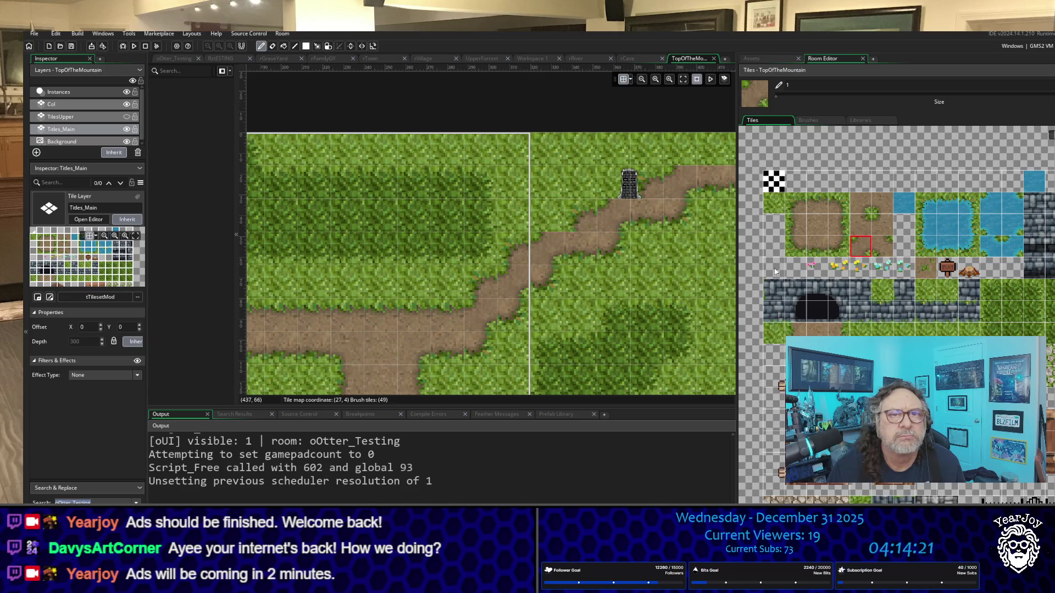
pyautogui.click(800, 212)
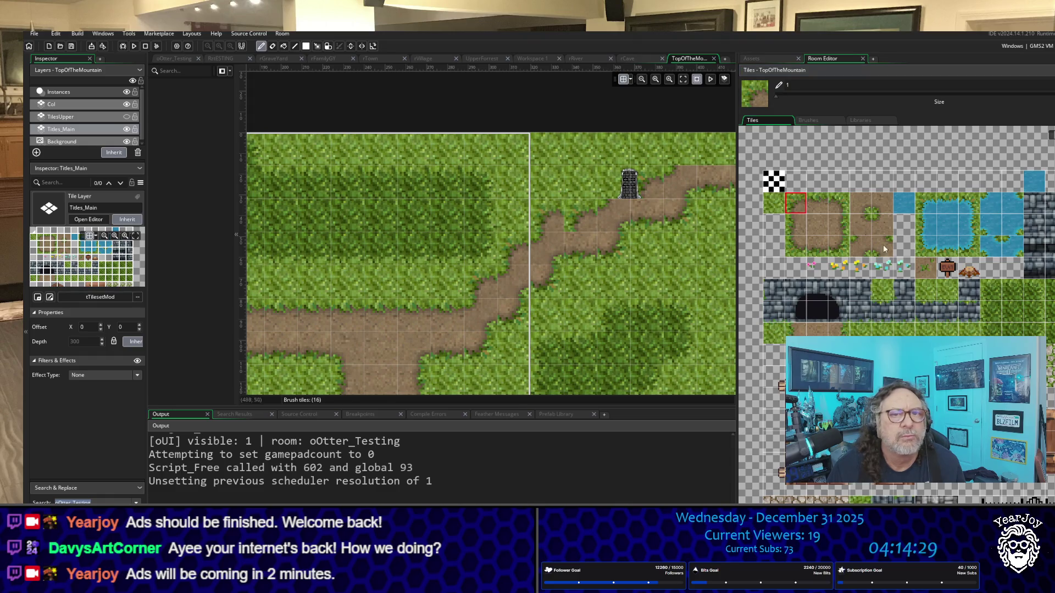
pyautogui.click(818, 206)
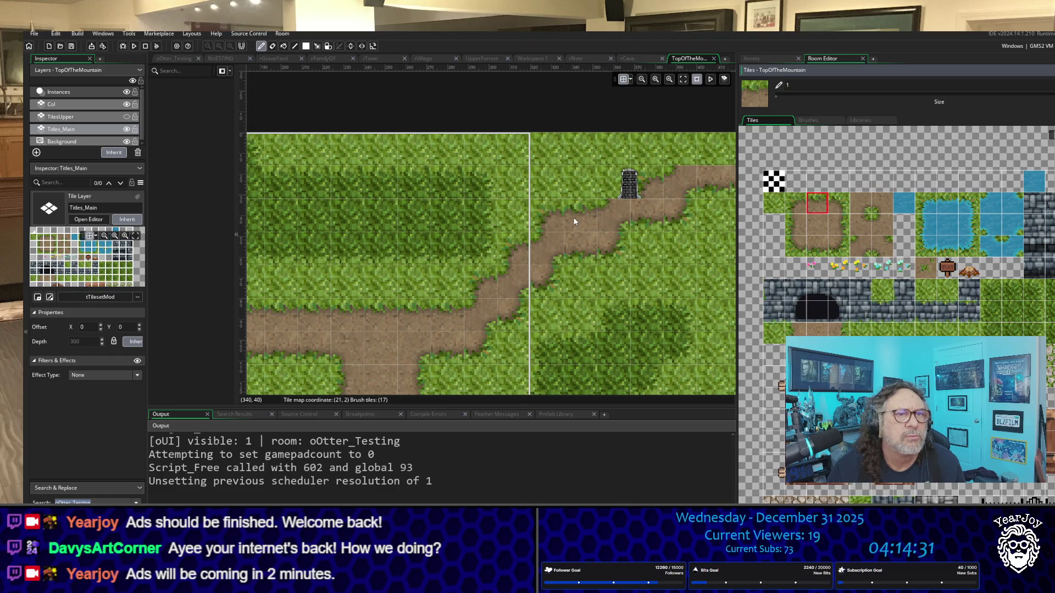
pyautogui.scroll(1, 685, 275)
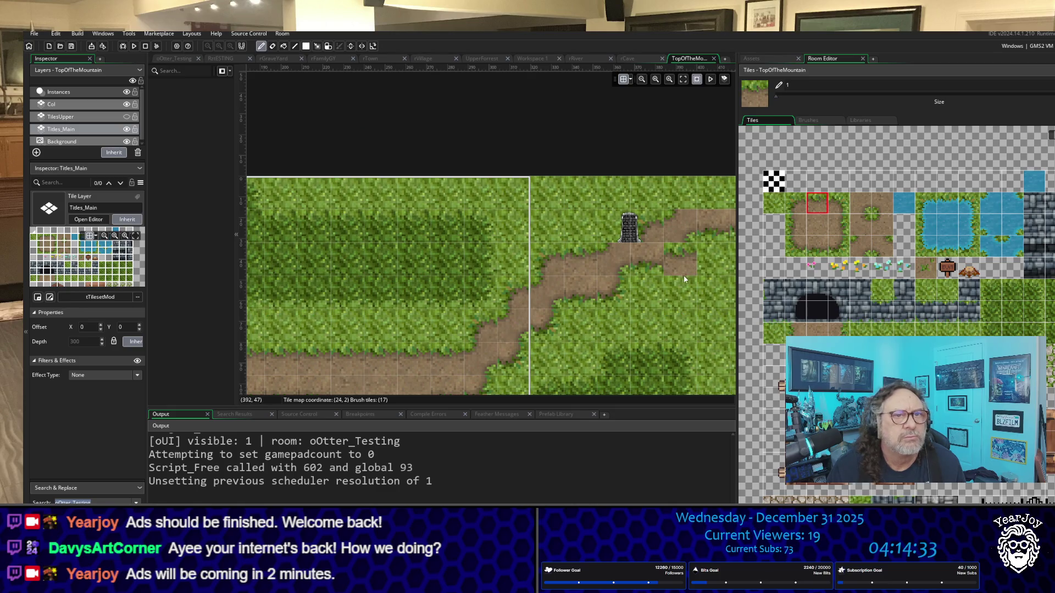
# Paint dirt along the room's top row and widen the path's top end.
pyautogui.moveTo(660, 286); pyautogui.dragTo(522, 312)
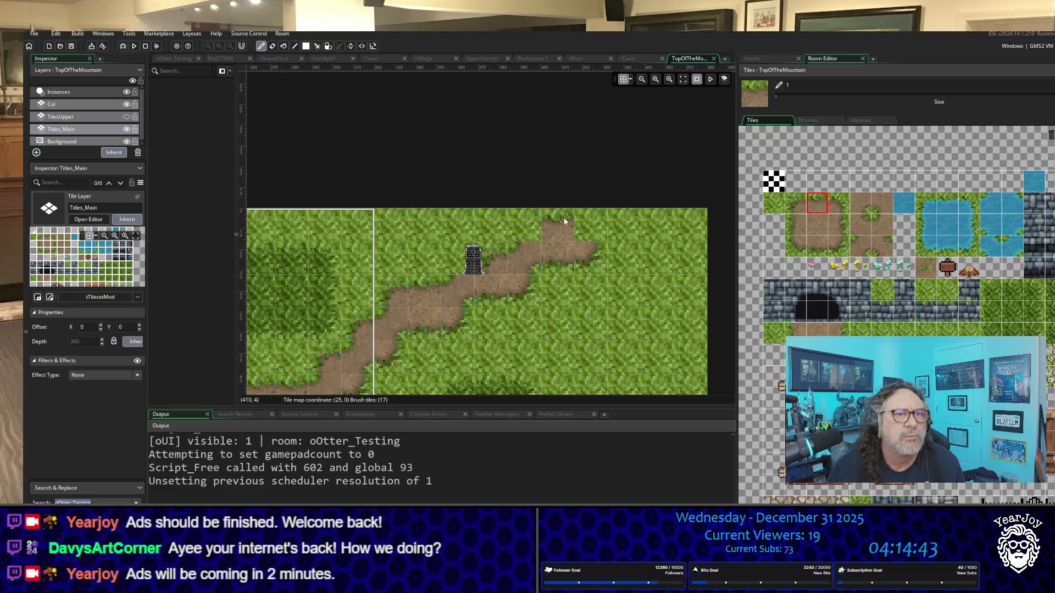
pyautogui.moveTo(565, 221); pyautogui.dragTo(579, 222)
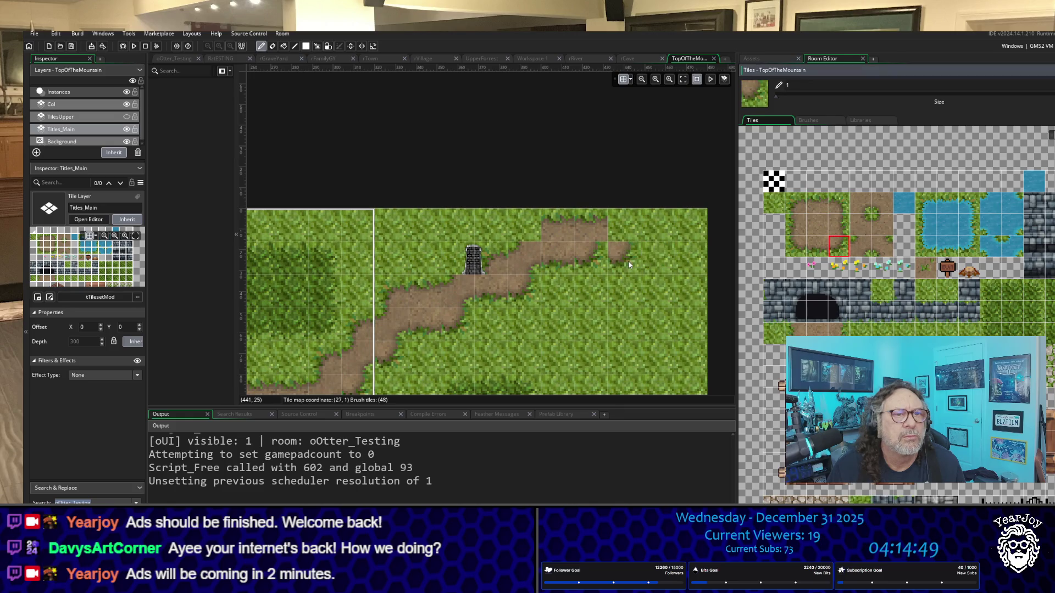
pyautogui.click(651, 261)
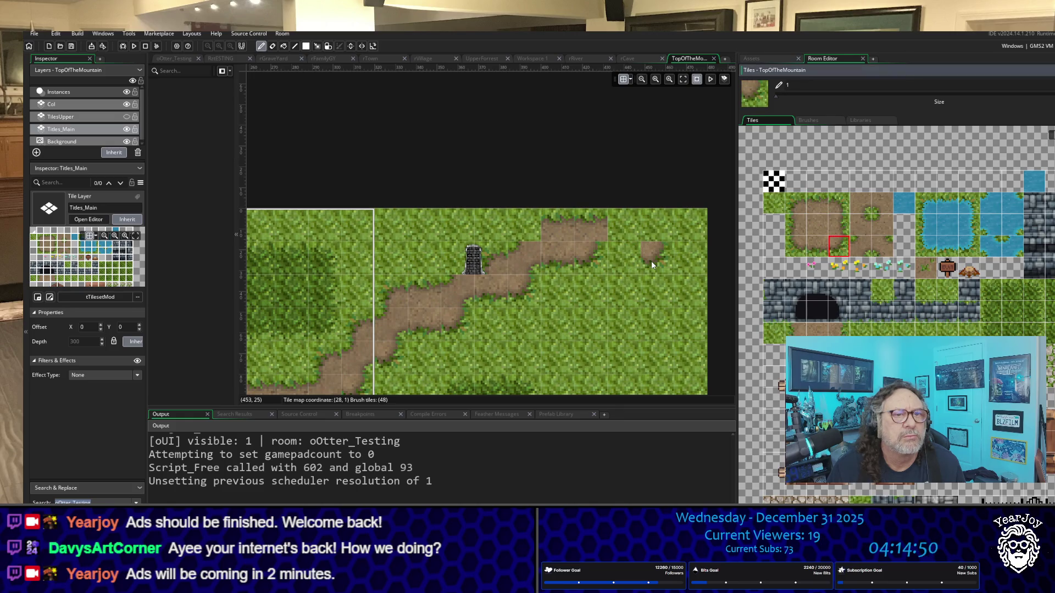
pyautogui.click(844, 226)
pyautogui.click(659, 219)
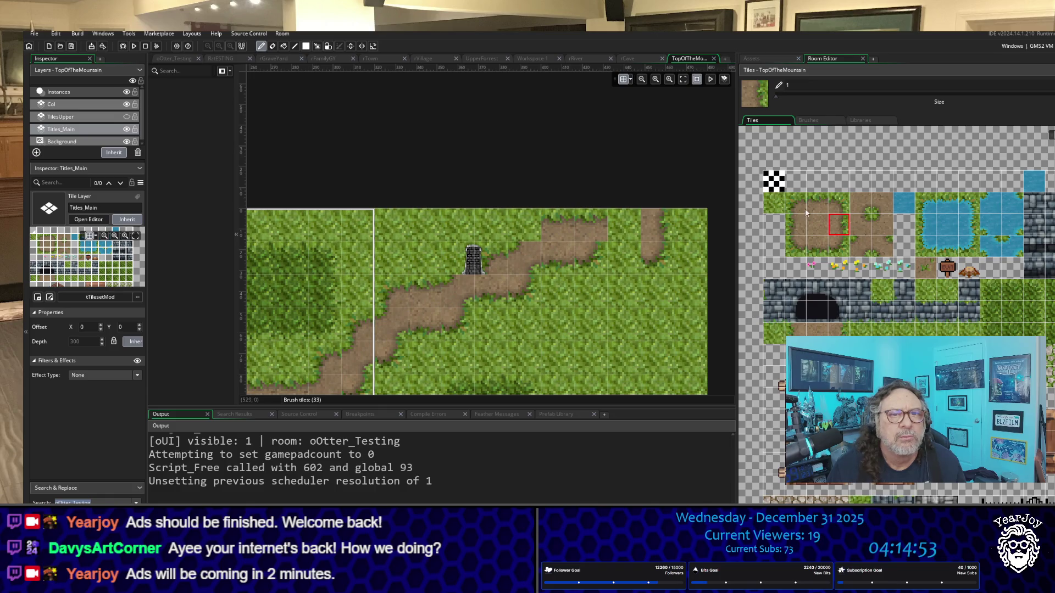
# Add left-edge dirt tiles along the top-right path and erase a stray tile in the grass.
pyautogui.click(796, 224)
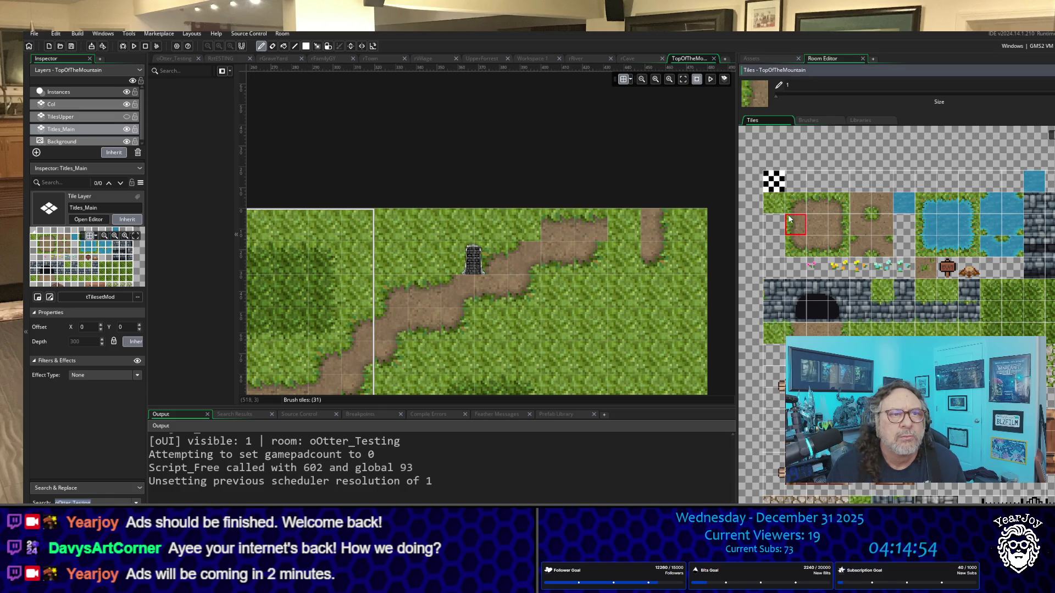
pyautogui.click(881, 225)
pyautogui.click(622, 223)
pyautogui.click(631, 371)
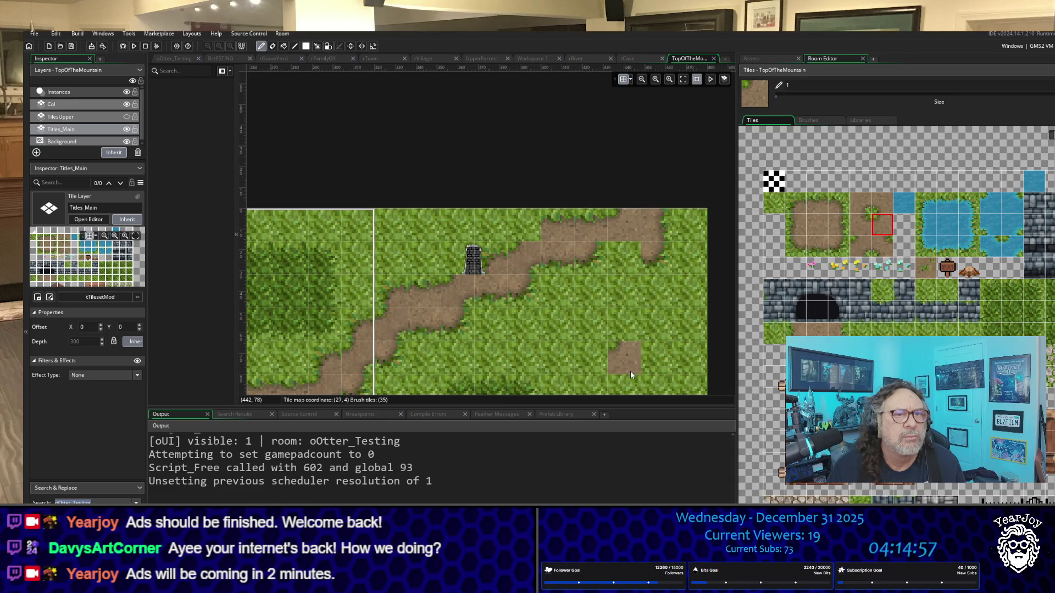
pyautogui.rightClick(631, 372)
pyautogui.click(817, 246)
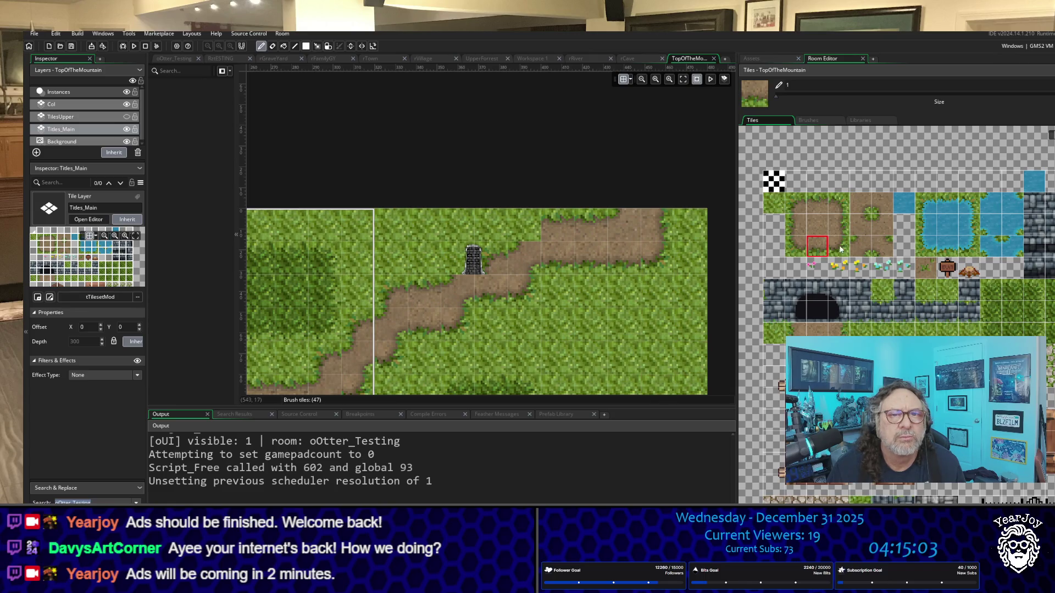
pyautogui.click(794, 206)
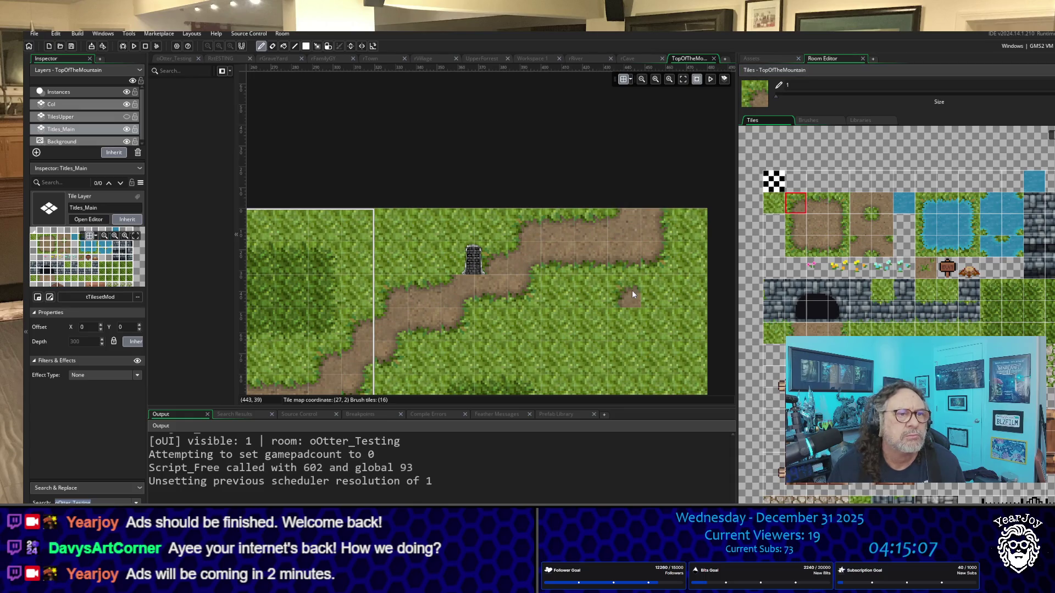
pyautogui.scroll(-5, 629, 290)
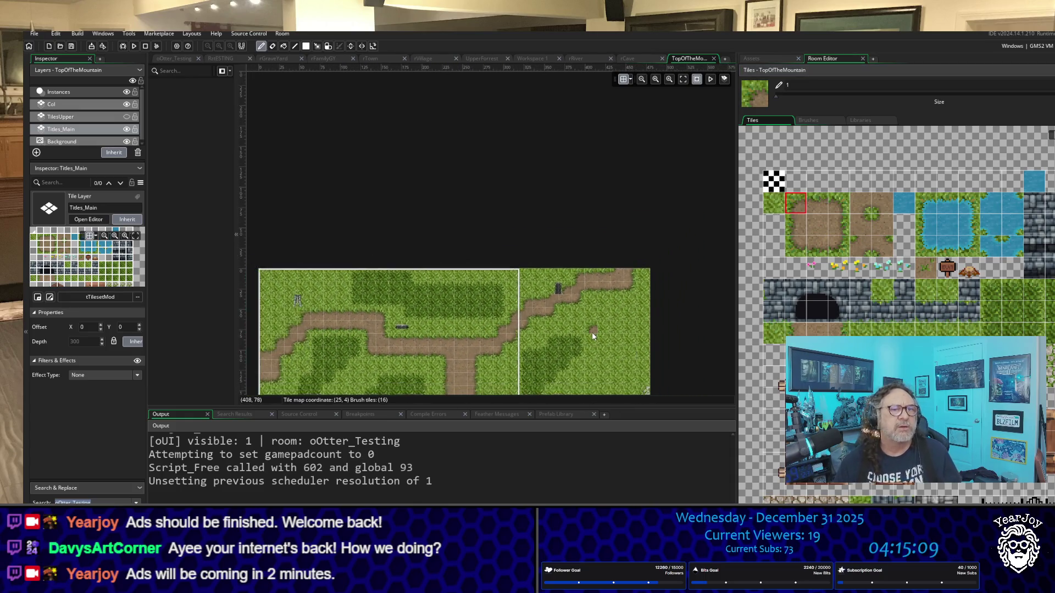
pyautogui.moveTo(492, 326)
pyautogui.mouseDown()
pyautogui.moveTo(582, 186)
pyautogui.moveTo(556, 161)
pyautogui.mouseUp()
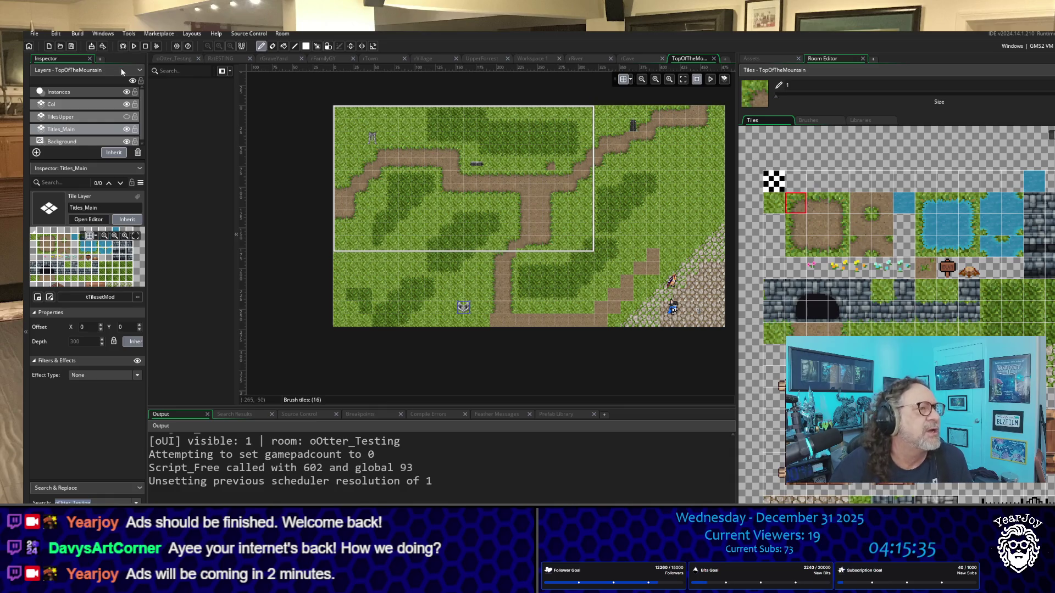
pyautogui.click(127, 130)
pyautogui.click(127, 130)
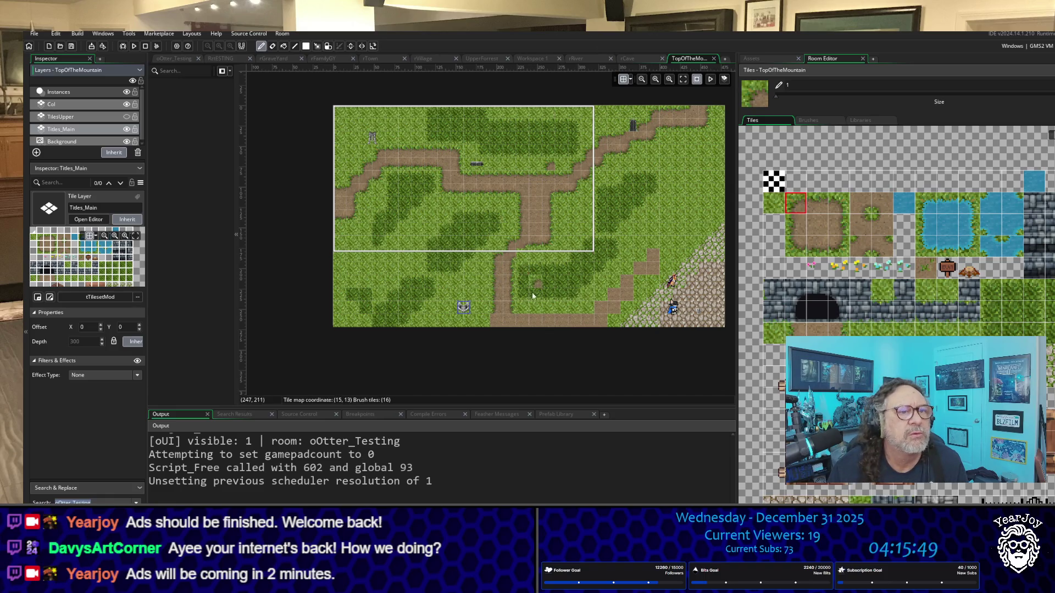
pyautogui.scroll(1, 516, 308)
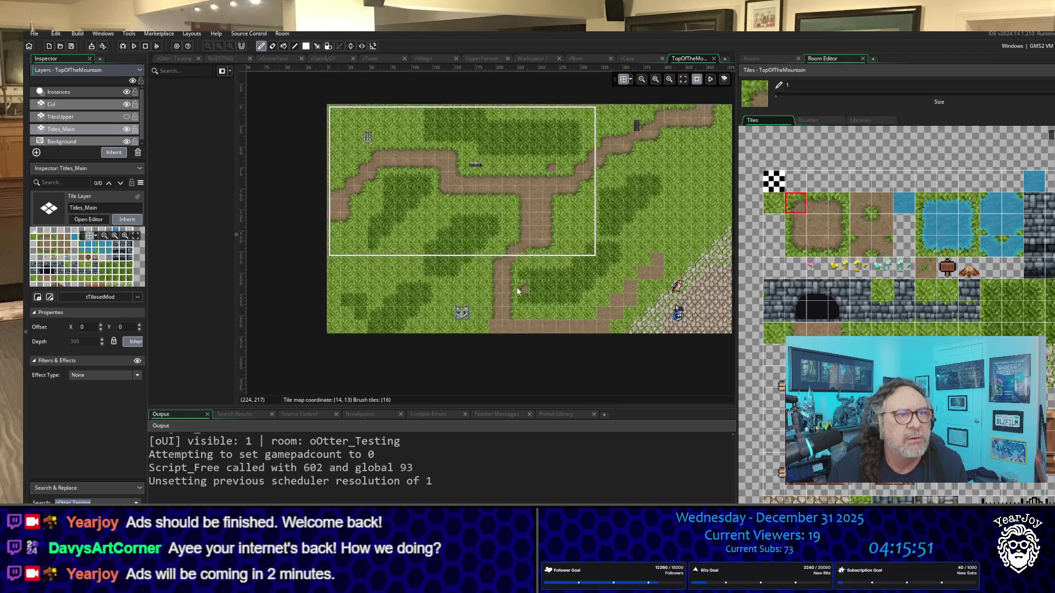
# Paint a row of top-edge dirt tiles across the grass strip above the bottom path.
pyautogui.scroll(4, 516, 287)
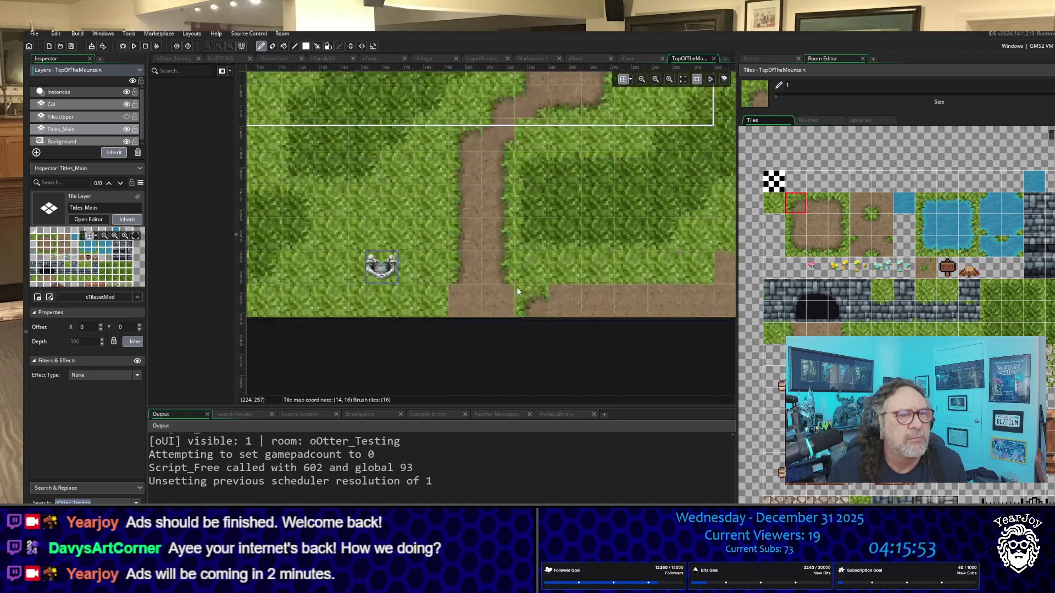
pyautogui.scroll(-2, 516, 292)
pyautogui.scroll(2, 518, 293)
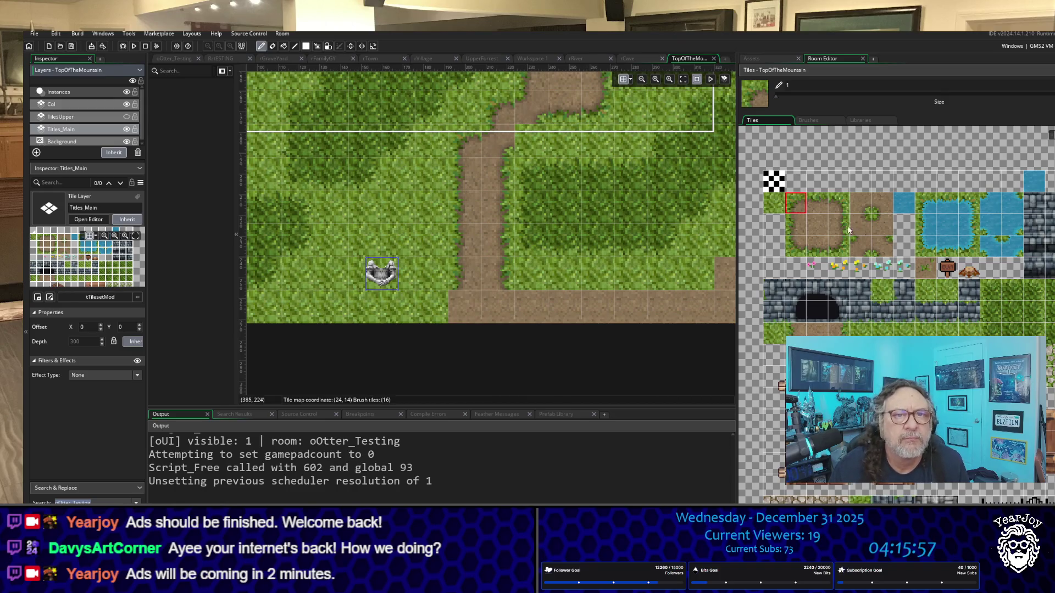
pyautogui.click(796, 226)
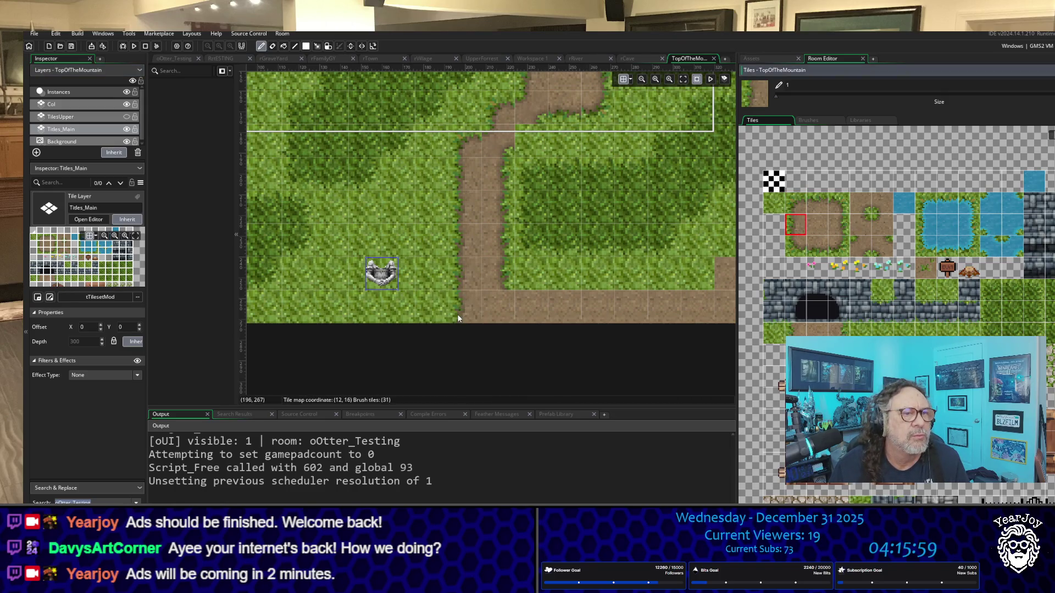
pyautogui.click(458, 317)
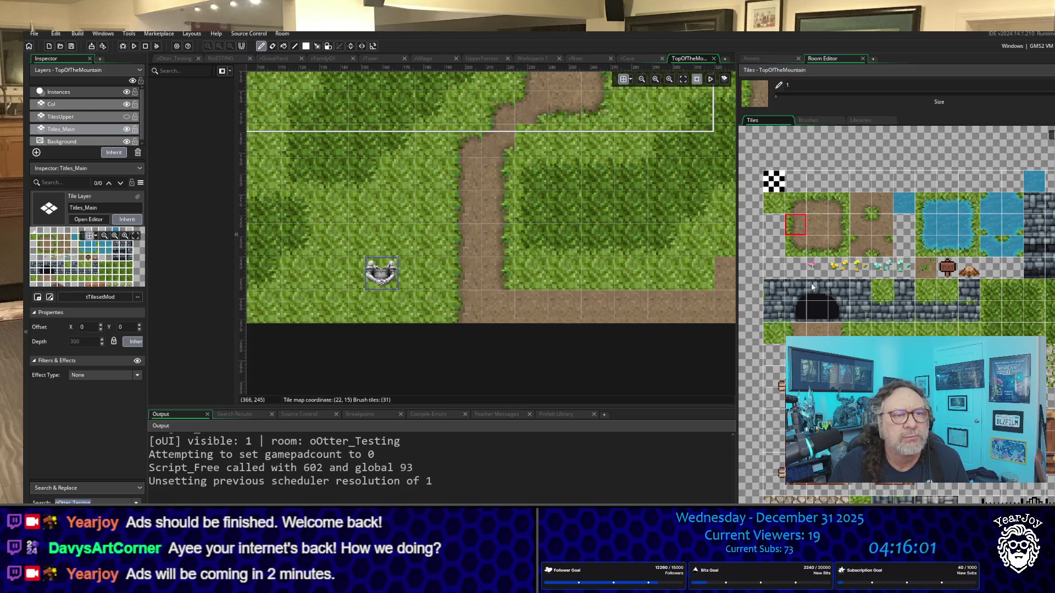
pyautogui.click(819, 203)
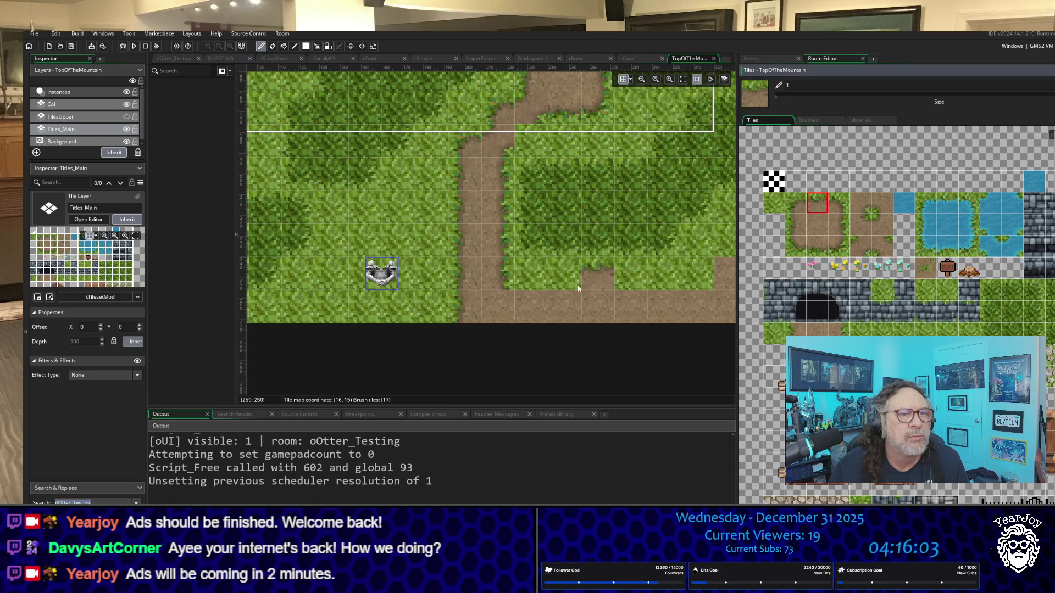
pyautogui.moveTo(598, 274); pyautogui.dragTo(532, 280)
pyautogui.moveTo(598, 278); pyautogui.dragTo(709, 275)
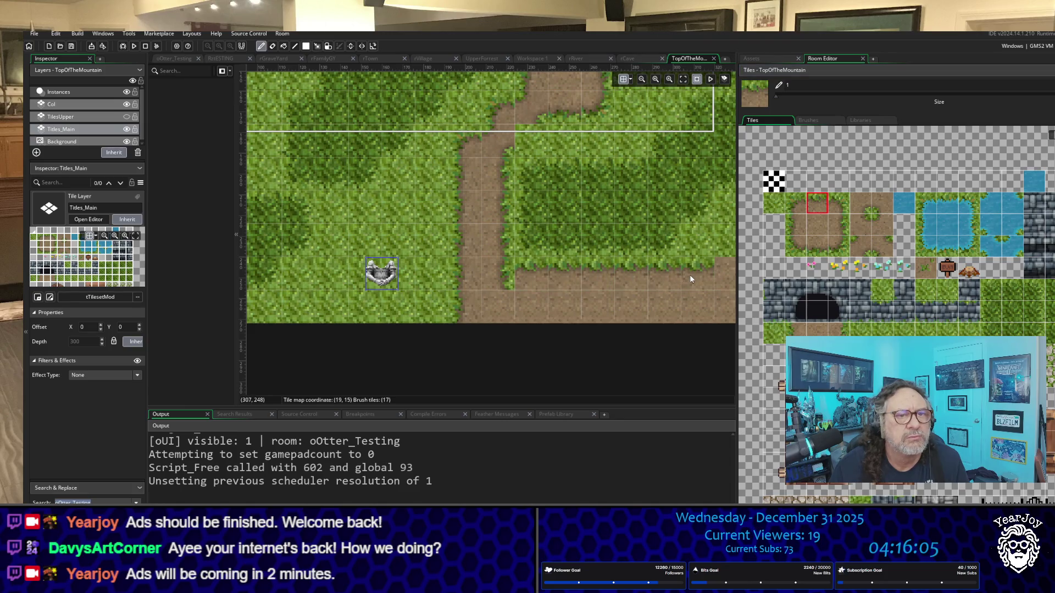
pyautogui.click(860, 222)
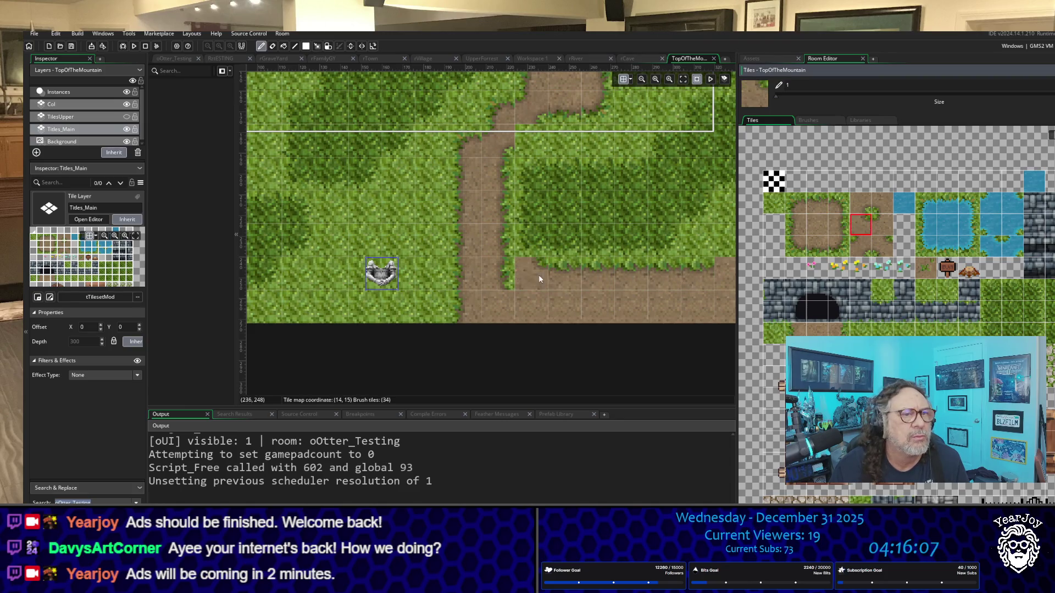
pyautogui.moveTo(660, 275)
pyautogui.mouseDown()
pyautogui.moveTo(586, 257)
pyautogui.moveTo(380, 264)
pyautogui.mouseUp()
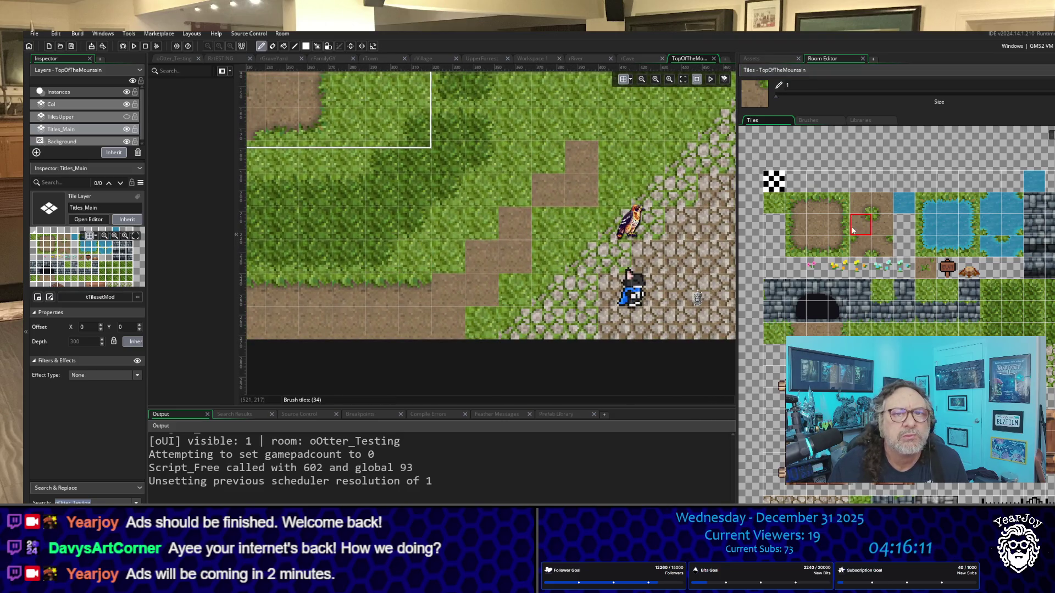
# Paint dirt corner, dirt and grass-edged dirt tiles to extend the trail upward beside the cobblestone slope.
pyautogui.click(795, 203)
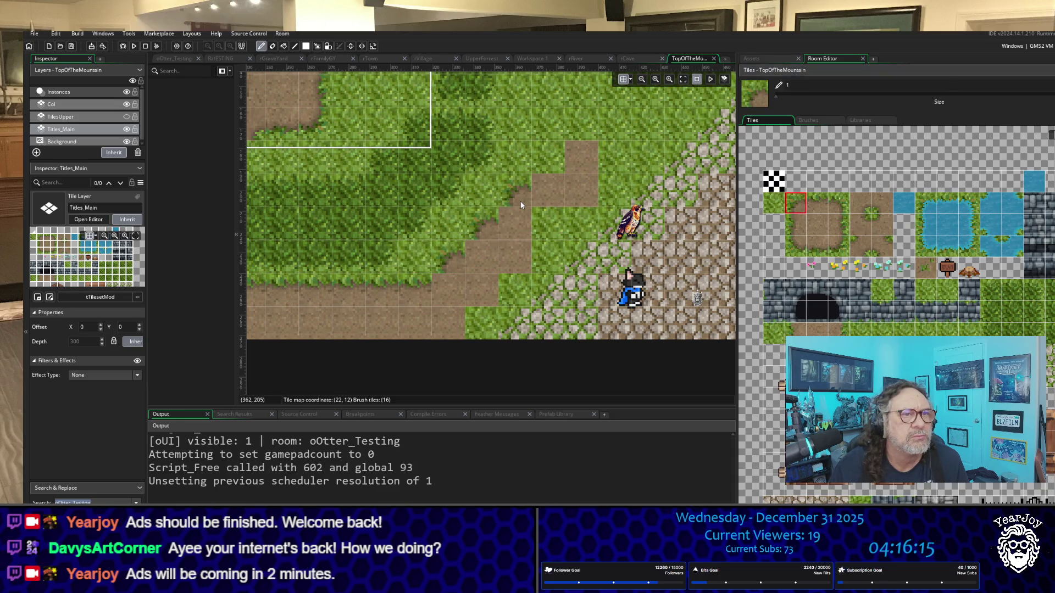
pyautogui.click(538, 167)
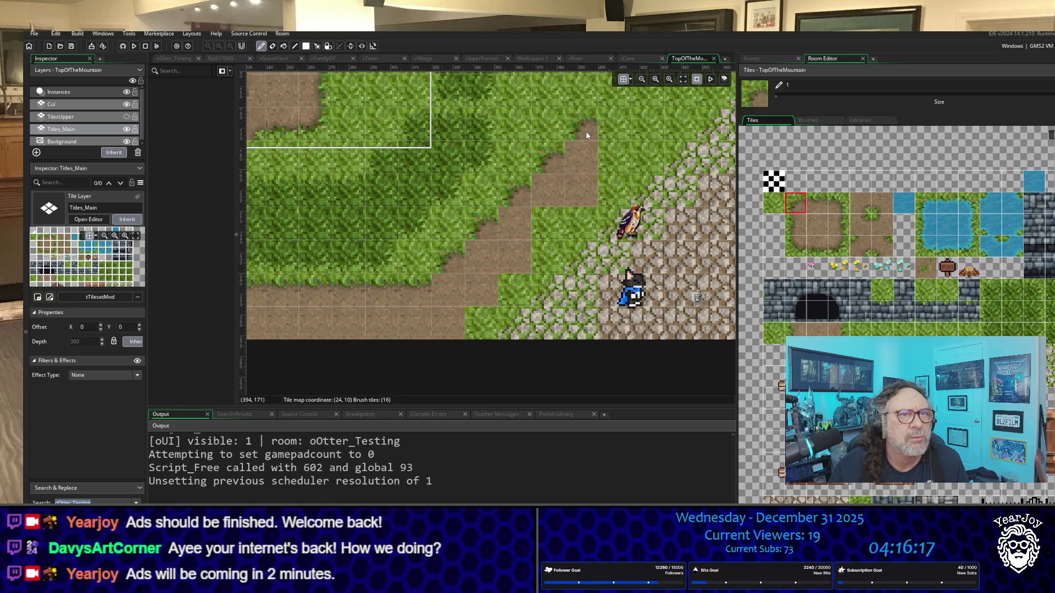
pyautogui.scroll(-3, 656, 155)
pyautogui.scroll(5, 654, 134)
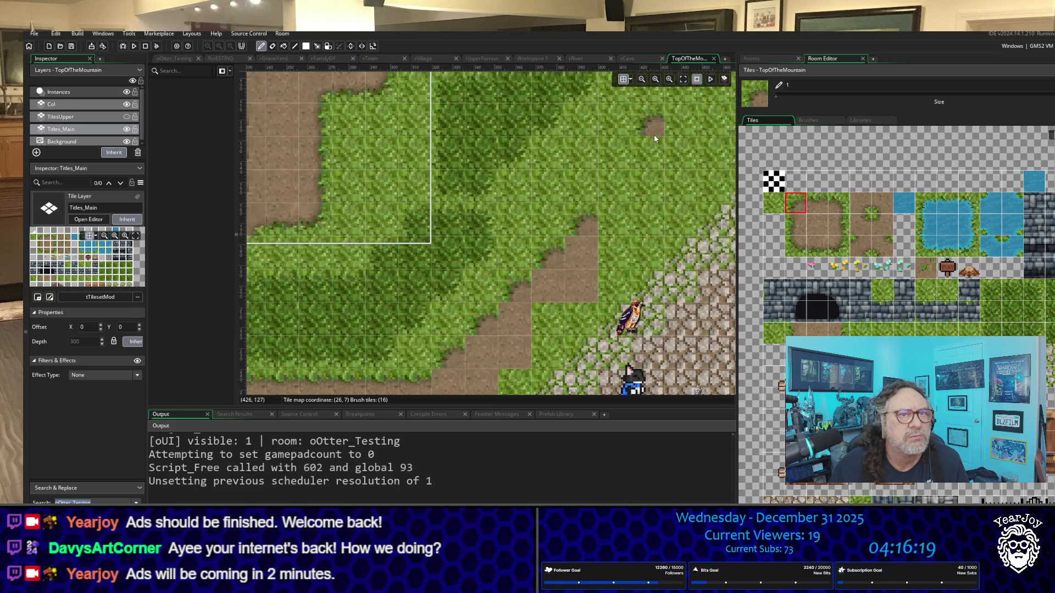
pyautogui.scroll(2, 654, 138)
pyautogui.click(614, 242)
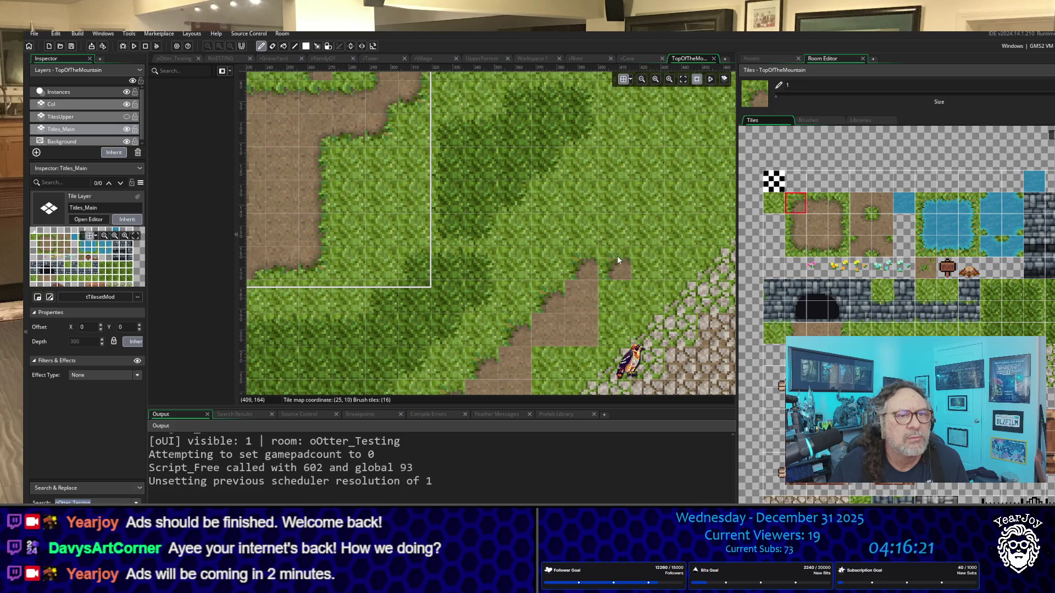
pyautogui.click(860, 246)
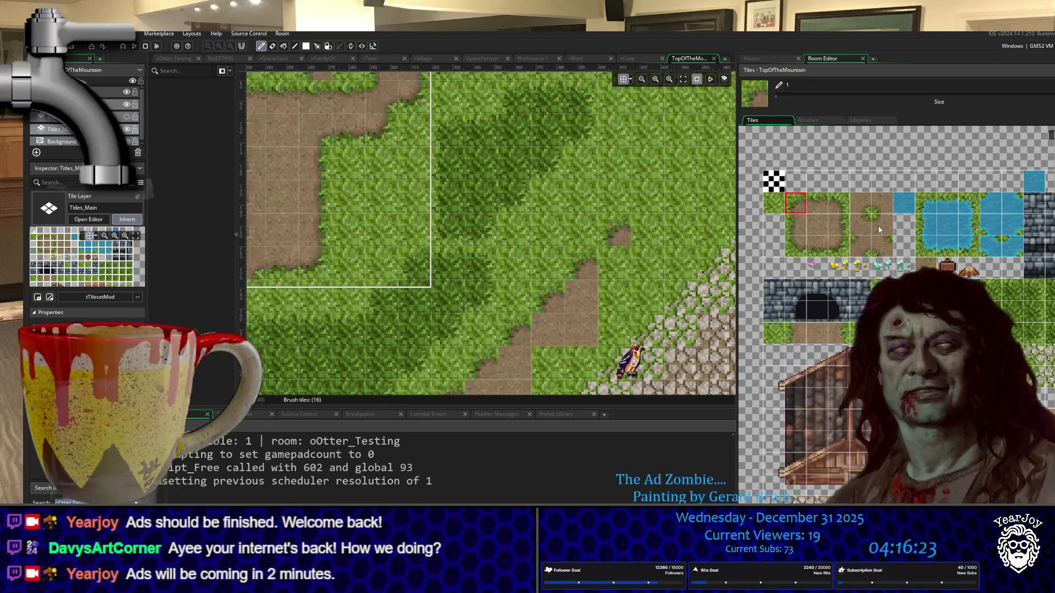
pyautogui.click(607, 261)
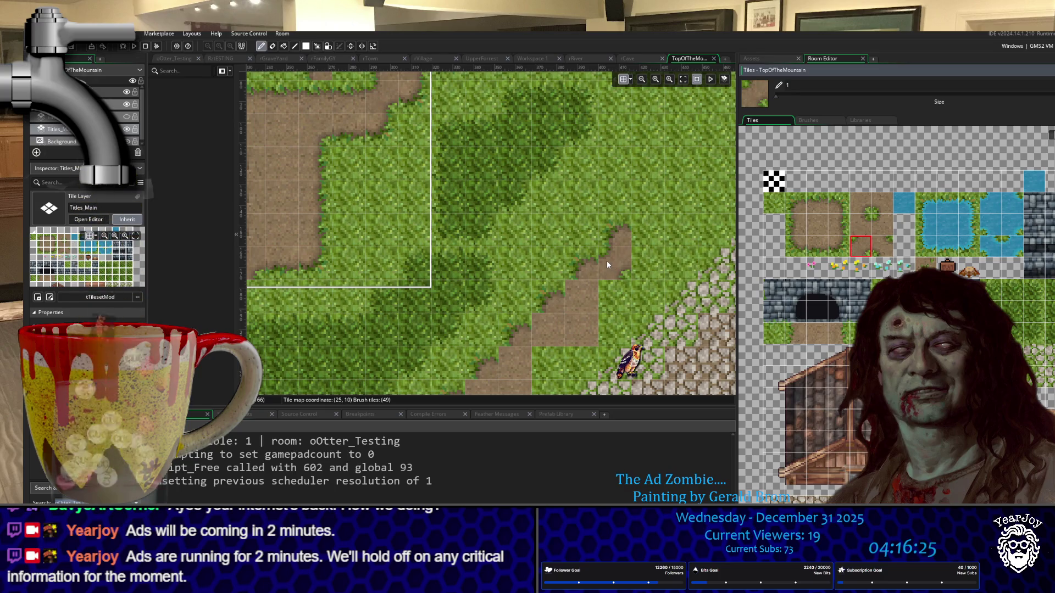
pyautogui.click(838, 202)
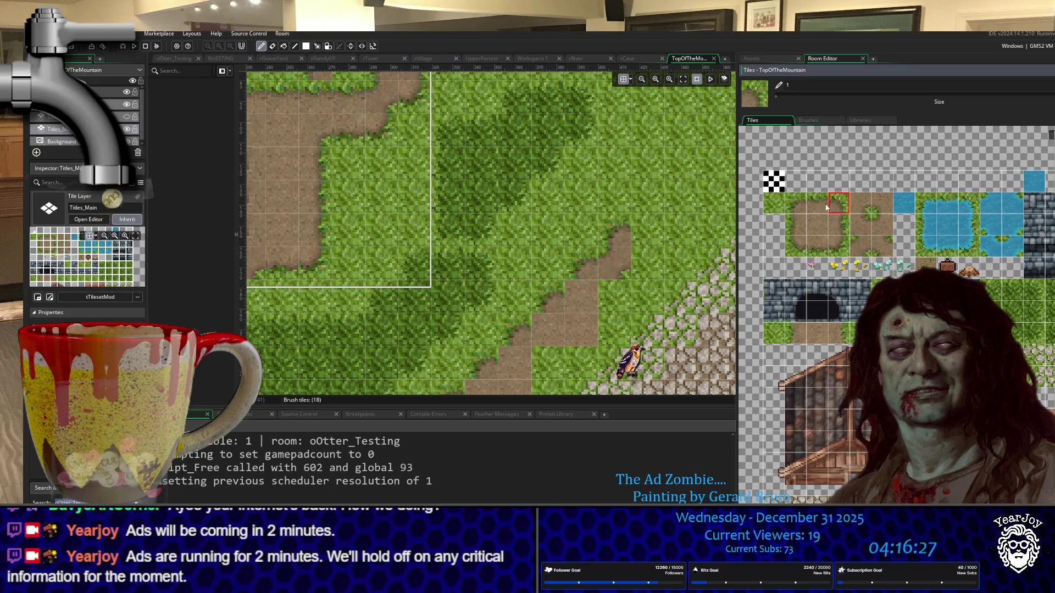
pyautogui.click(643, 236)
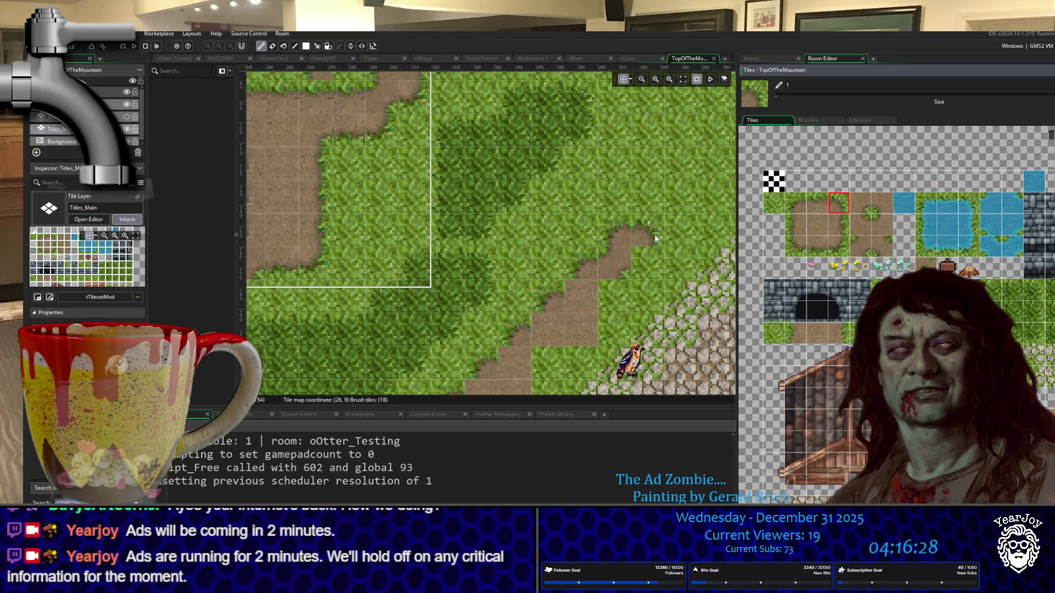
pyautogui.click(839, 246)
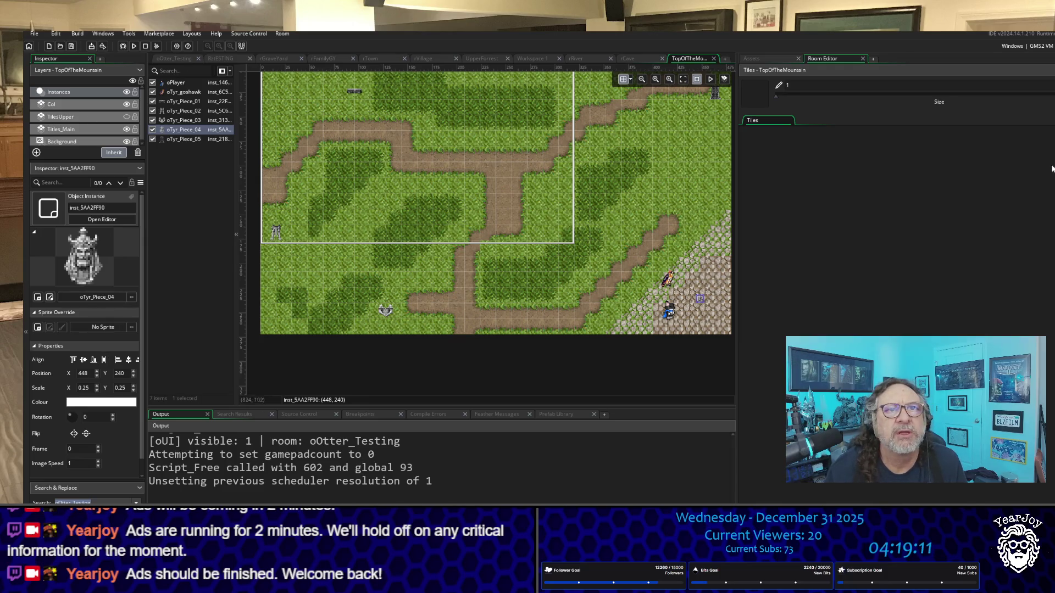
# Drag an oRoomExit instance from the asset list into the room over the bottom path.
pyautogui.click(769, 58)
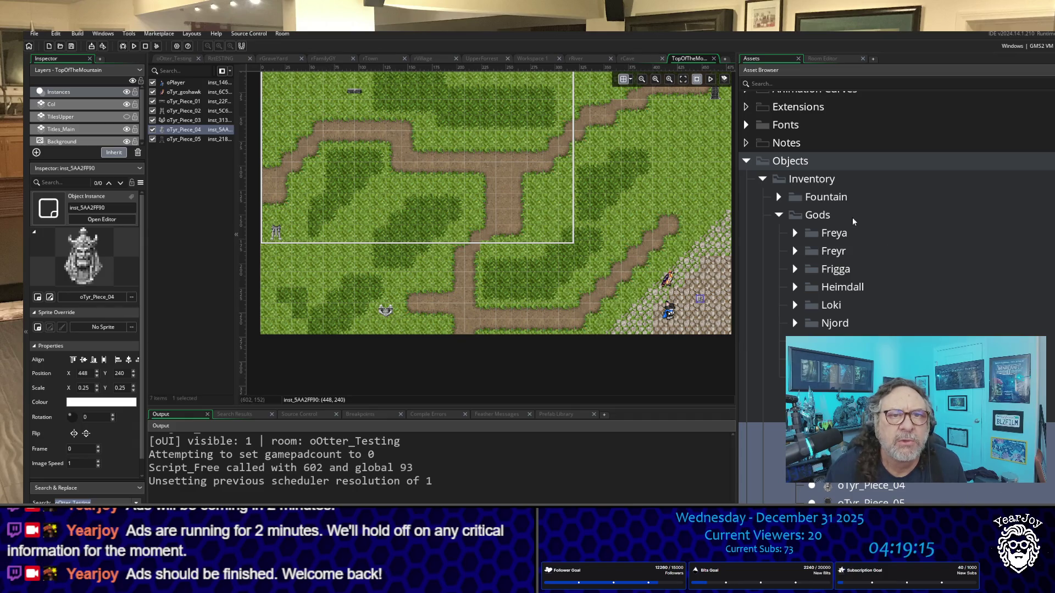
pyautogui.scroll(-3, 895, 220)
pyautogui.scroll(8, 895, 219)
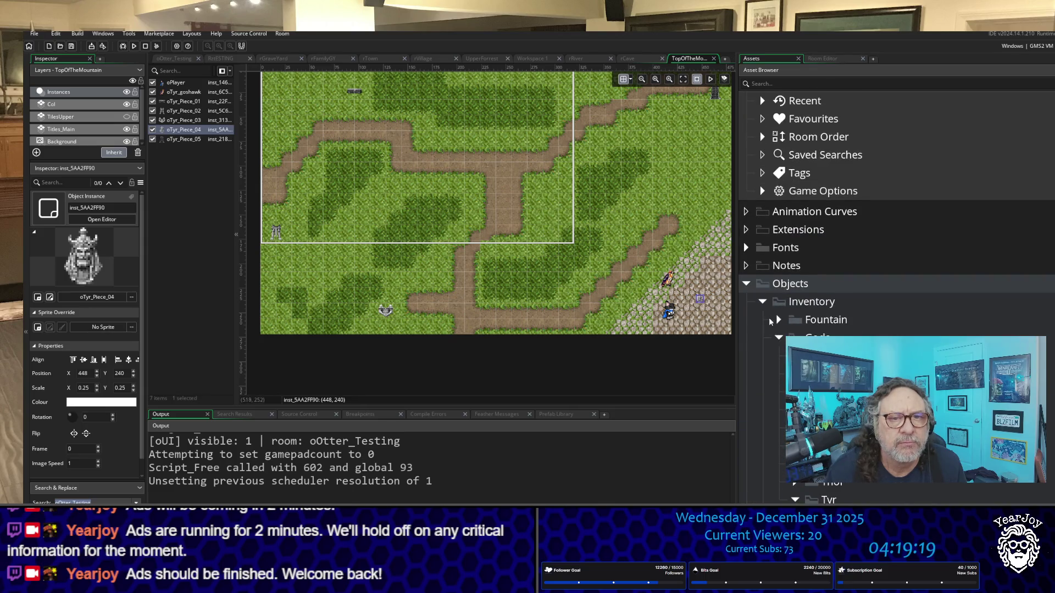
pyautogui.click(778, 337)
pyautogui.scroll(1, 757, 277)
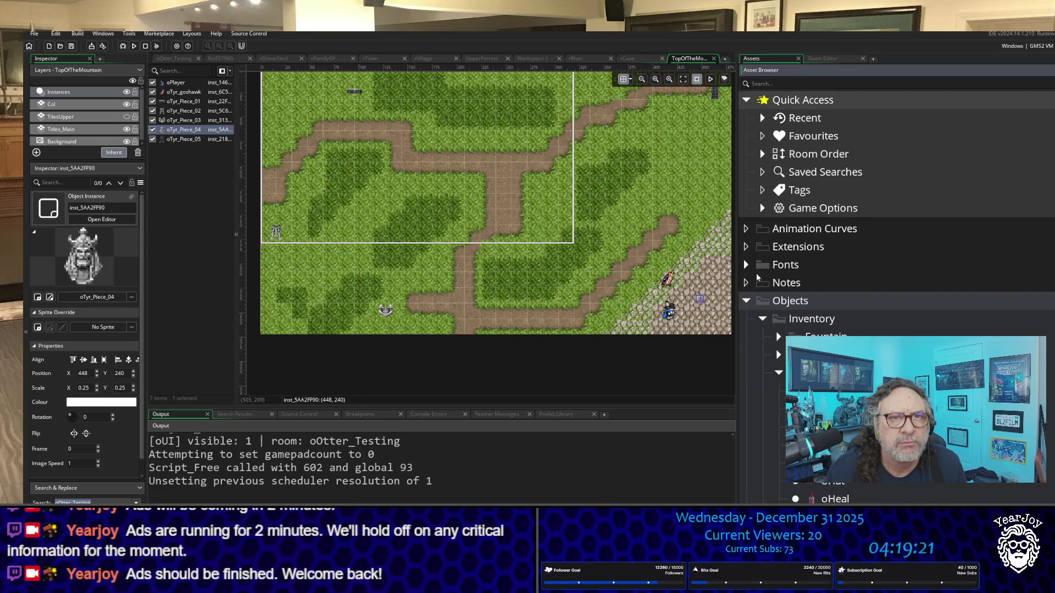
pyautogui.scroll(-10, 757, 278)
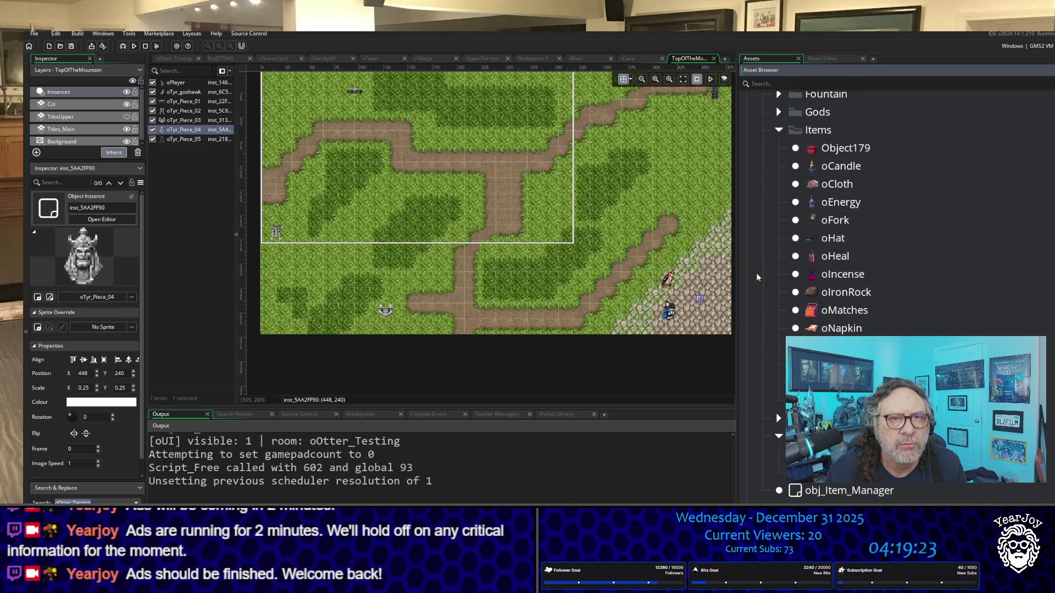
pyautogui.scroll(-8, 788, 275)
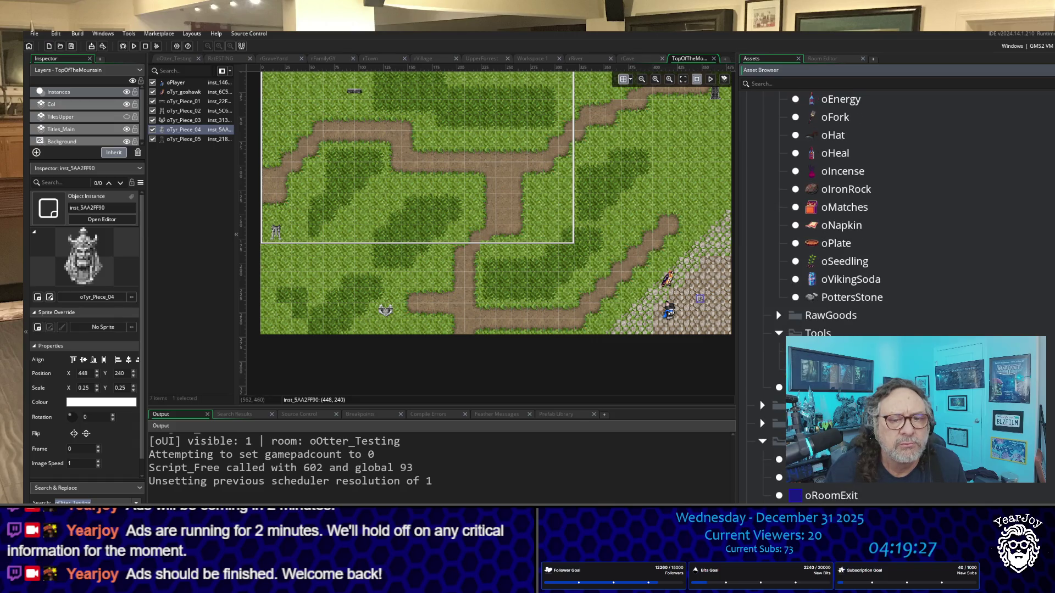
pyautogui.moveTo(794, 494)
pyautogui.mouseDown()
pyautogui.moveTo(360, 312)
pyautogui.moveTo(456, 330)
pyautogui.moveTo(440, 329)
pyautogui.mouseUp()
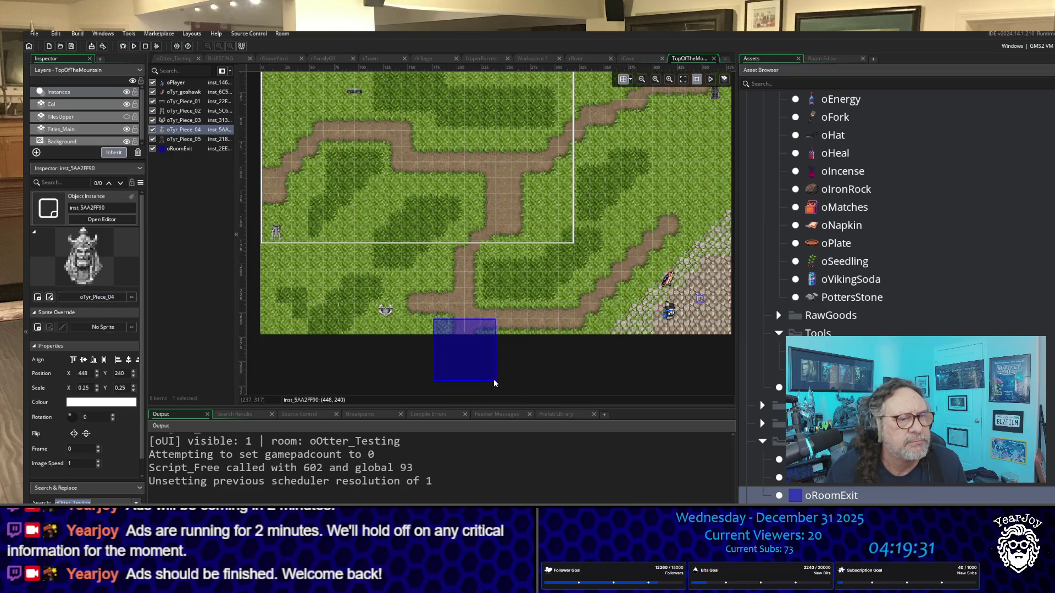
# Scale the room exit to a thin 0.75 × 0.25 strip across the path.
pyautogui.click(493, 381)
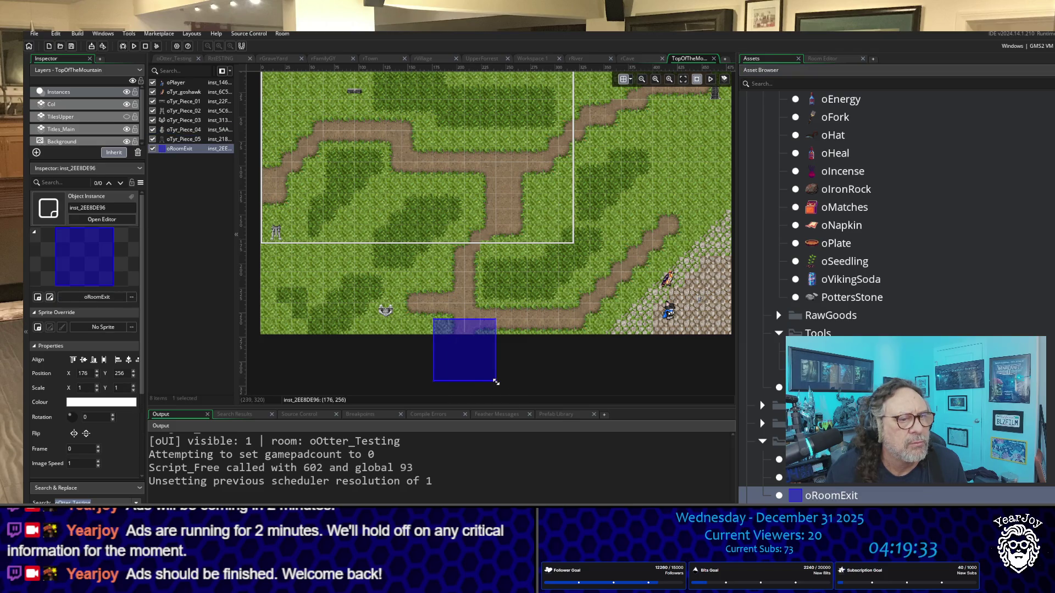
pyautogui.moveTo(496, 382)
pyautogui.mouseDown()
pyautogui.moveTo(471, 331)
pyautogui.moveTo(482, 328)
pyautogui.mouseUp()
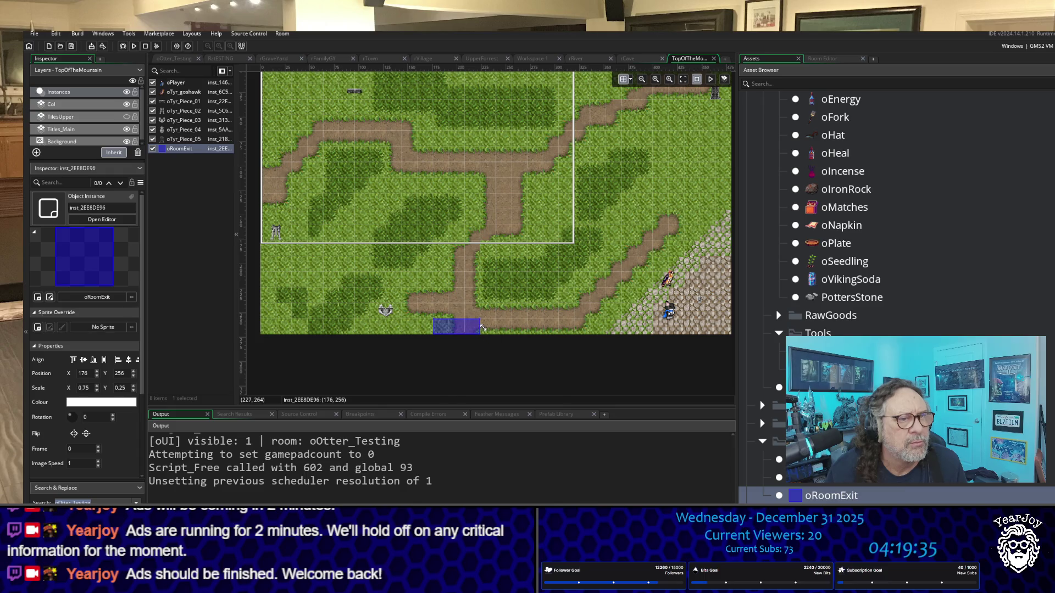
pyautogui.scroll(4, 456, 328)
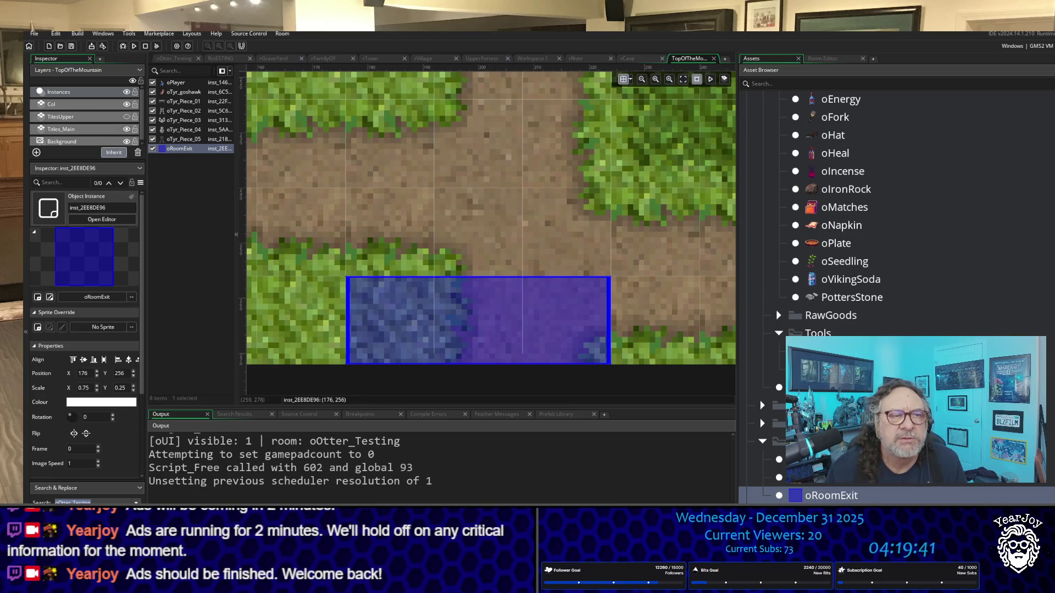
pyautogui.scroll(10, 896, 219)
pyautogui.scroll(1, 489, 230)
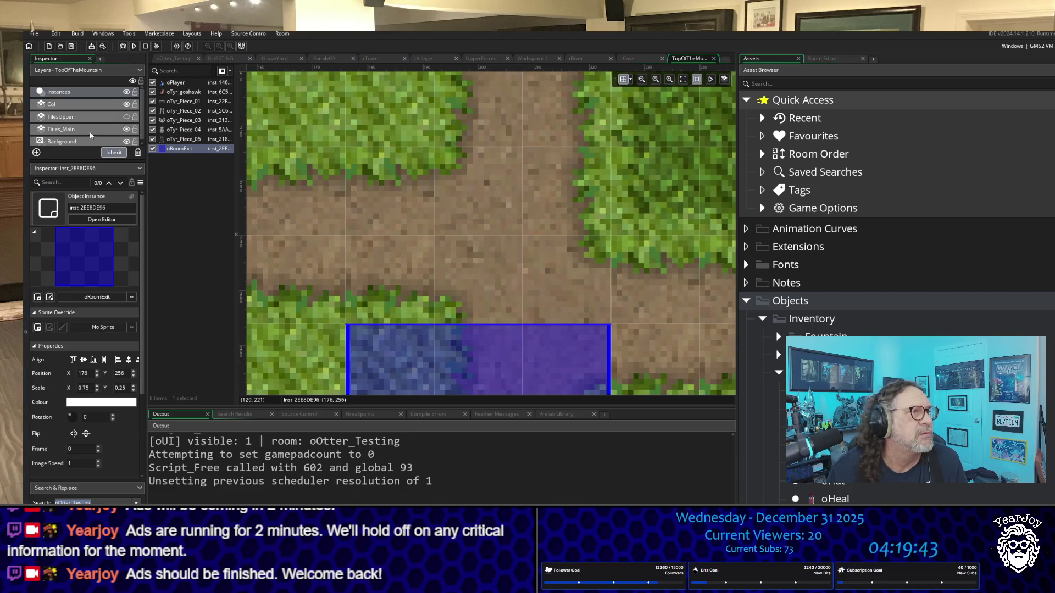
# On the Titles_Main layer, paint plain and grass-tuft dirt tiles over the water under the exit.
pyautogui.click(91, 131)
pyautogui.scroll(-2, 585, 307)
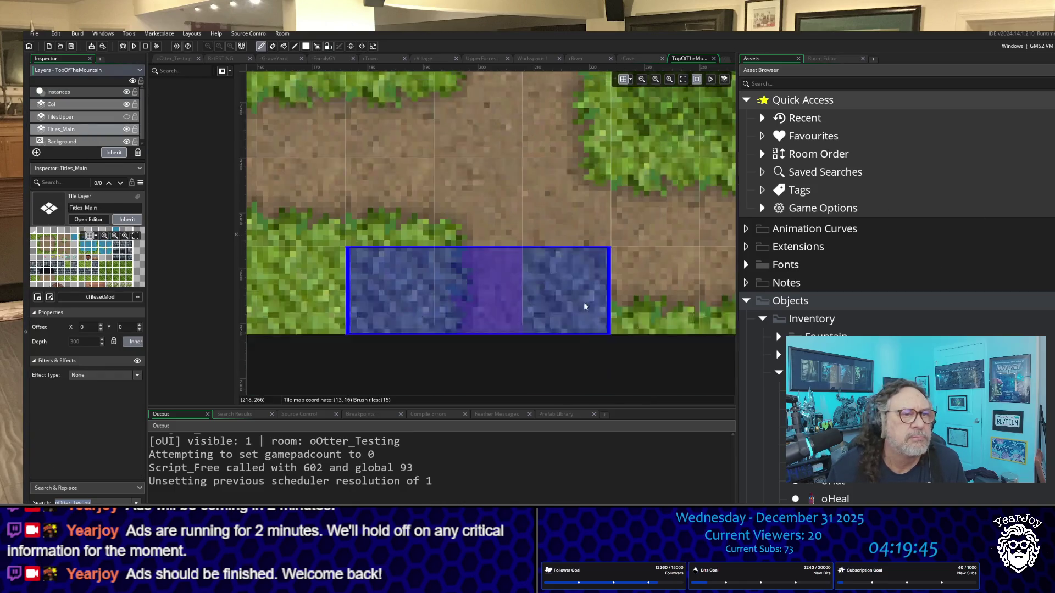
pyautogui.scroll(-1, 585, 306)
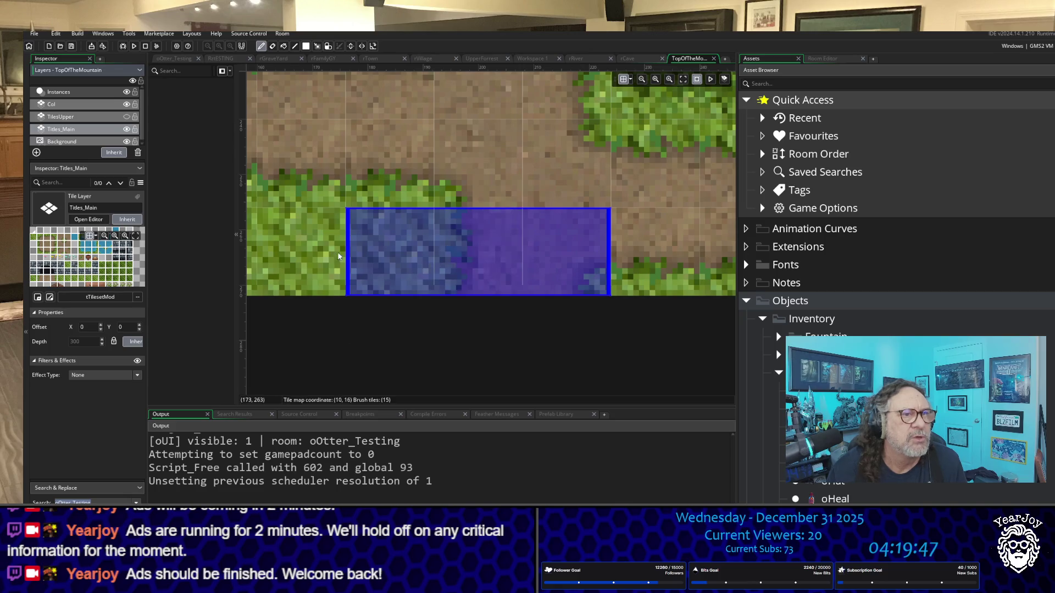
pyautogui.click(835, 61)
pyautogui.click(813, 228)
pyautogui.click(470, 291)
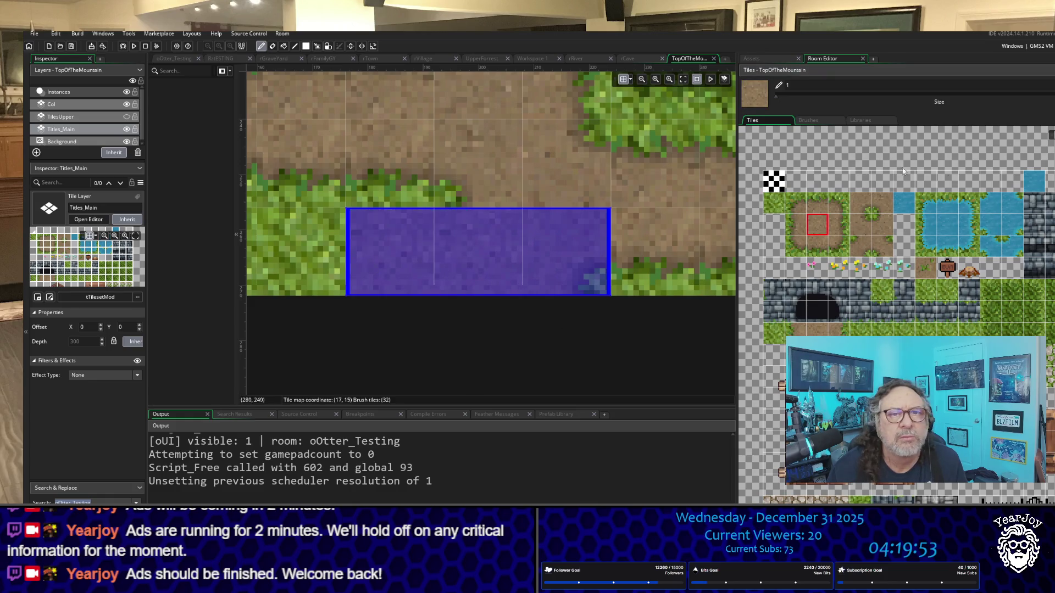
pyautogui.click(879, 204)
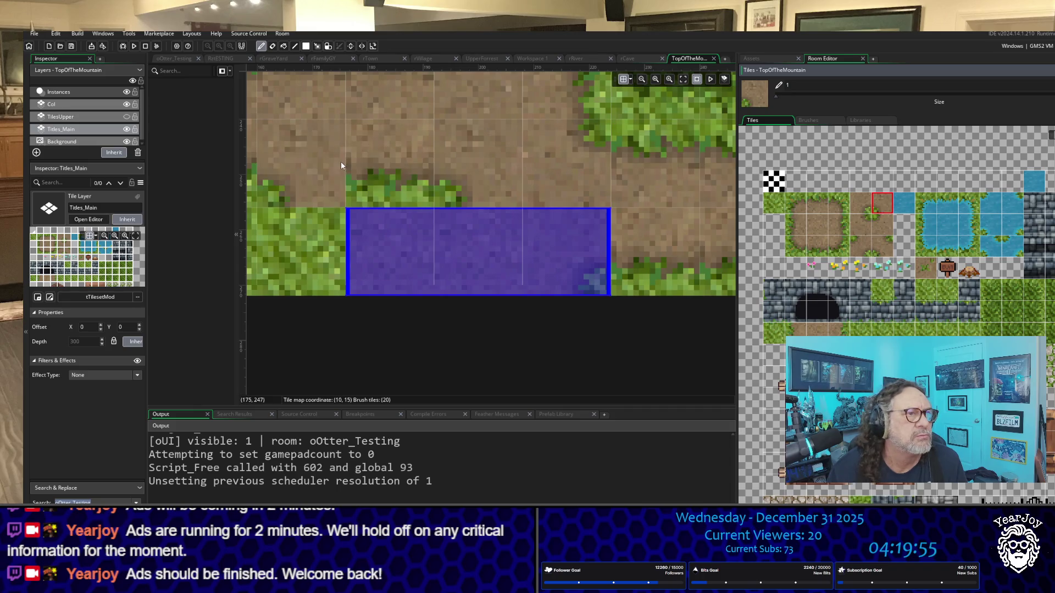
pyautogui.click(380, 173)
pyautogui.click(818, 228)
pyautogui.scroll(-5, 516, 193)
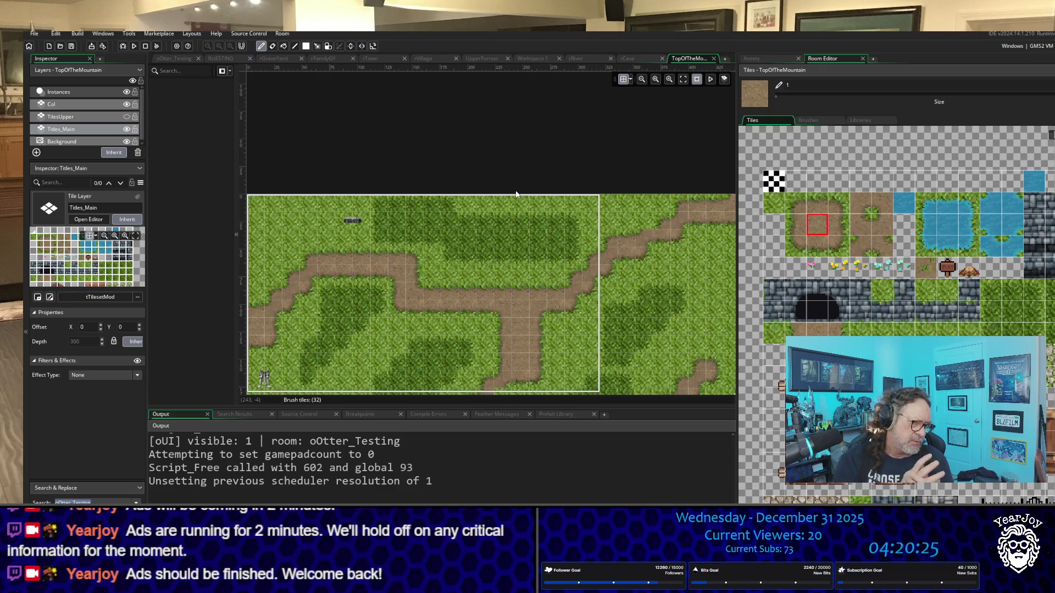
pyautogui.scroll(-5, 690, 347)
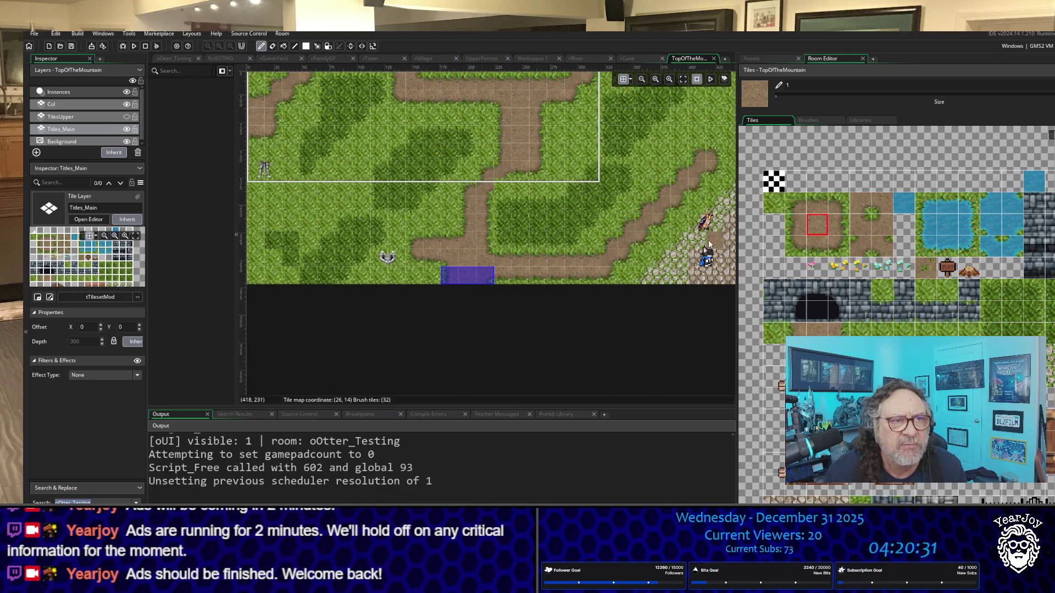
# Move the room exit to the left edge at (0, 96) as a 0.25 × 0.75 strip, then open rCave.
pyautogui.scroll(-3, 618, 219)
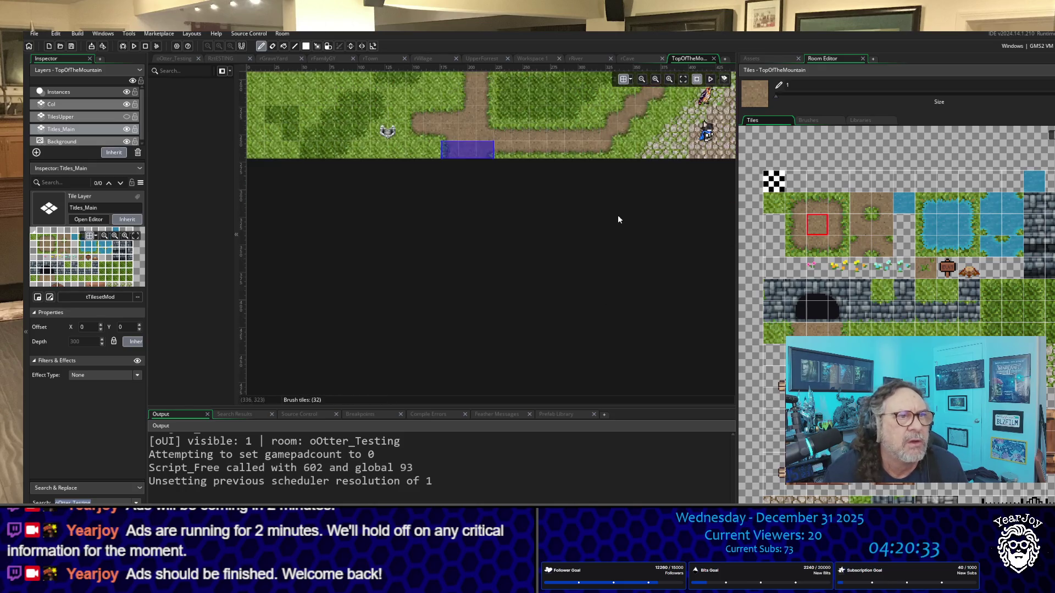
pyautogui.scroll(8, 617, 219)
pyautogui.scroll(-6, 618, 218)
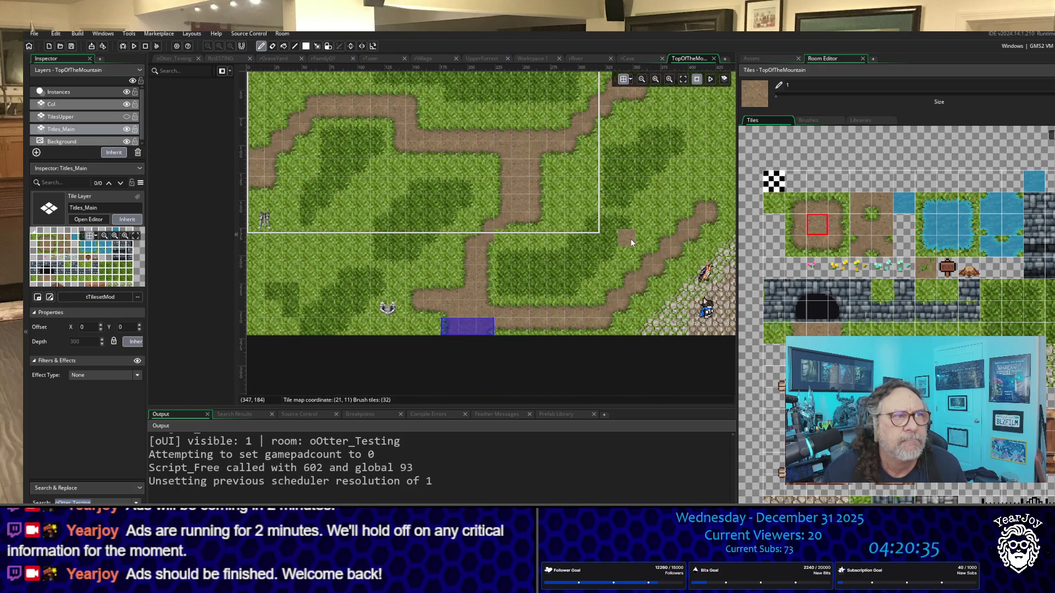
pyautogui.scroll(-3, 626, 244)
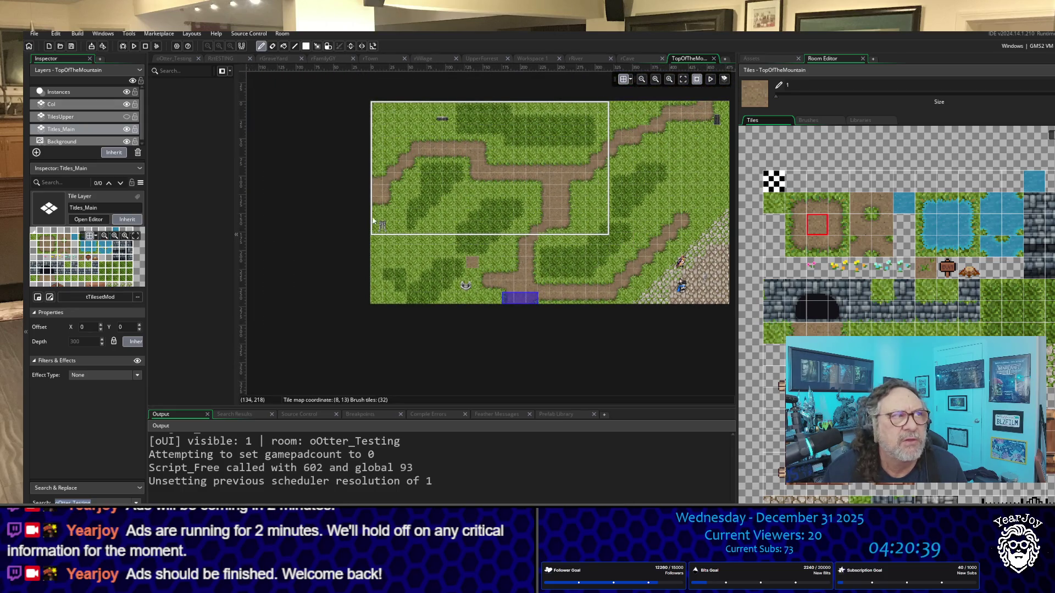
pyautogui.click(101, 93)
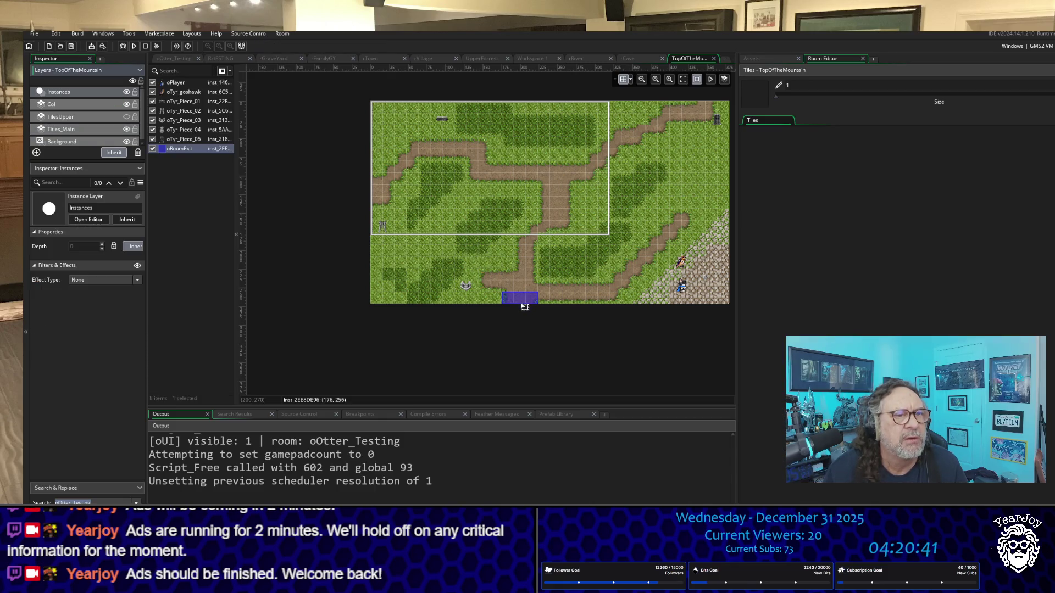
pyautogui.moveTo(522, 299); pyautogui.dragTo(390, 189)
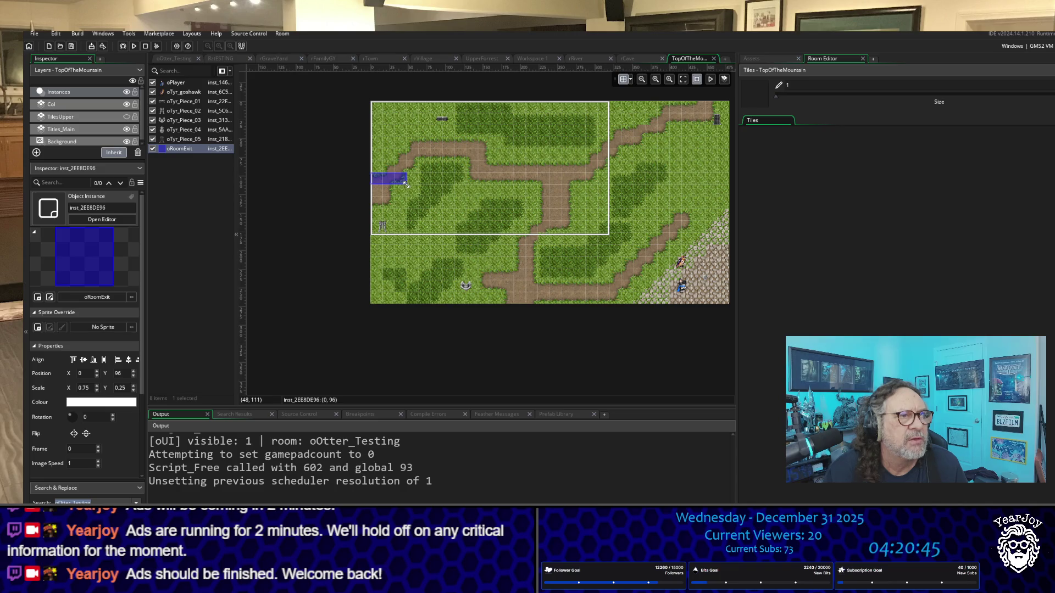
pyautogui.moveTo(406, 185); pyautogui.dragTo(382, 209)
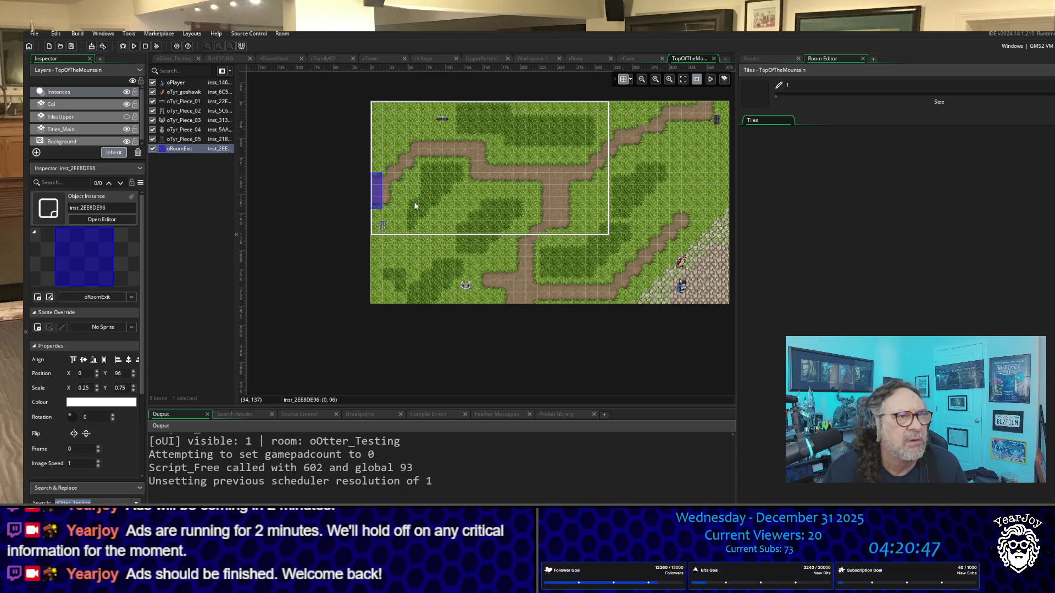
pyautogui.click(628, 58)
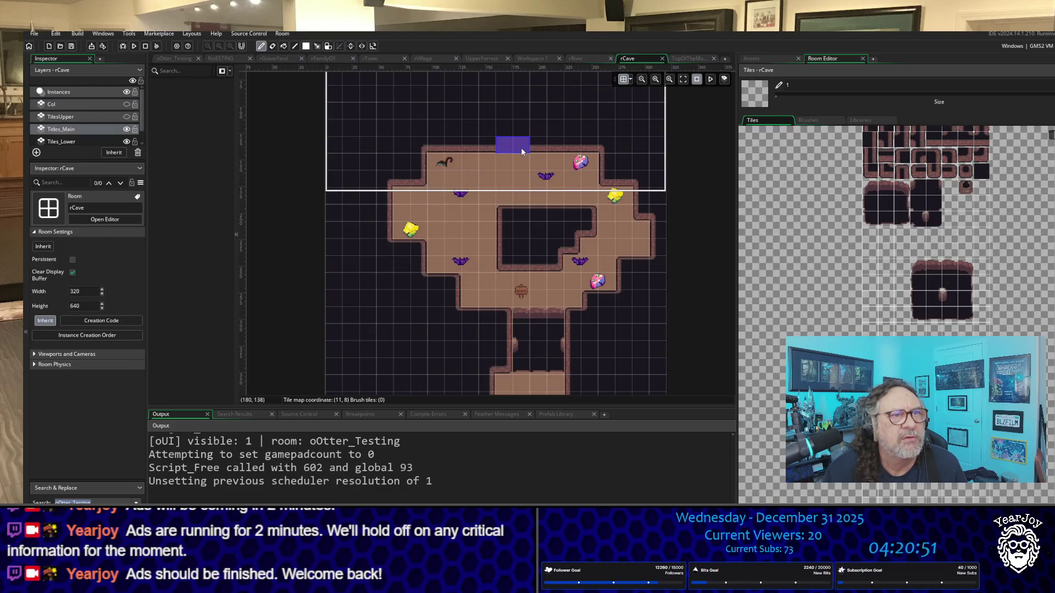
# Paint a few floor tiles above the cave's top edge, then undo them with Ctrl+Z.
pyautogui.moveTo(522, 152)
pyautogui.mouseDown()
pyautogui.moveTo(615, 181)
pyautogui.moveTo(552, 137)
pyautogui.mouseUp()
pyautogui.click(549, 133)
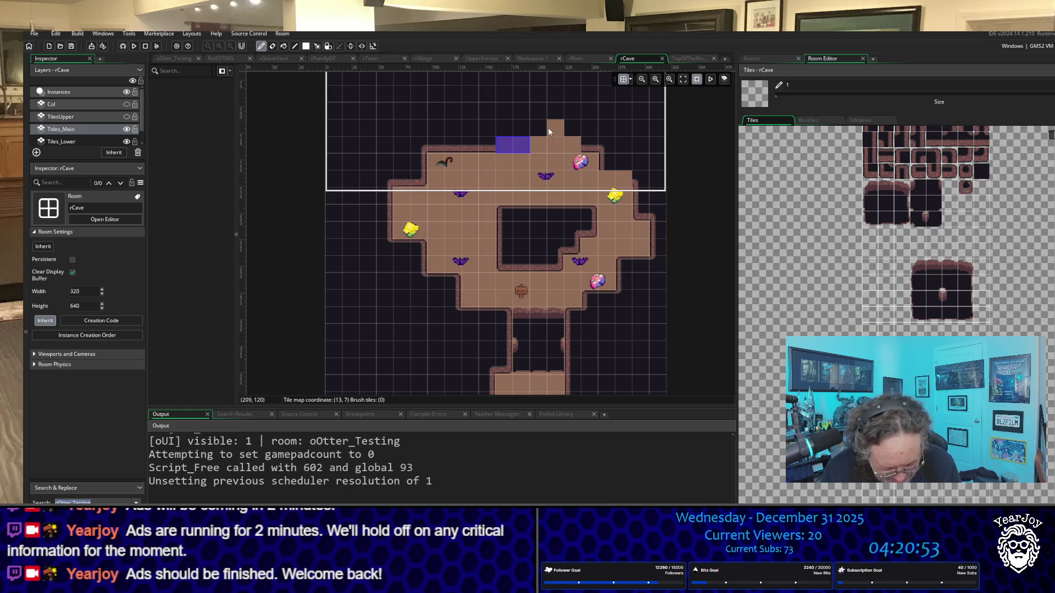
pyautogui.click(535, 132)
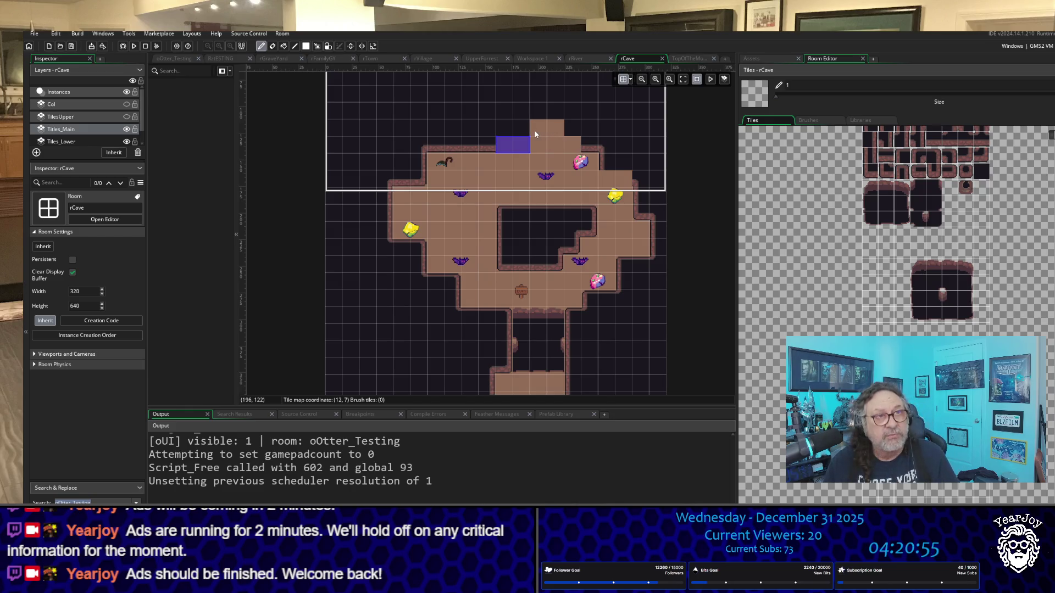
pyautogui.hotkey('ctrl', 'z')
pyautogui.hotkey('ctrl', 'z')
pyautogui.hotkey('ctrl', 'z')
# Move rCave's oRoomExit to the cave's right-edge opening at (304, 208).
pyautogui.click(89, 92)
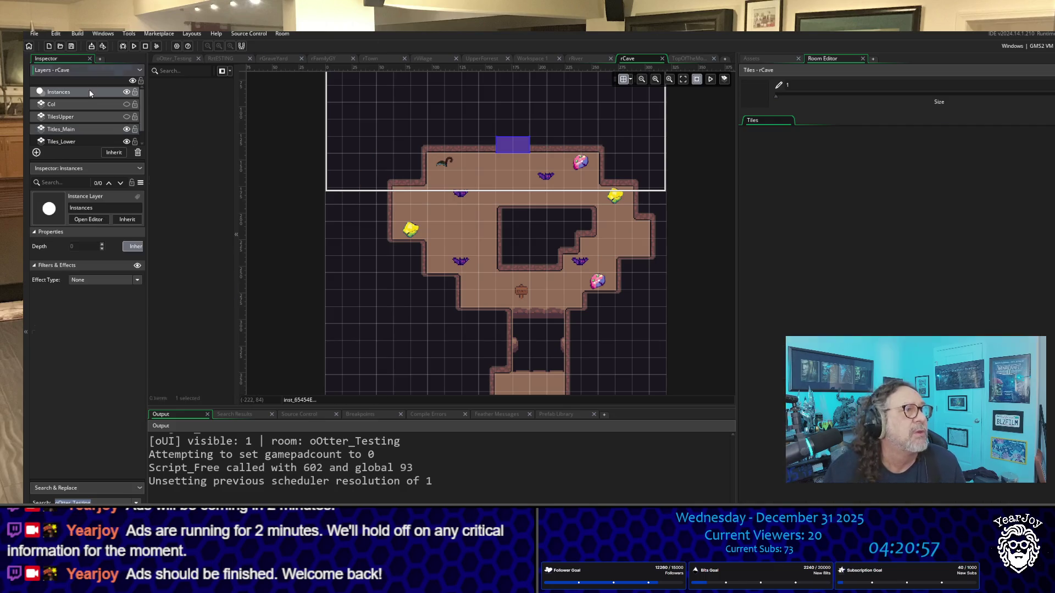
pyautogui.moveTo(518, 147)
pyautogui.mouseDown()
pyautogui.moveTo(655, 216)
pyautogui.moveTo(656, 252)
pyautogui.mouseUp()
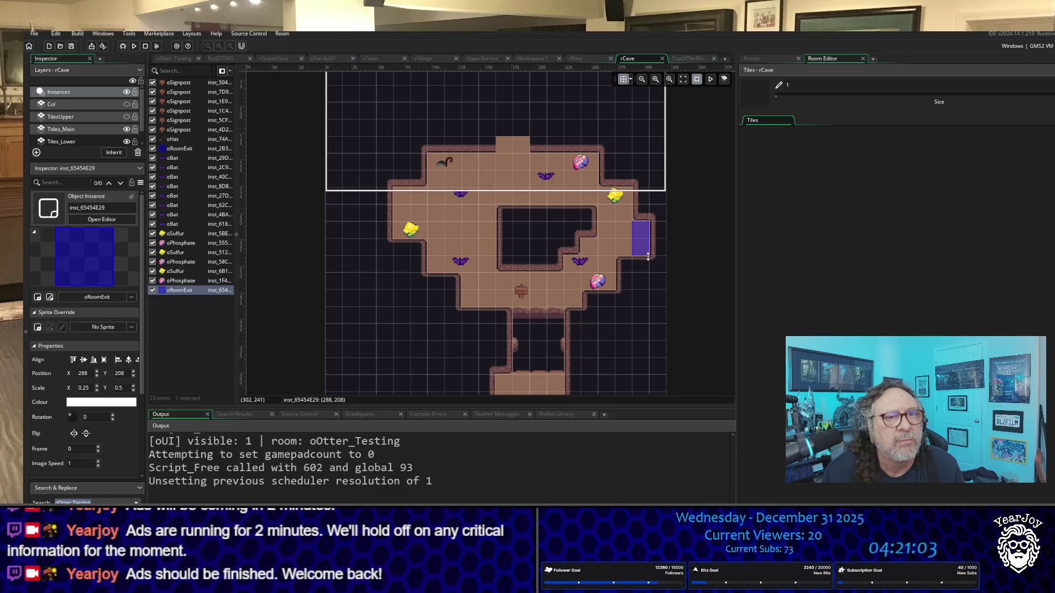
pyautogui.moveTo(648, 247); pyautogui.dragTo(661, 247)
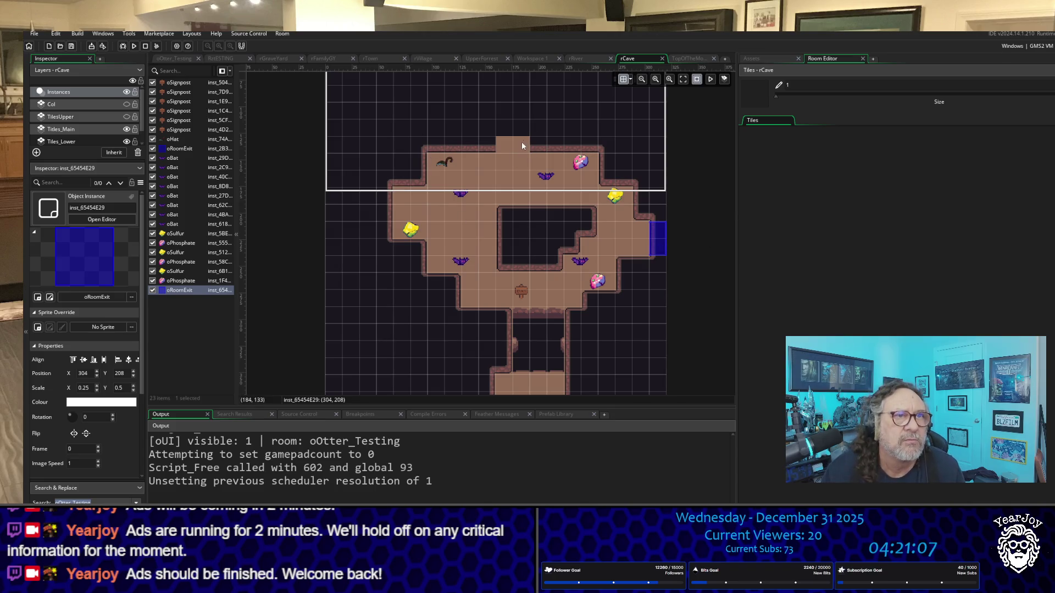
pyautogui.scroll(5, 522, 145)
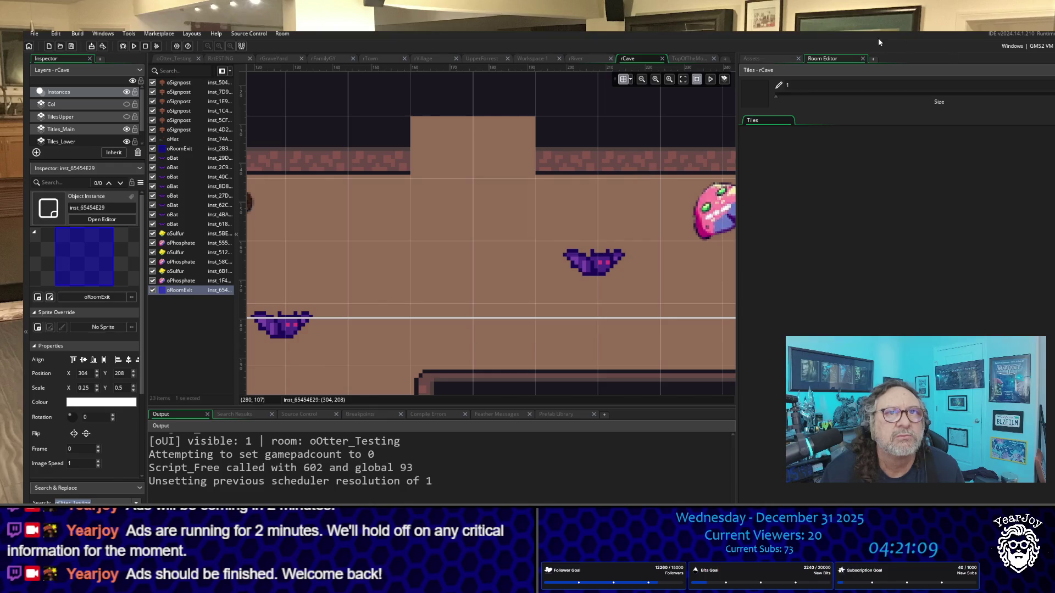
# Fill the gap in the cave's top wall row with wall tiles on Titles_Main.
pyautogui.click(106, 132)
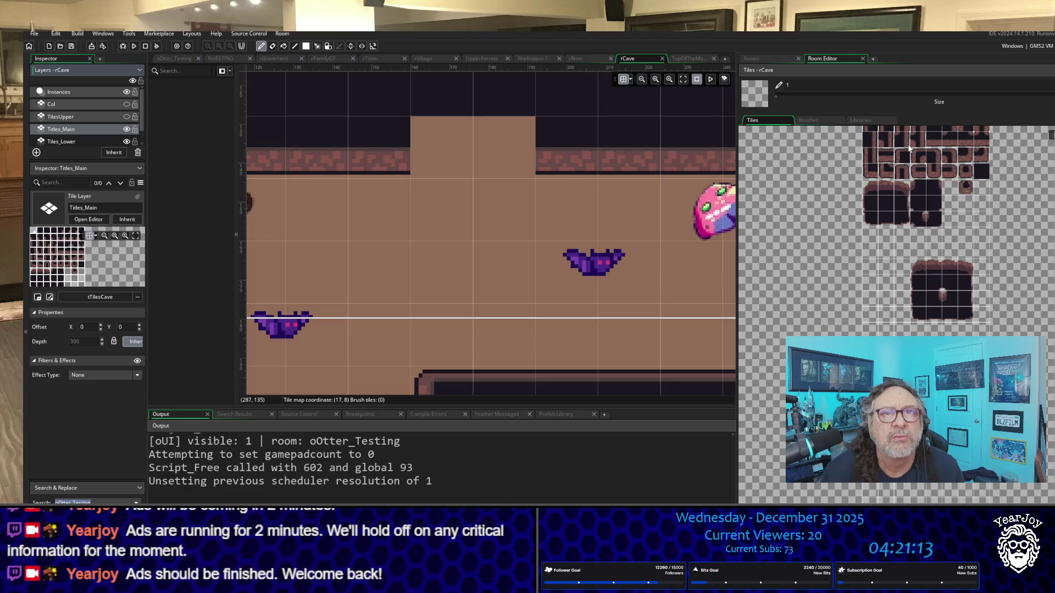
pyautogui.click(937, 141)
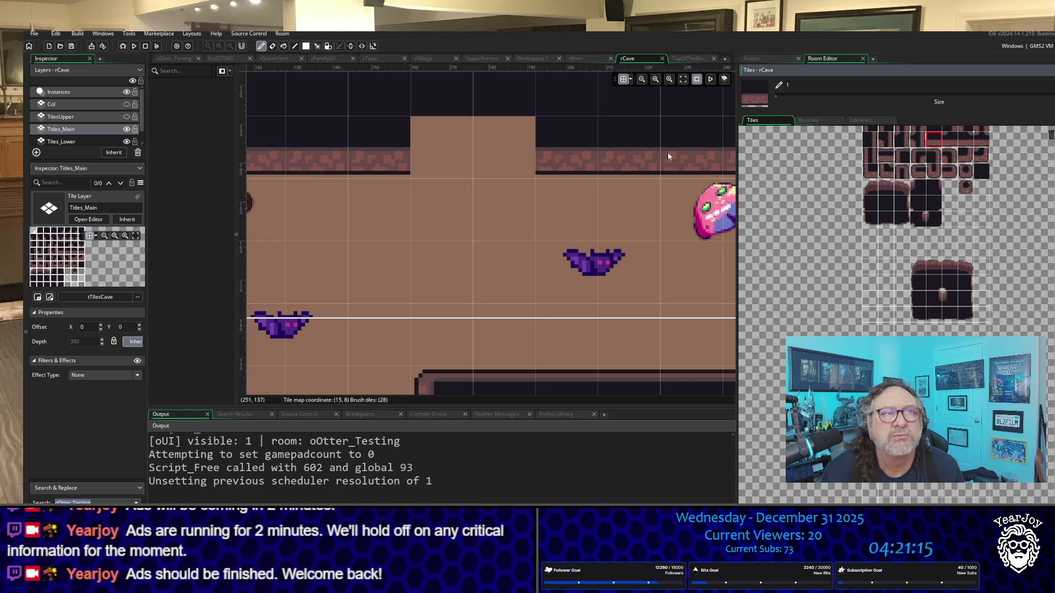
pyautogui.click(451, 148)
pyautogui.click(504, 148)
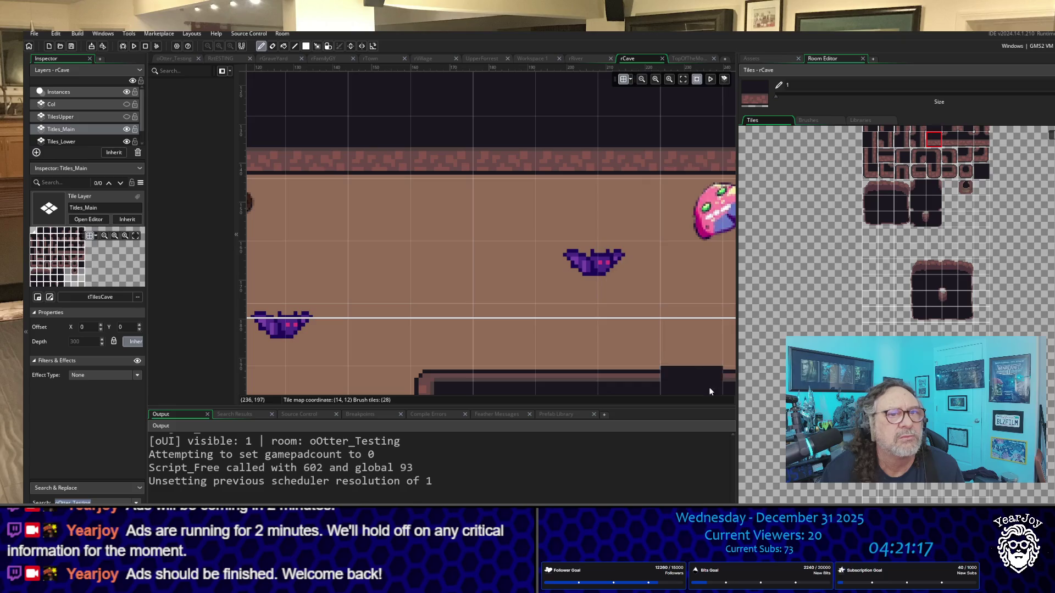
# Erase the wall tiles under the right-edge exit, then switch to the TopOfTheMountain room.
pyautogui.click(62, 94)
pyautogui.scroll(-1, 612, 188)
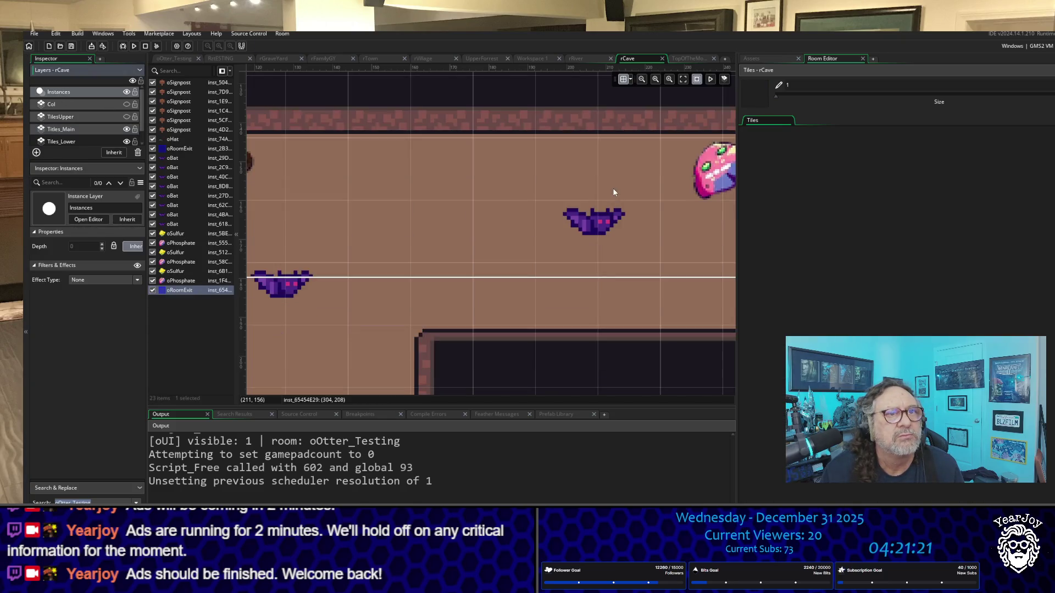
pyautogui.hscroll(10, 658, 233)
pyautogui.scroll(-5, 619, 217)
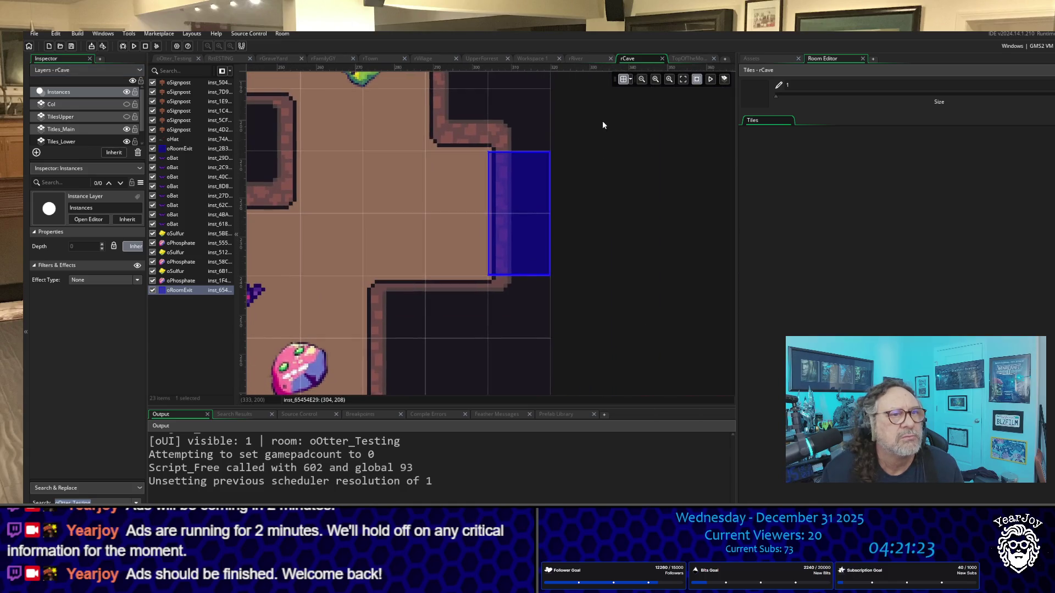
pyautogui.click(72, 130)
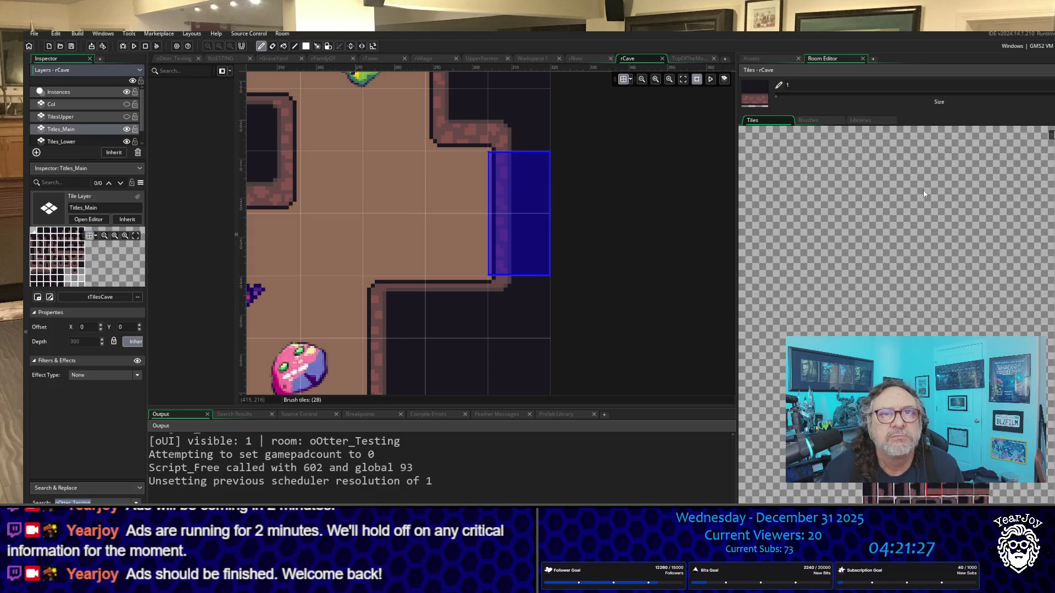
pyautogui.scroll(-3, 857, 231)
pyautogui.click(771, 265)
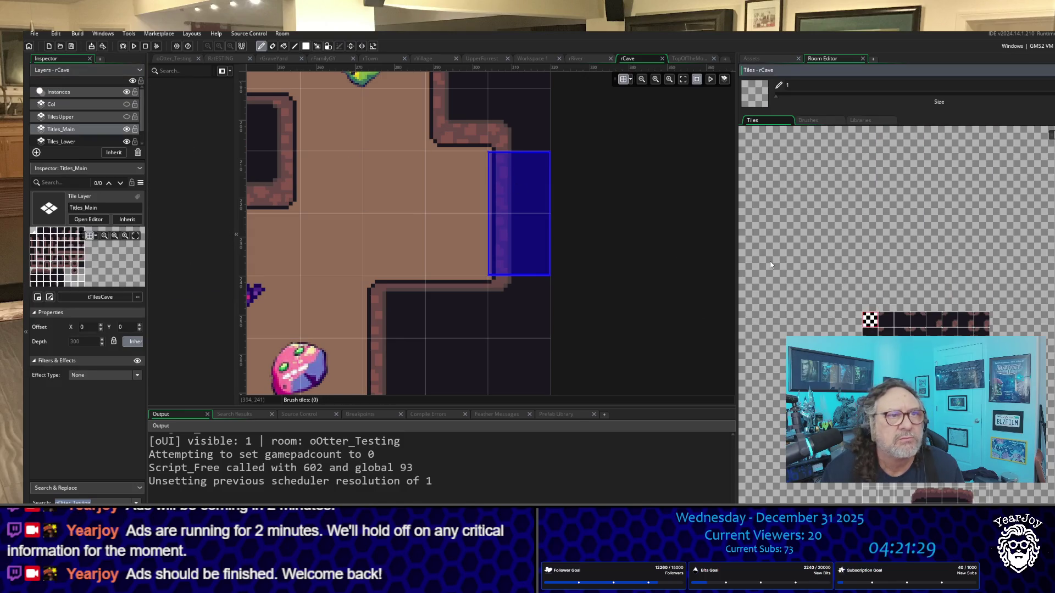
pyautogui.moveTo(508, 209)
pyautogui.mouseDown()
pyautogui.moveTo(500, 186)
pyautogui.moveTo(498, 241)
pyautogui.mouseUp()
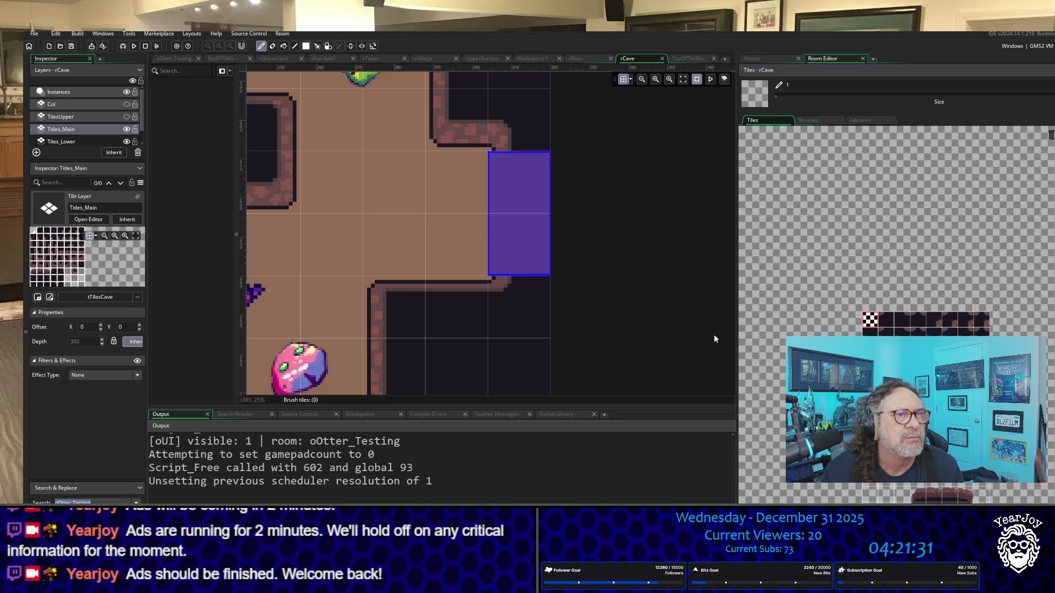
pyautogui.scroll(-4, 536, 216)
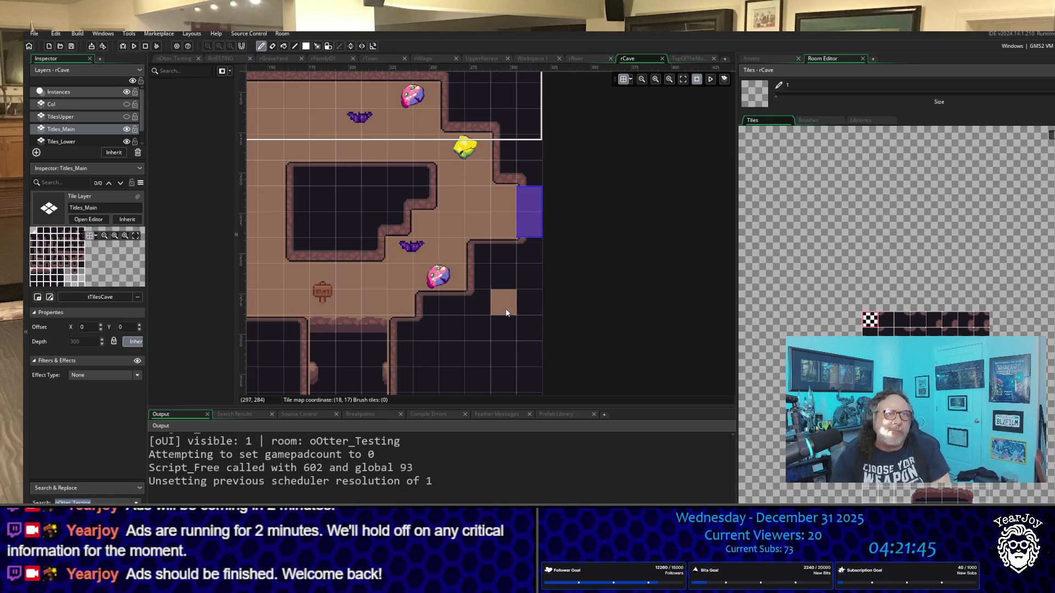
pyautogui.click(684, 58)
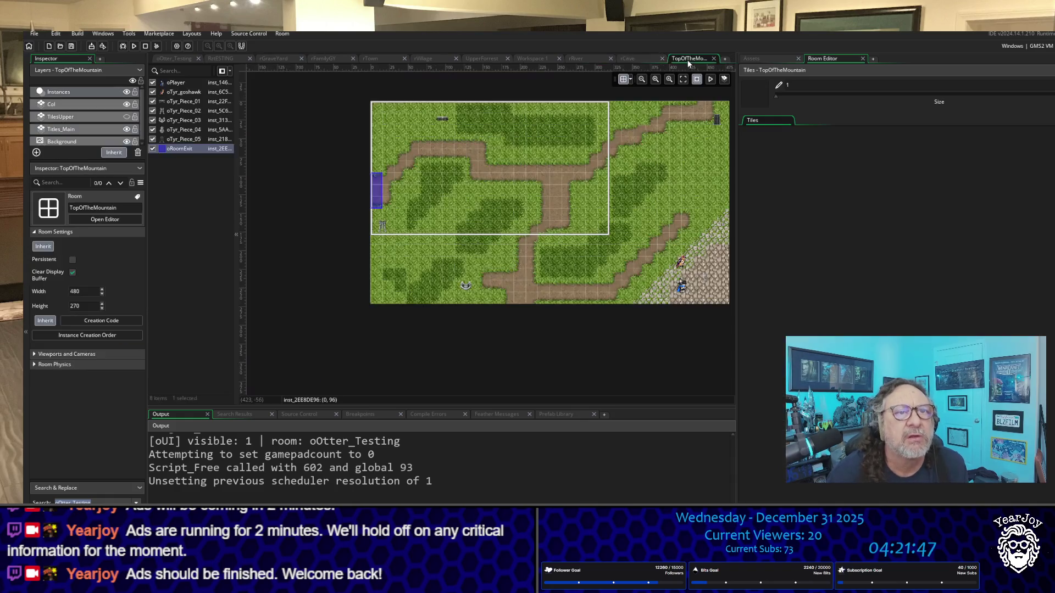
# Return to rCave, undo a stray floor tile, and open the right-edge oRoomExit's properties.
pyautogui.click(66, 220)
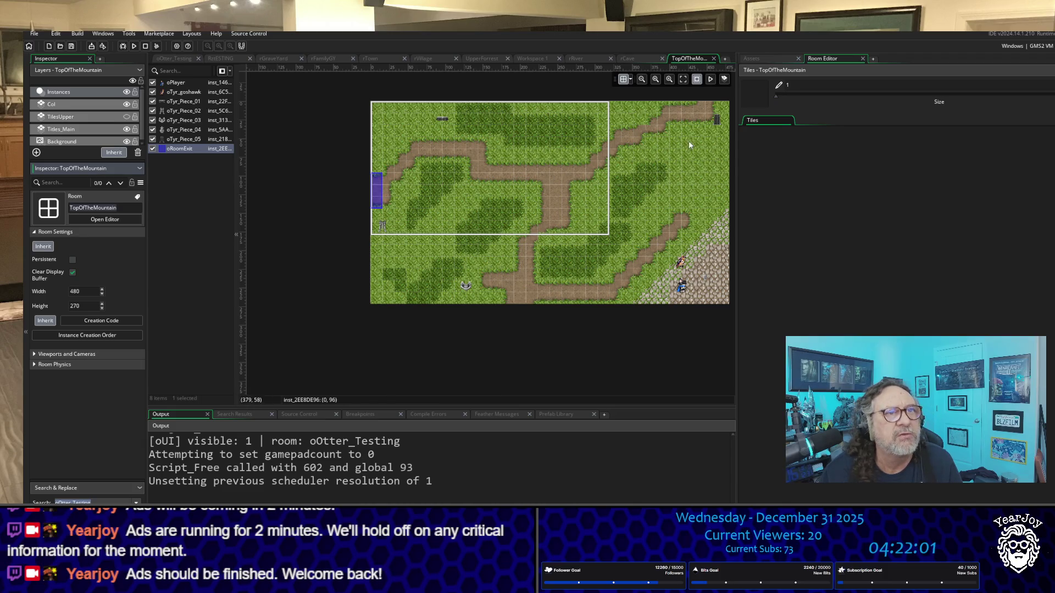
pyautogui.click(640, 59)
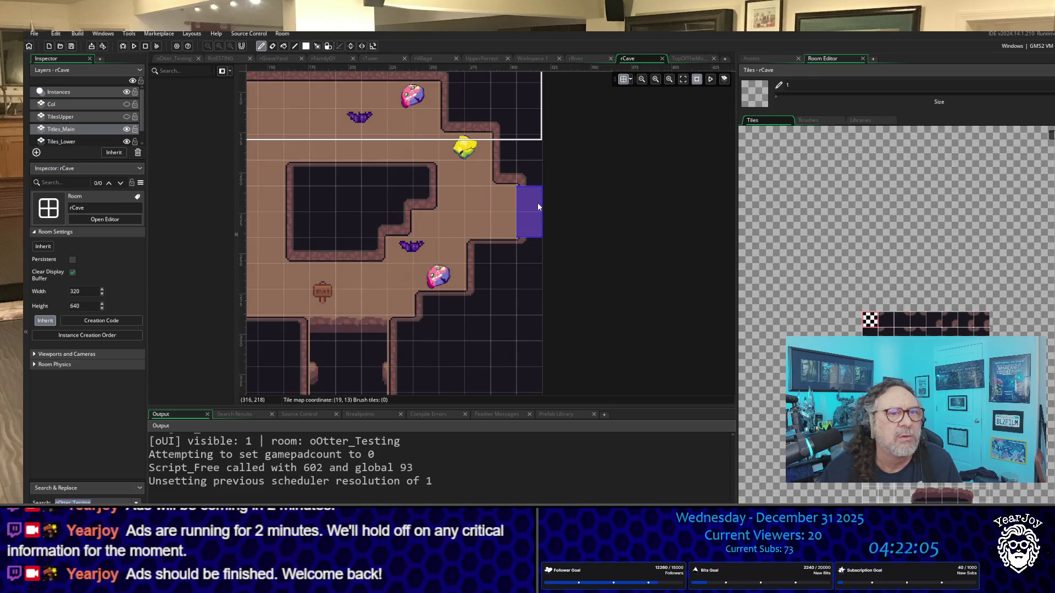
pyautogui.click(348, 174)
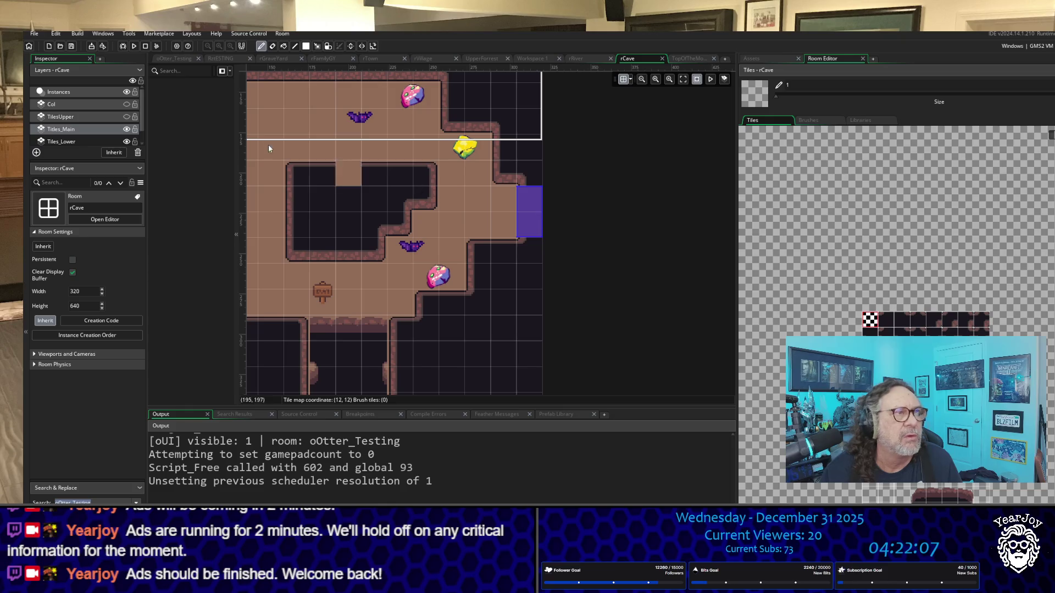
pyautogui.hotkey('ctrl', 'z')
pyautogui.click(88, 92)
pyautogui.doubleClick(541, 225)
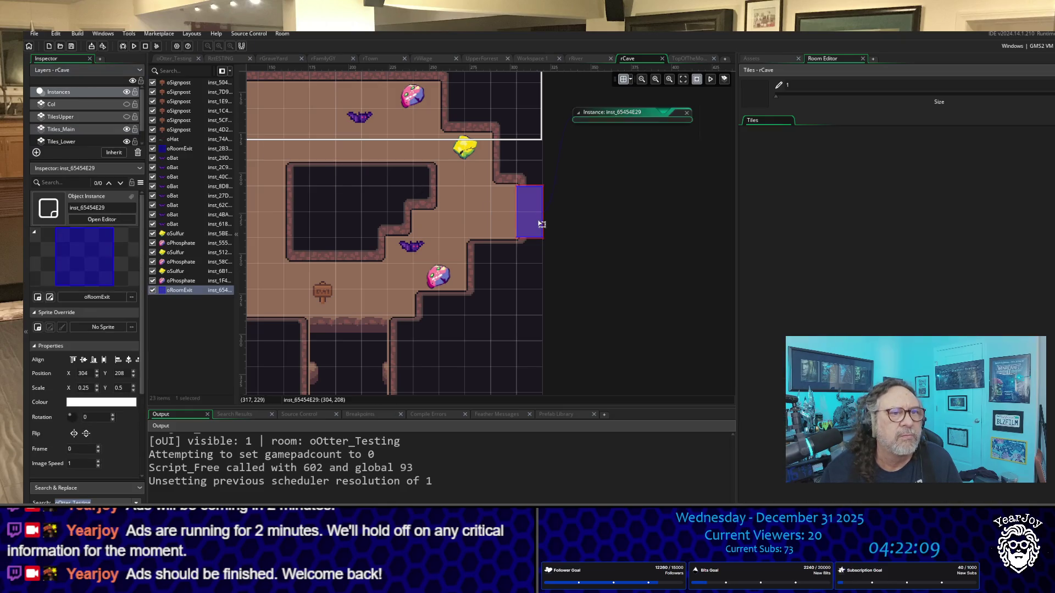
# Override the cave exit's targetX, targetY and targetRoom with 16, 120 and rTopOfTheMountain.
pyautogui.click(626, 172)
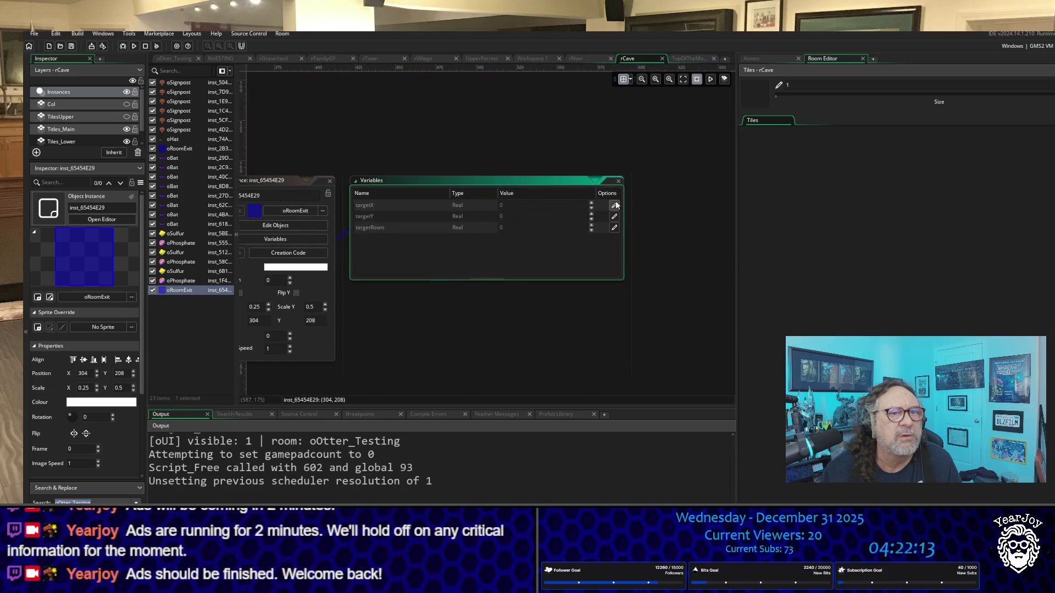
pyautogui.click(615, 216)
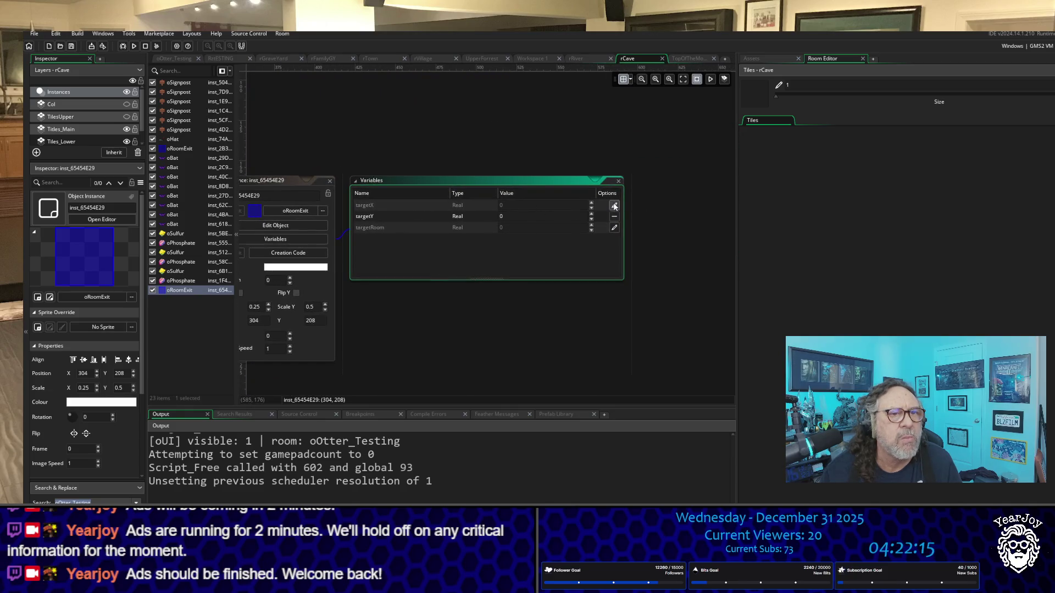
pyautogui.click(614, 205)
pyautogui.click(614, 227)
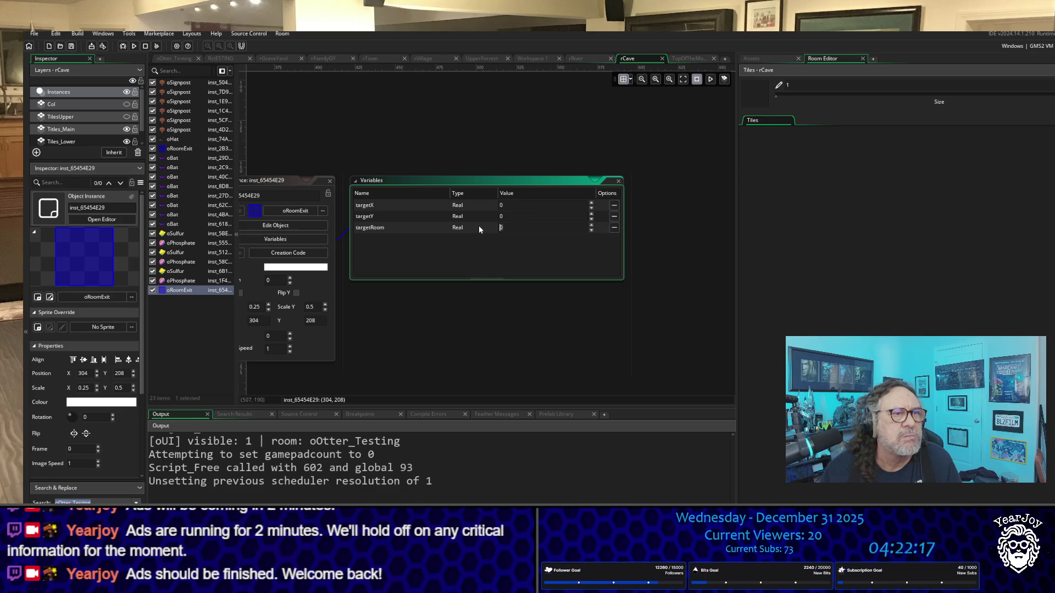
pyautogui.write('TopOfTheMountain')
pyautogui.click(518, 205)
pyautogui.write('16')
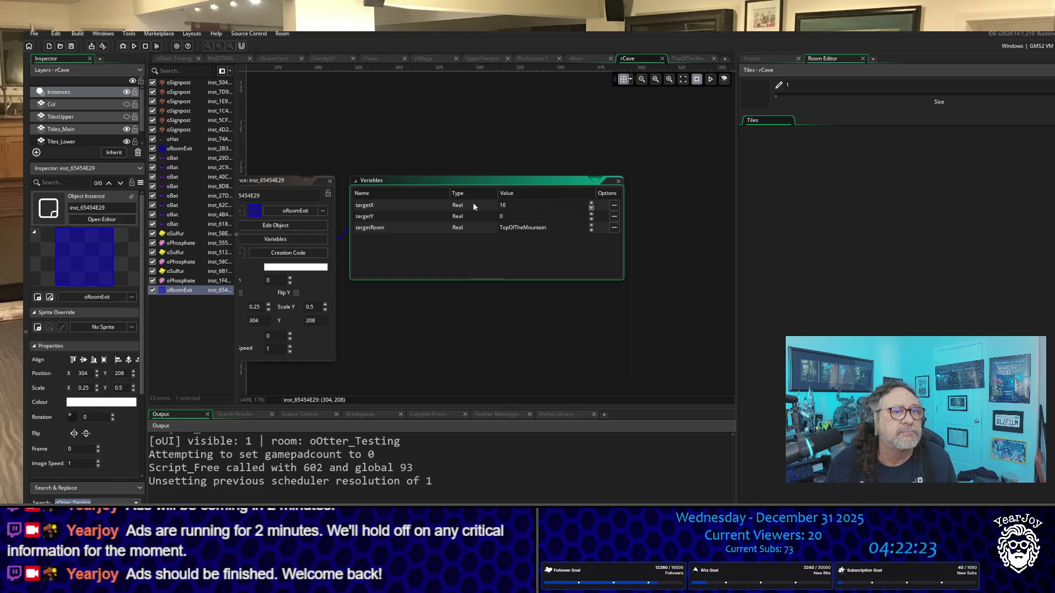
pyautogui.press('Tab')
pyautogui.press('Tab')
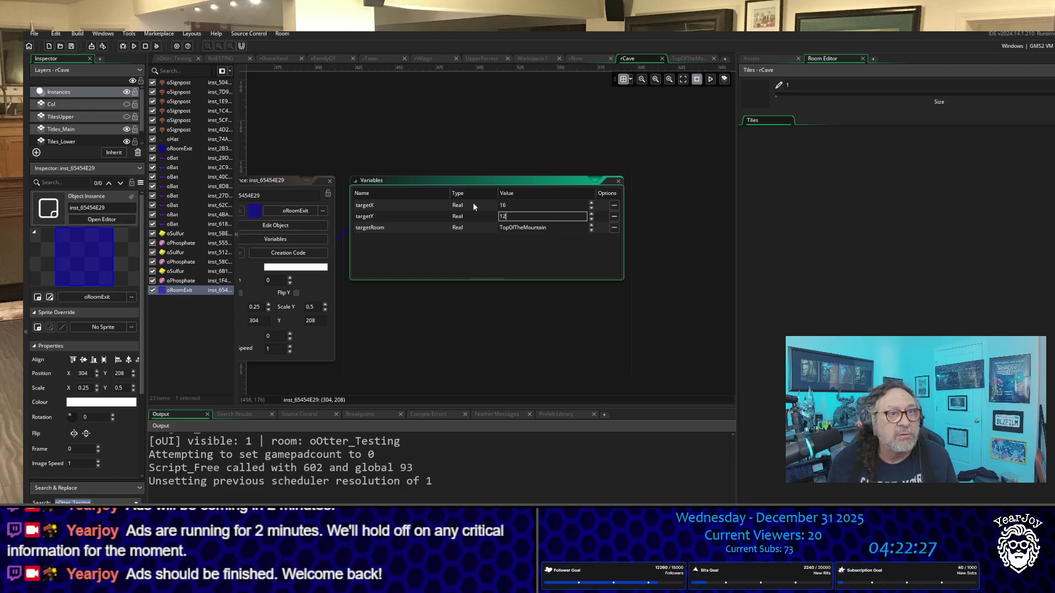
pyautogui.write('120')
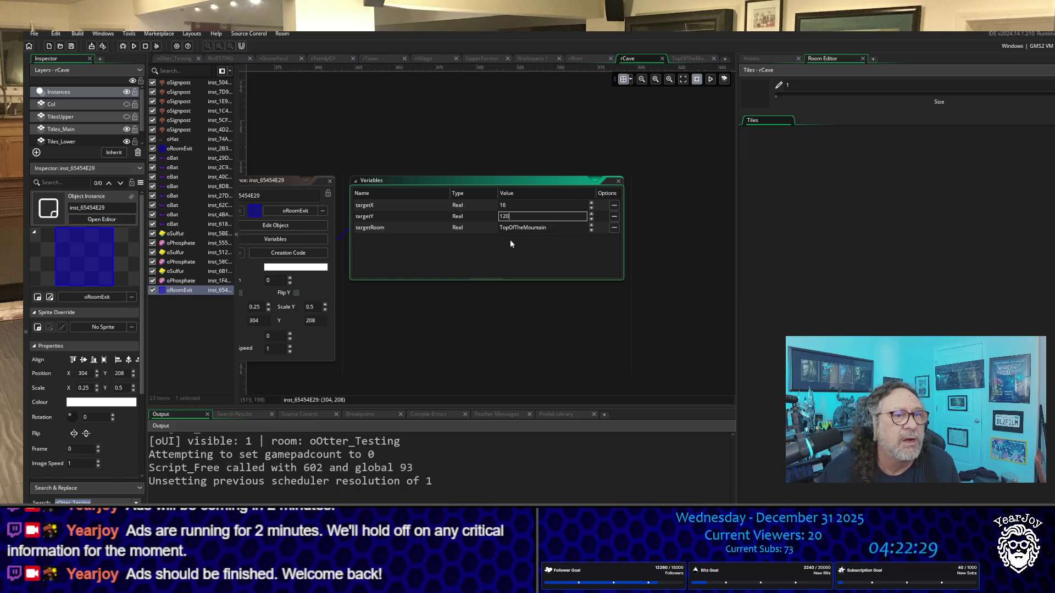
pyautogui.click(508, 228)
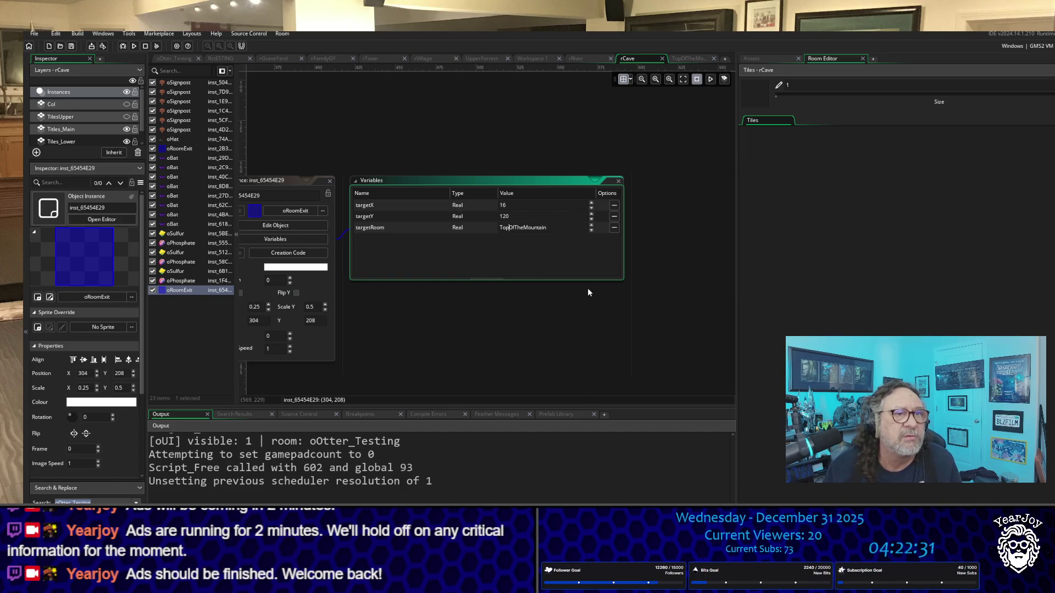
pyautogui.press('Left')
pyautogui.press('Left')
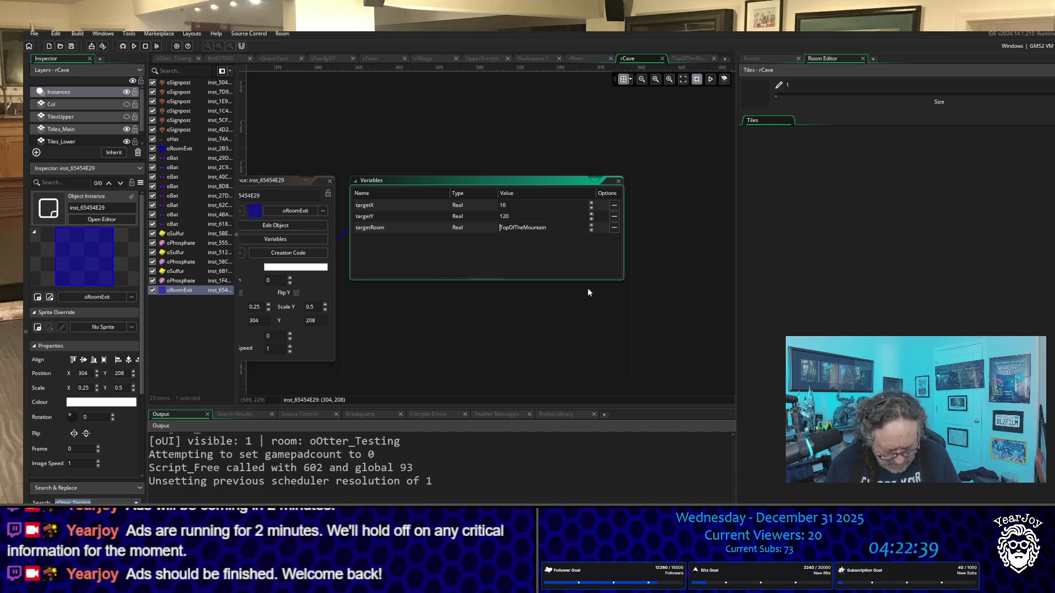
pyautogui.write('r')
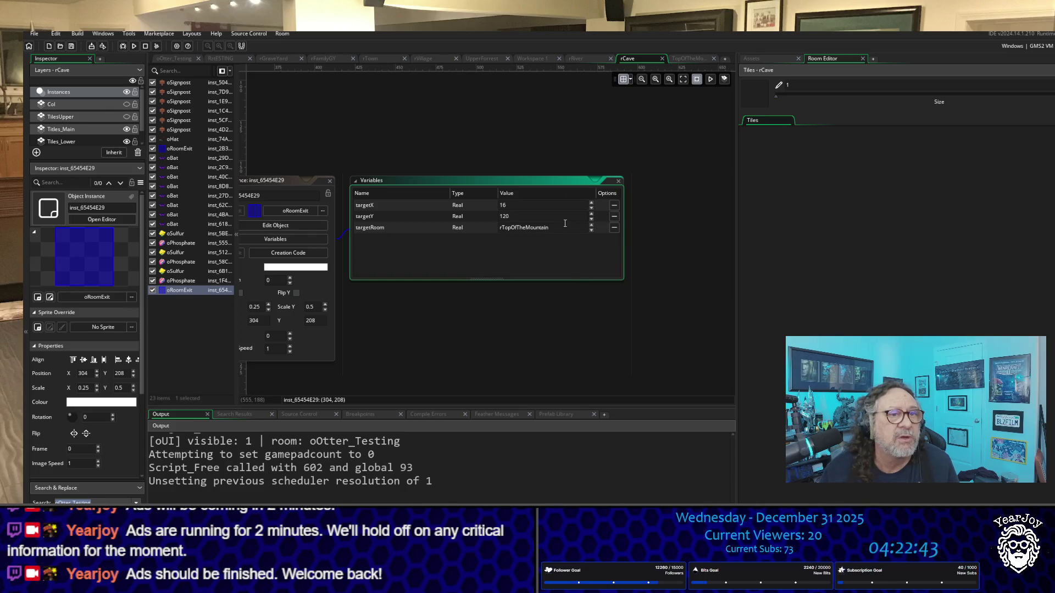
pyautogui.moveTo(564, 223); pyautogui.dragTo(462, 227)
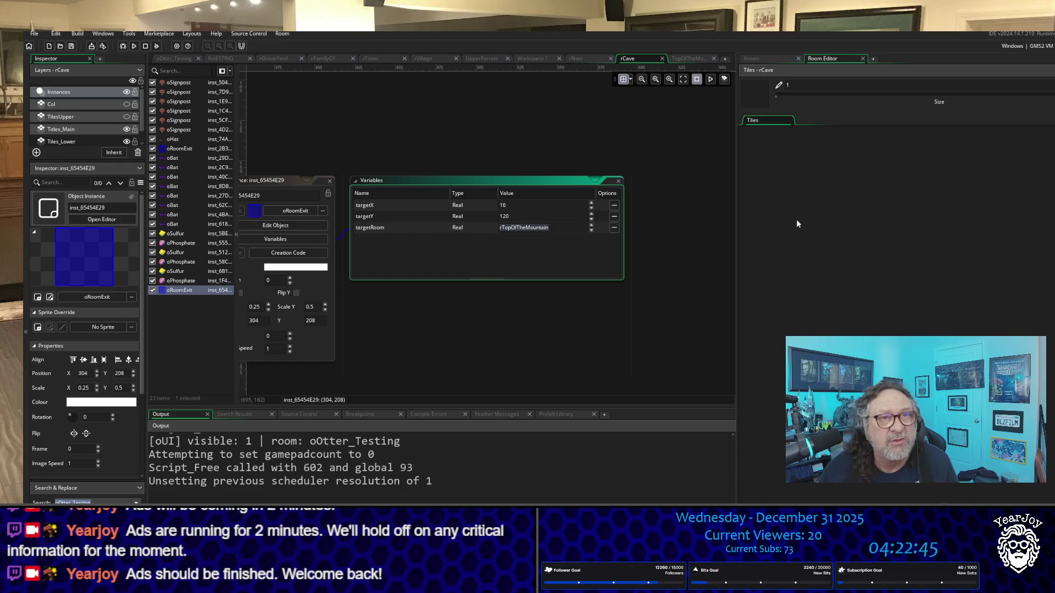
pyautogui.click(688, 239)
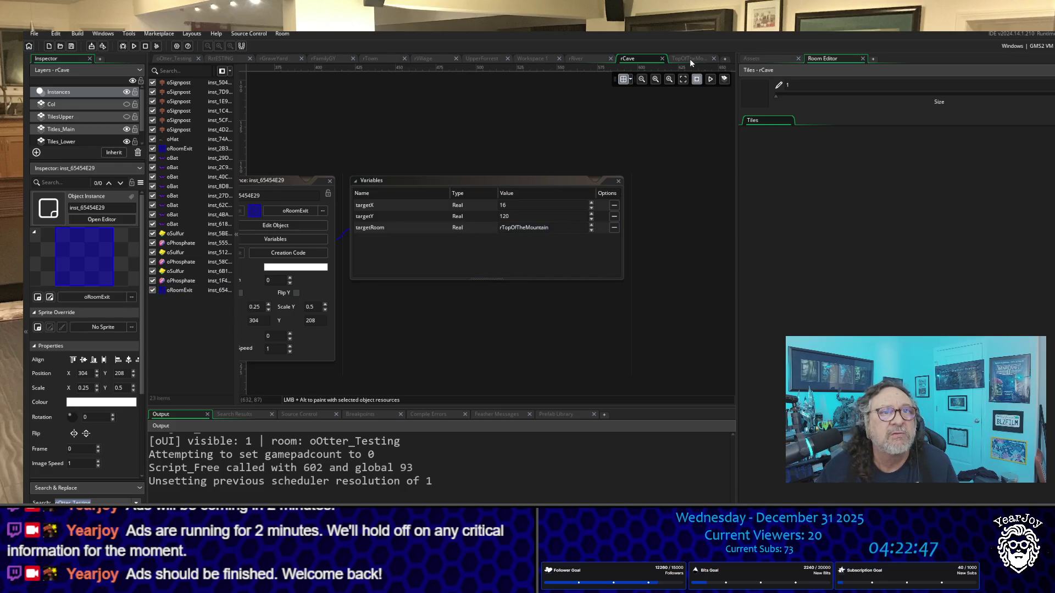
# Prefix the TopOfTheMountain room name with 'r' to make it rTopOfTheMountain.
pyautogui.click(690, 58)
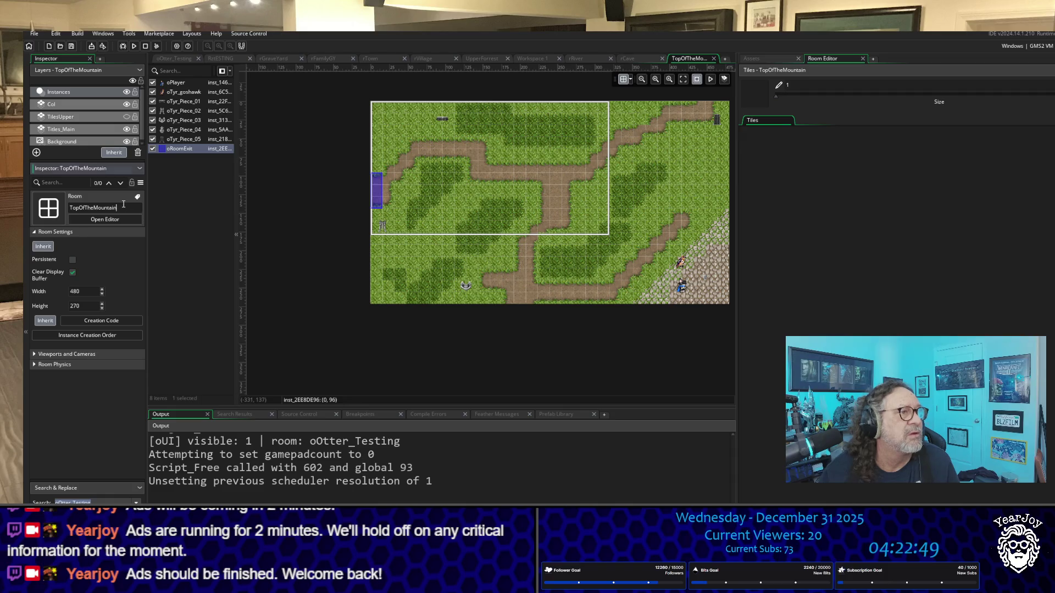
pyautogui.press('Home')
pyautogui.write('r')
pyautogui.click(210, 392)
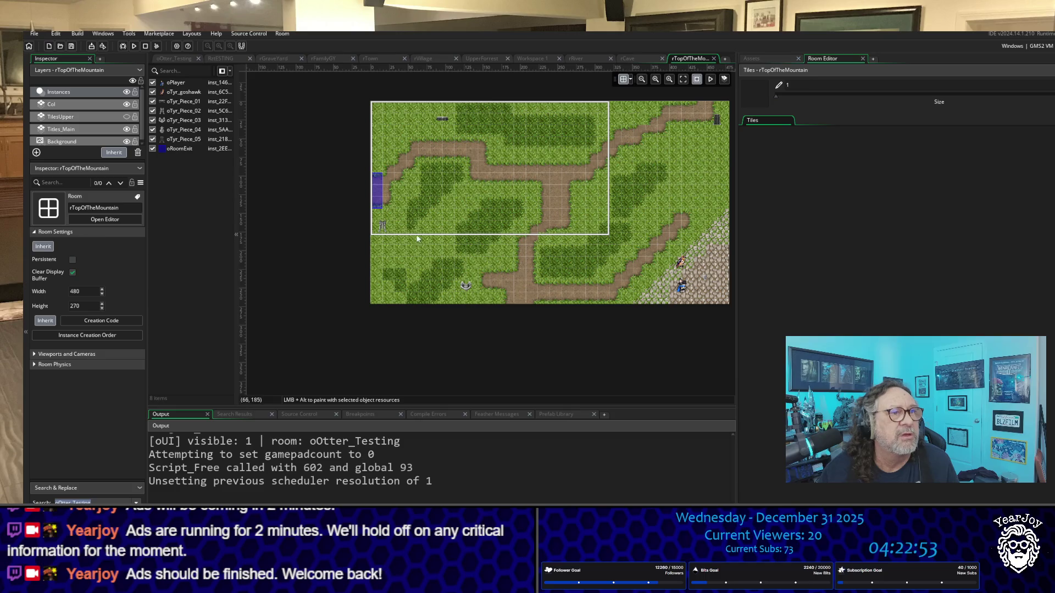
# Check the rCave room's name, then open the mountain room's left-edge exit properties.
pyautogui.click(628, 59)
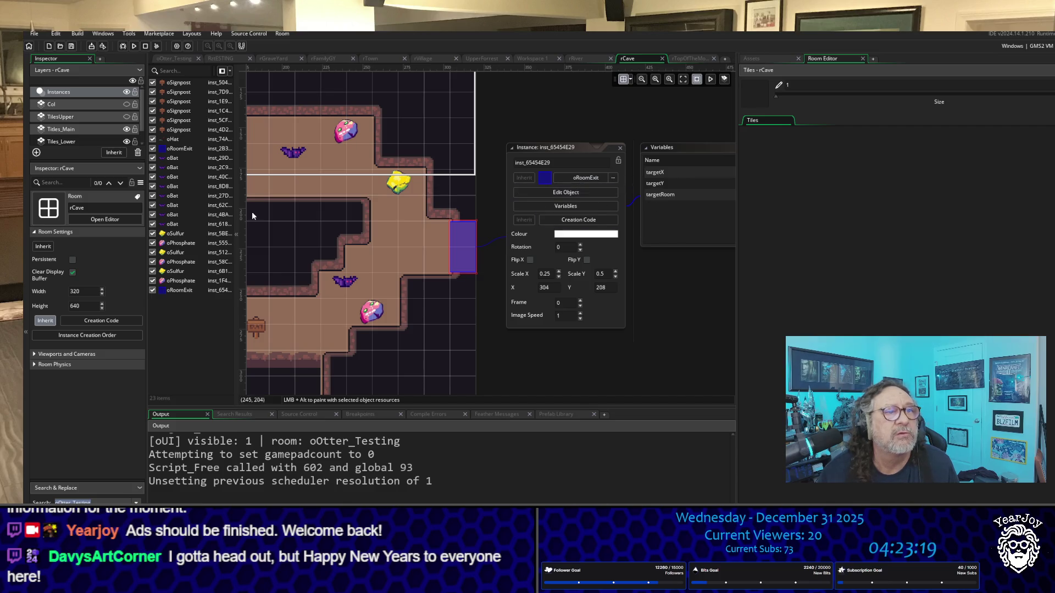
pyautogui.click(51, 206)
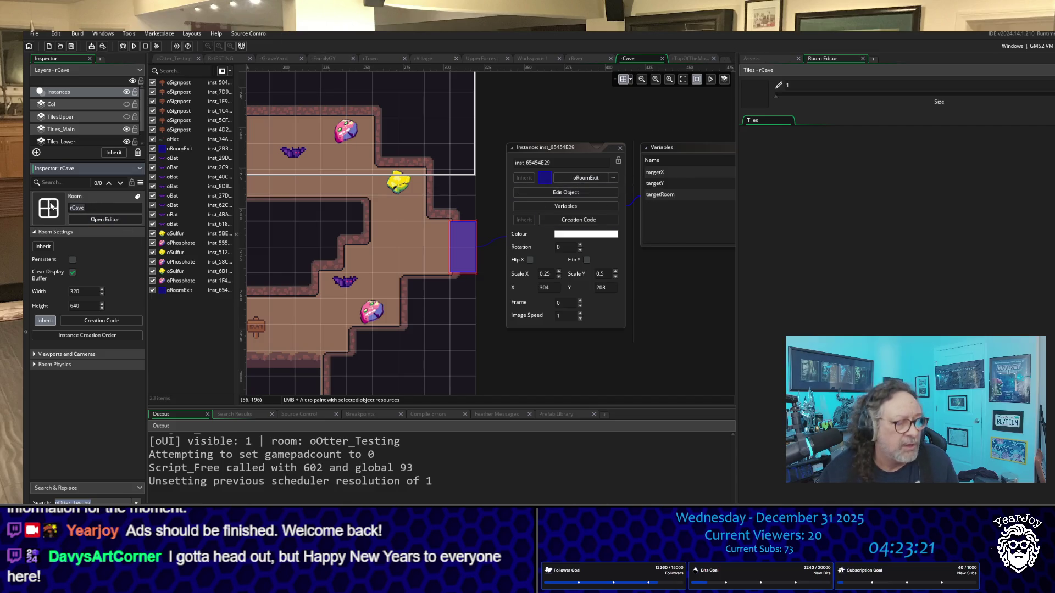
pyautogui.click(684, 57)
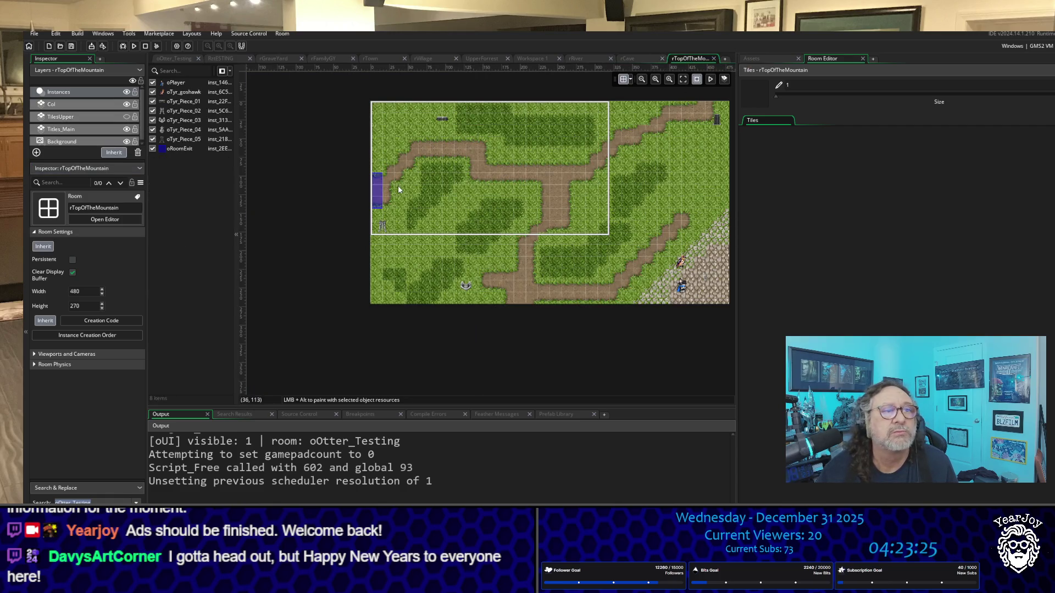
pyautogui.doubleClick(379, 192)
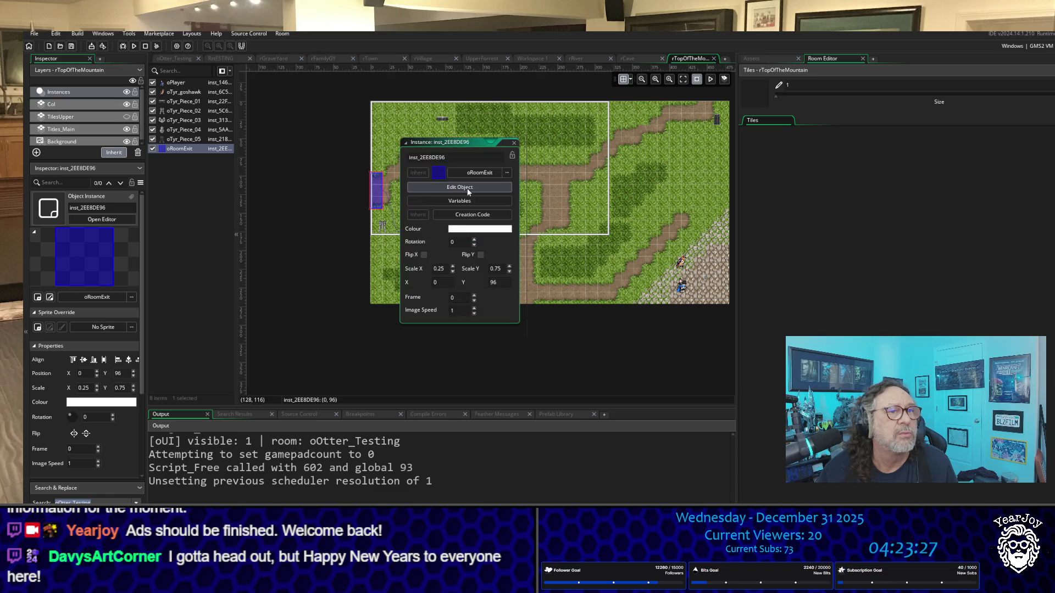
# Override the mountain exit's targetRoom, targetX 387 and targetY 224, then close its property windows.
pyautogui.click(468, 201)
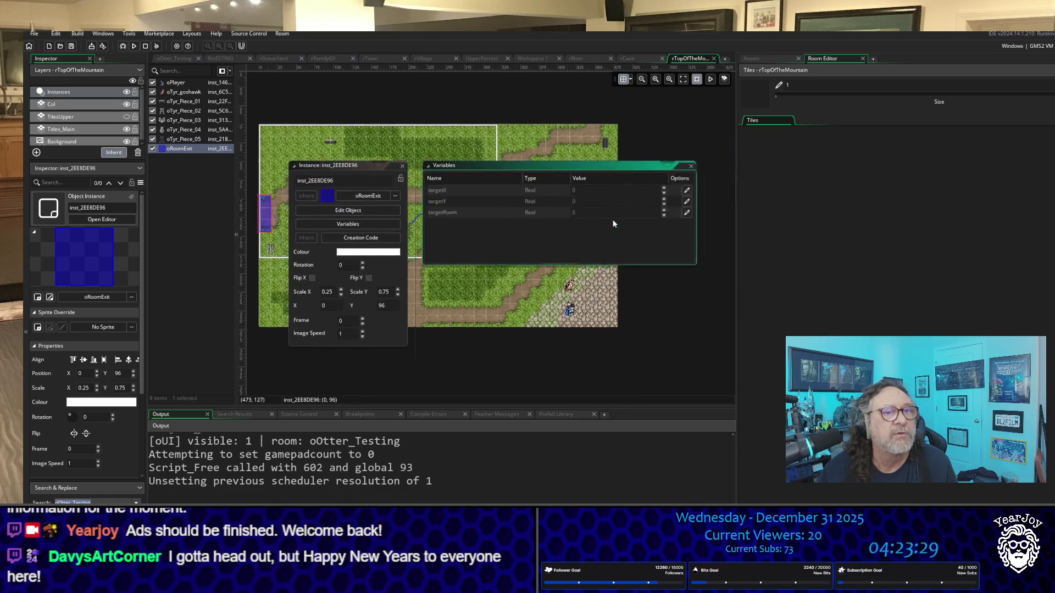
pyautogui.click(614, 227)
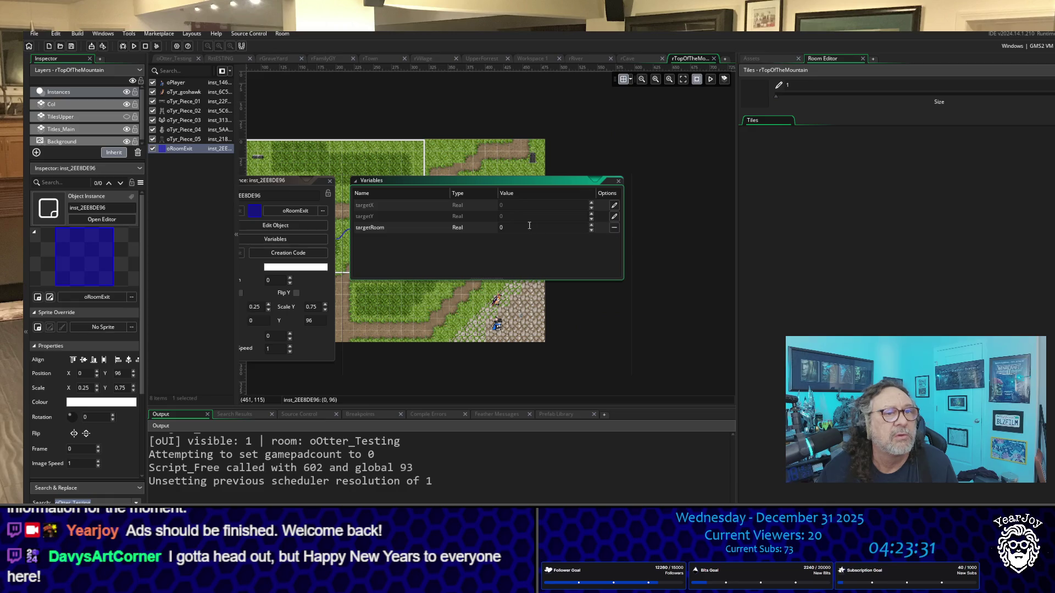
pyautogui.write('rCave')
pyautogui.click(613, 205)
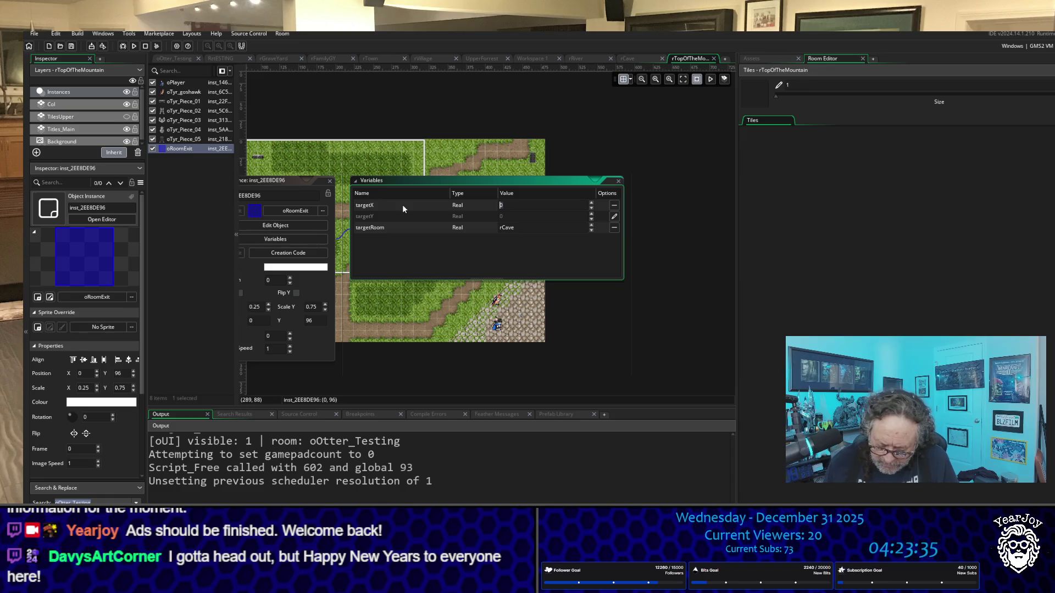
pyautogui.write('3')
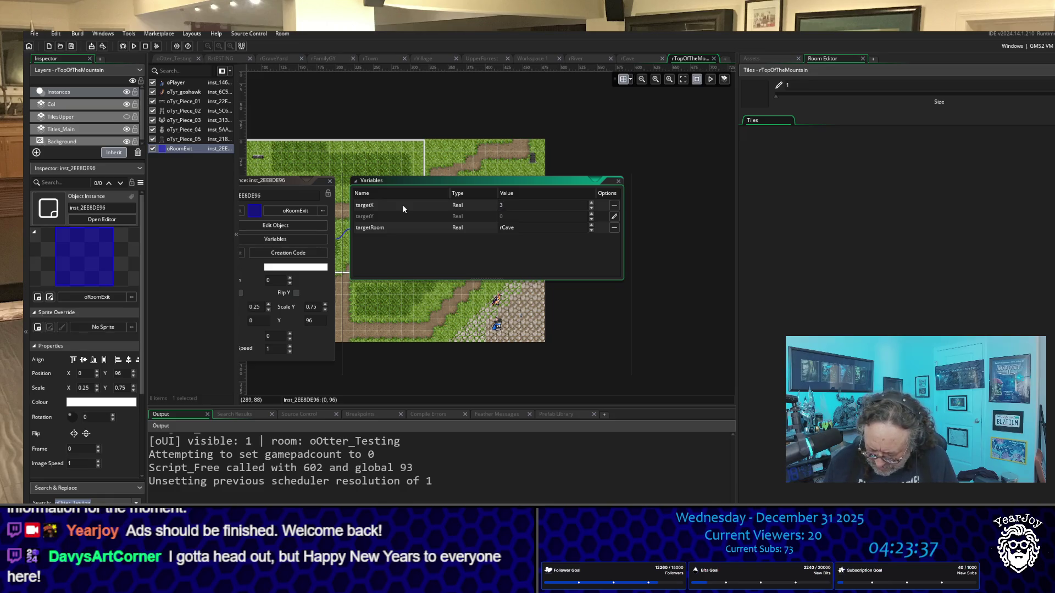
pyautogui.write('87')
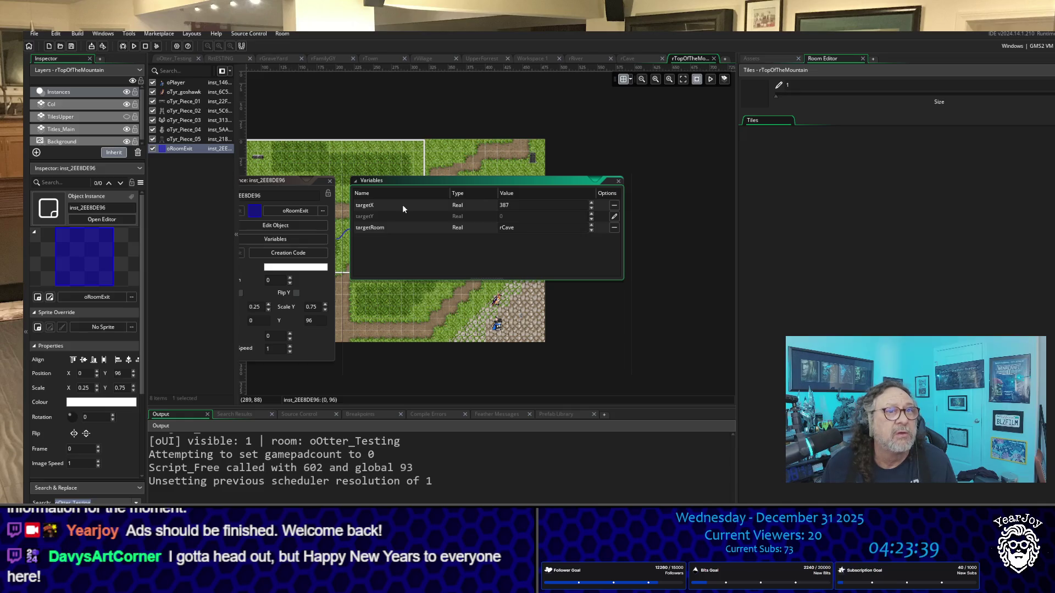
pyautogui.press('Tab')
pyautogui.press('Tab')
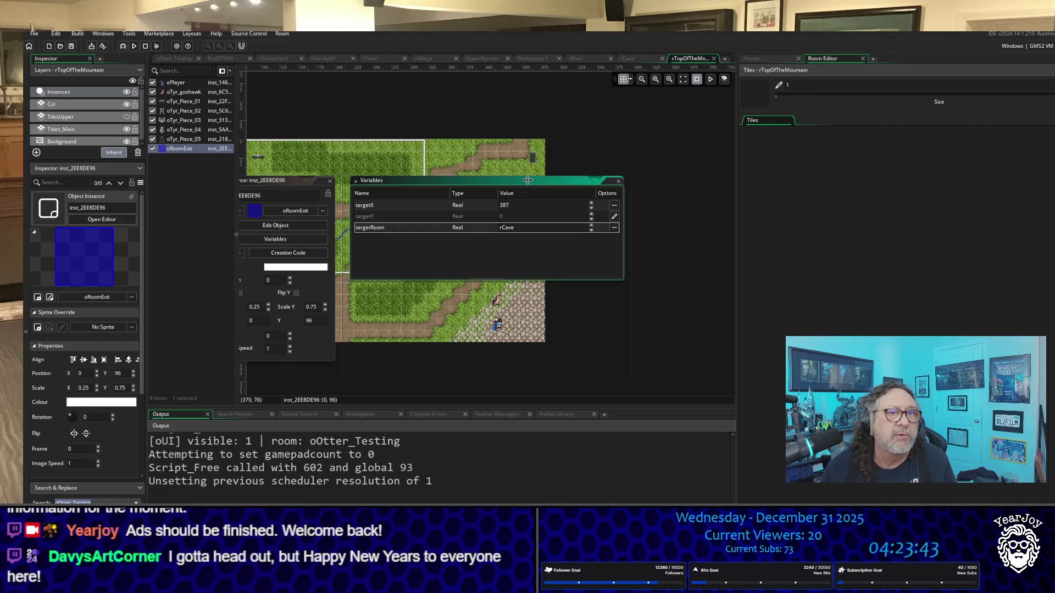
pyautogui.click(615, 216)
pyautogui.click(615, 218)
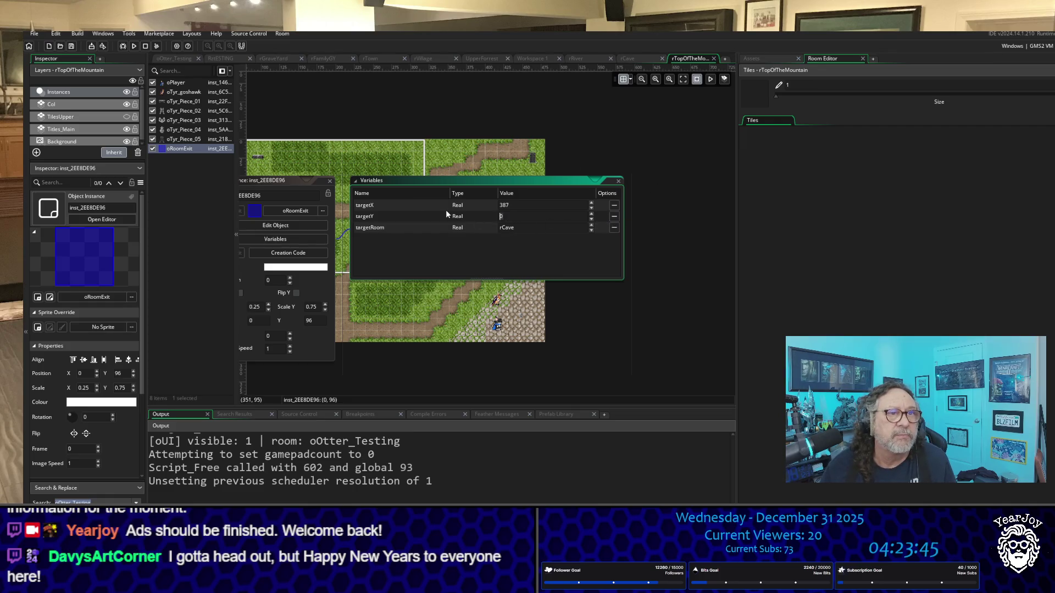
pyautogui.write('224')
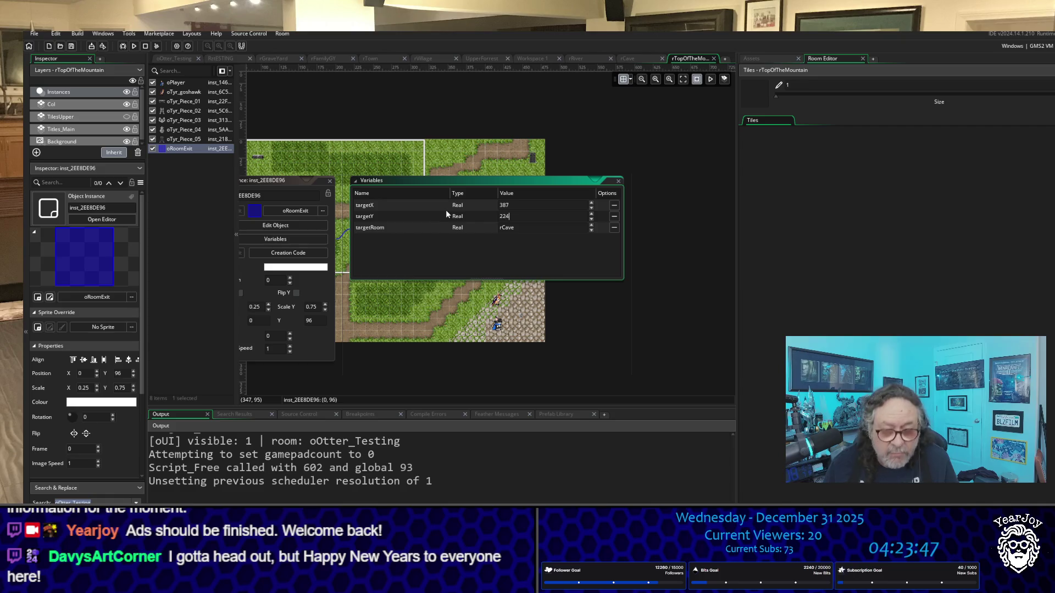
pyautogui.click(648, 178)
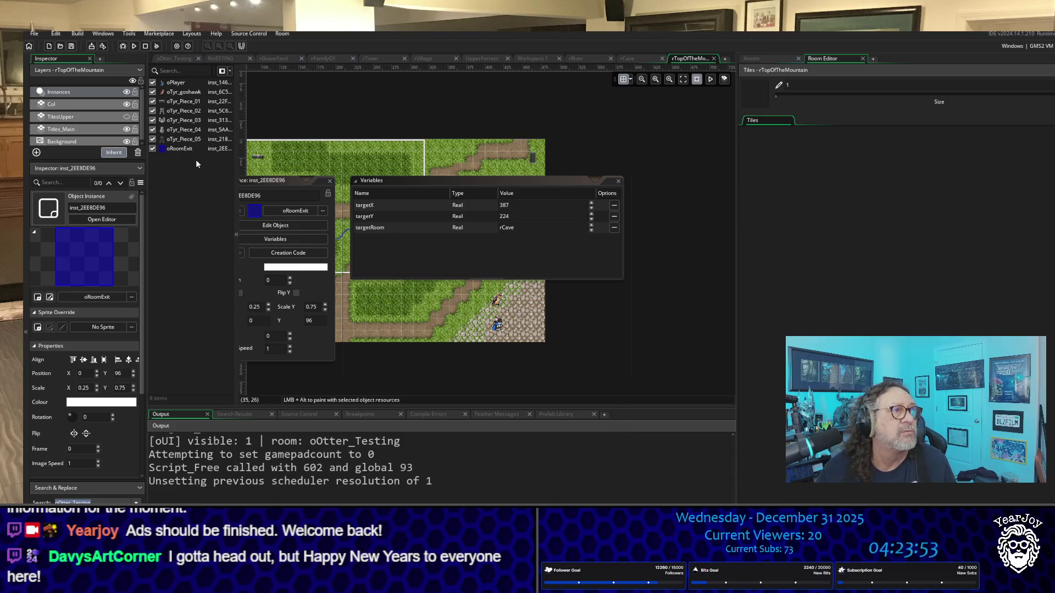
pyautogui.click(329, 181)
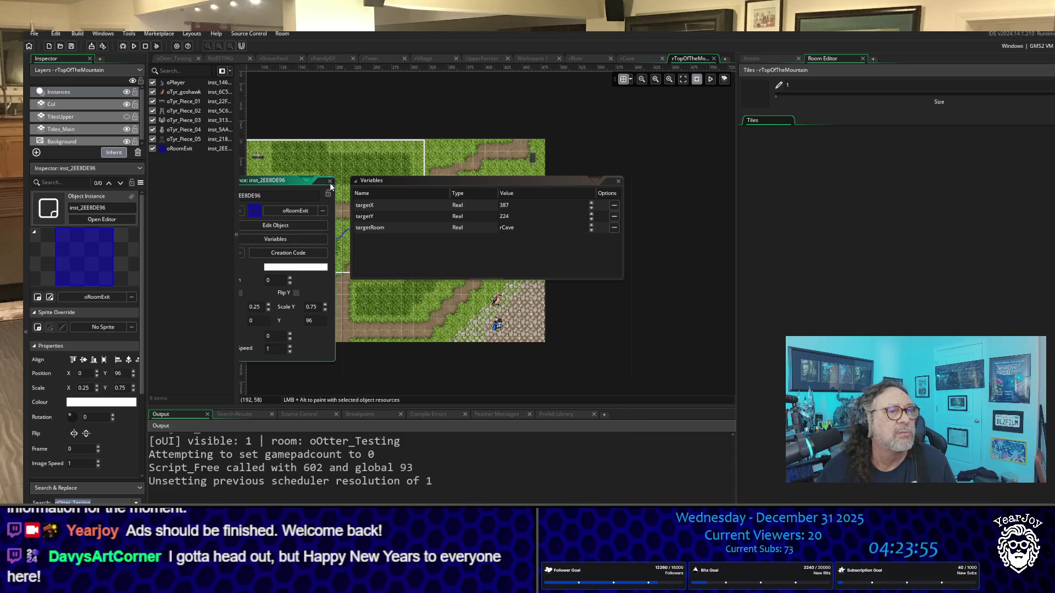
pyautogui.moveTo(593, 304); pyautogui.dragTo(683, 310)
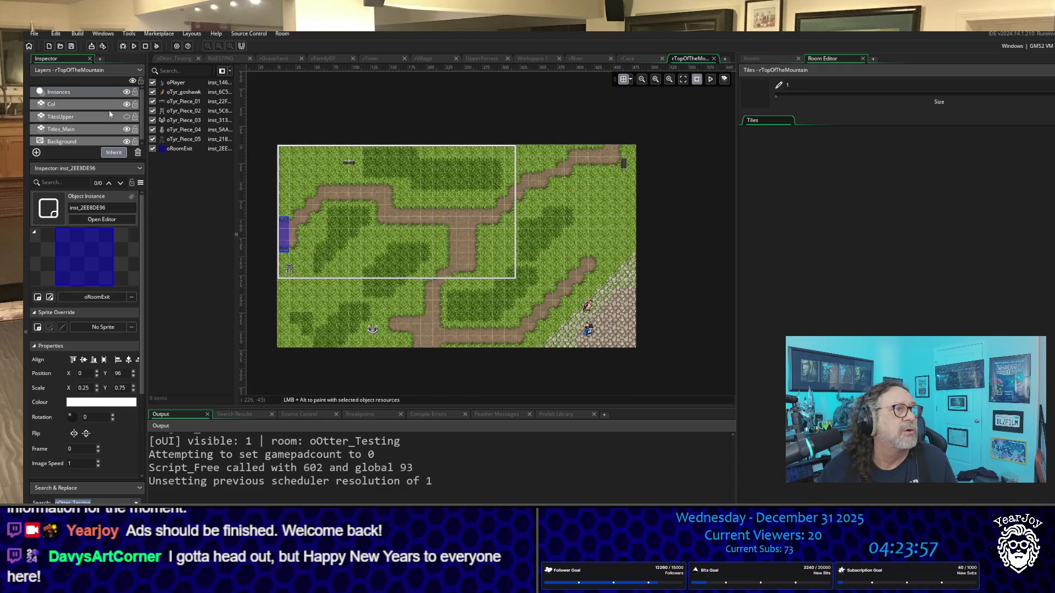
# On the Col layer, paint red collision tiles over the left tree patch and top trees.
pyautogui.click(110, 104)
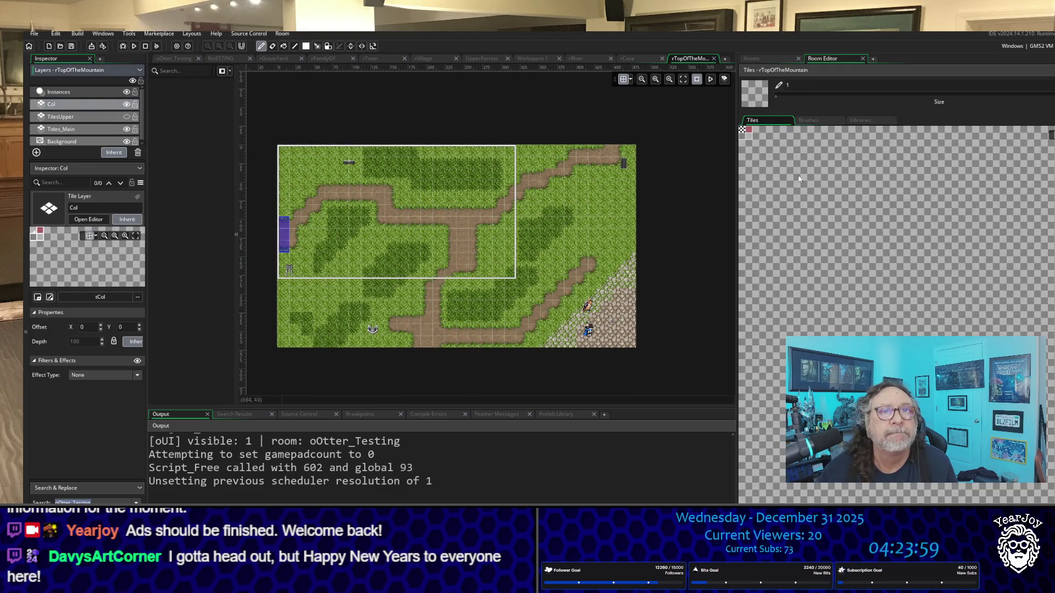
pyautogui.scroll(3, 895, 258)
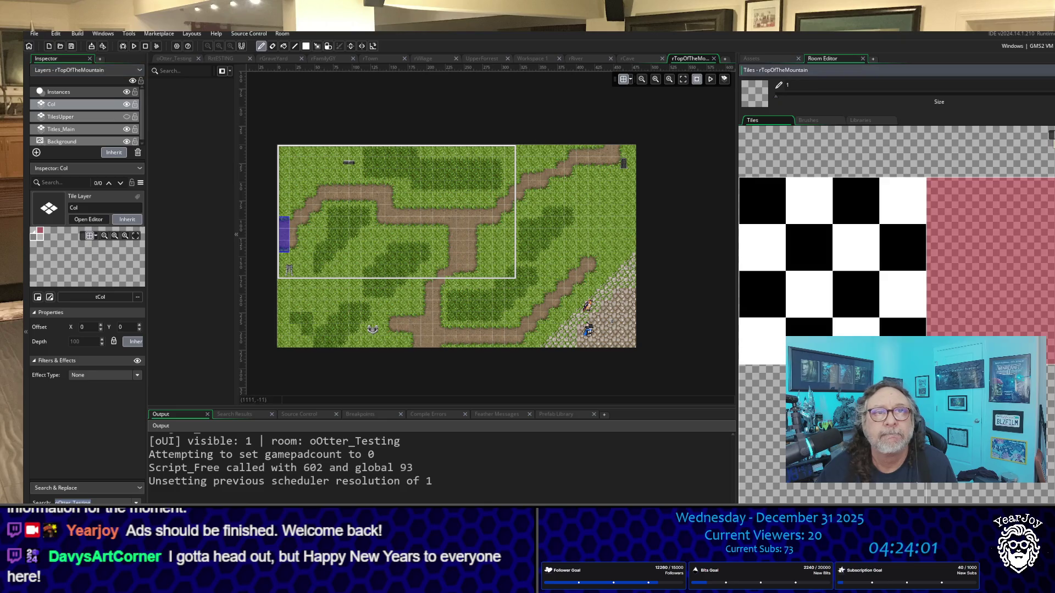
pyautogui.click(989, 256)
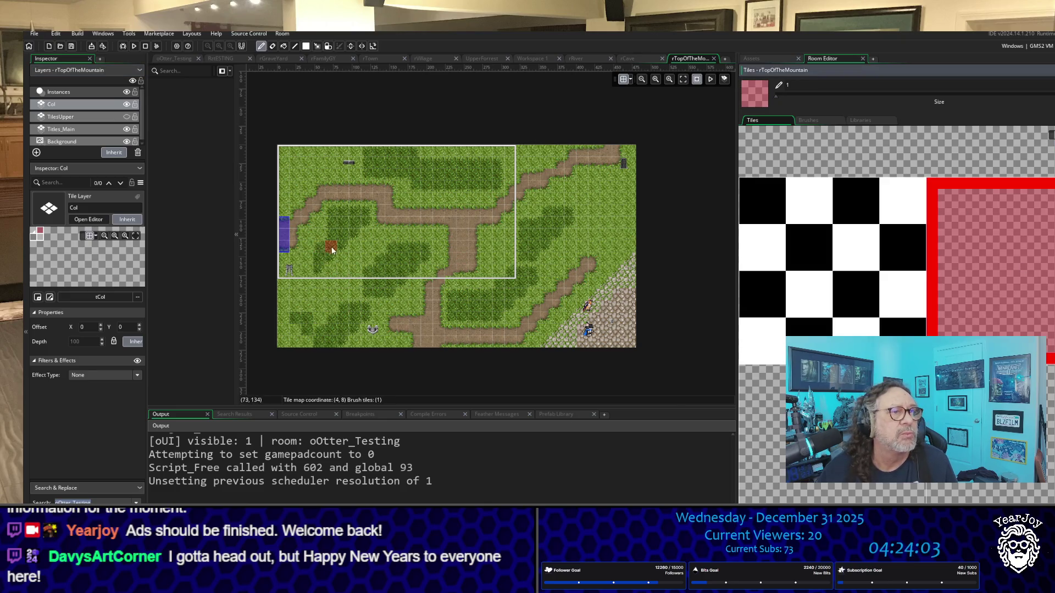
pyautogui.moveTo(318, 247)
pyautogui.mouseDown()
pyautogui.moveTo(320, 264)
pyautogui.moveTo(332, 252)
pyautogui.moveTo(331, 261)
pyautogui.moveTo(336, 217)
pyautogui.moveTo(367, 217)
pyautogui.moveTo(344, 228)
pyautogui.moveTo(340, 246)
pyautogui.mouseUp()
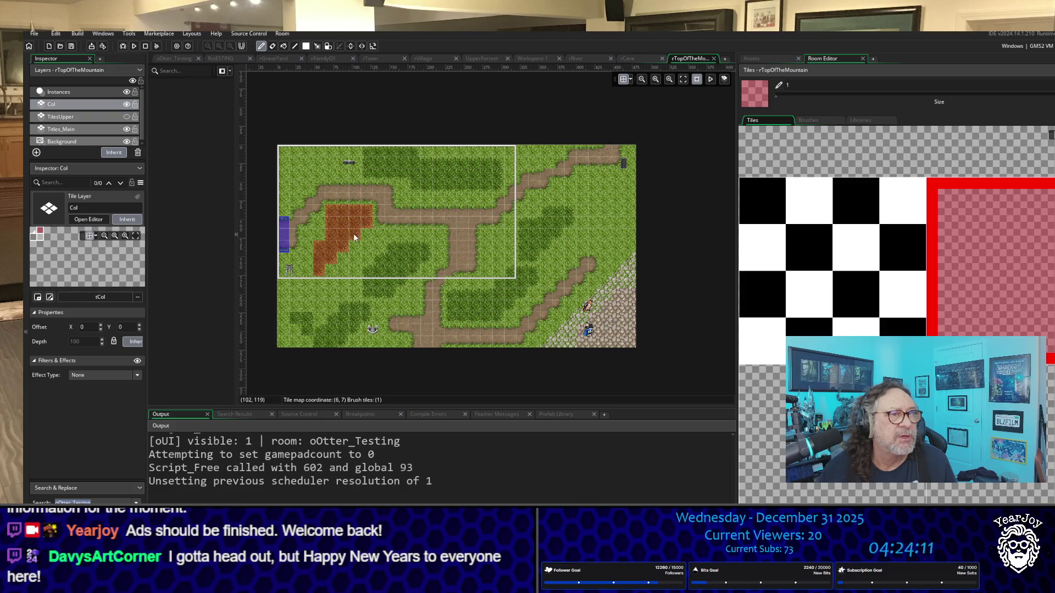
pyautogui.click(369, 153)
pyautogui.moveTo(372, 166)
pyautogui.mouseDown()
pyautogui.moveTo(496, 166)
pyautogui.moveTo(424, 185)
pyautogui.mouseUp()
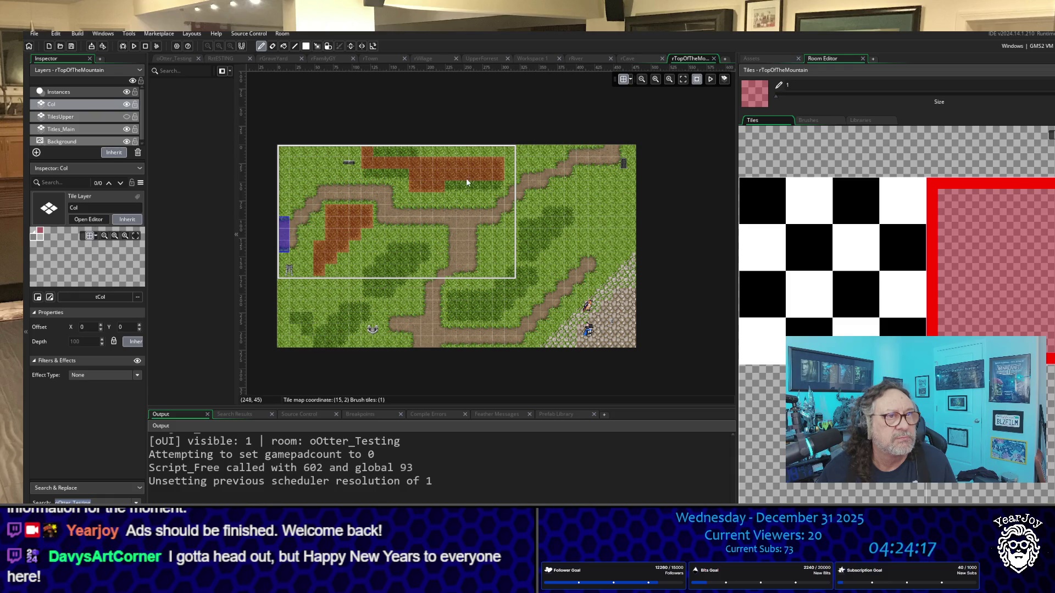
pyautogui.moveTo(494, 181); pyautogui.dragTo(406, 180)
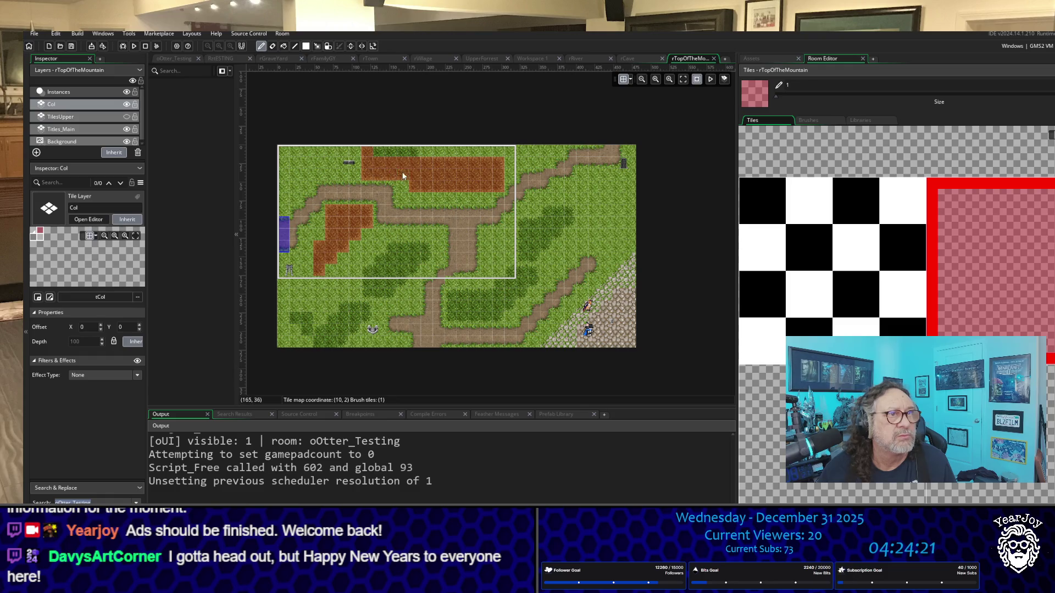
pyautogui.click(414, 157)
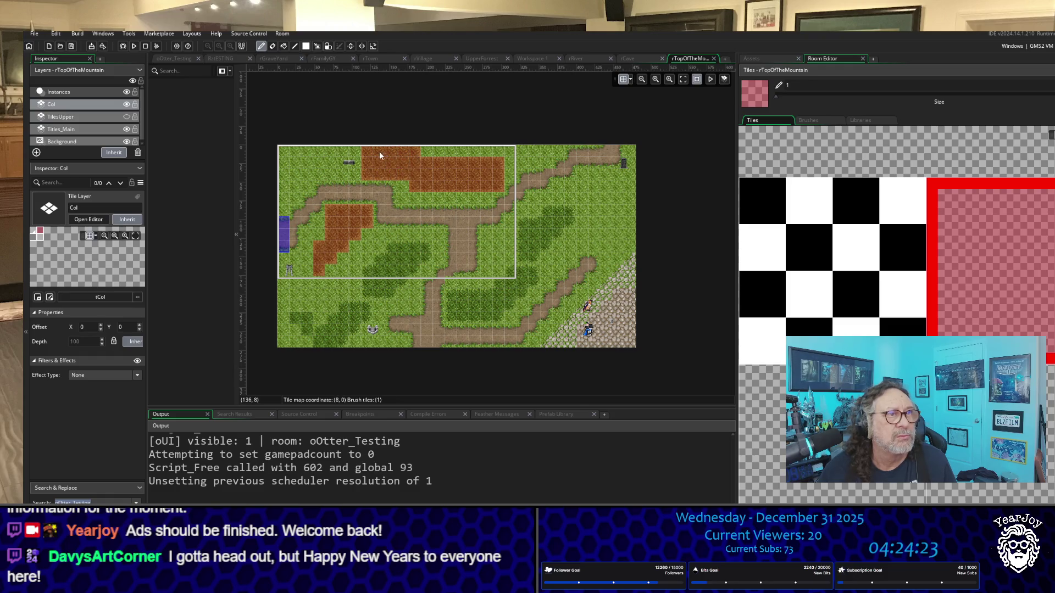
# Paint collision over the central, lower and bottom-left tree clusters.
pyautogui.click(382, 271)
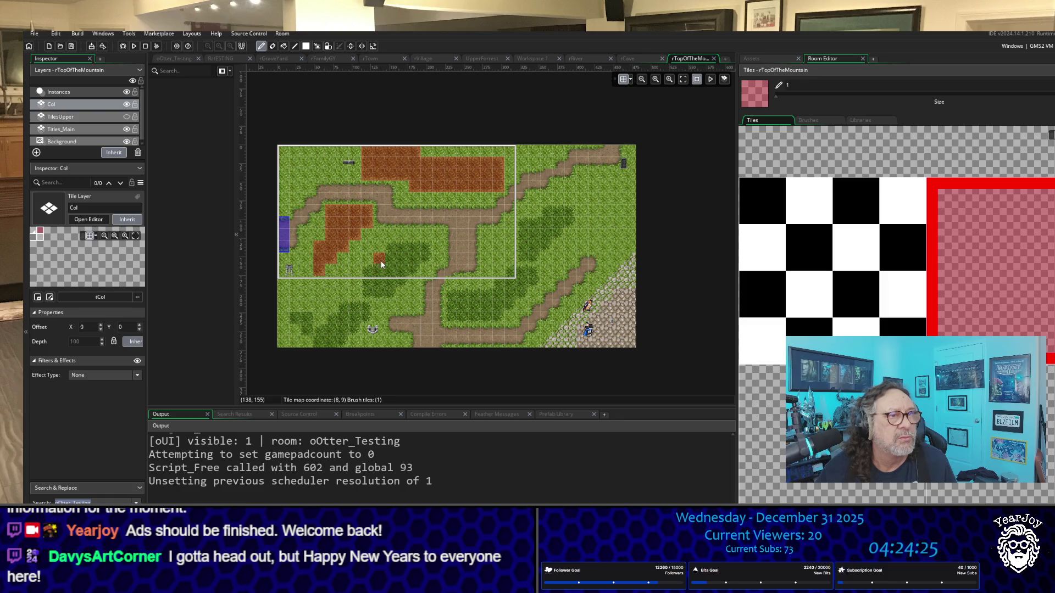
pyautogui.click(380, 271)
pyautogui.moveTo(368, 291)
pyautogui.mouseDown()
pyautogui.moveTo(367, 266)
pyautogui.moveTo(397, 255)
pyautogui.moveTo(400, 285)
pyautogui.moveTo(391, 288)
pyautogui.moveTo(395, 253)
pyautogui.moveTo(414, 248)
pyautogui.mouseUp()
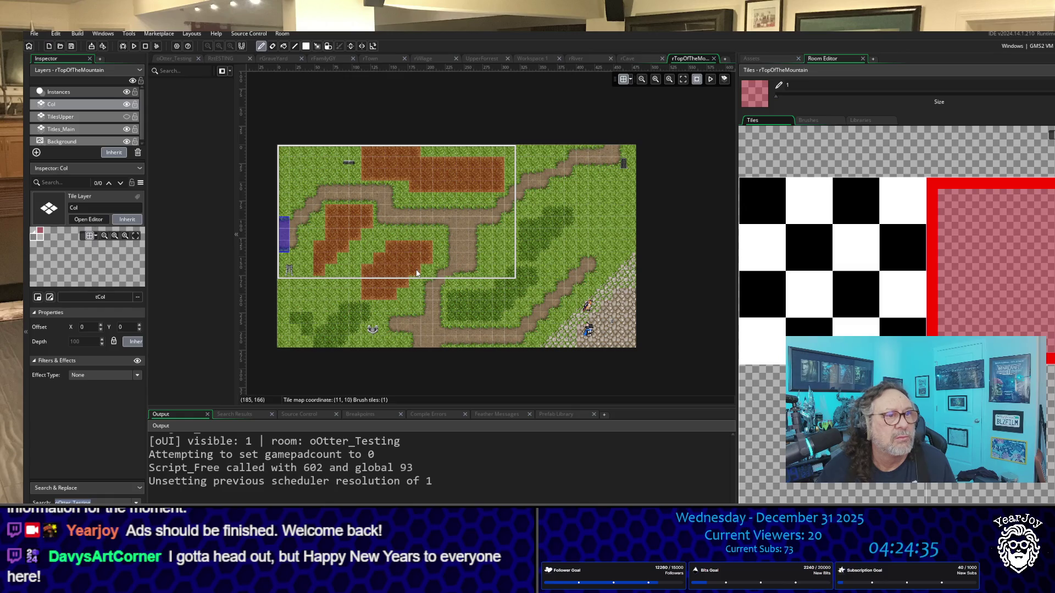
pyautogui.click(341, 311)
pyautogui.moveTo(347, 314); pyautogui.dragTo(365, 311)
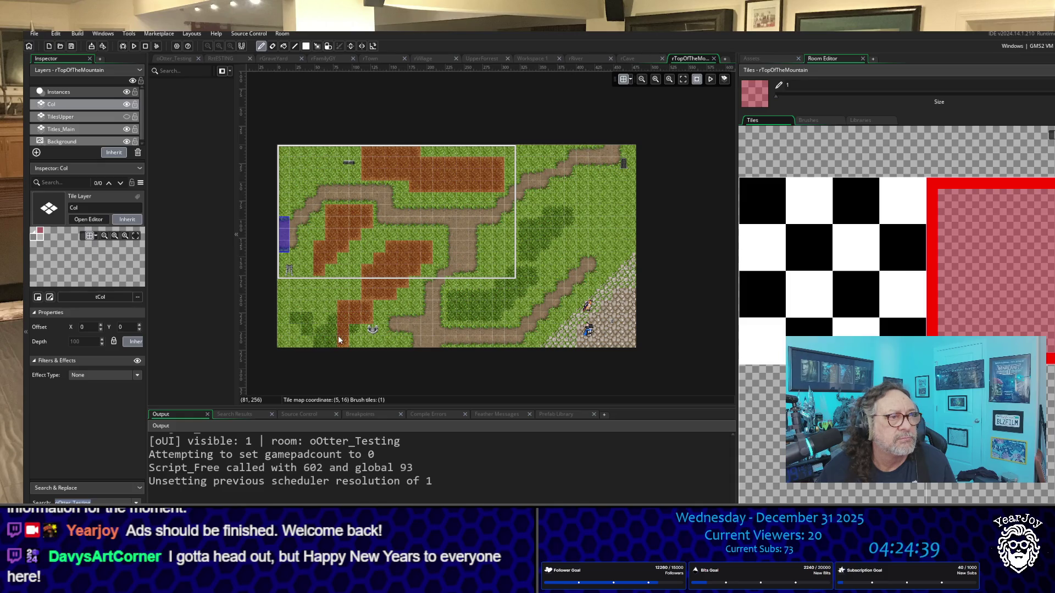
pyautogui.moveTo(315, 342); pyautogui.dragTo(331, 327)
pyautogui.click(306, 320)
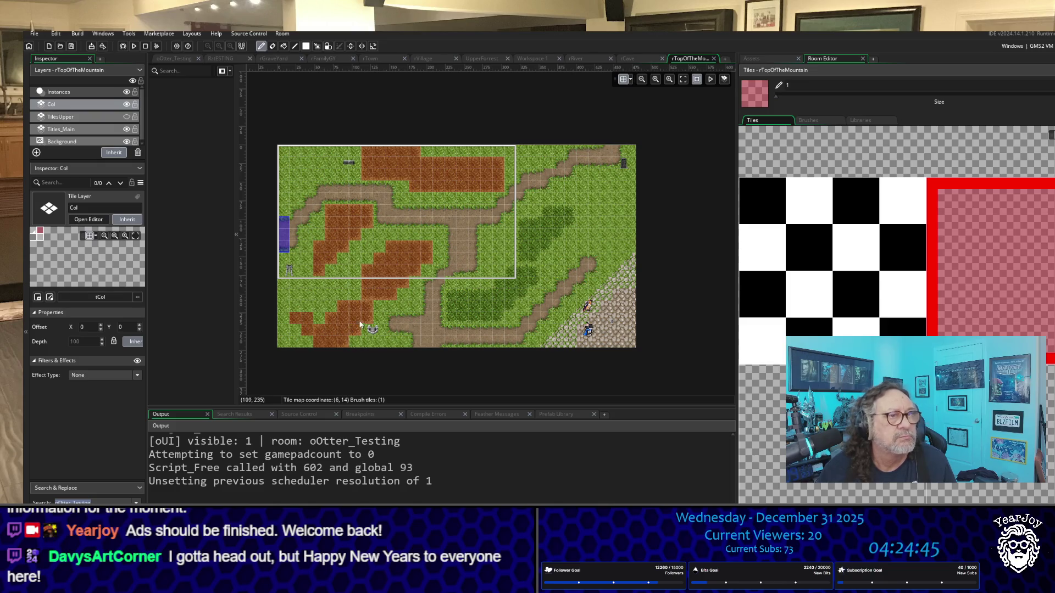
# Cover the right-side trees with rows of collision tiles.
pyautogui.click(522, 227)
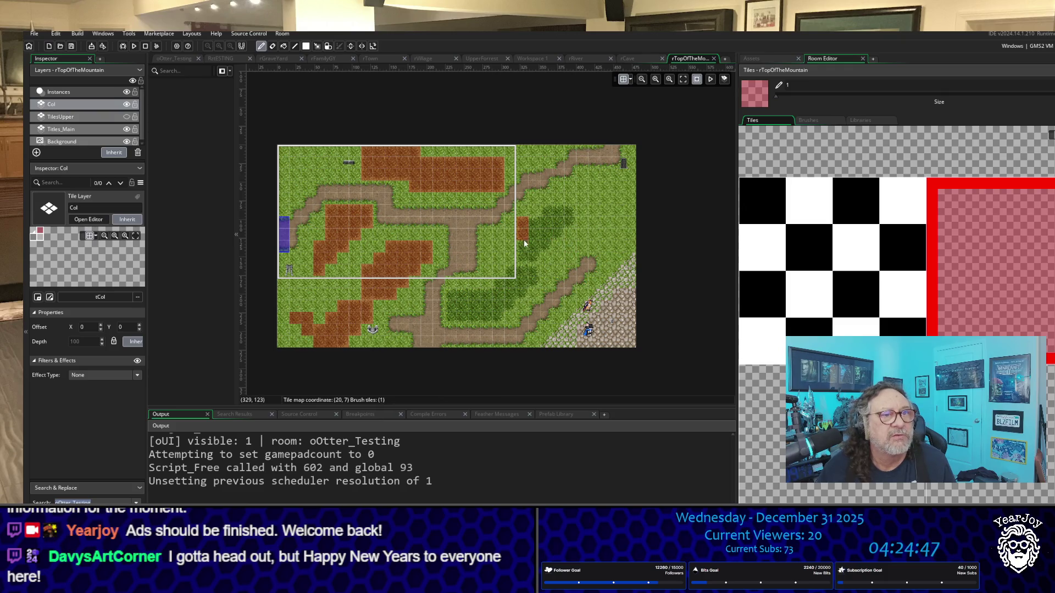
pyautogui.moveTo(524, 244)
pyautogui.mouseDown()
pyautogui.moveTo(525, 257)
pyautogui.moveTo(562, 225)
pyautogui.mouseUp()
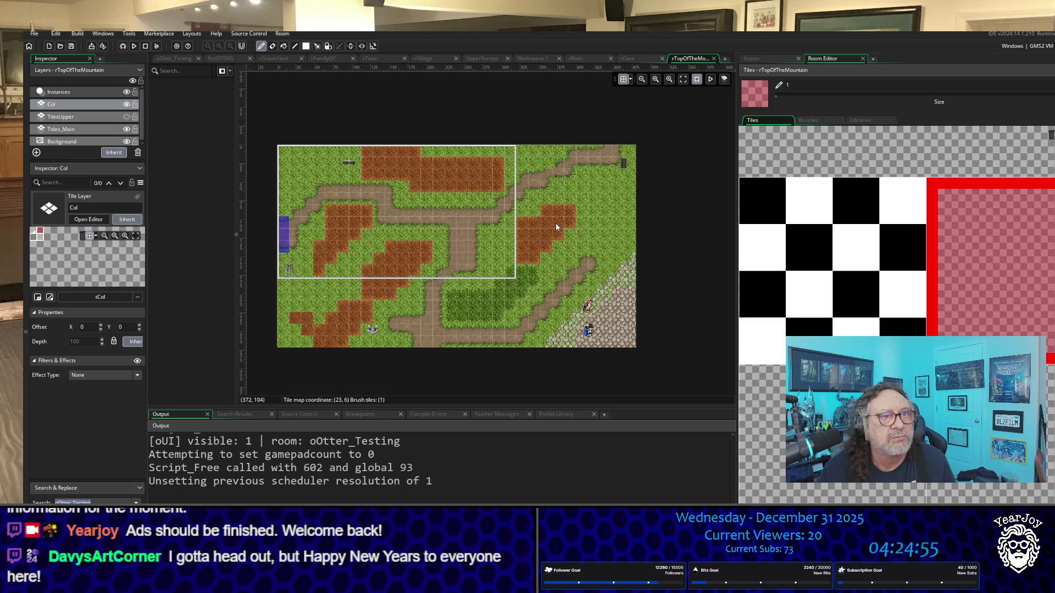
pyautogui.click(536, 283)
pyautogui.click(532, 280)
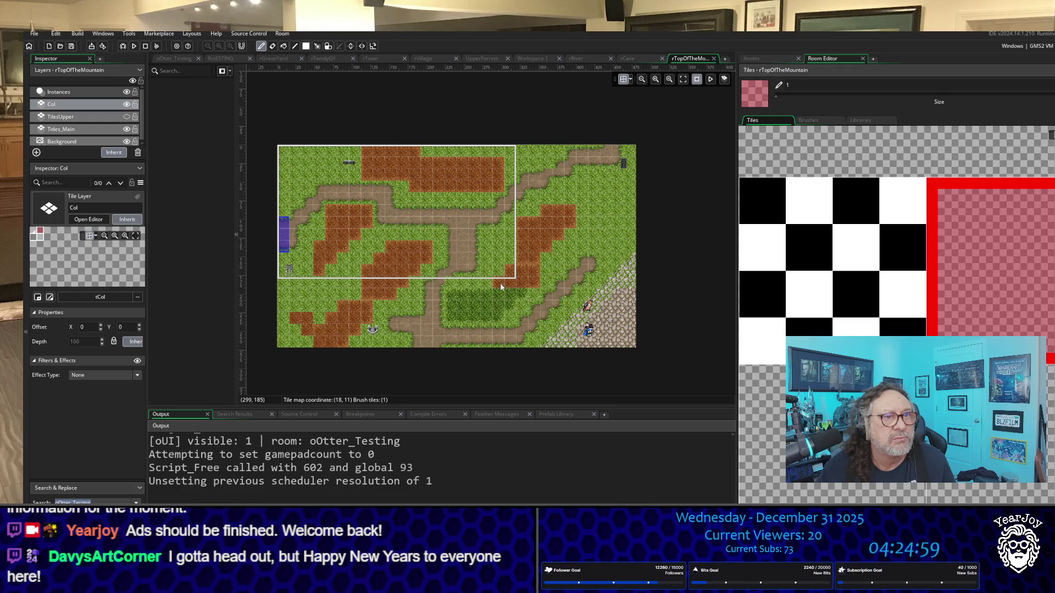
pyautogui.moveTo(522, 295); pyautogui.dragTo(476, 296)
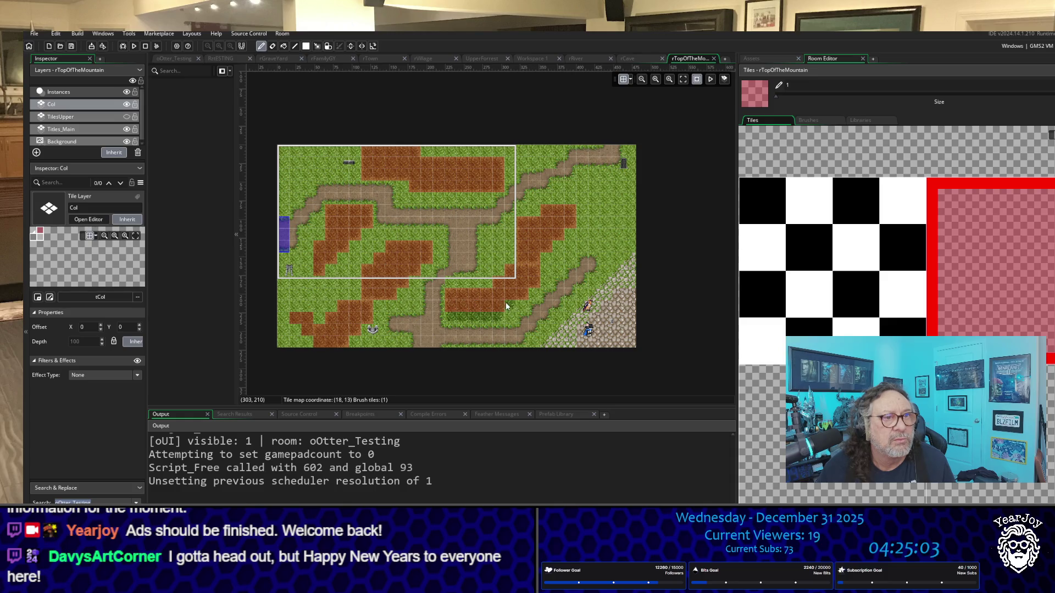
pyautogui.moveTo(502, 323); pyautogui.dragTo(457, 322)
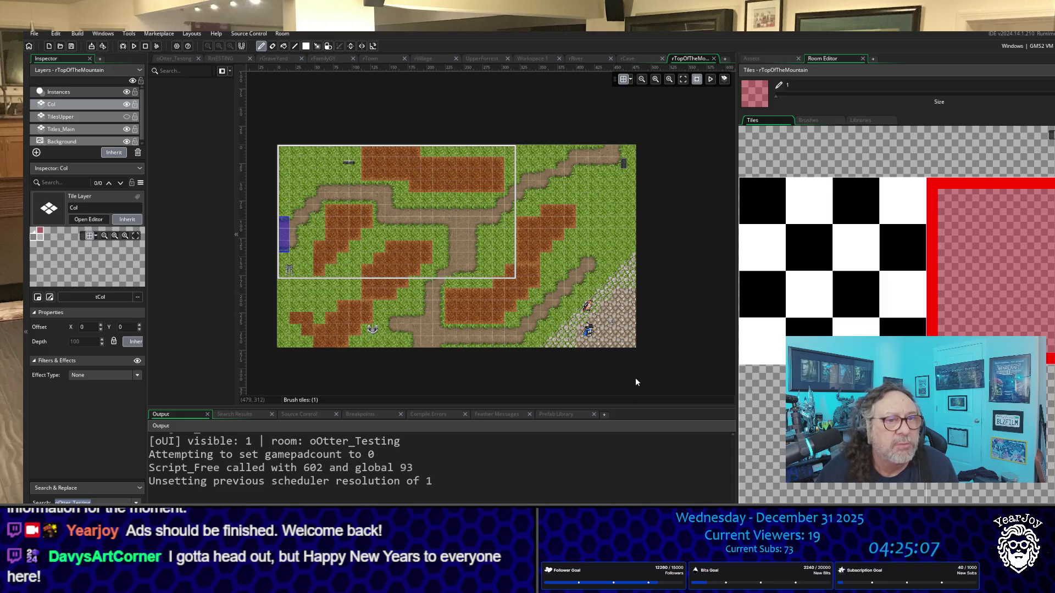
# Block the map's bottom and left edges with collision, then switch the brush to the empty tile.
pyautogui.moveTo(631, 347); pyautogui.dragTo(486, 345)
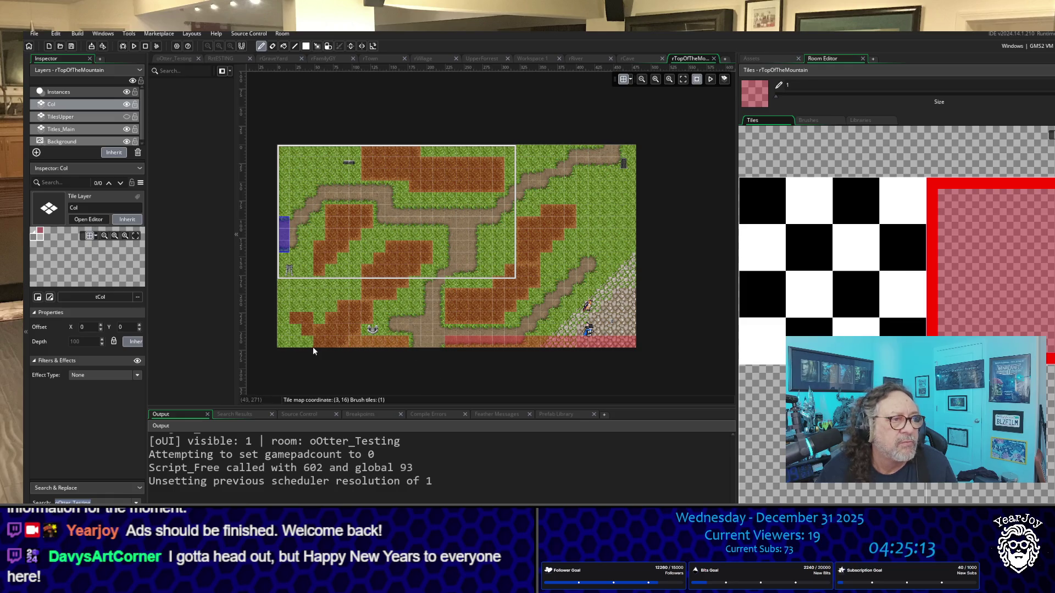
pyautogui.moveTo(282, 345)
pyautogui.mouseDown()
pyautogui.moveTo(285, 261)
pyautogui.moveTo(295, 259)
pyautogui.mouseUp()
pyautogui.moveTo(284, 212)
pyautogui.mouseDown()
pyautogui.moveTo(279, 165)
pyautogui.moveTo(331, 154)
pyautogui.moveTo(612, 149)
pyautogui.moveTo(630, 182)
pyautogui.moveTo(628, 335)
pyautogui.mouseUp()
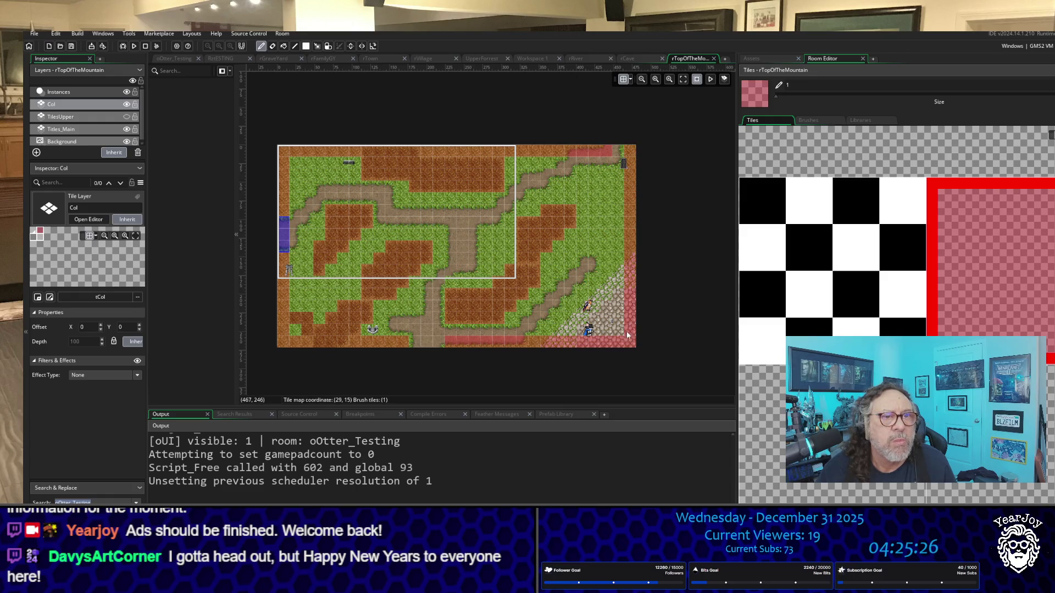
pyautogui.keyDown('alt'); pyautogui.click(618, 154); pyautogui.keyUp('alt')
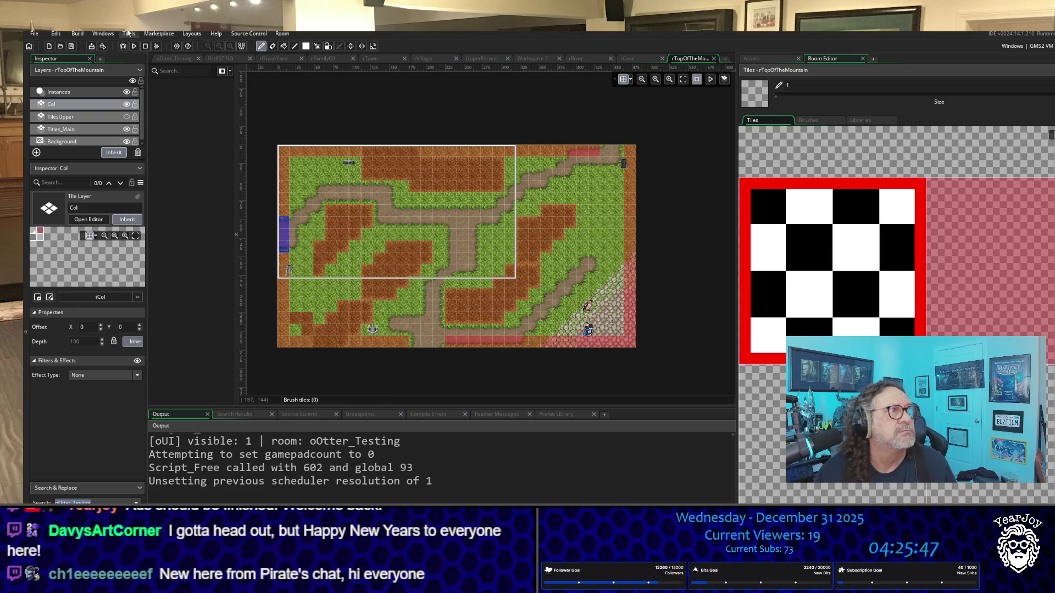
# Save the project, then test-run the game briefly through its start menu and stop it.
pyautogui.click(35, 34)
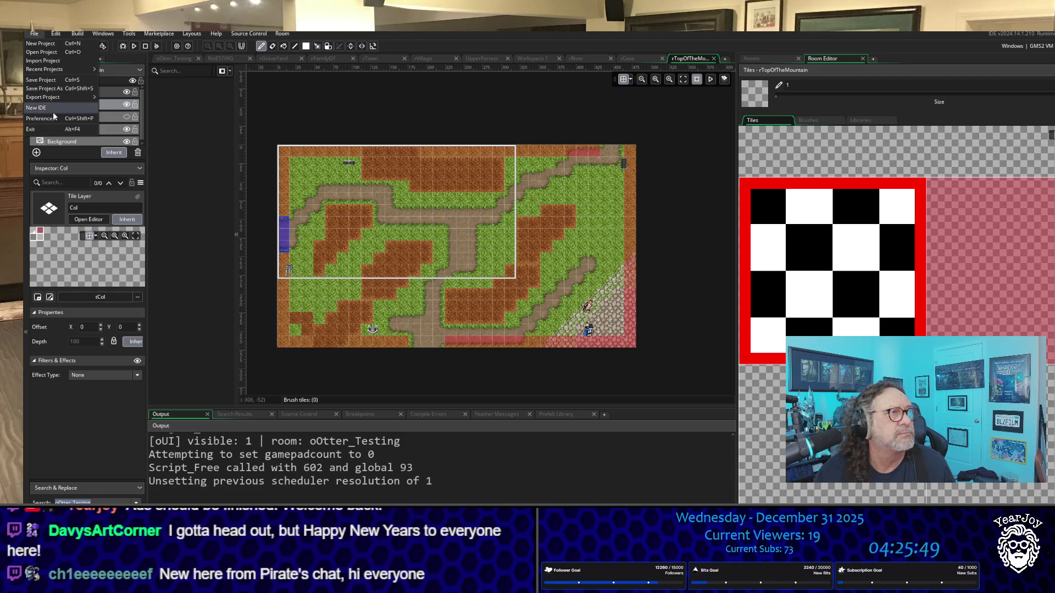
pyautogui.click(55, 81)
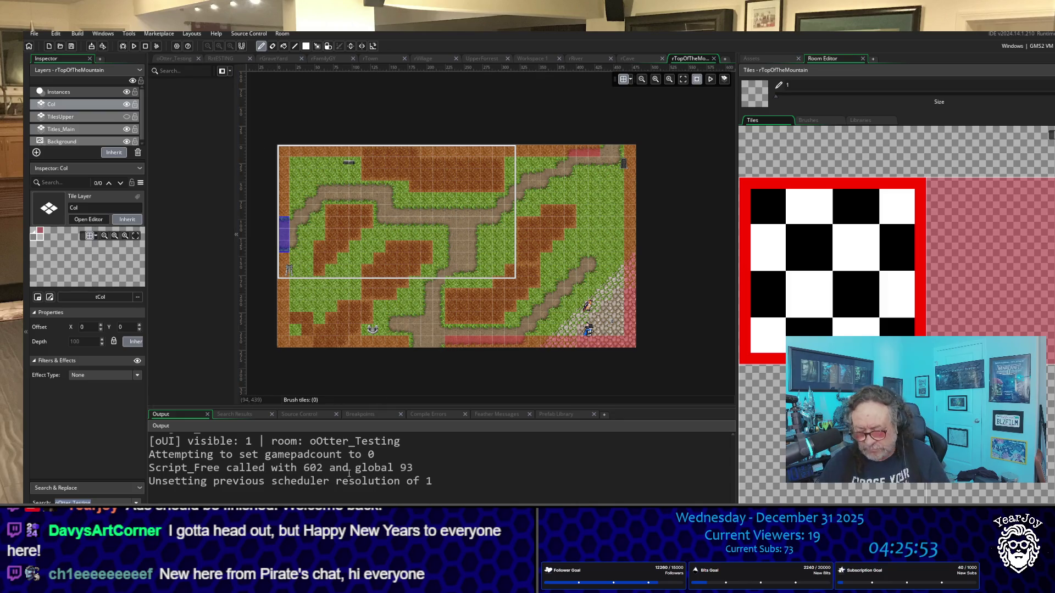
pyautogui.press('F5')
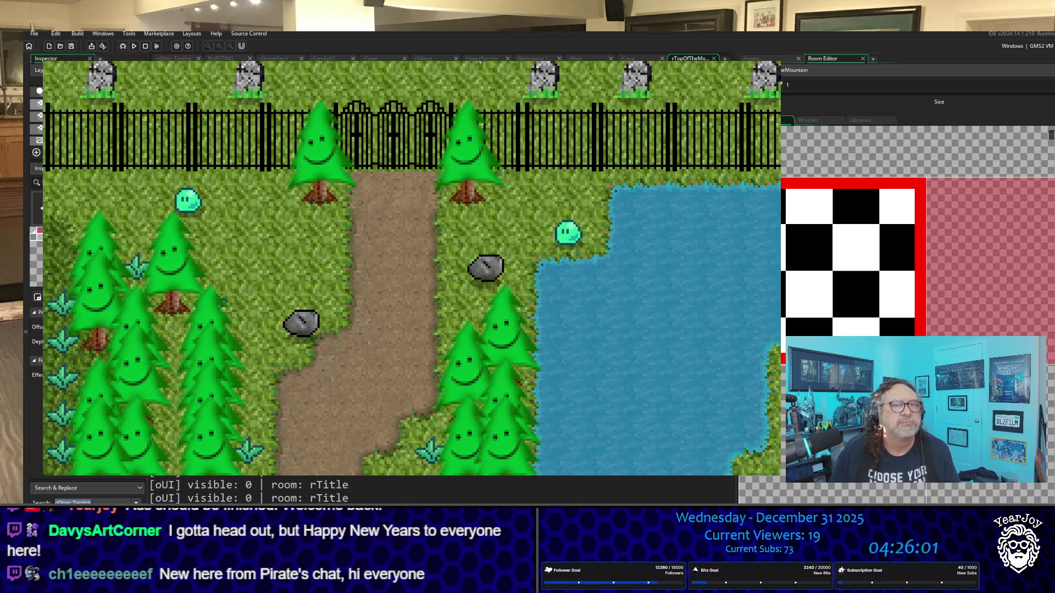
pyautogui.press('Return')
pyautogui.press('Return')
pyautogui.press('Down')
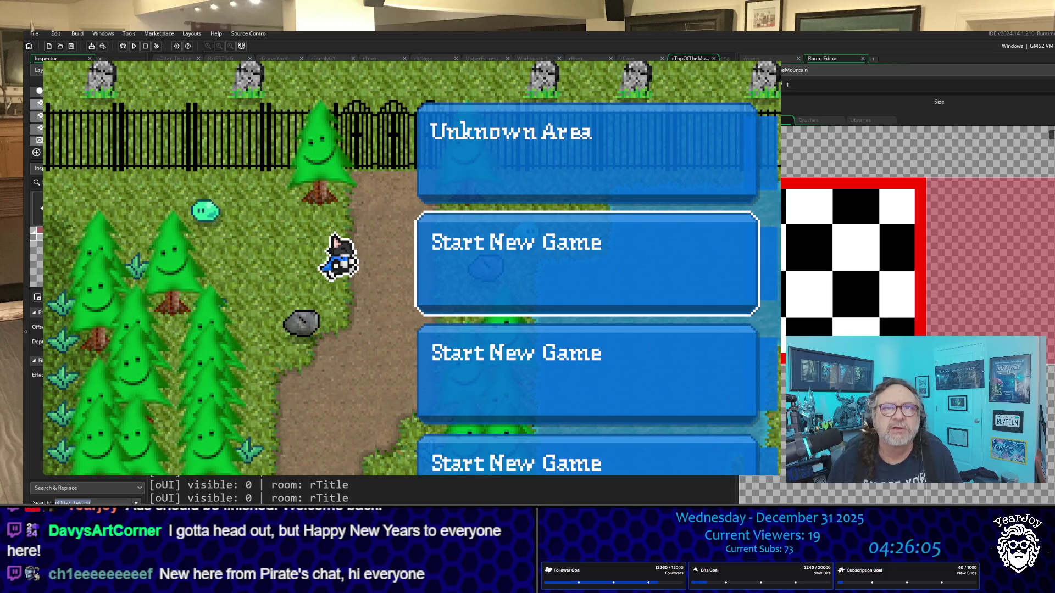
pyautogui.press('Escape')
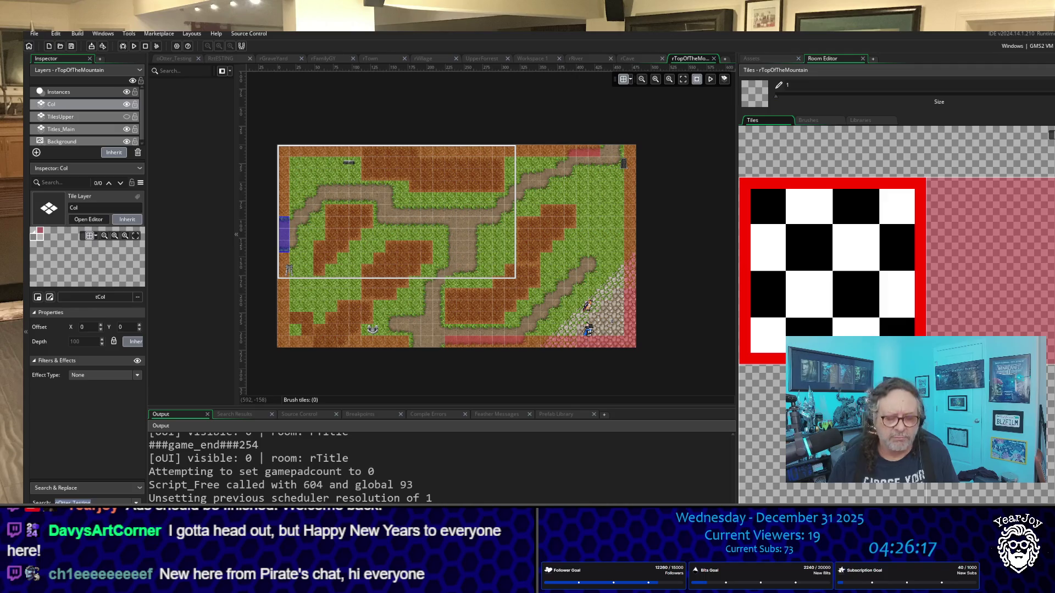
# Run the game again, start a new game, and walk from rVillage into rRiver.
pyautogui.press('F5')
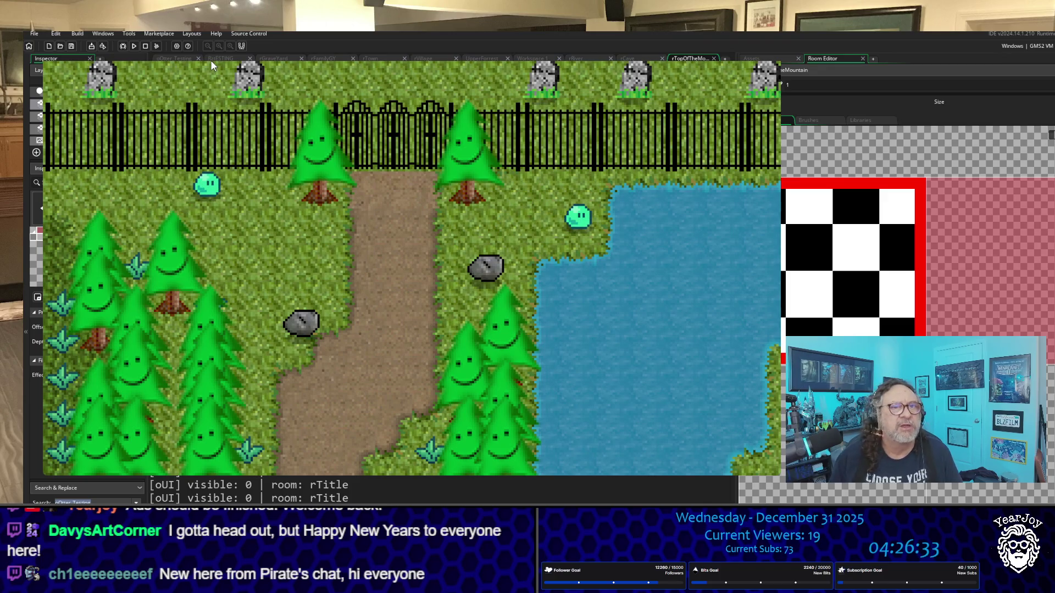
pyautogui.press('Return')
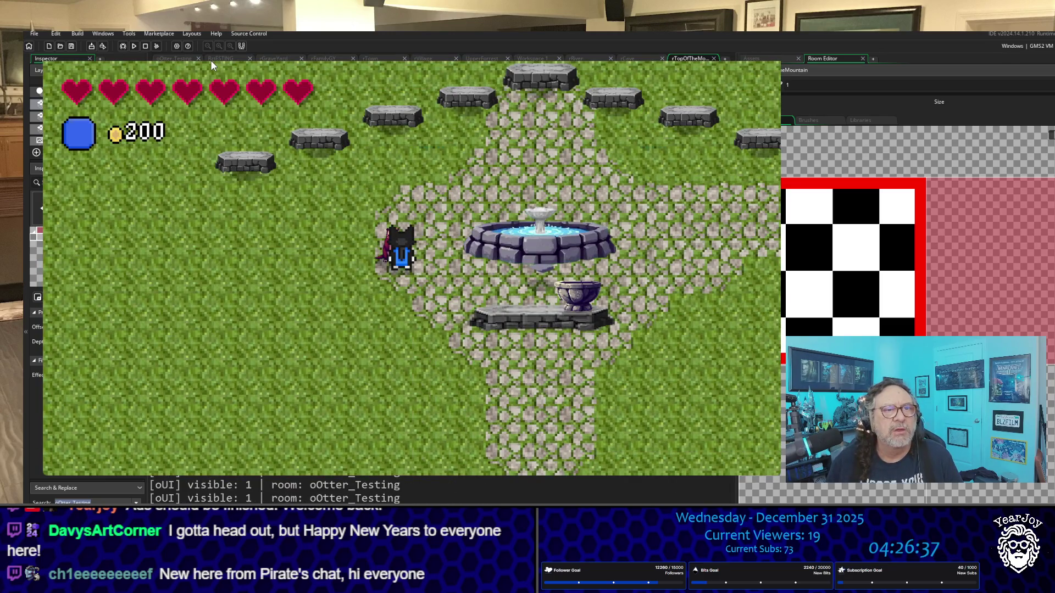
pyautogui.press('Down')
pyautogui.press('Down')
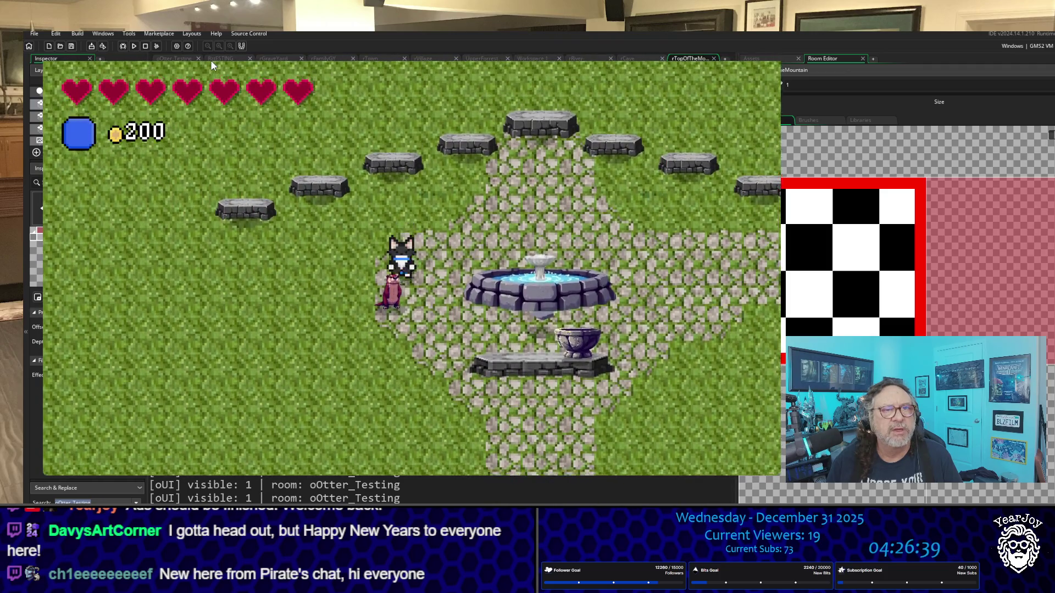
pyautogui.press('Down')
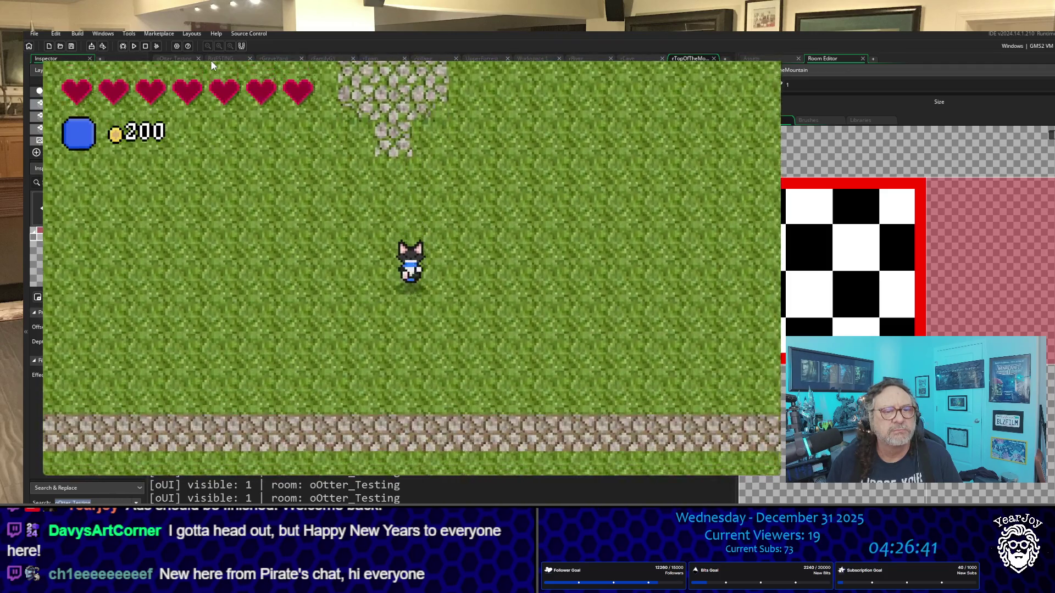
pyautogui.press('Right')
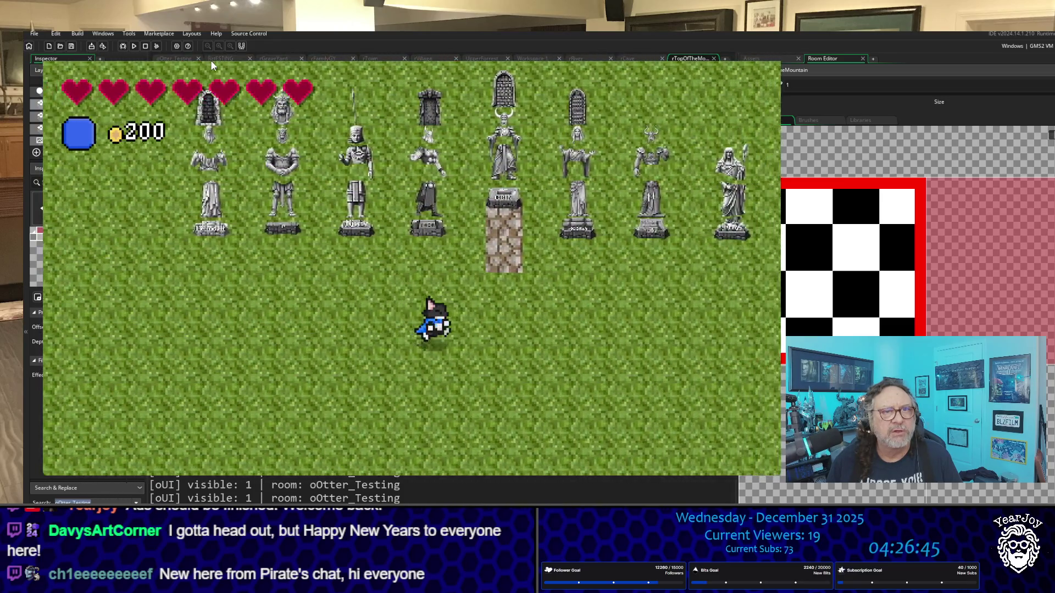
pyautogui.press('Up')
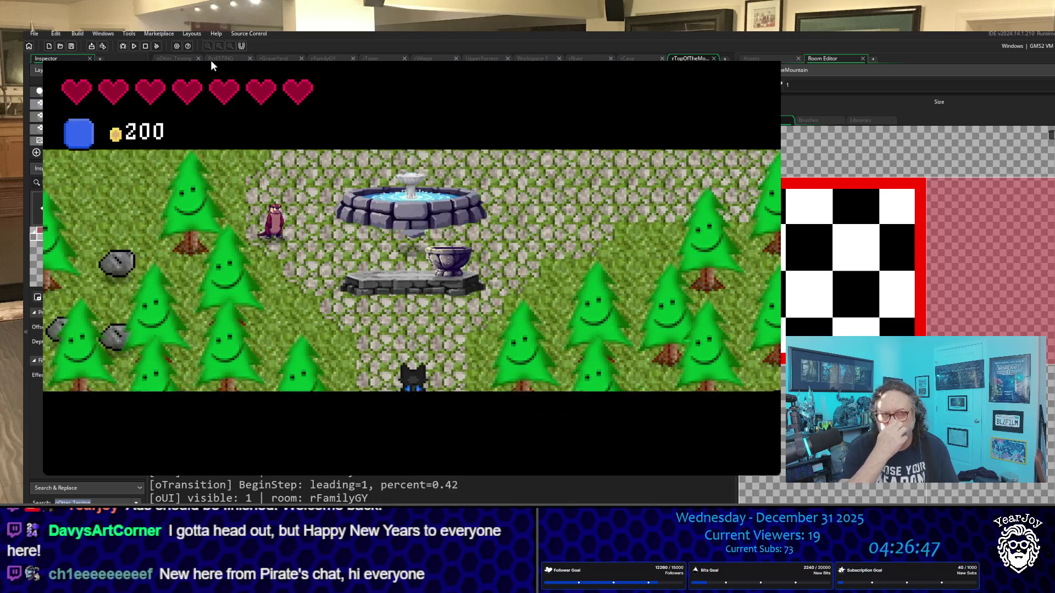
pyautogui.press('Down')
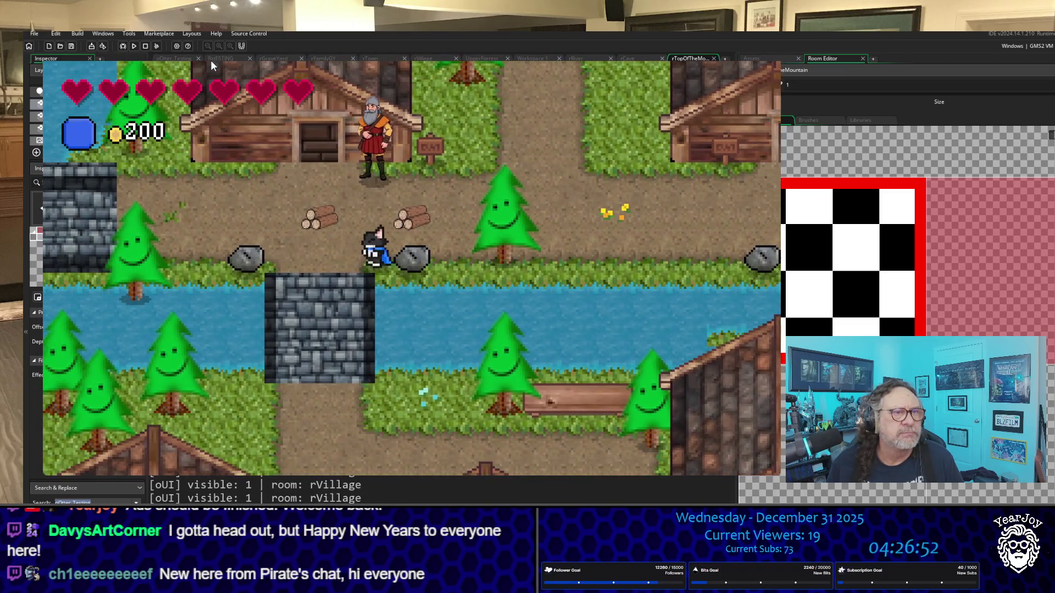
pyautogui.press('Left')
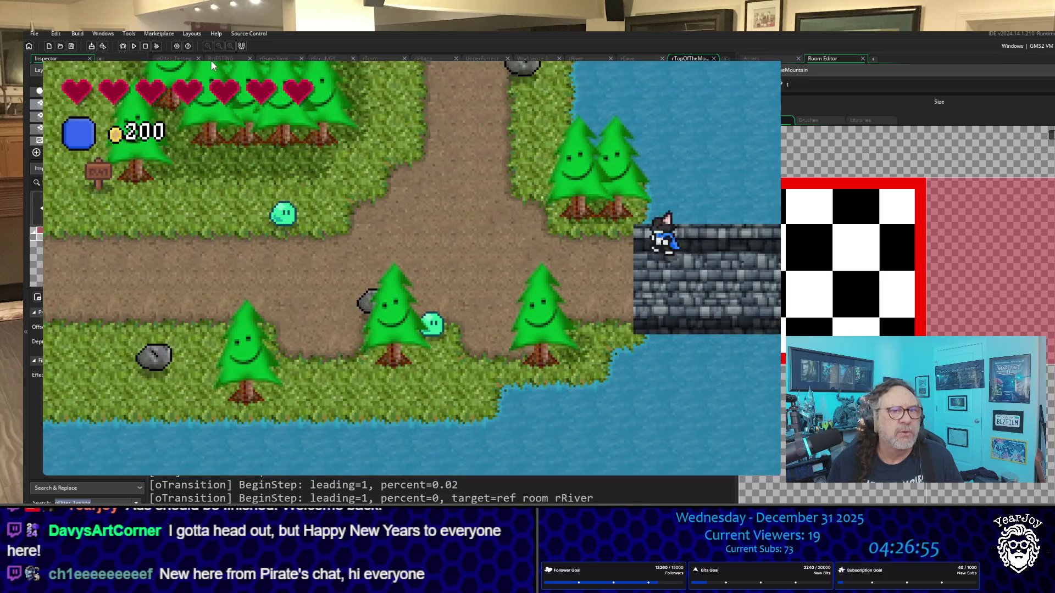
# Walk up rRiver, defeat the slime, grab its coin, and enter the boulder into rCave.
pyautogui.press('Left')
pyautogui.press('Up')
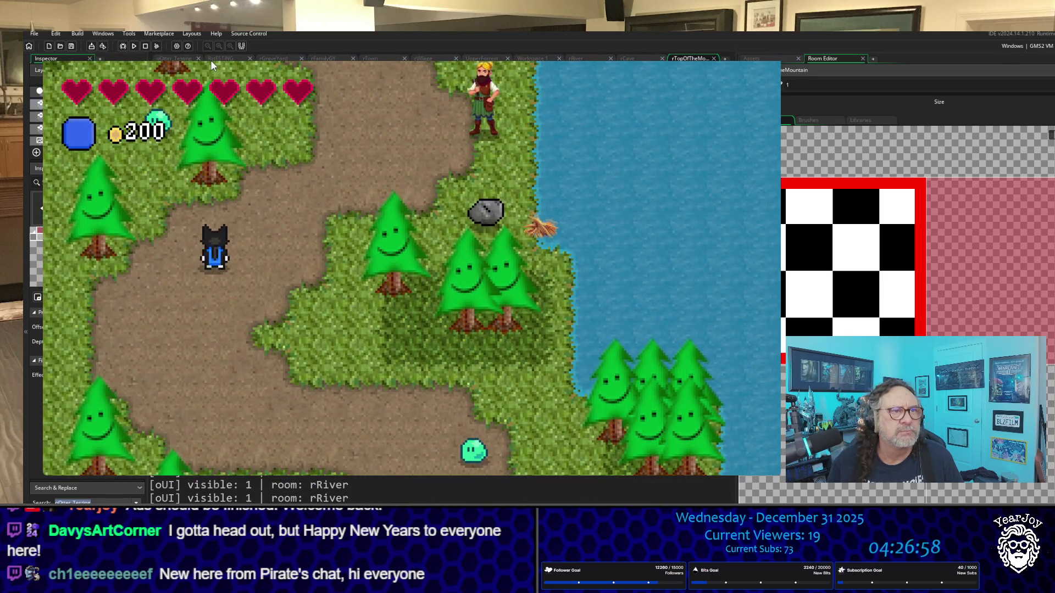
pyautogui.press('Right')
pyautogui.press('Up')
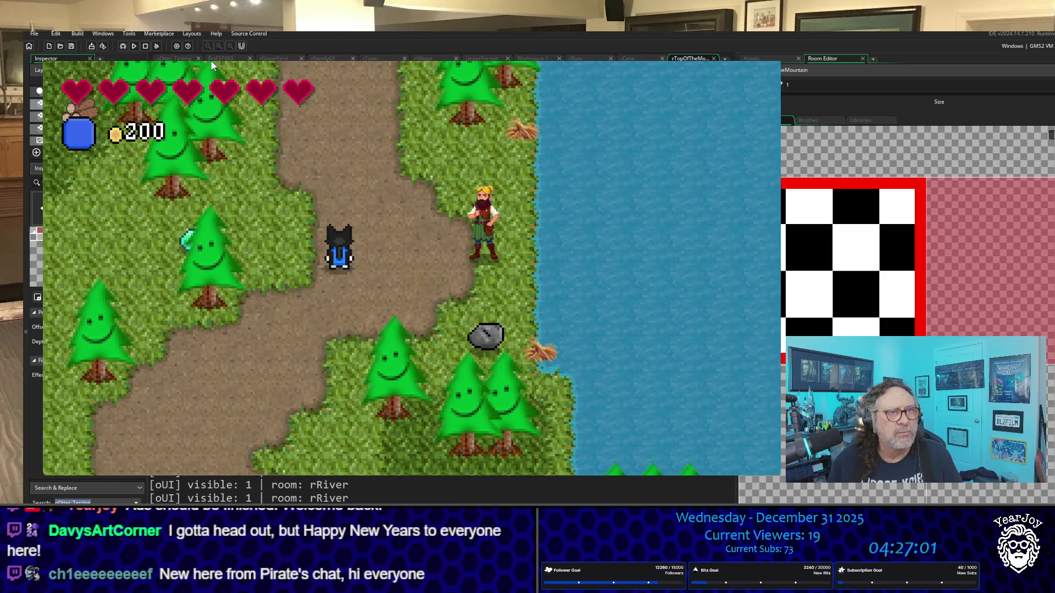
pyautogui.press('Up')
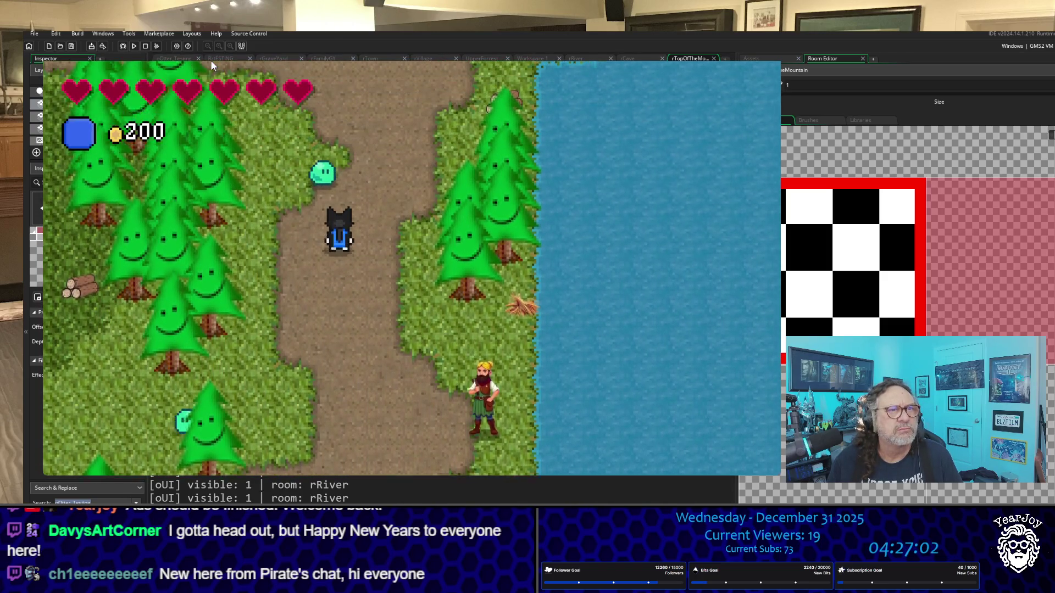
pyautogui.press('Up')
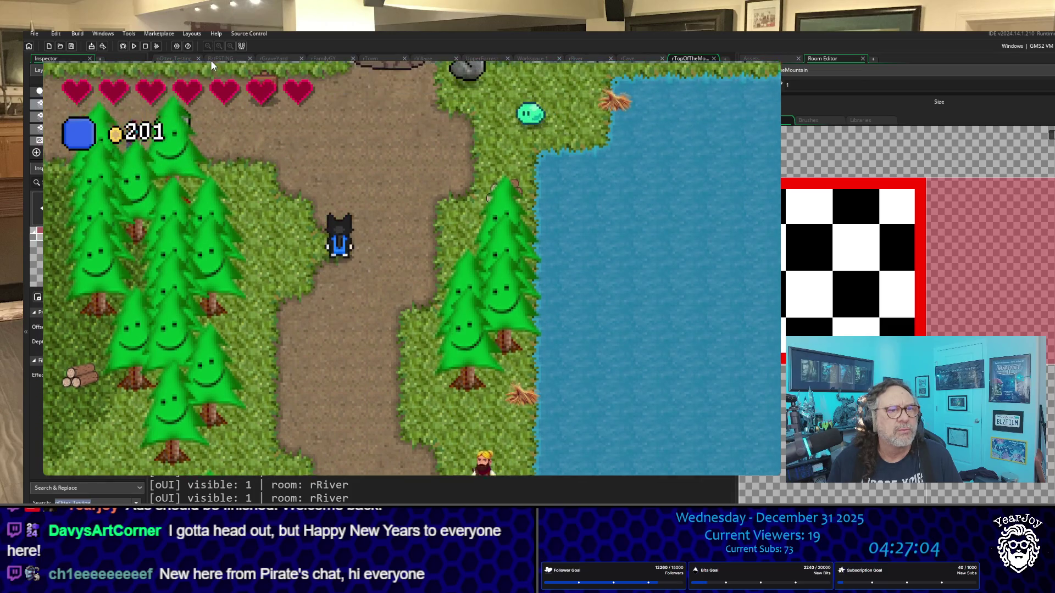
pyautogui.press('Up')
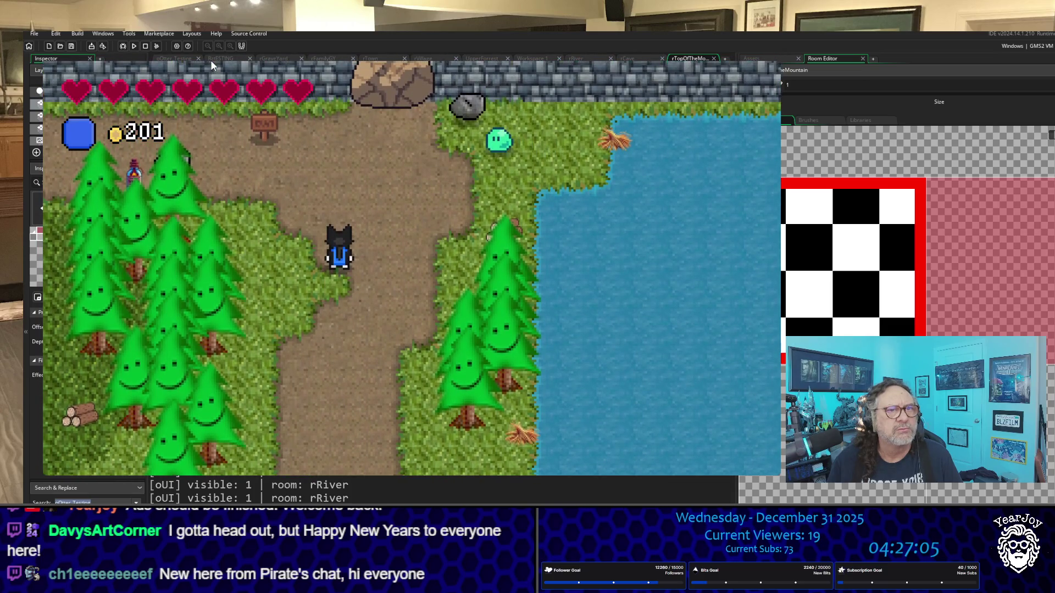
pyautogui.press('Right')
pyautogui.press('space')
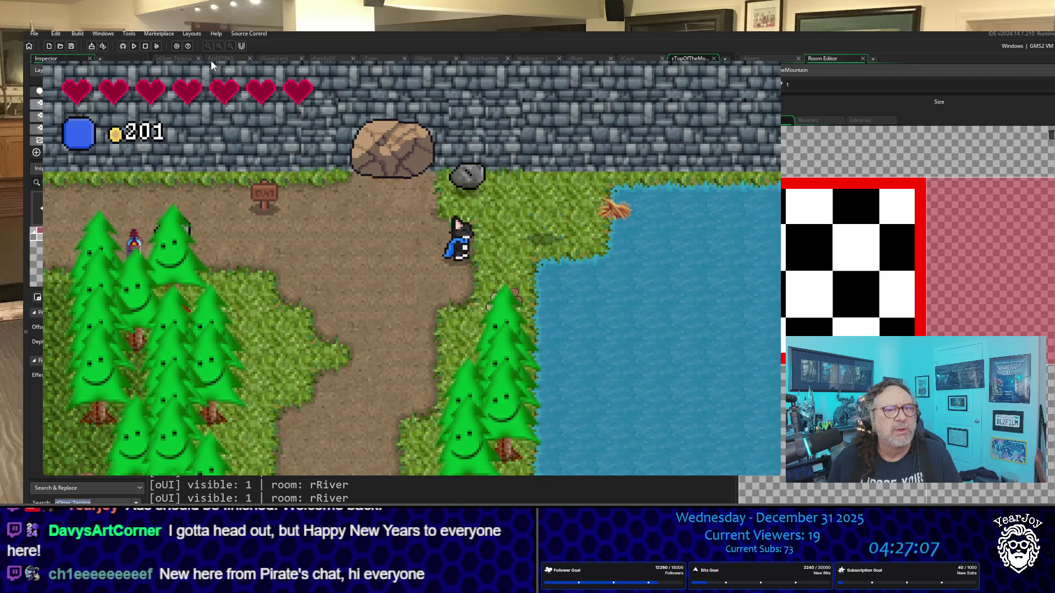
pyautogui.press('Right')
pyautogui.press('Up')
pyautogui.press('Left')
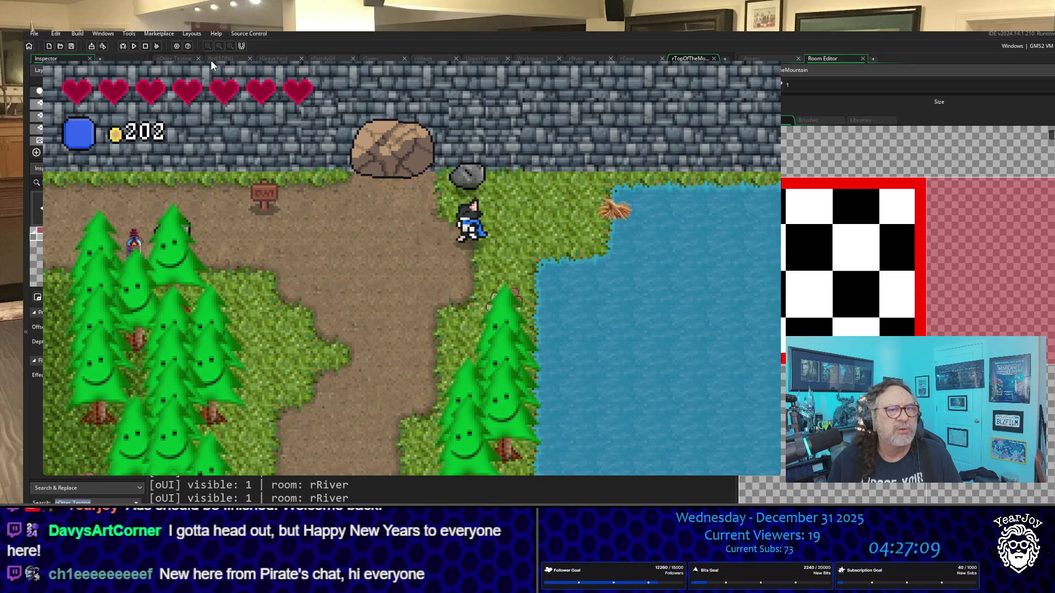
pyautogui.press('Up')
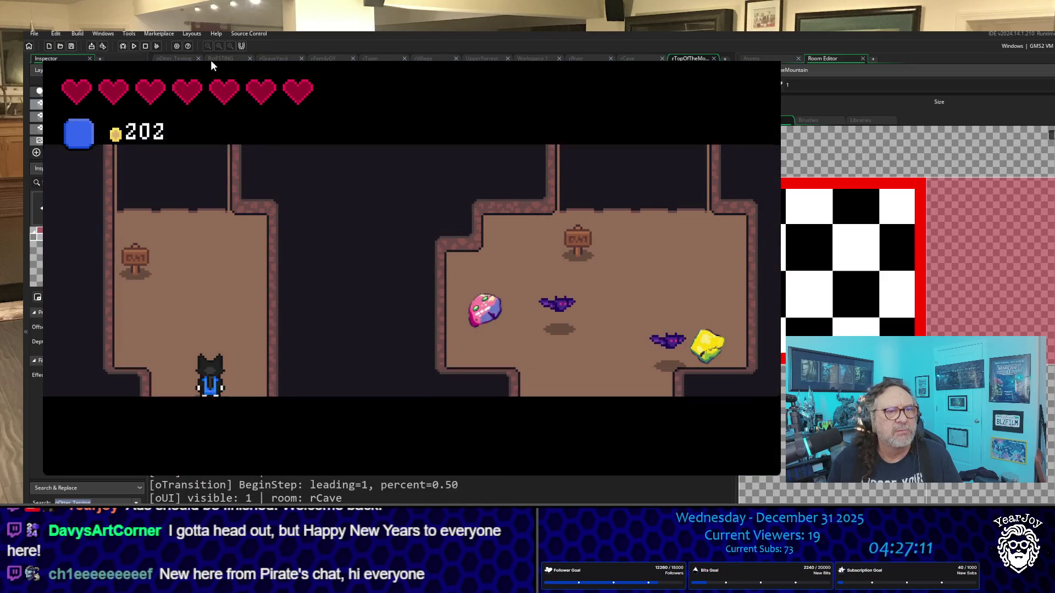
# Explore rCave's corridors, then walk down to exit back into rRiver.
pyautogui.press('Up')
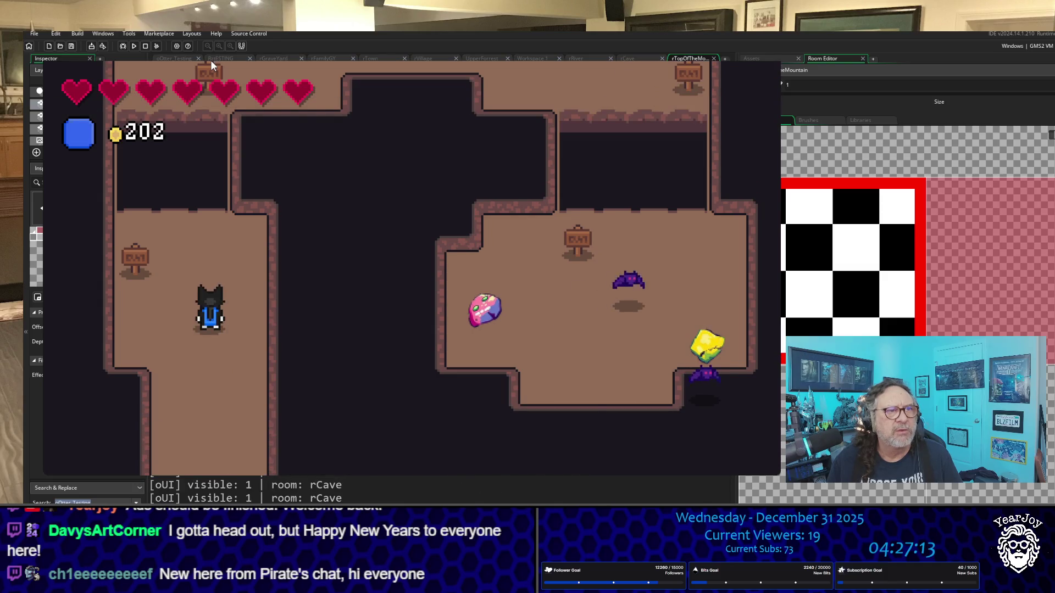
pyautogui.press('Left')
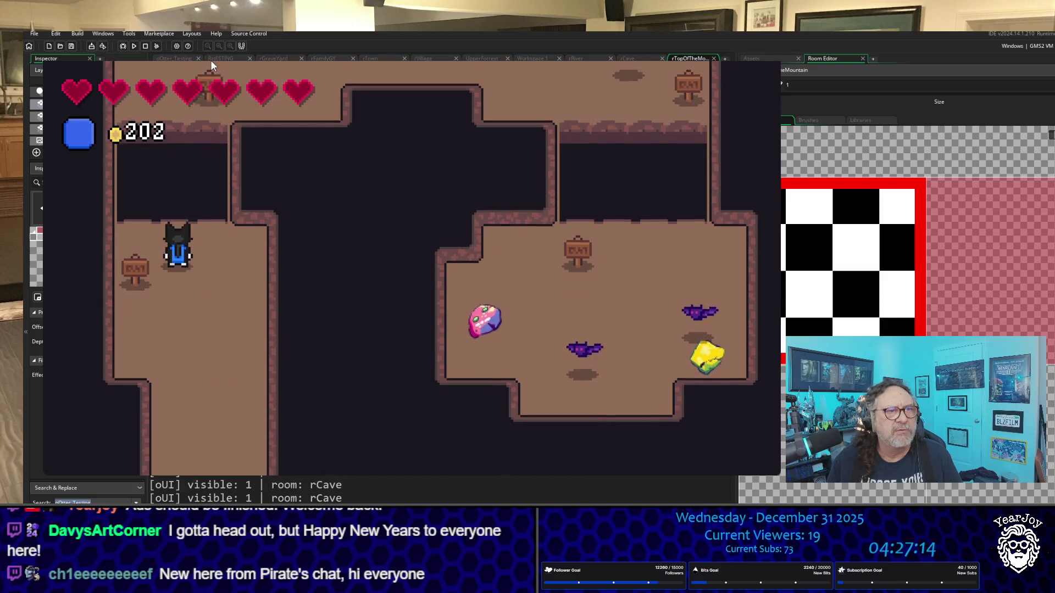
pyautogui.press('Up')
pyautogui.press('Right')
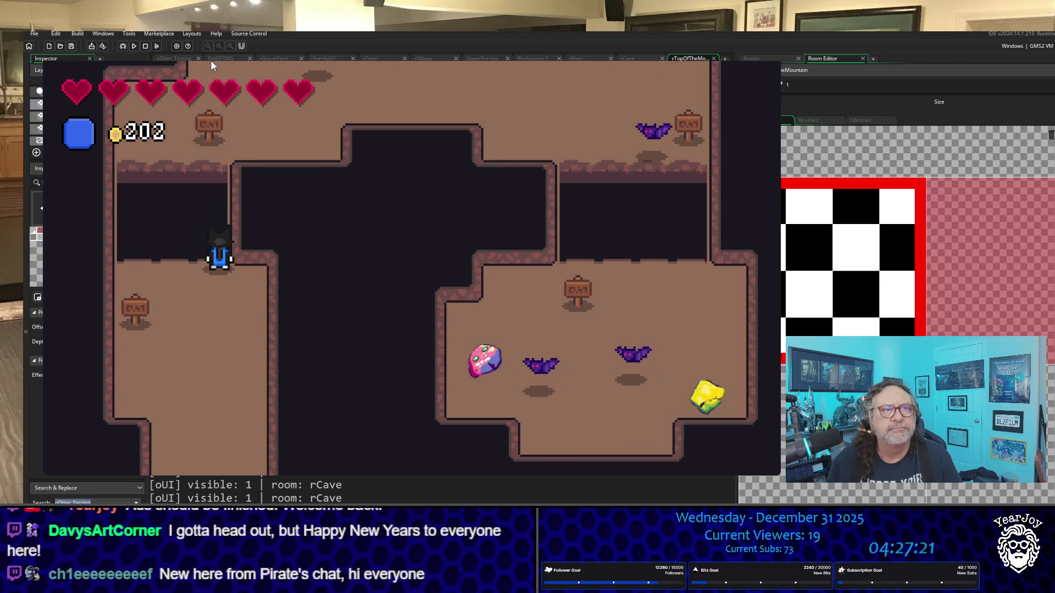
pyautogui.press('Down')
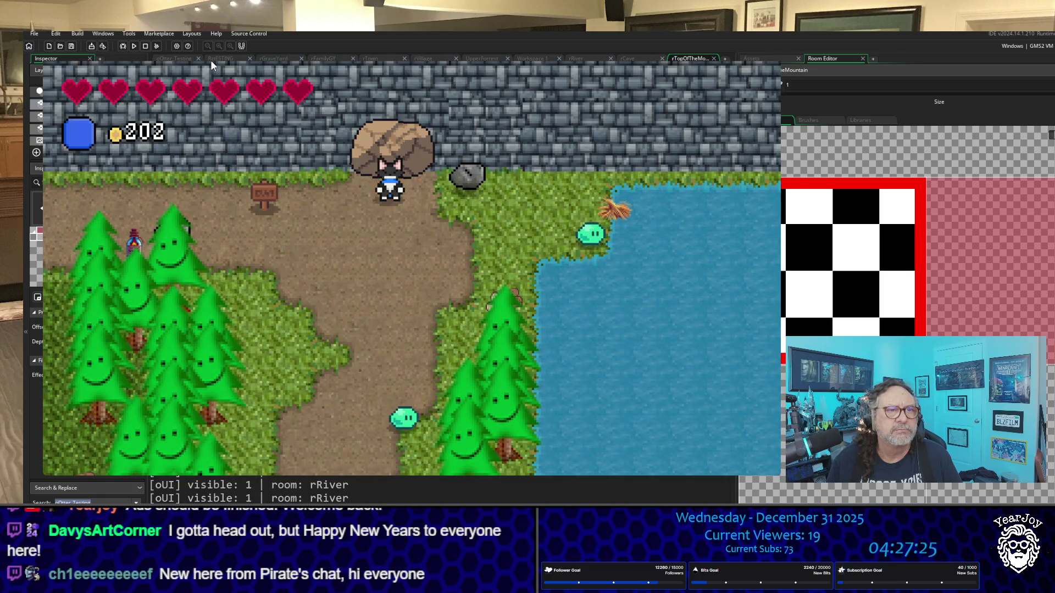
# In rRiver, defeat the nearby slimes and collect the coins they drop.
pyautogui.press('Down')
pyautogui.press('Left')
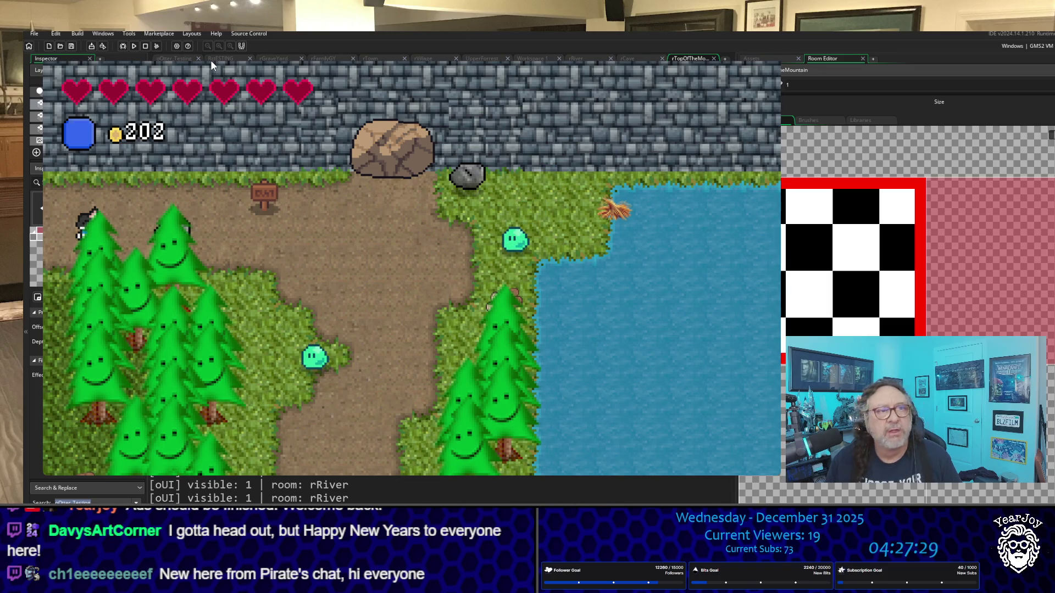
pyautogui.press('Right')
pyautogui.press('Right')
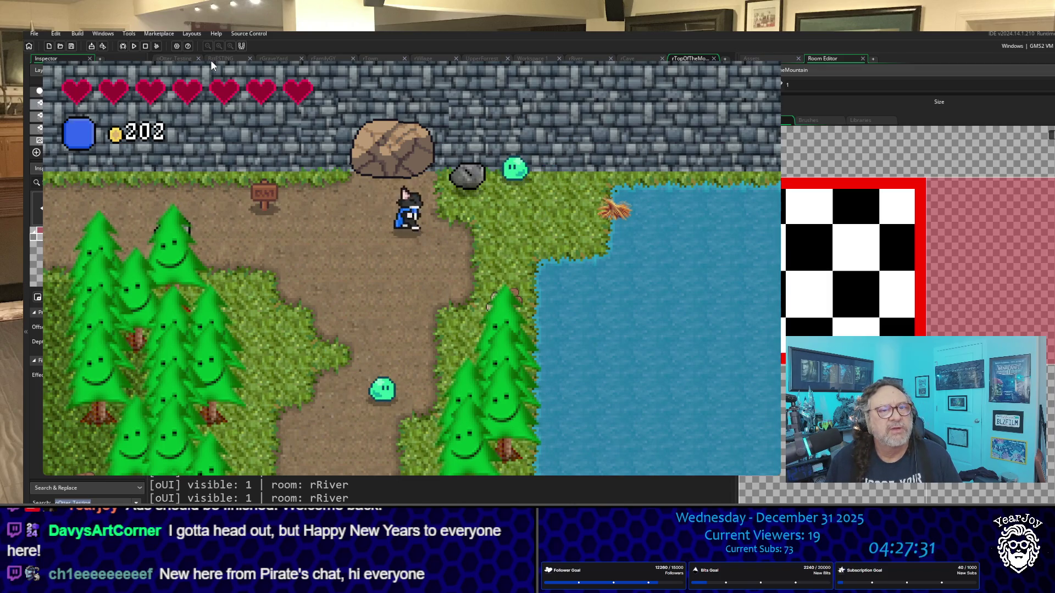
pyautogui.press('Right')
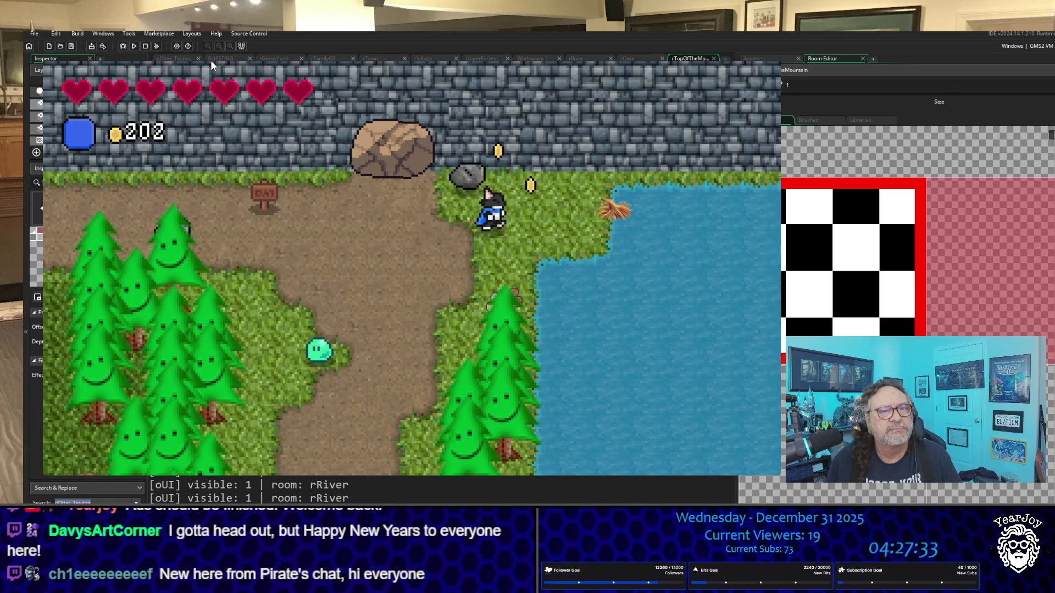
pyautogui.press('Up')
pyautogui.press('Left')
pyautogui.press('Down')
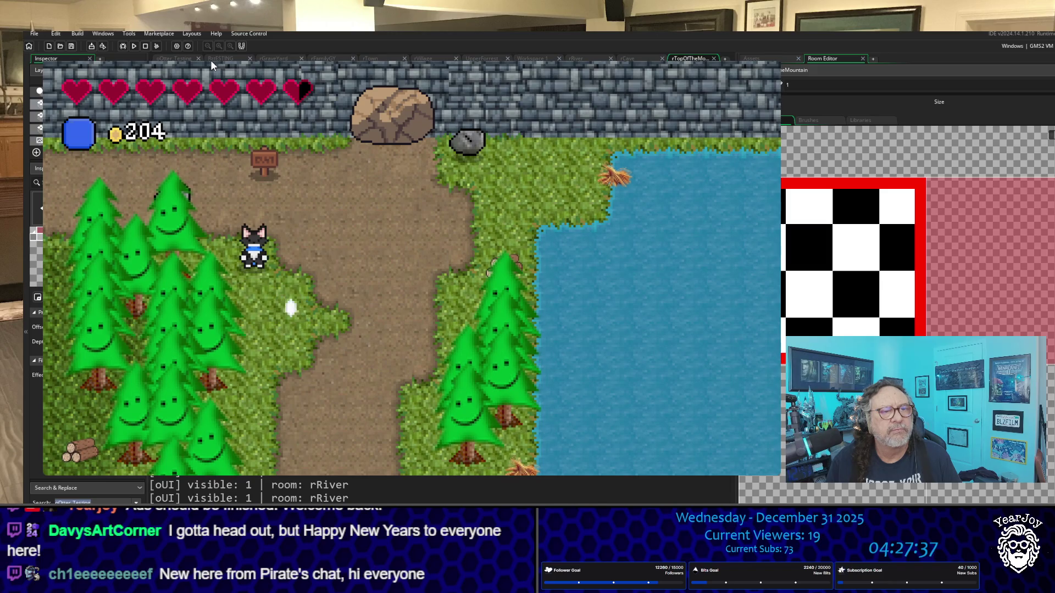
pyautogui.press('Down')
pyautogui.press('Right')
pyautogui.press('Right')
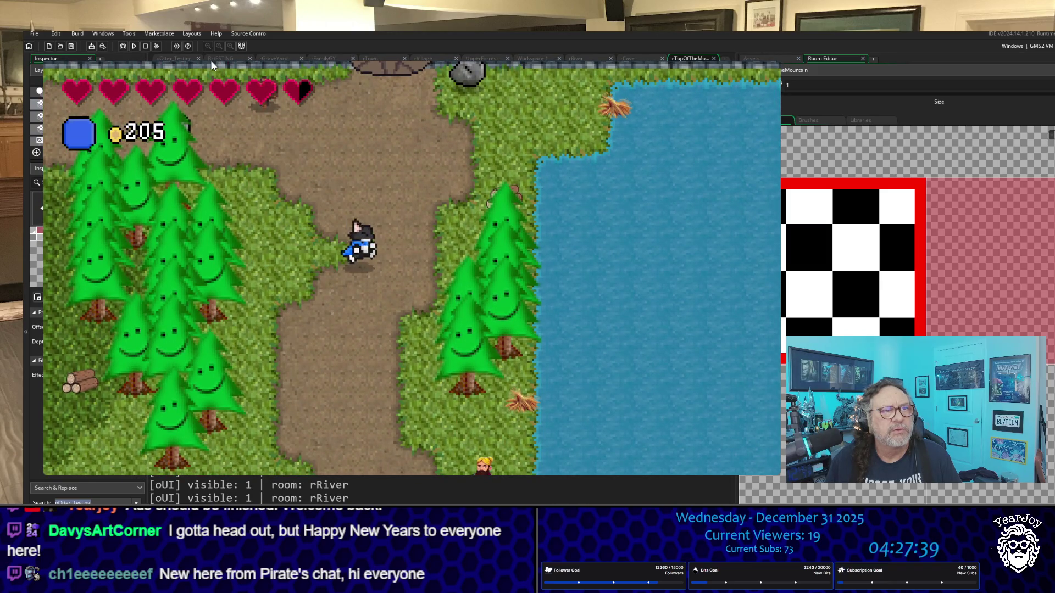
pyautogui.press('Down')
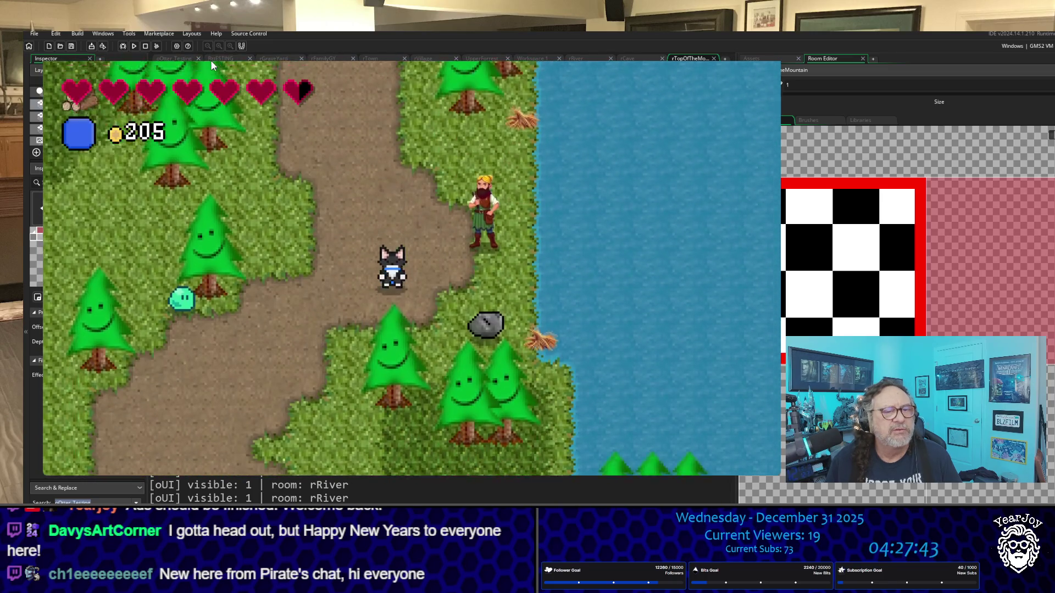
# Walk down the river path and across the stone bridge into rVillage.
pyautogui.press('Down')
pyautogui.press('Down')
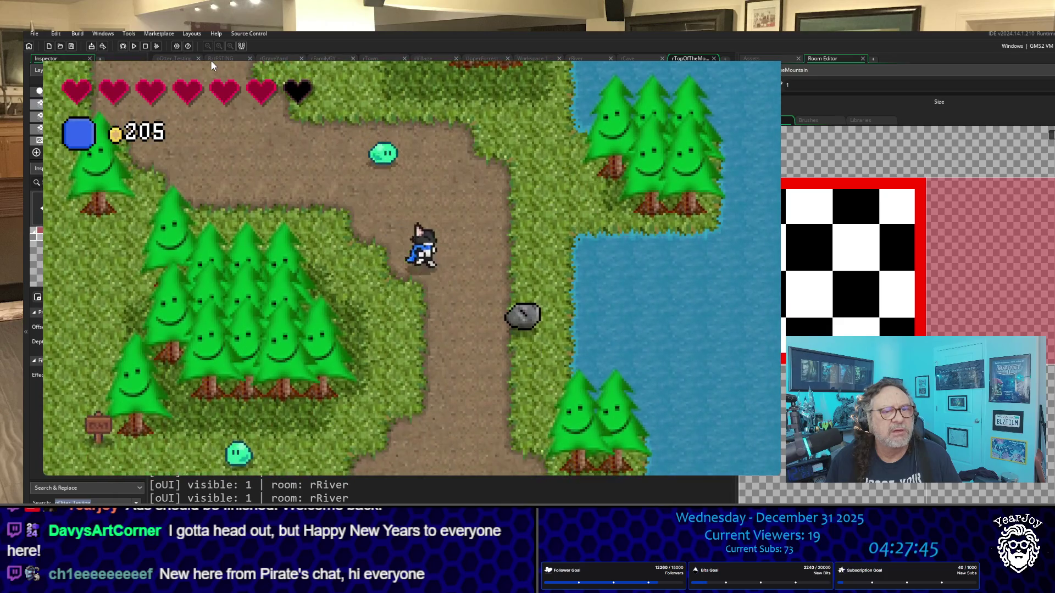
pyautogui.press('Down')
pyautogui.press('Right')
pyautogui.press('Right')
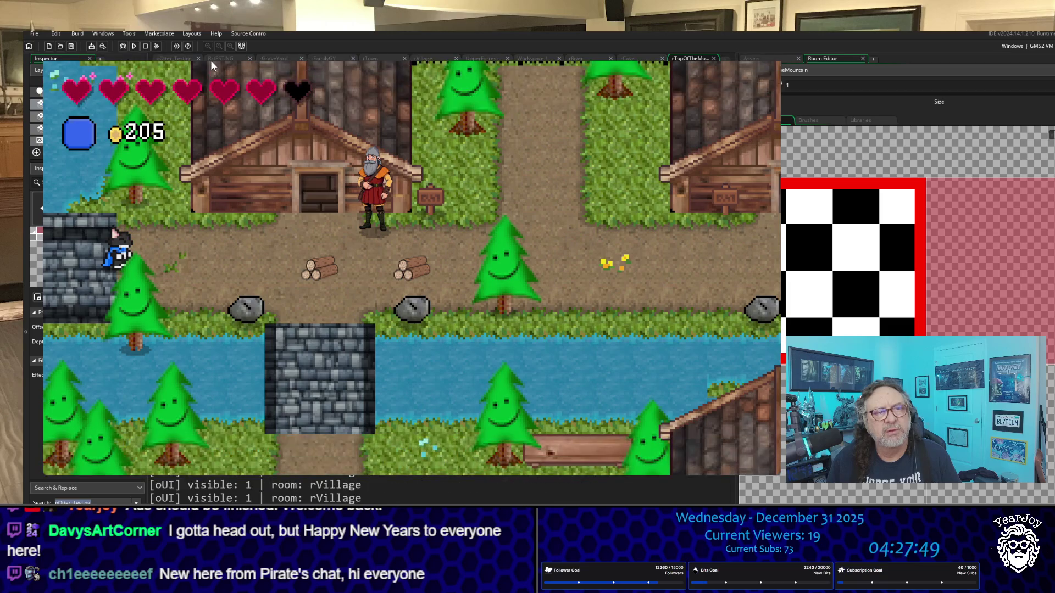
pyautogui.press('Right')
pyautogui.press('Down')
pyautogui.press('Left')
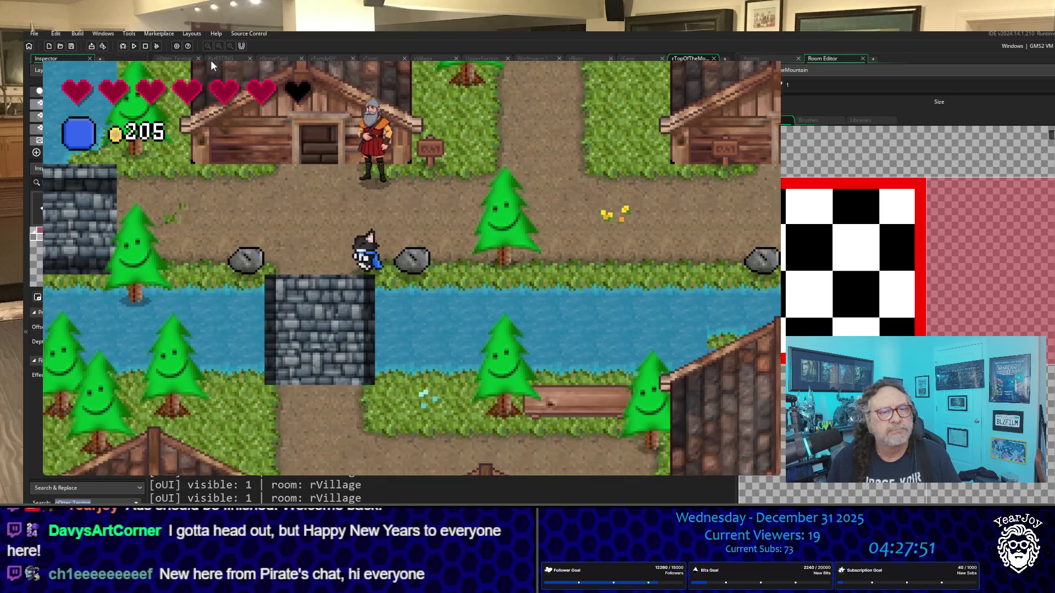
pyautogui.press('Down')
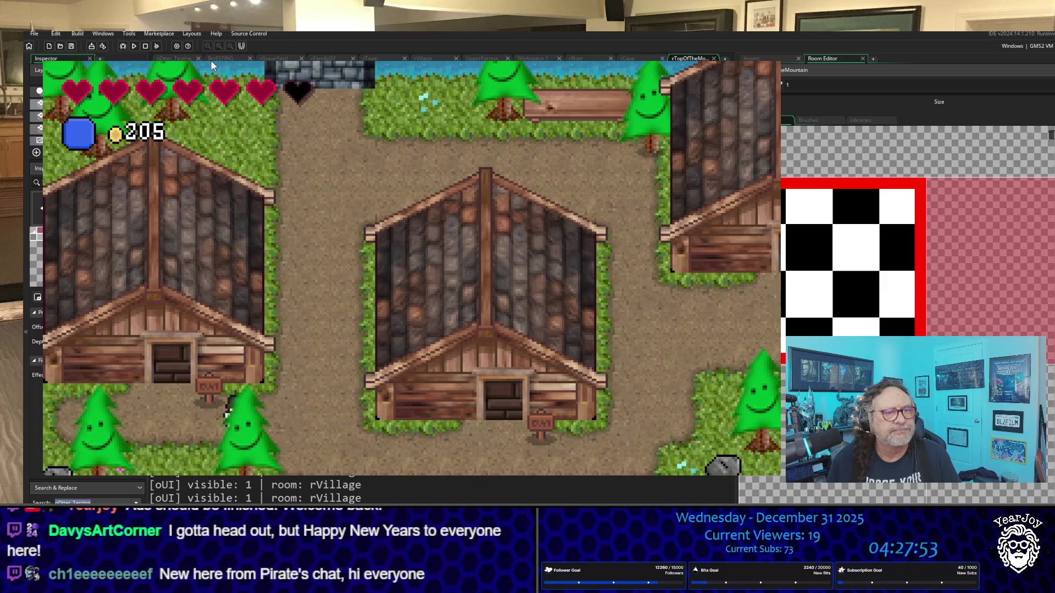
# Leave the village into RztESTING and talk to the otter.
pyautogui.press('Left')
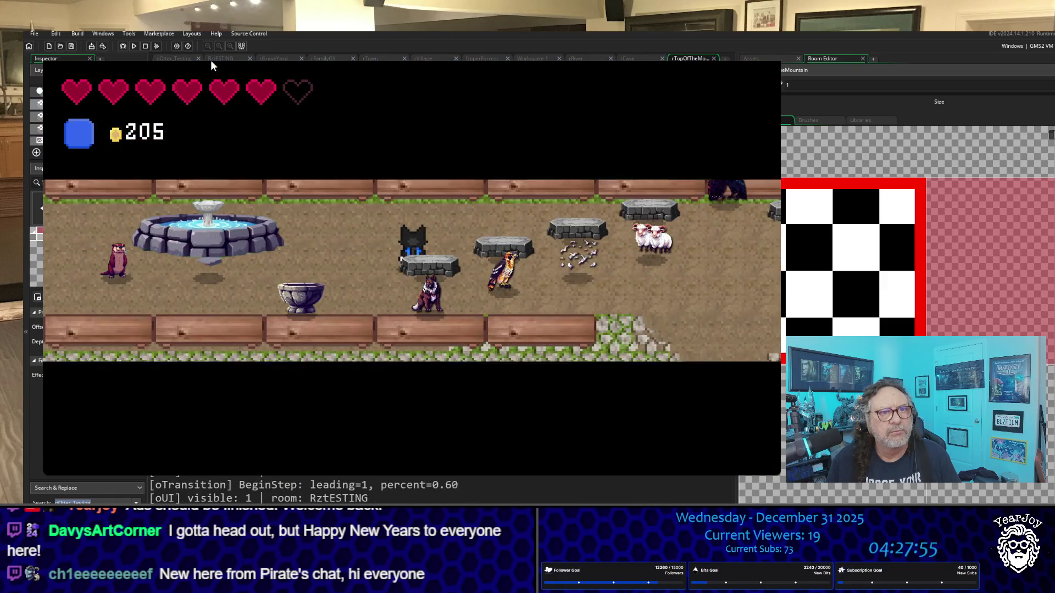
pyautogui.press('Left')
pyautogui.press('Up')
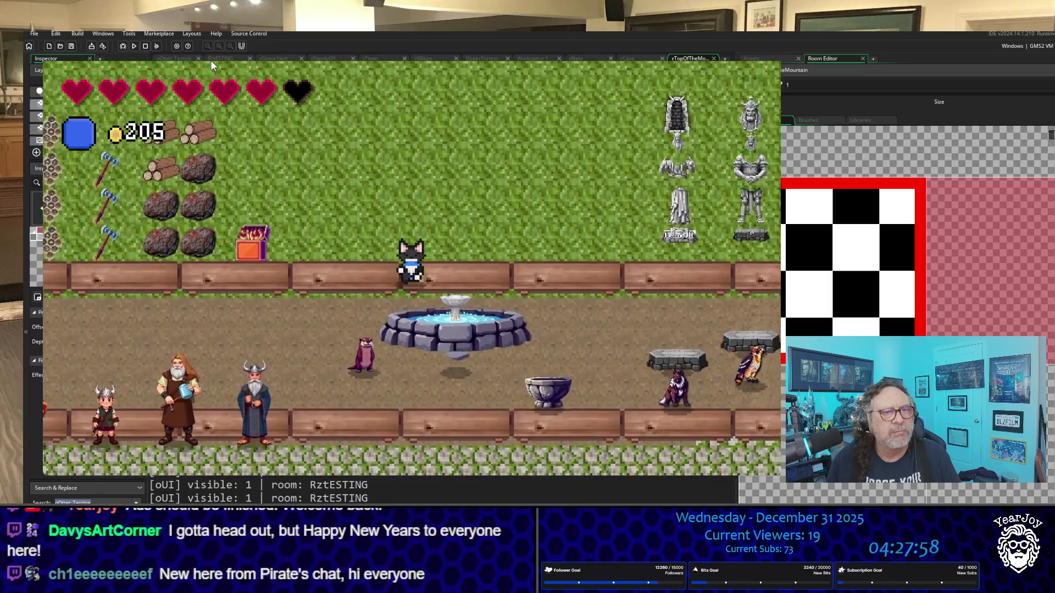
pyautogui.press('Down')
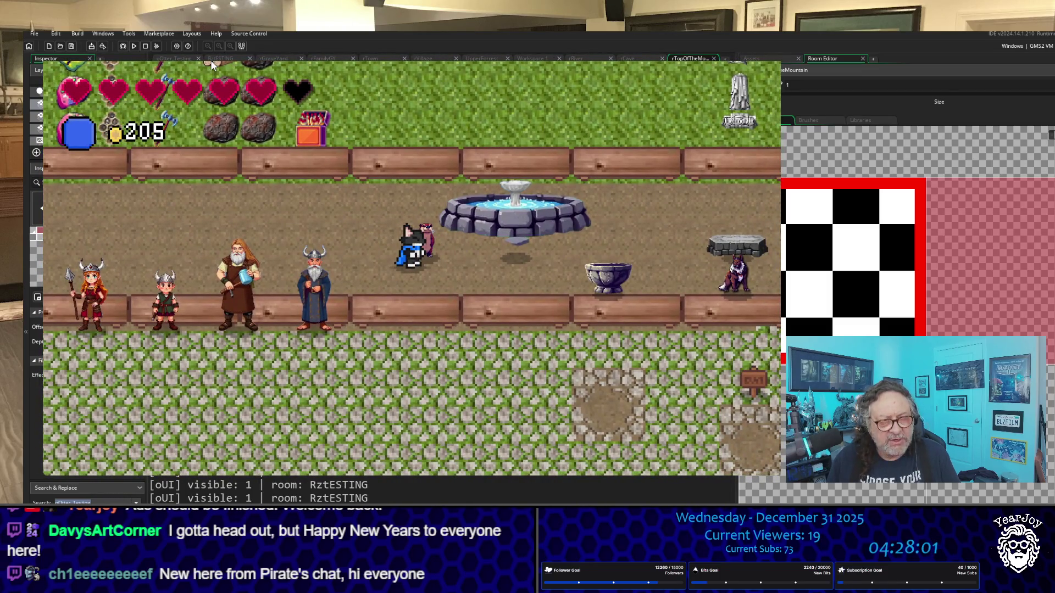
pyautogui.press('space')
pyautogui.press('space')
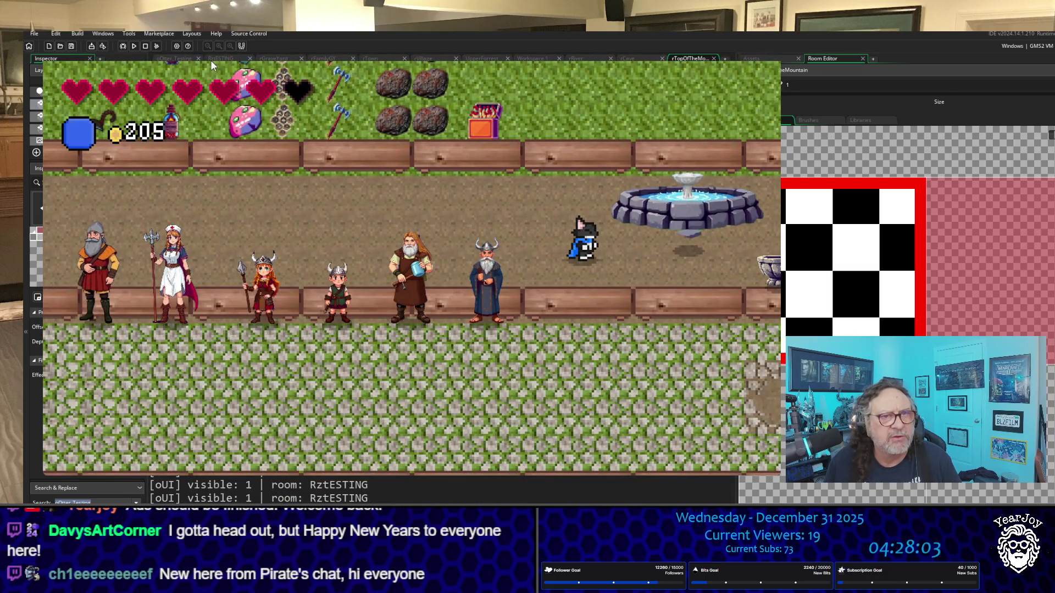
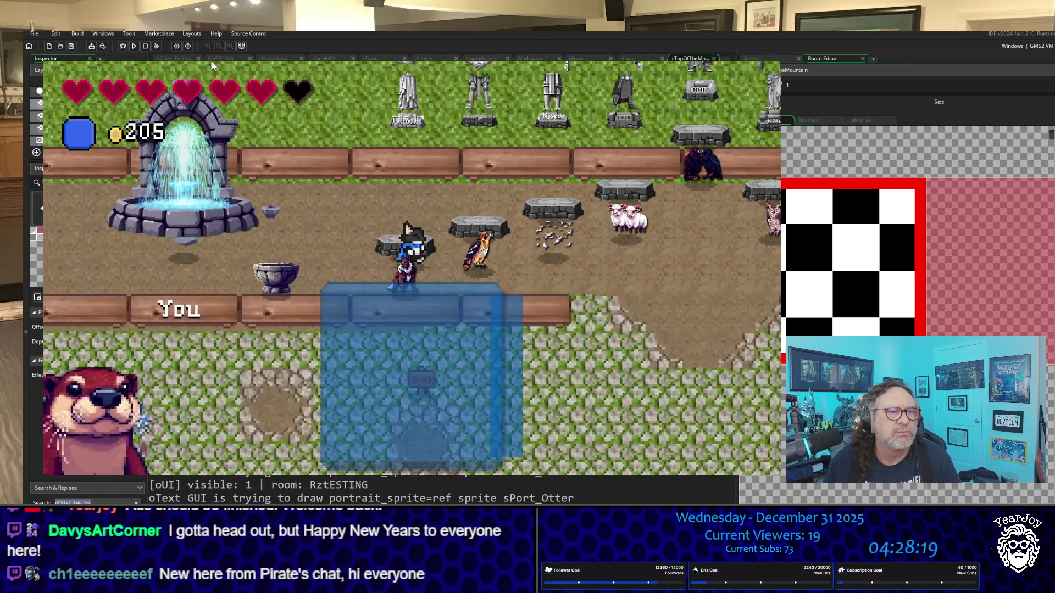
# Walk the cat left to the fountain and dismiss the otter's fountain message.
pyautogui.press('Return')
pyautogui.press('Right')
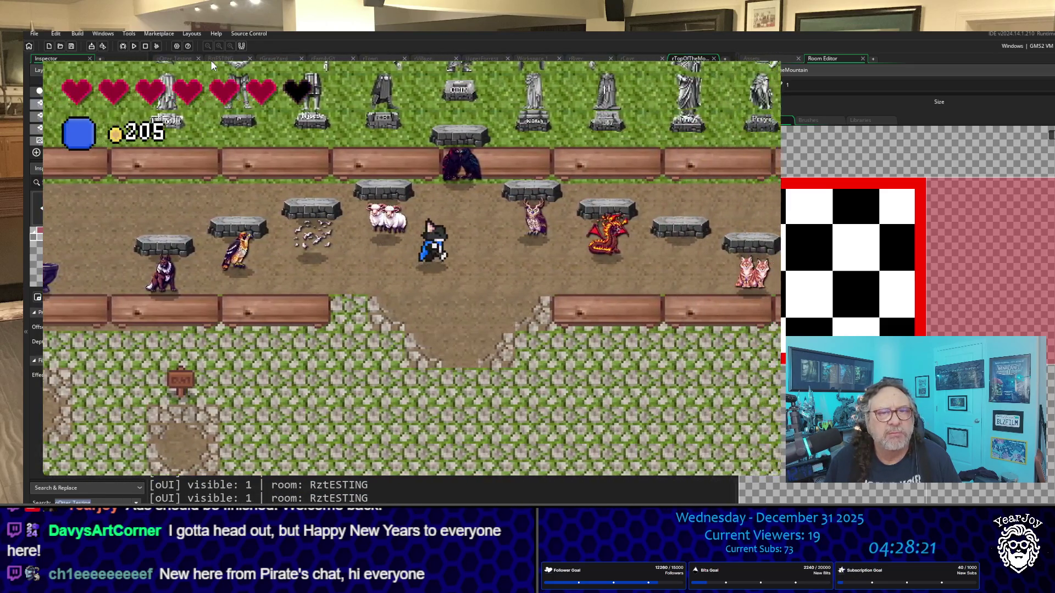
pyautogui.press('Right')
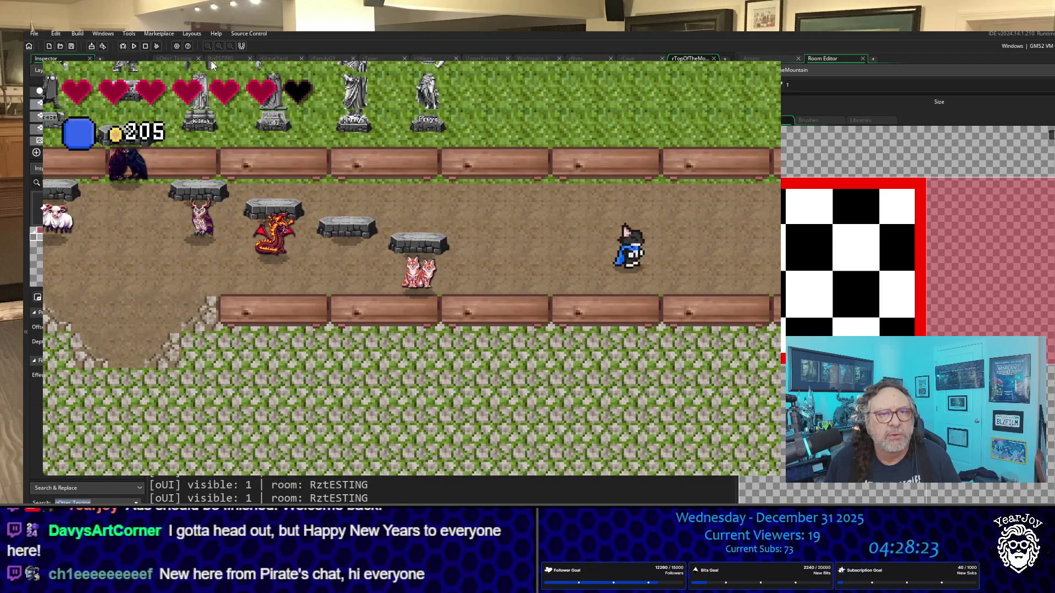
pyautogui.press('Left')
pyautogui.press('Left')
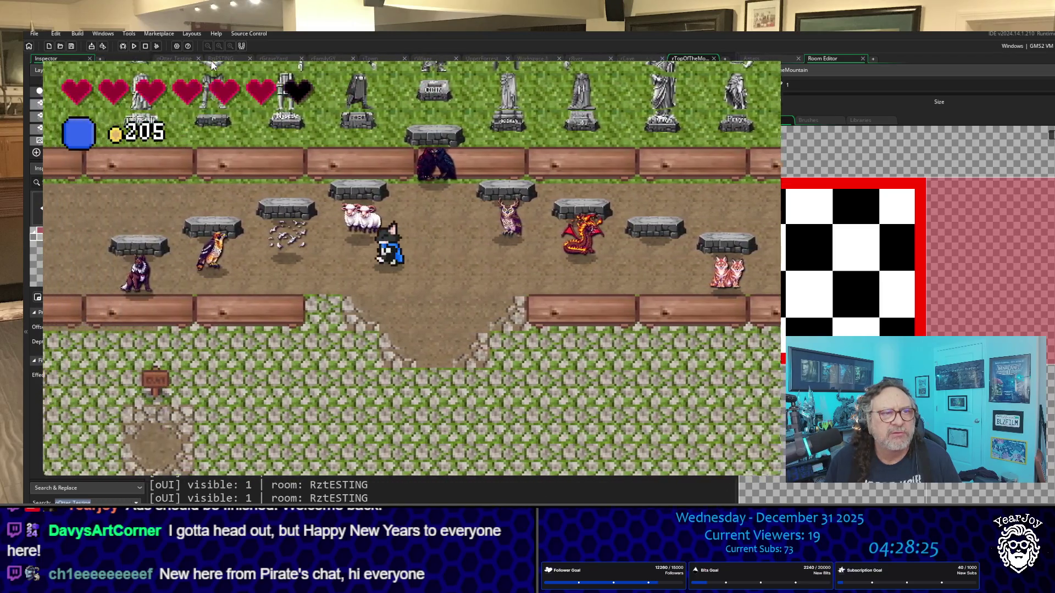
pyautogui.press('Left')
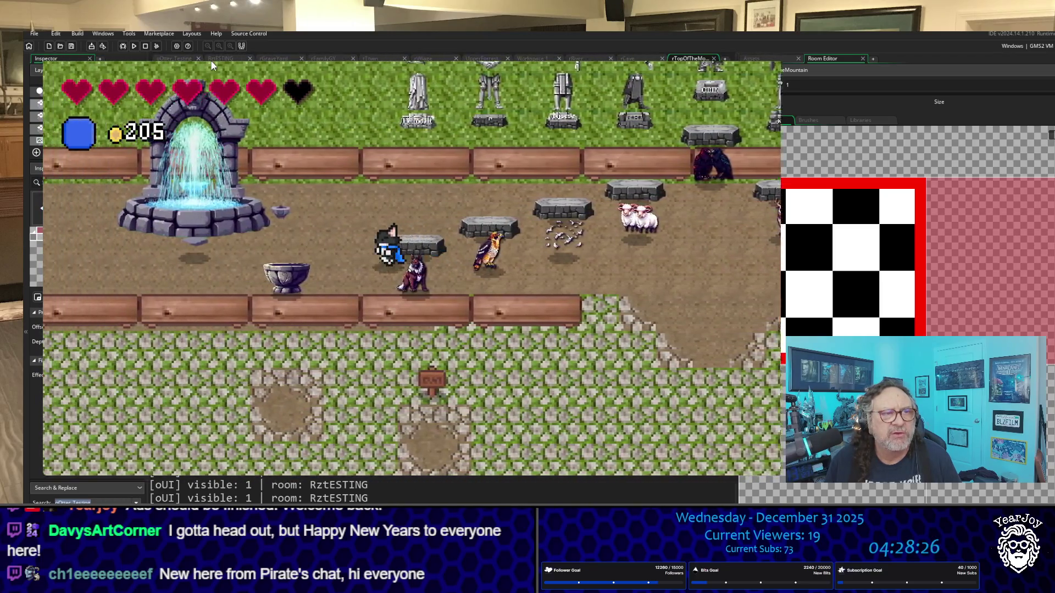
pyautogui.press('Left')
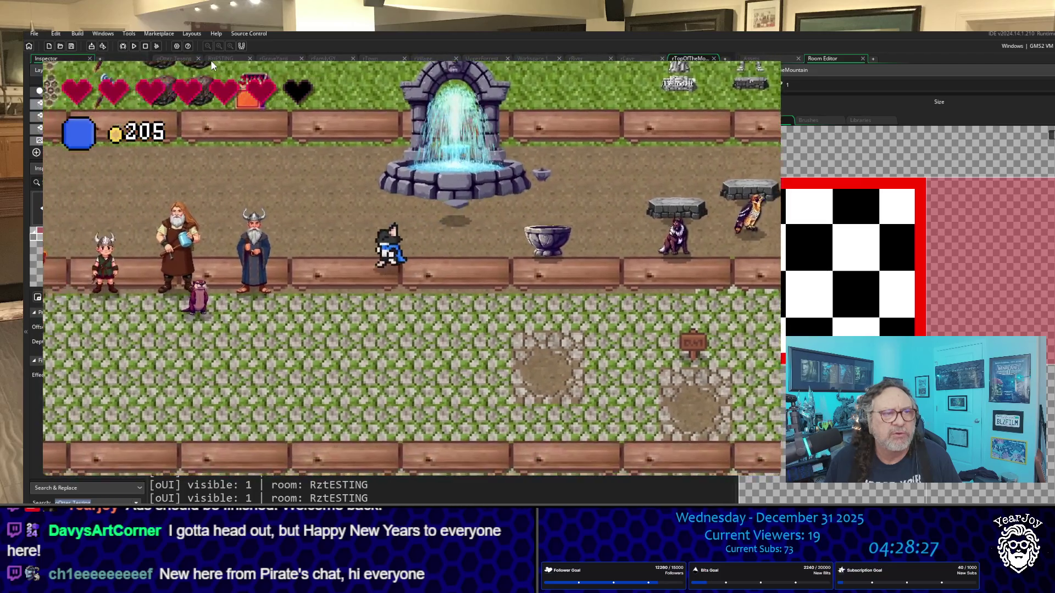
pyautogui.press('Left')
pyautogui.press('Up')
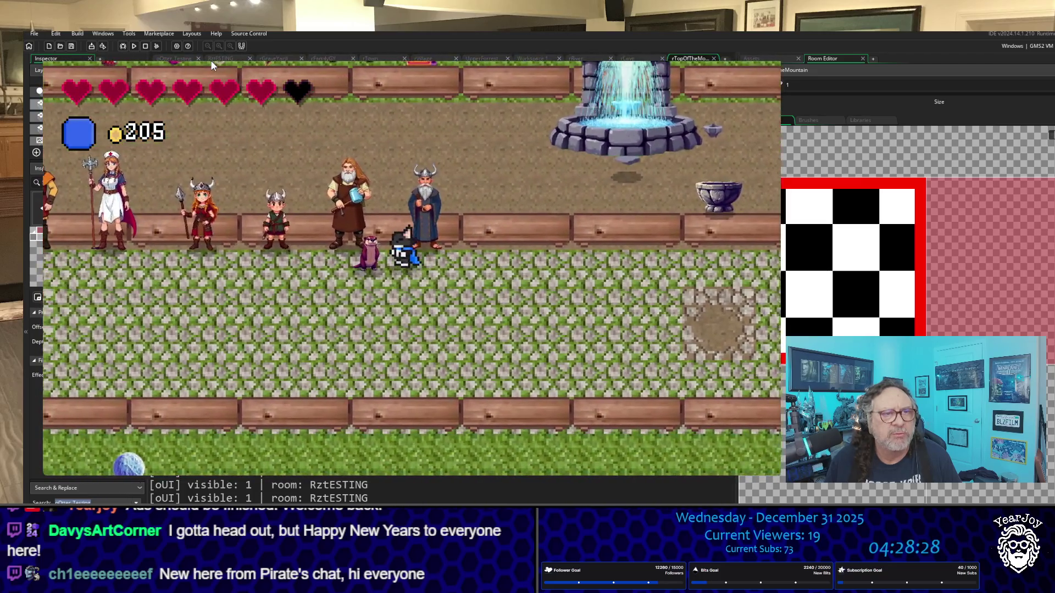
pyautogui.press('Left')
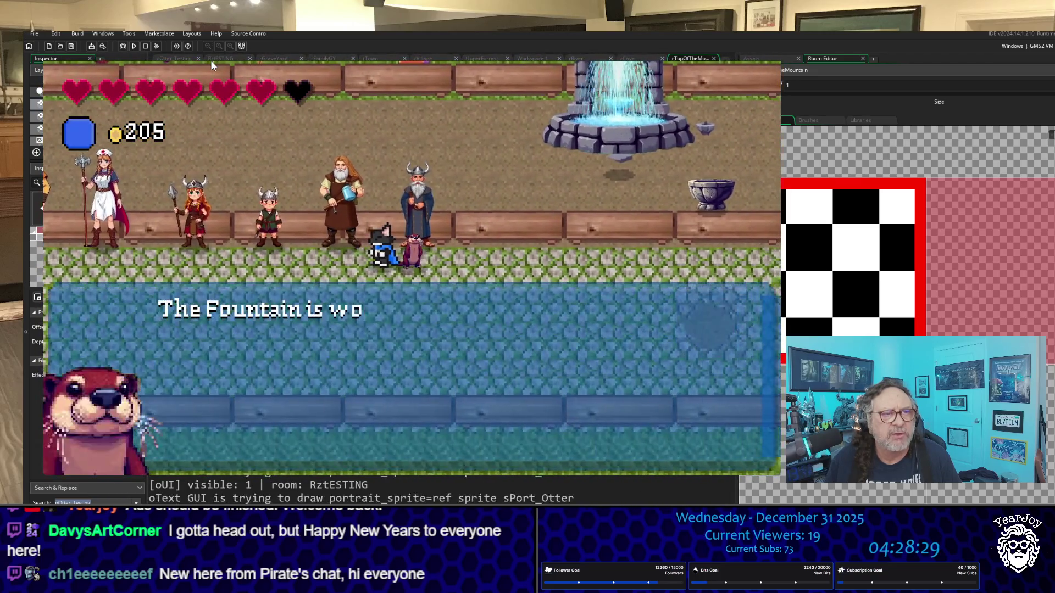
pyautogui.press('space')
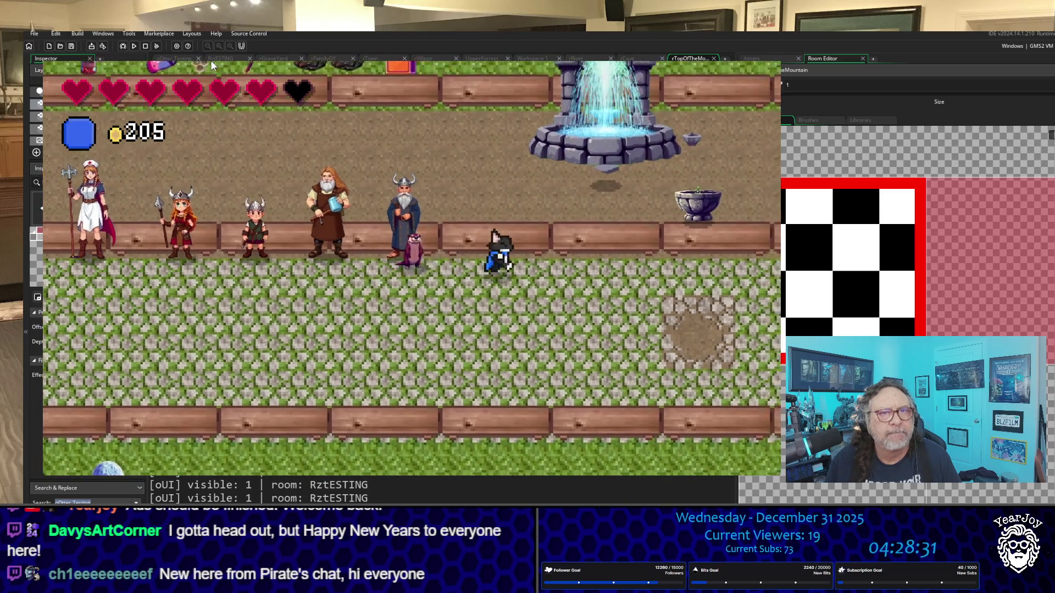
# Reach the planter and plant the World tree Seedling in the stone pot.
pyautogui.press('Right')
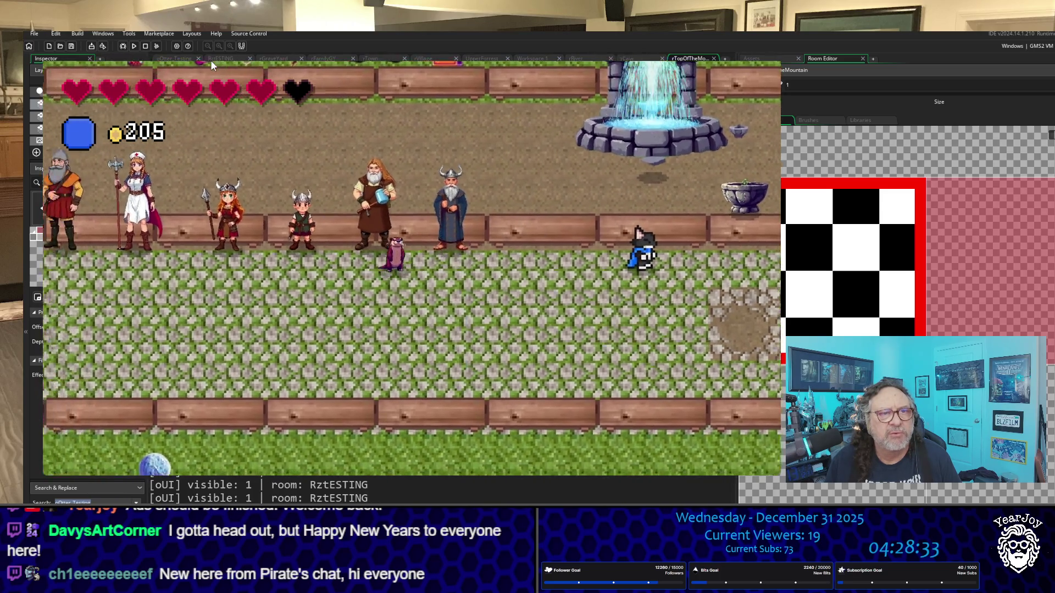
pyautogui.press('space')
pyautogui.press('space')
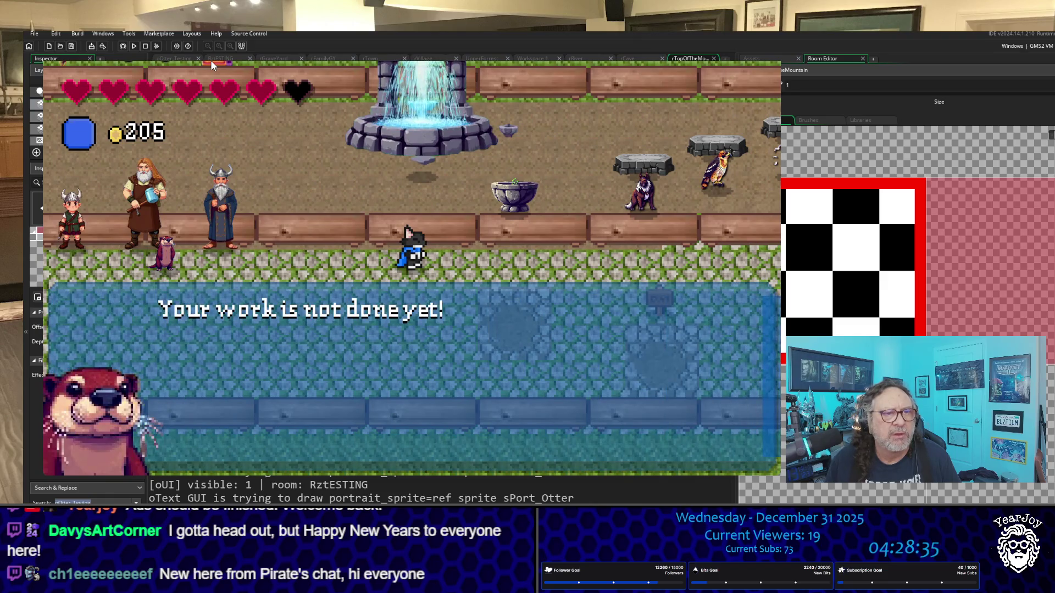
pyautogui.press('space')
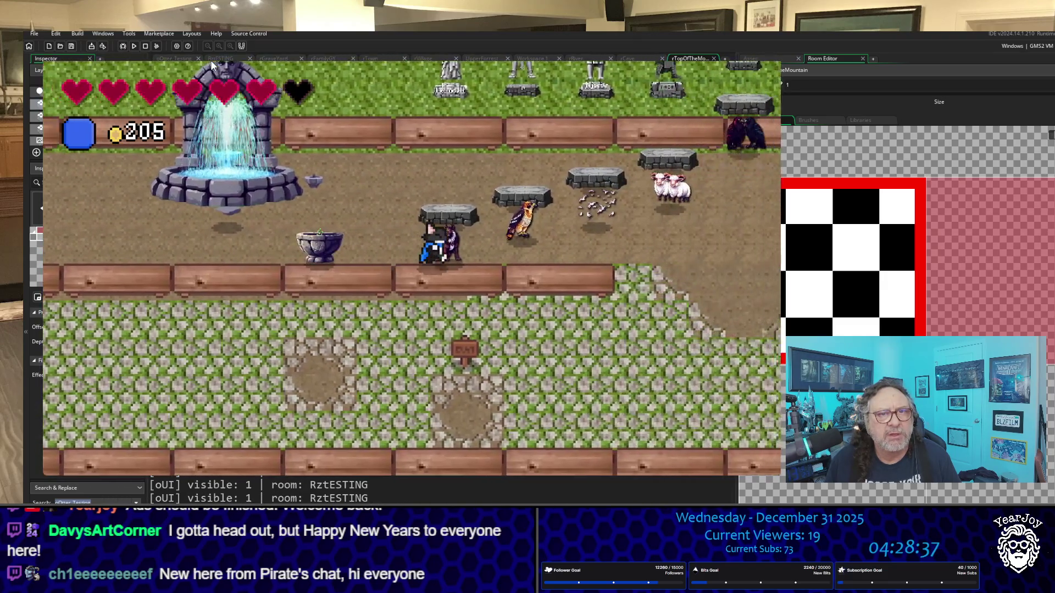
pyautogui.press('Right')
pyautogui.press('Right')
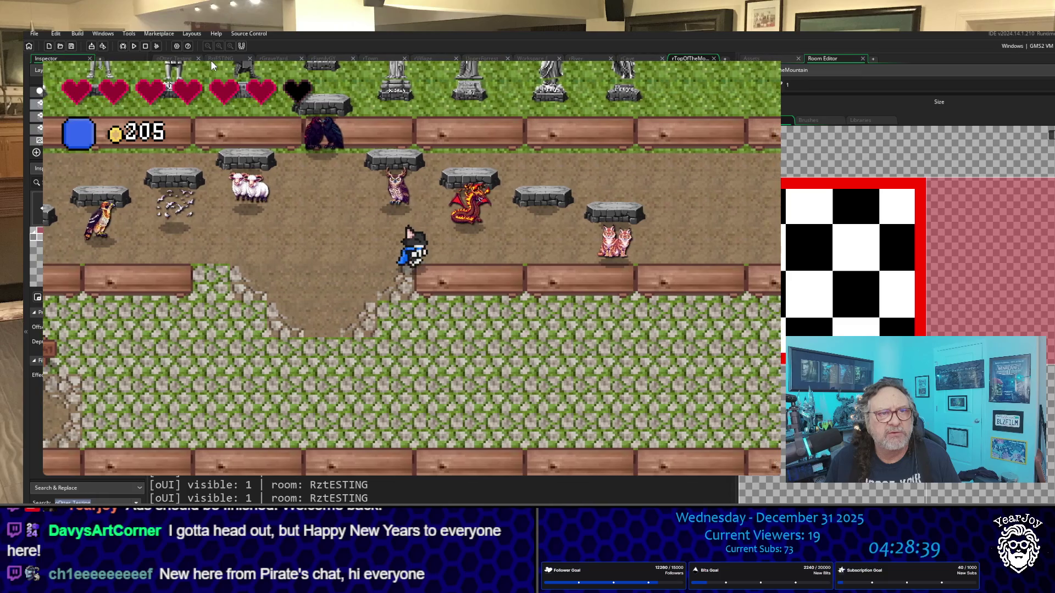
pyautogui.press('Up')
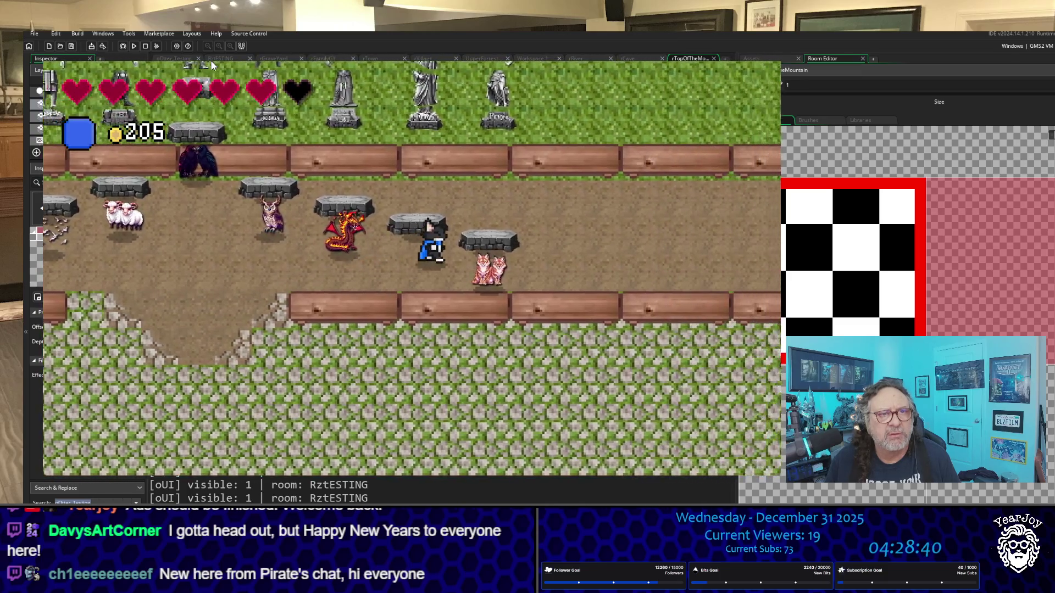
pyautogui.press('Up')
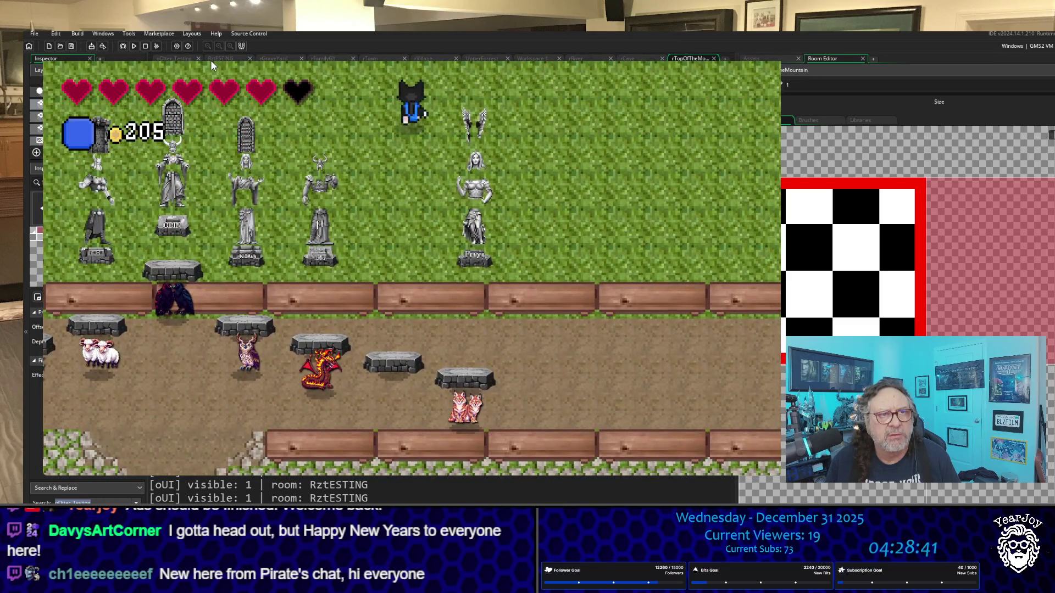
pyautogui.press('Down')
pyautogui.press('Down')
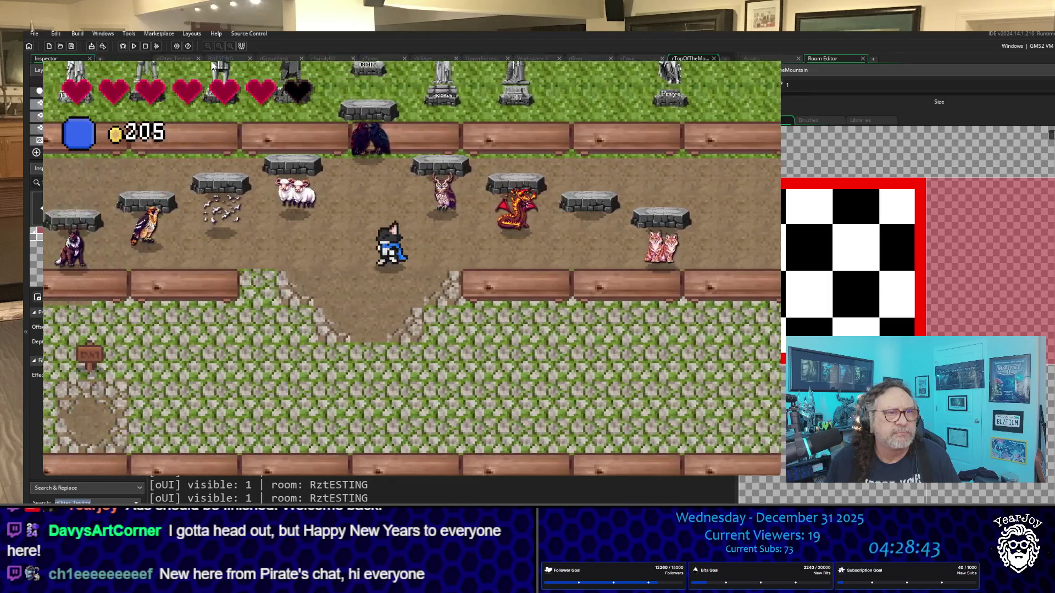
pyautogui.press('Left')
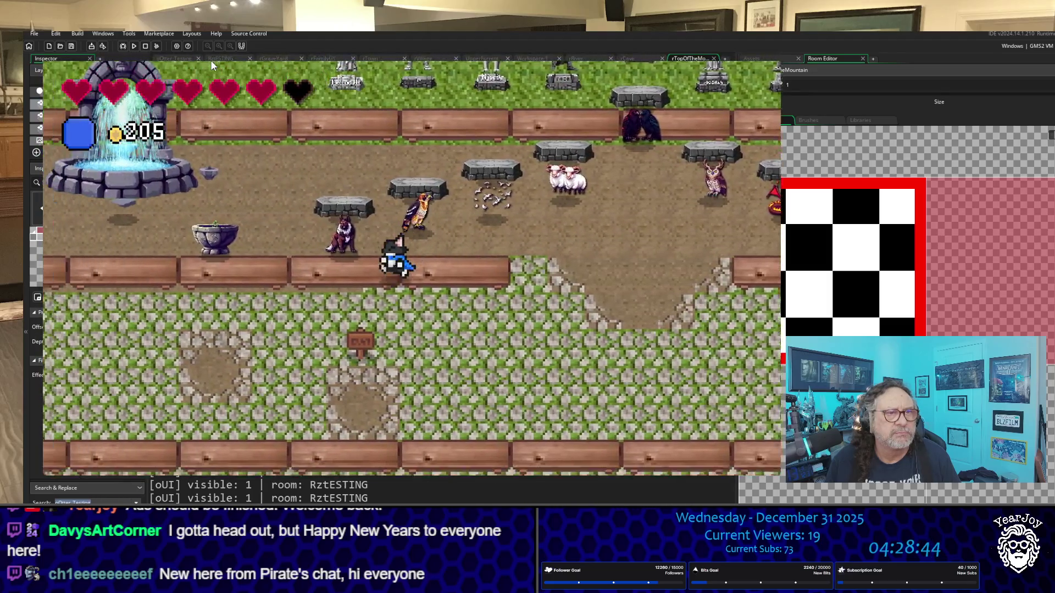
pyautogui.press('Left')
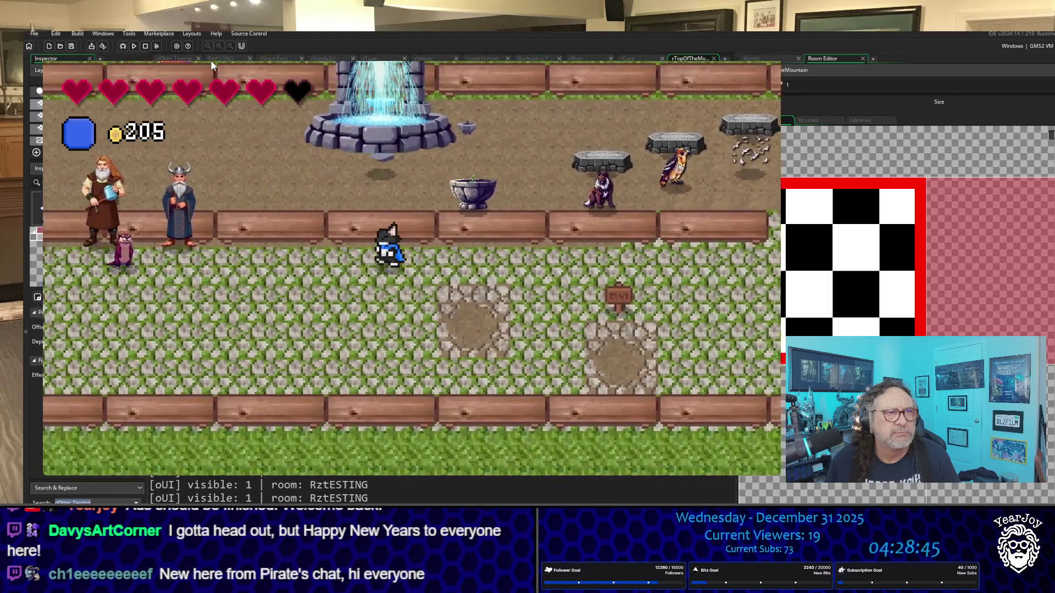
pyautogui.press('Left')
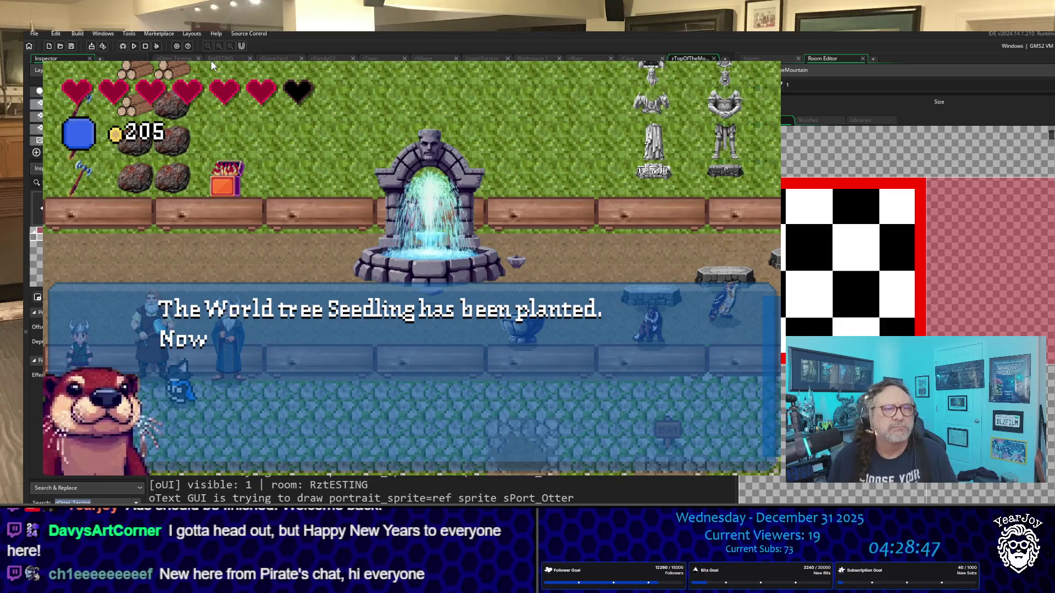
pyautogui.press('space')
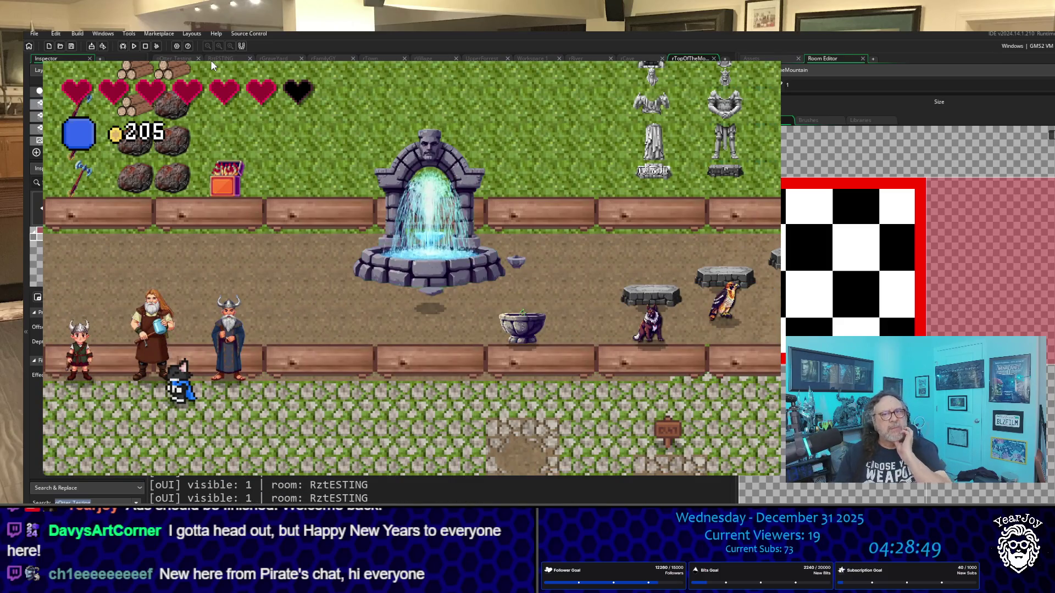
# Walk right to trigger the otter's thank-you dialogue.
pyautogui.press('Right')
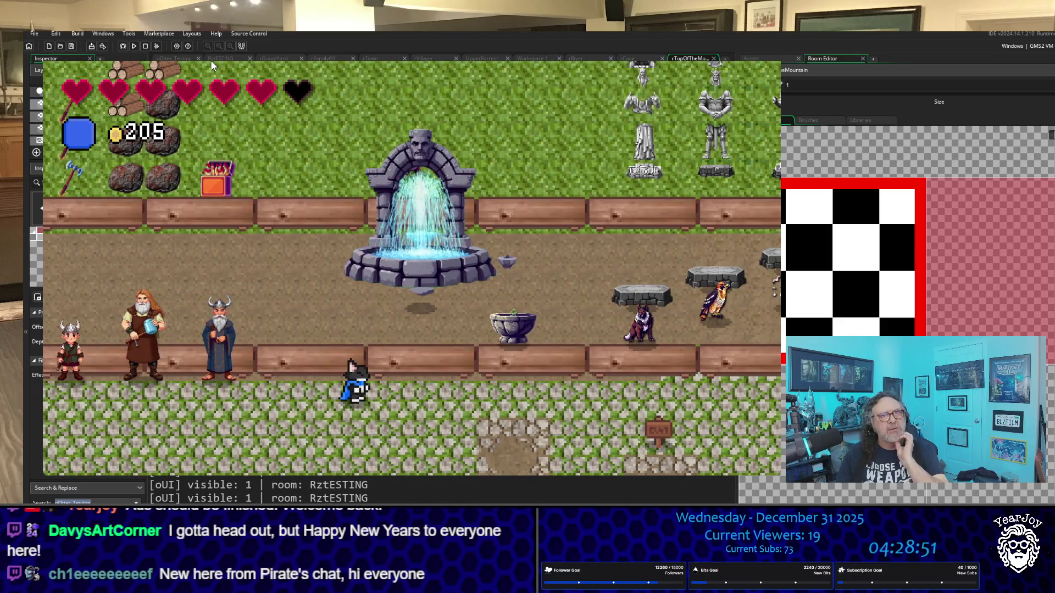
pyautogui.press('Right')
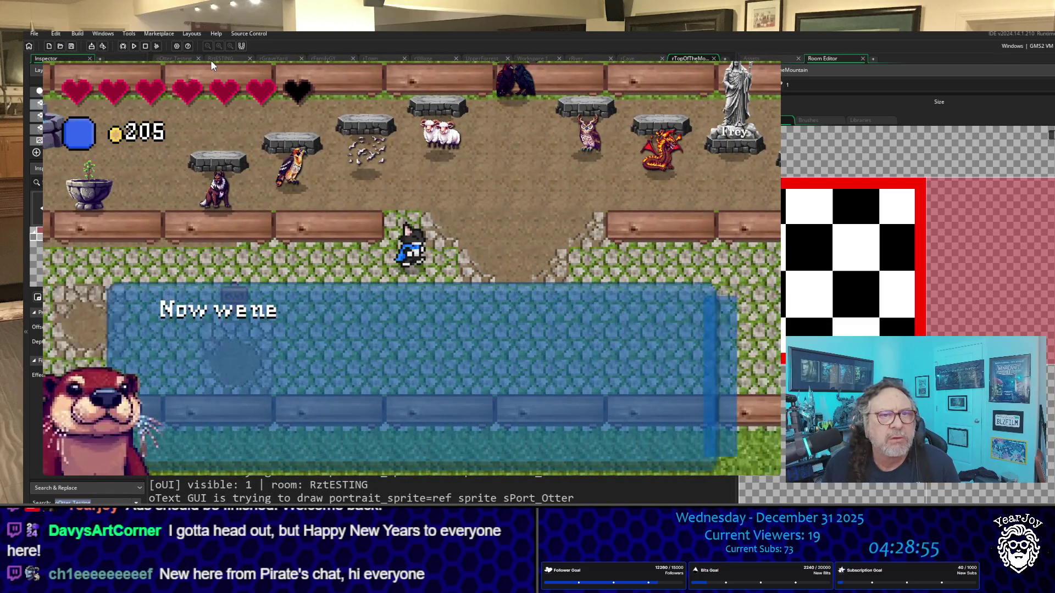
pyautogui.press('space')
# Return to the otter by the villagers and hear its Freya quest instructions.
pyautogui.press('Right')
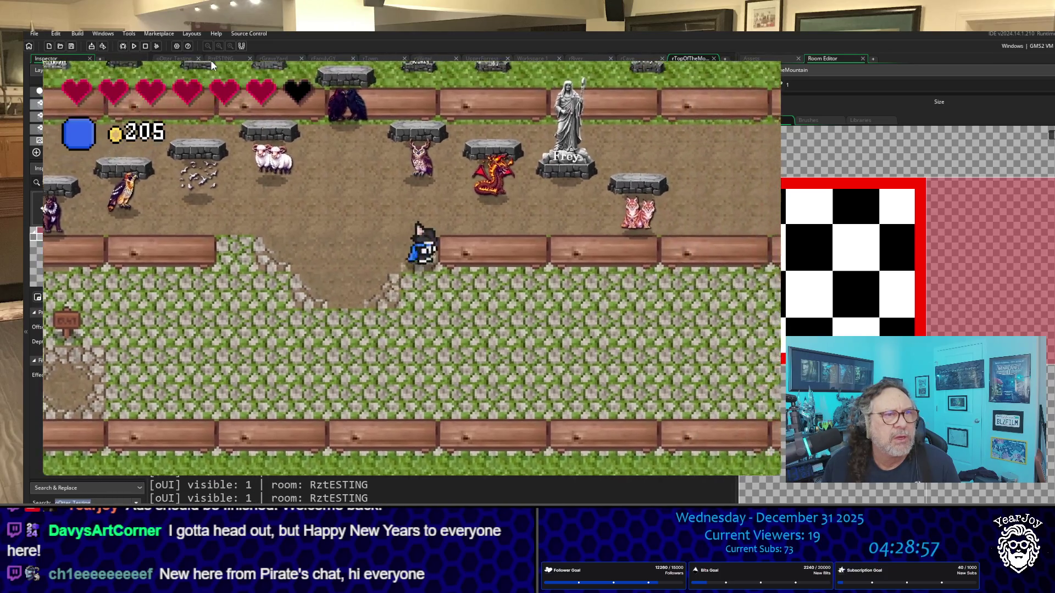
pyautogui.press('Right')
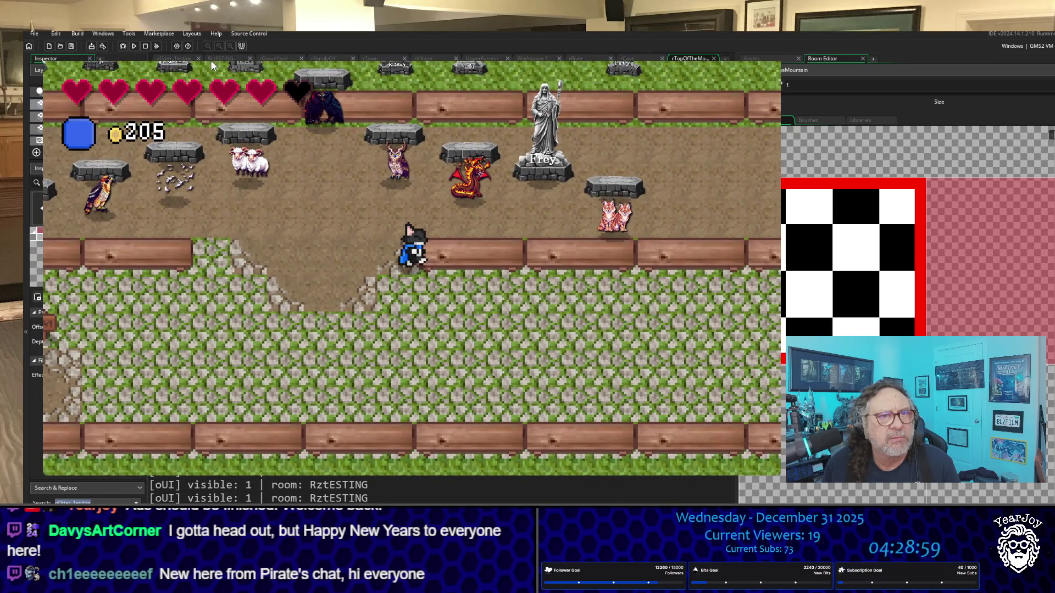
pyautogui.press('Up')
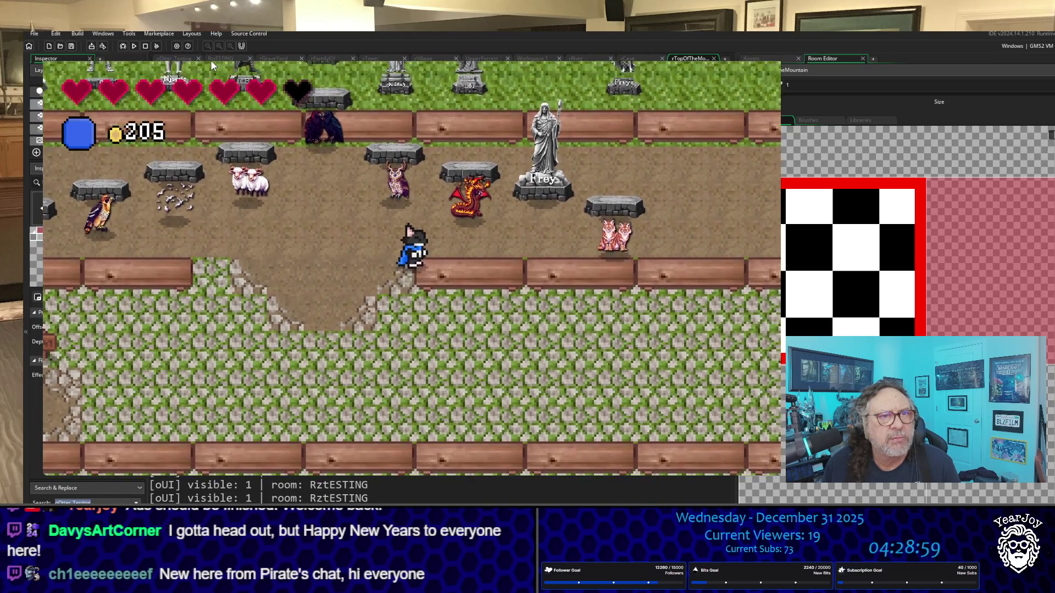
pyautogui.press('Left')
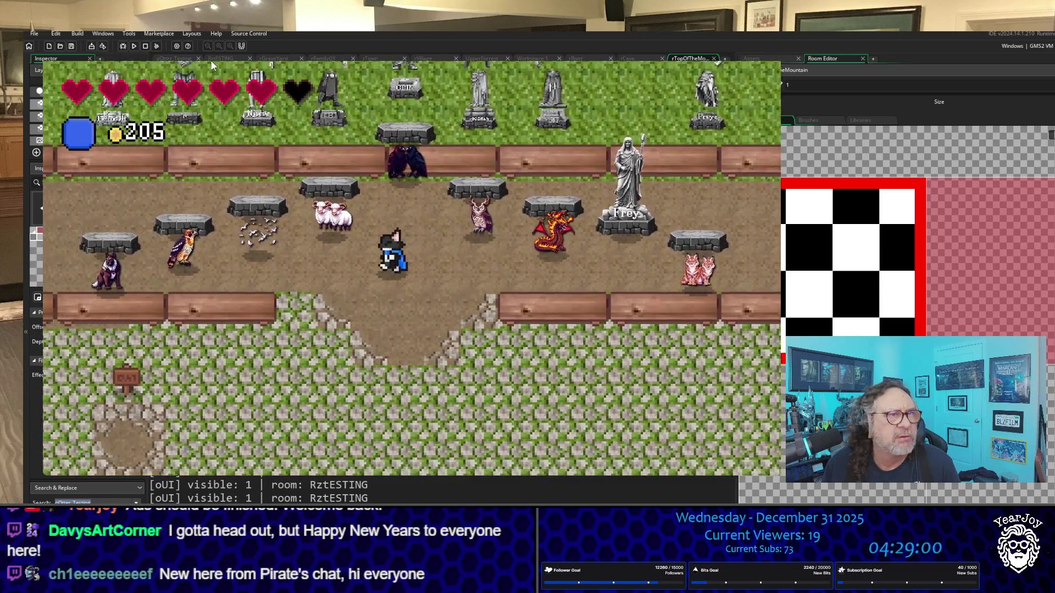
pyautogui.press('Down')
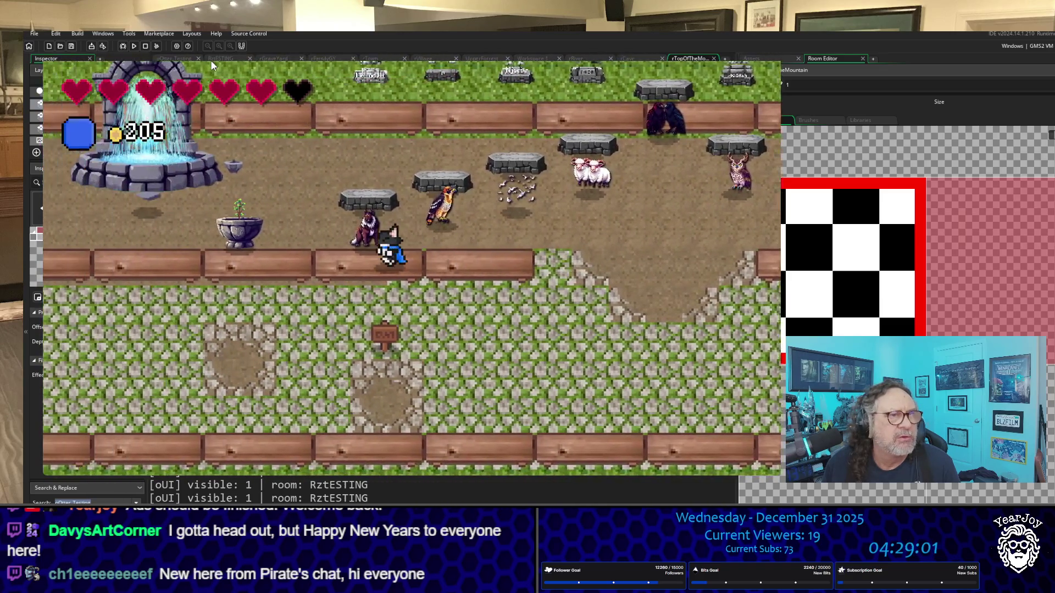
pyautogui.press('Left')
pyautogui.press('Down')
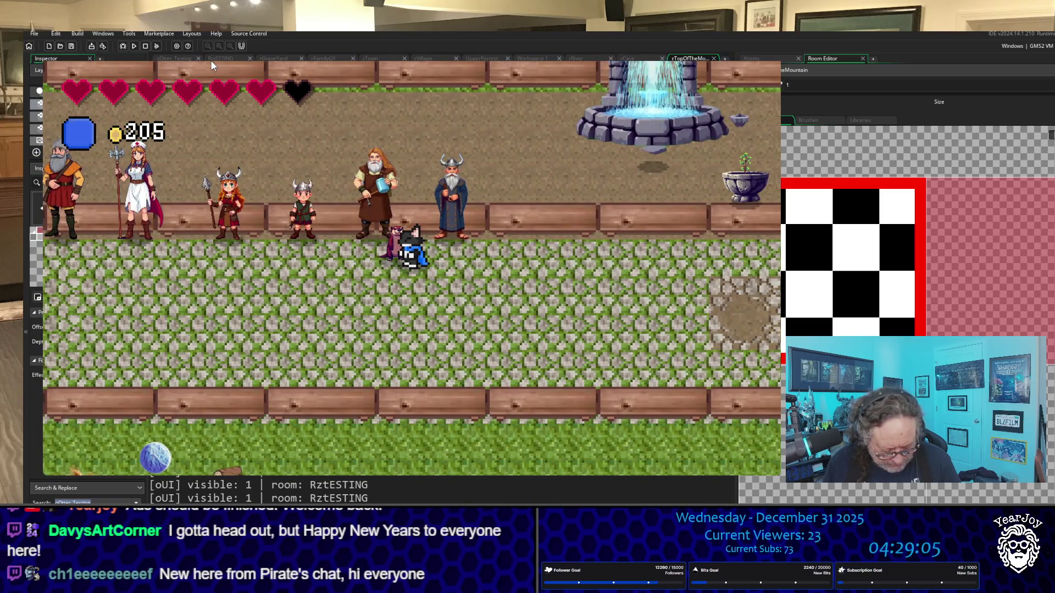
pyautogui.press('space')
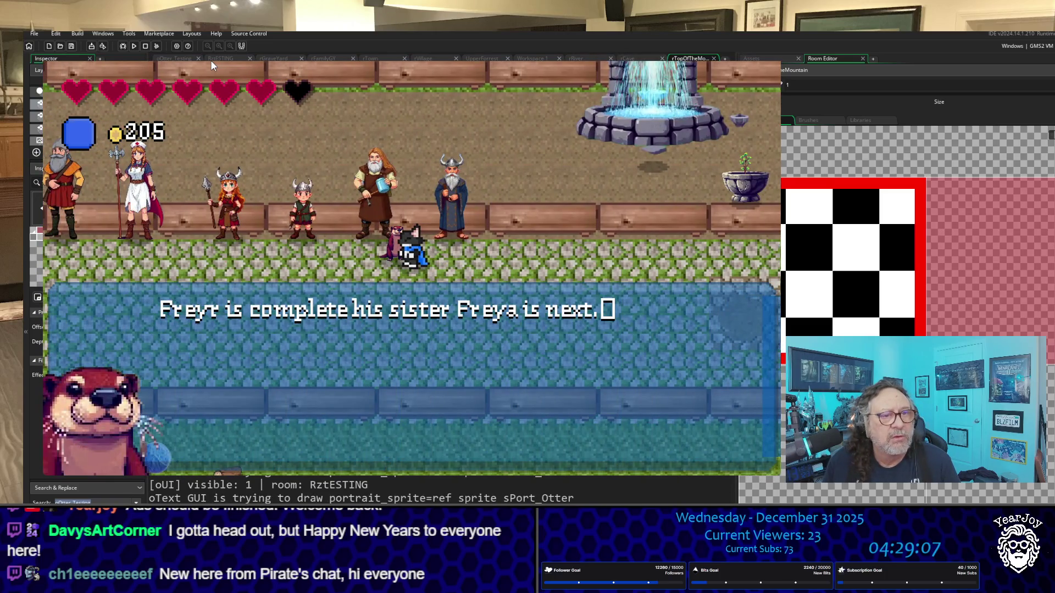
pyautogui.press('space')
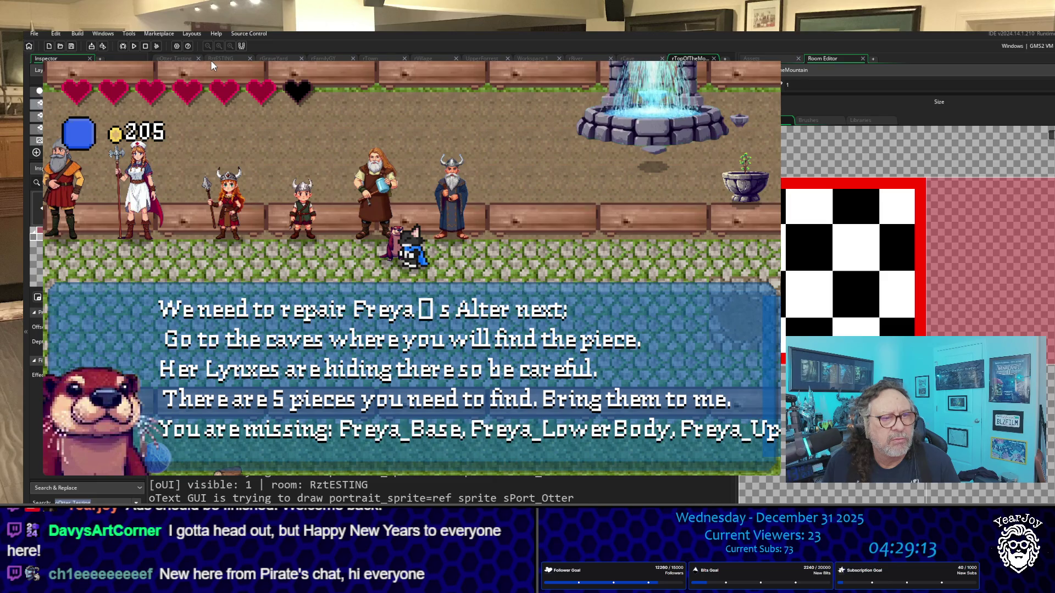
pyautogui.press('space')
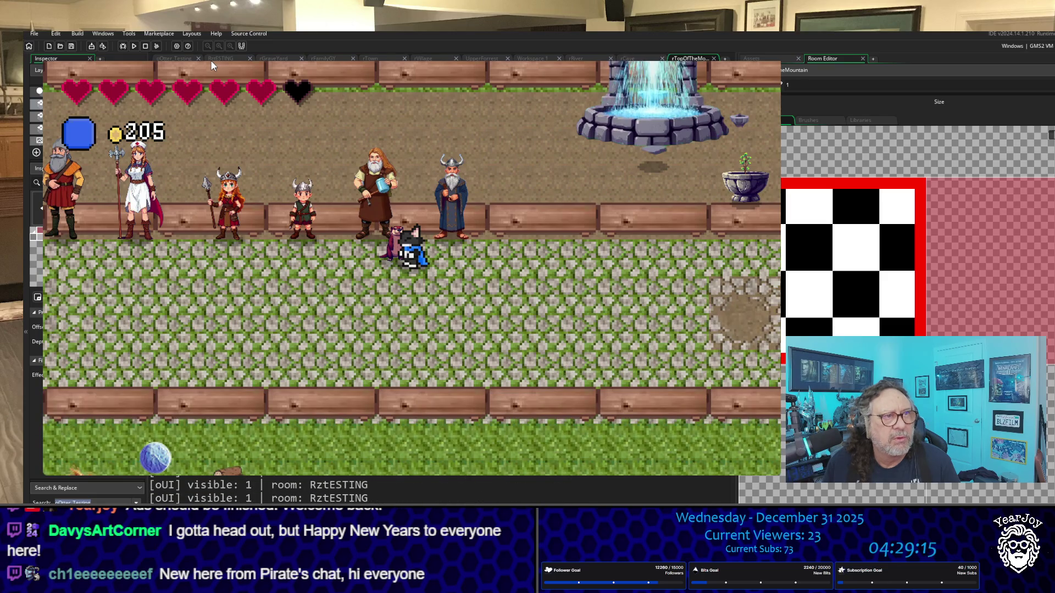
# Loop past the fountain through the statue garden and back up to the otter.
pyautogui.press('Right')
pyautogui.press('Left')
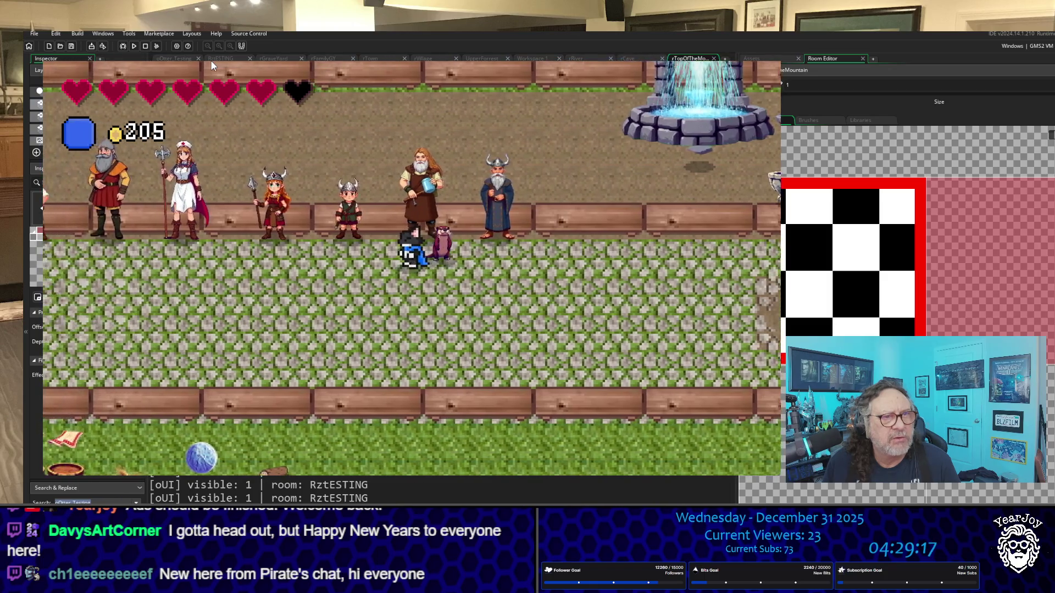
pyautogui.press('Right')
pyautogui.press('Right')
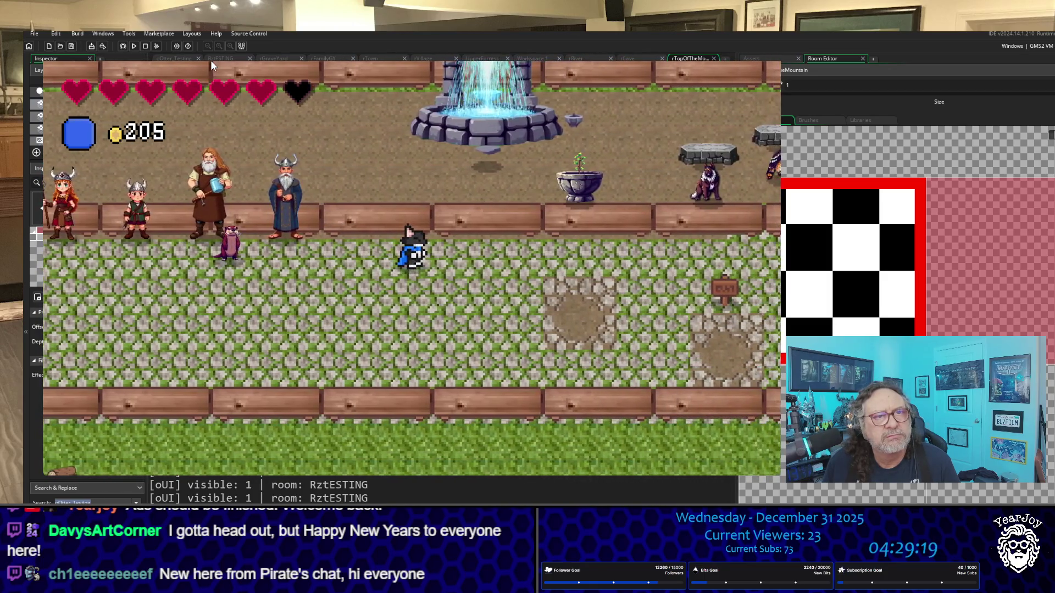
pyautogui.press('Up')
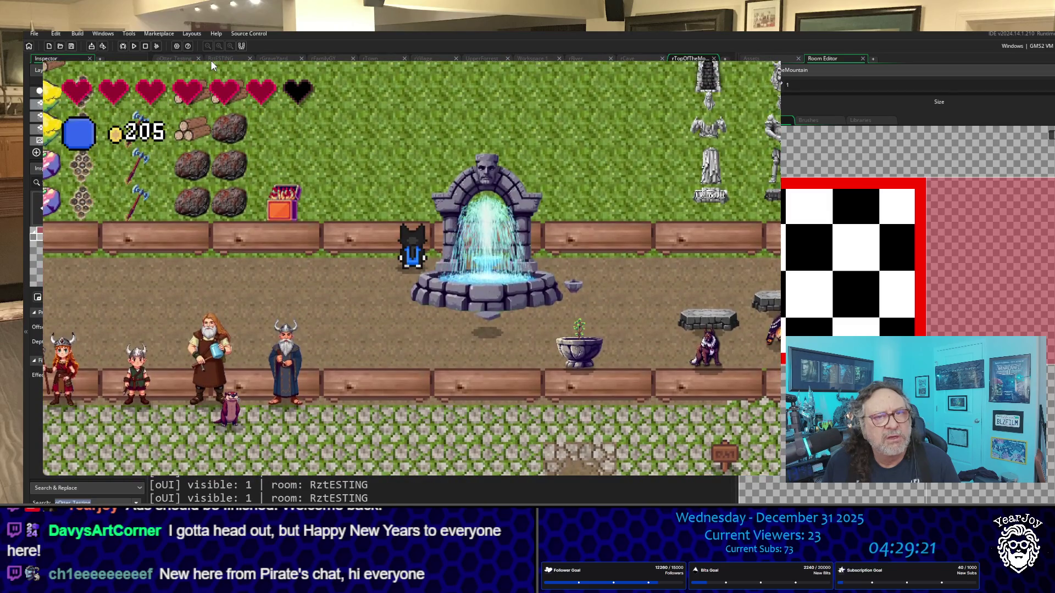
pyautogui.press('Right')
pyautogui.press('Right')
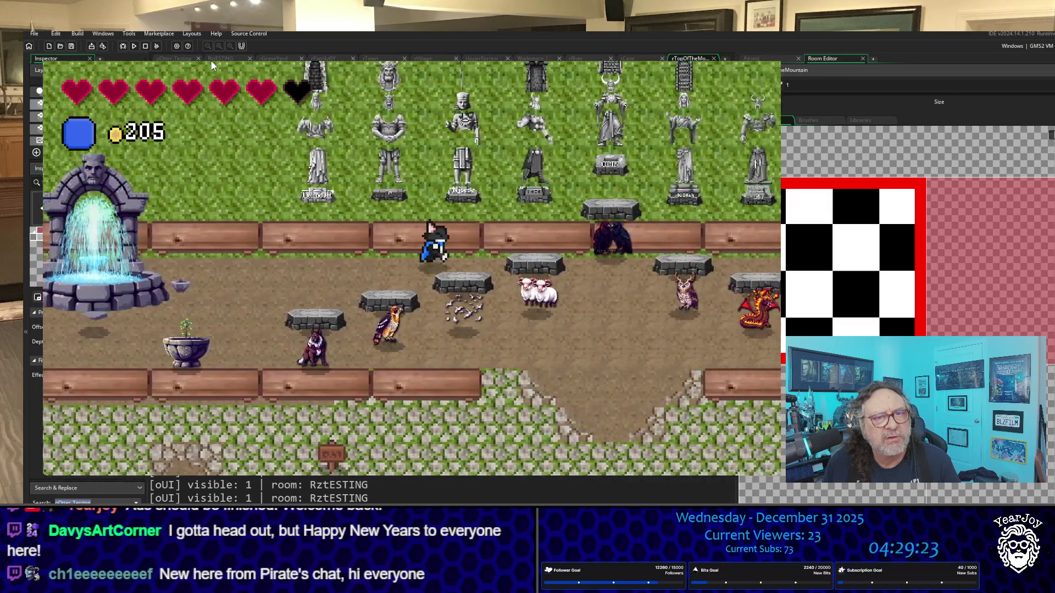
pyautogui.press('Right')
pyautogui.press('Down')
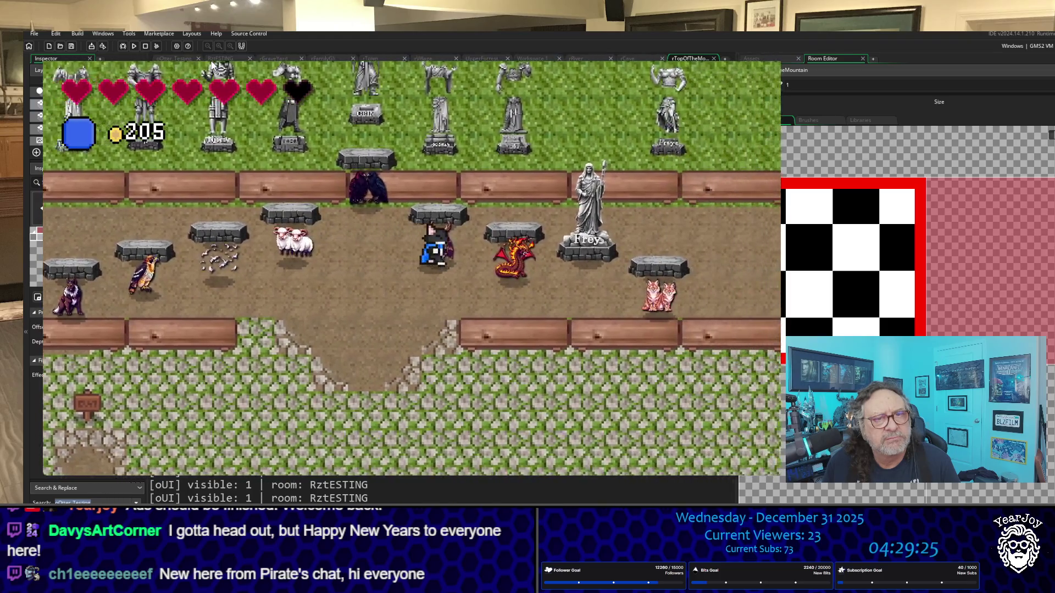
pyautogui.press('Right')
pyautogui.press('Up')
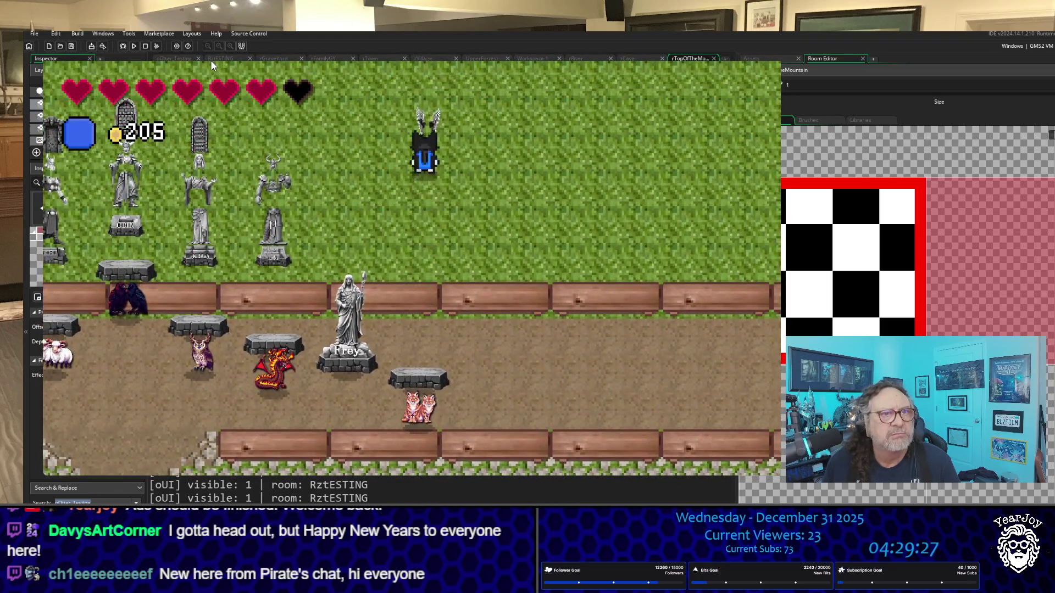
pyautogui.press('Down')
pyautogui.press('Left')
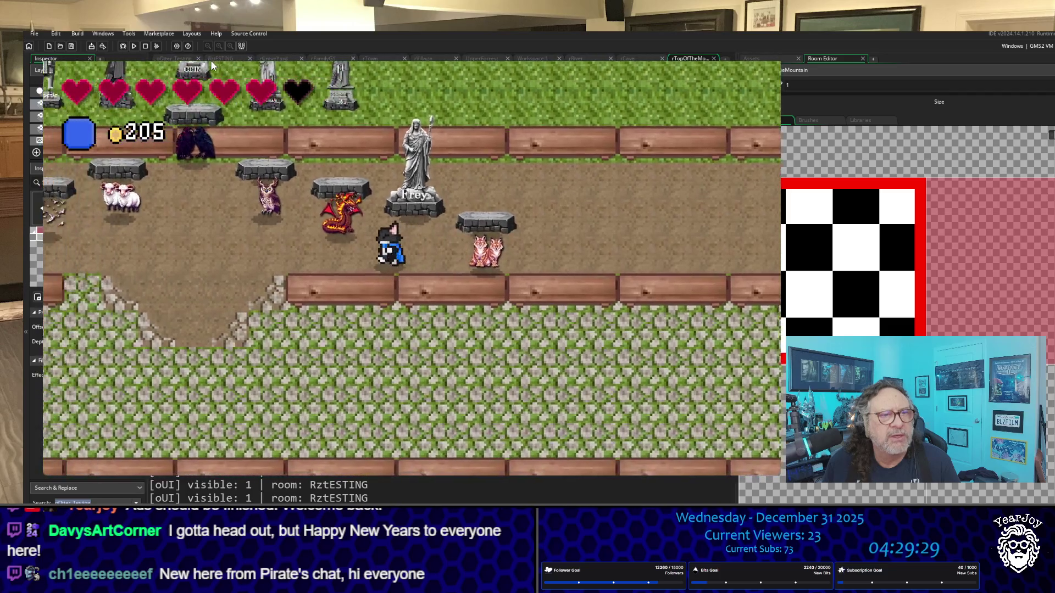
pyautogui.press('Left')
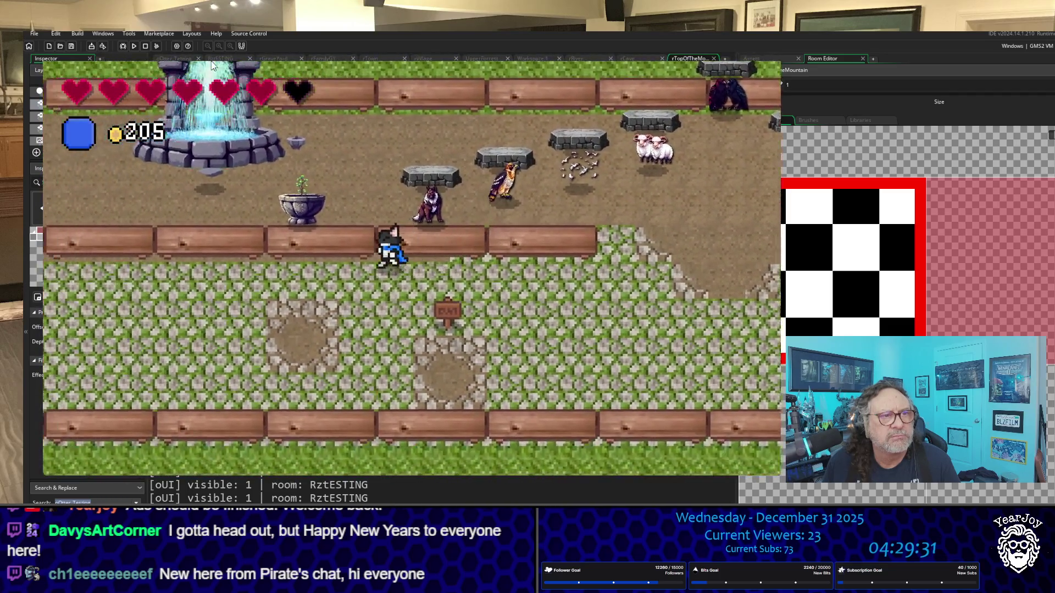
pyautogui.press('Left')
pyautogui.press('Left')
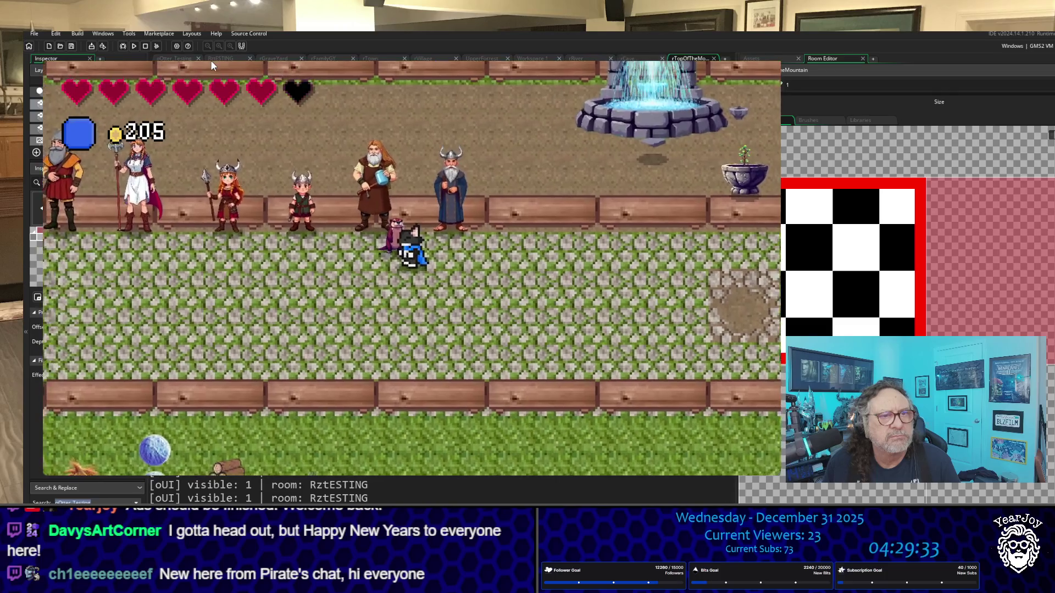
pyautogui.press('Up')
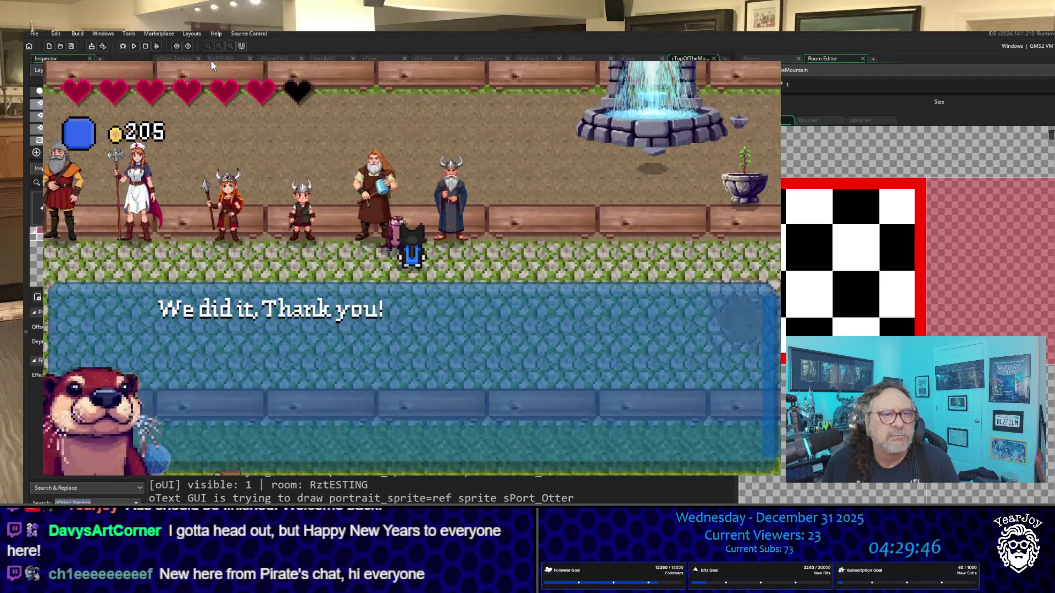
# Close the otter's dialogue and walk up to the Freyr and Freya statues.
pyautogui.press('space')
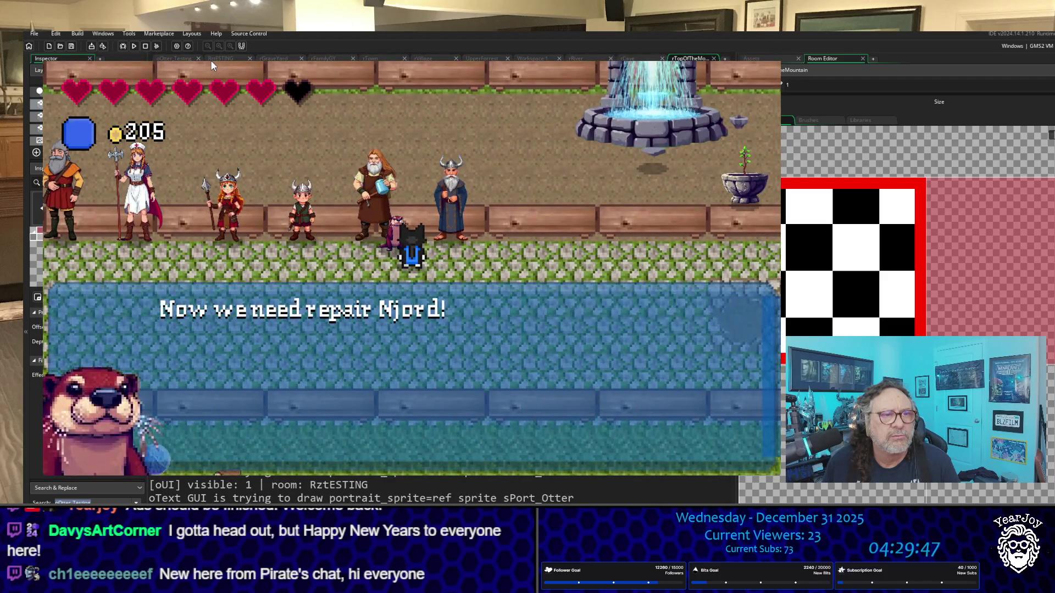
pyautogui.press('space')
pyautogui.press('Right')
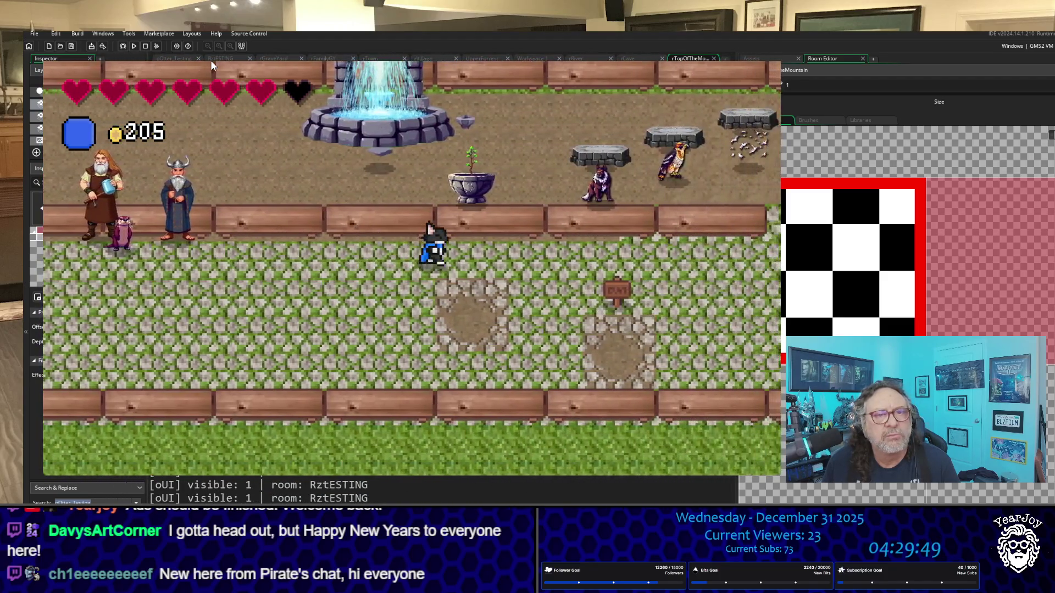
pyautogui.press('Right')
pyautogui.press('Up')
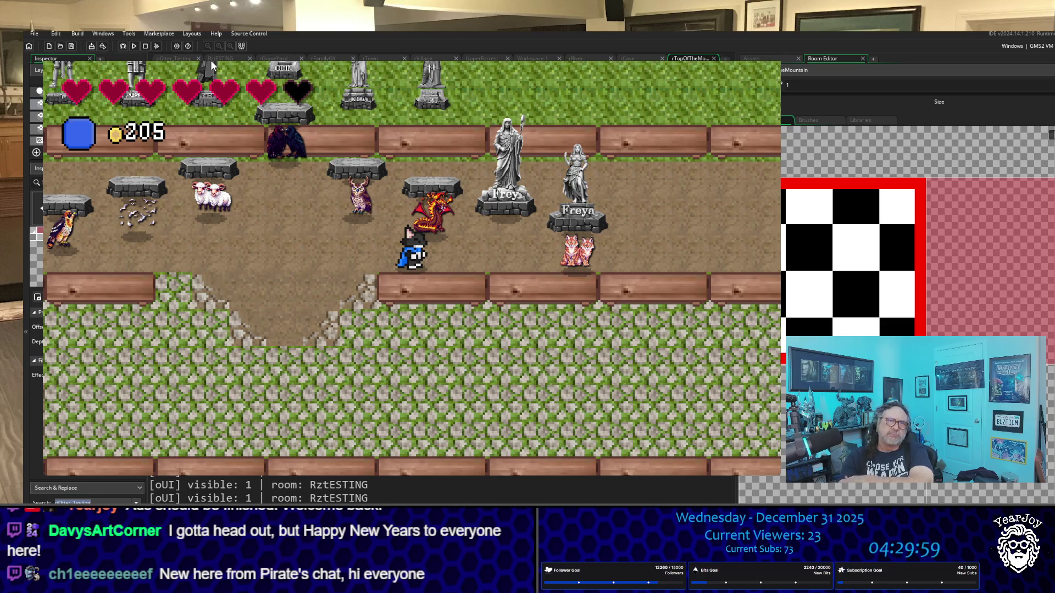
pyautogui.press('Up')
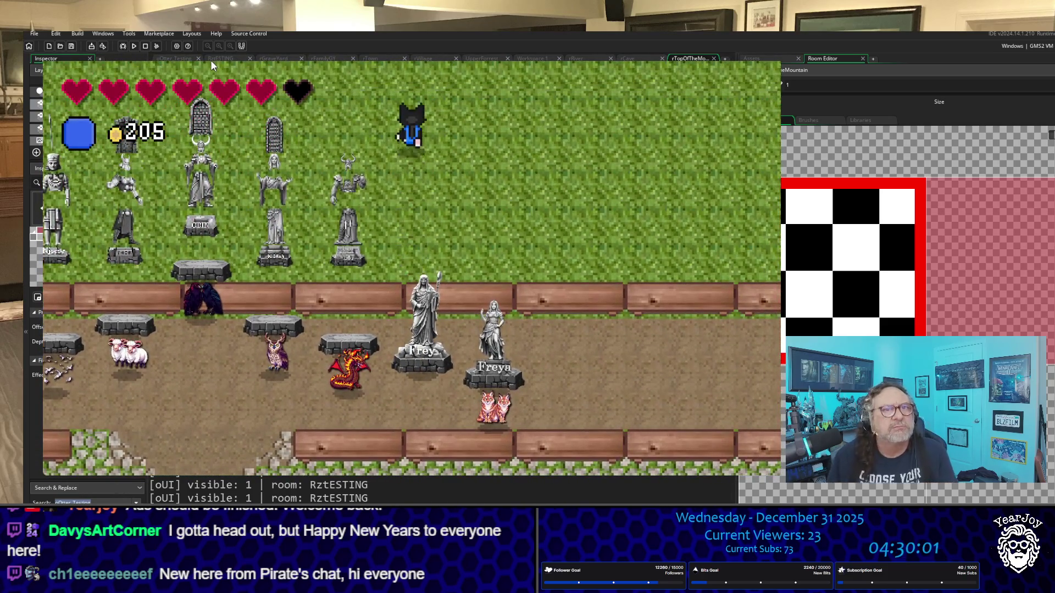
pyautogui.press('Right')
pyautogui.press('Down')
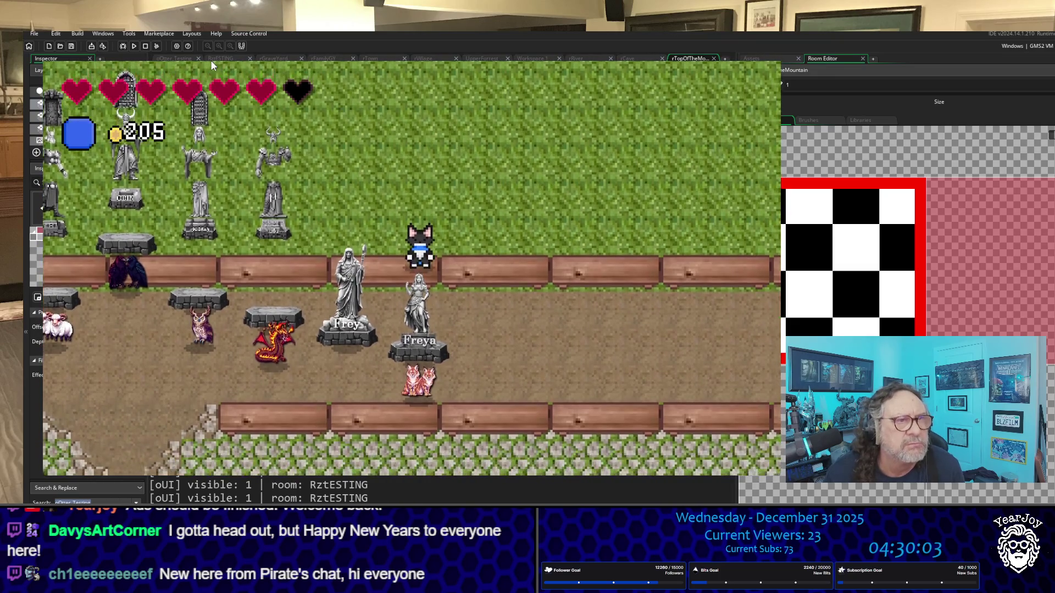
# Walk back to the otter and read its Freya-complete, Njord-next dialogue.
pyautogui.press('Up')
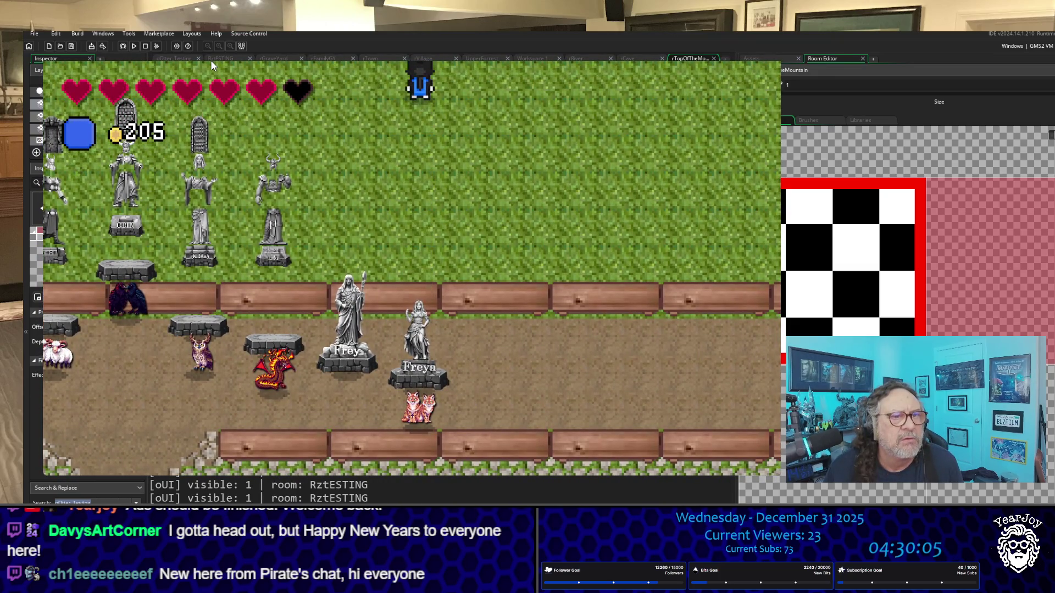
pyautogui.press('Down')
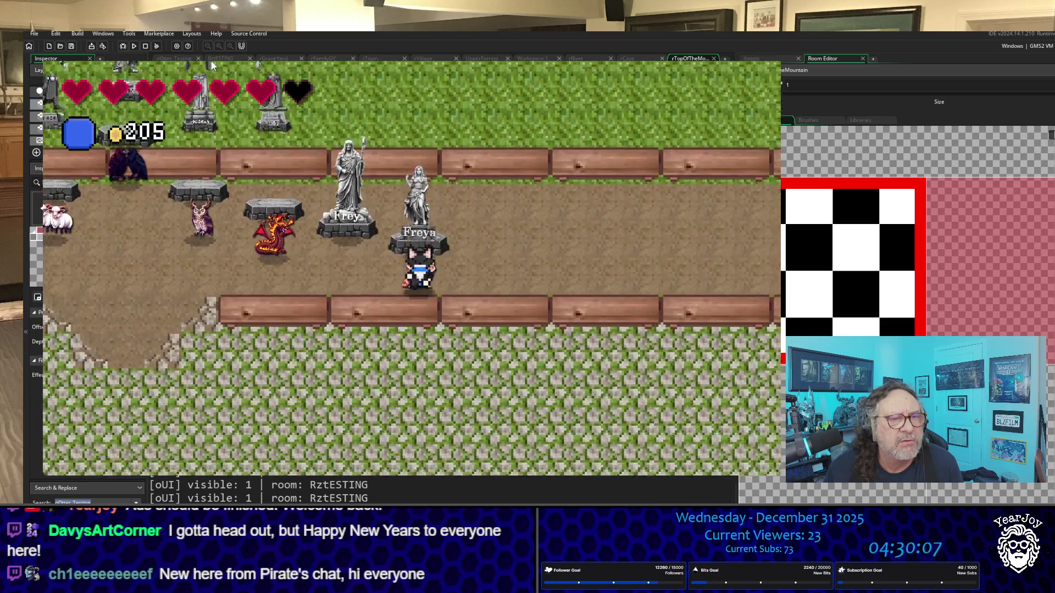
pyautogui.press('Left')
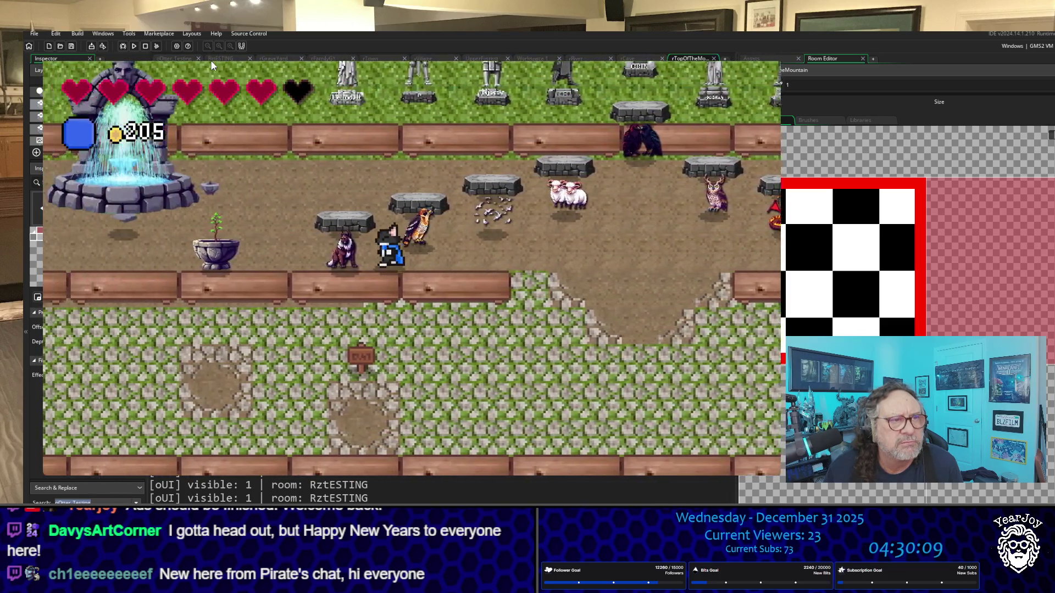
pyautogui.press('Down')
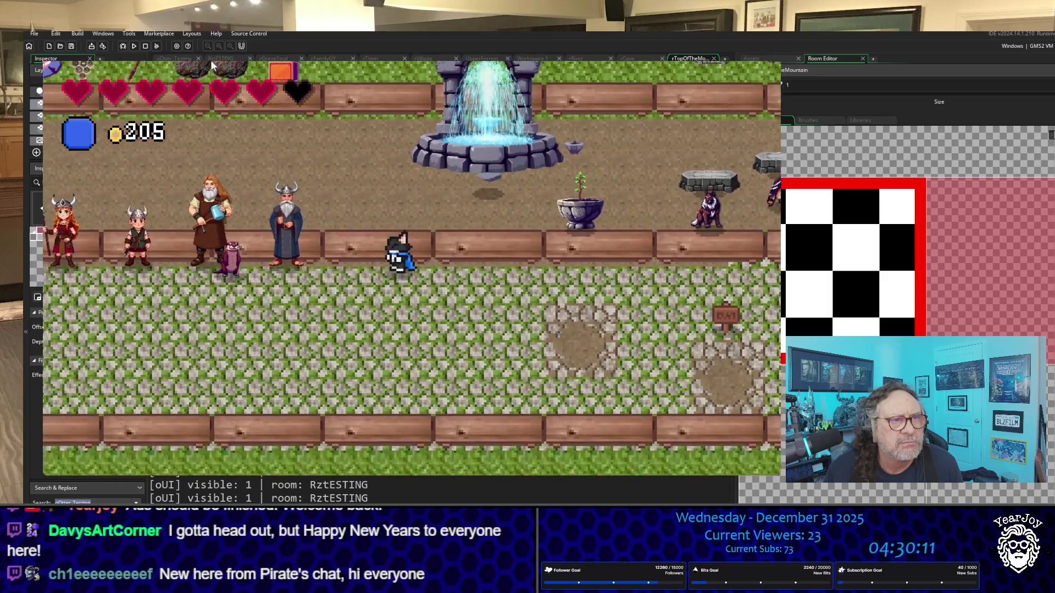
pyautogui.press('Left')
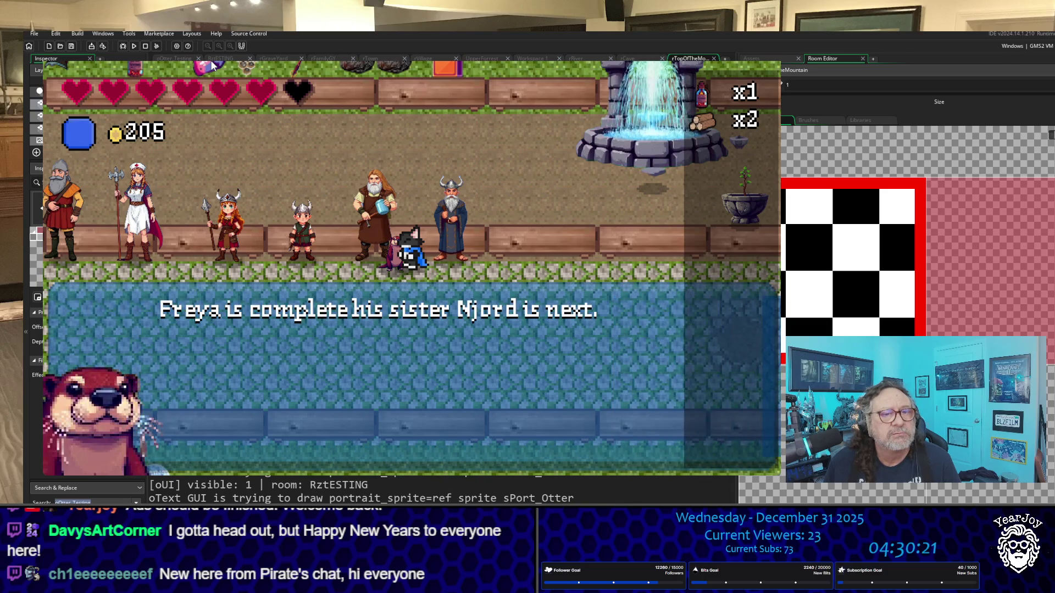
pyautogui.press('space')
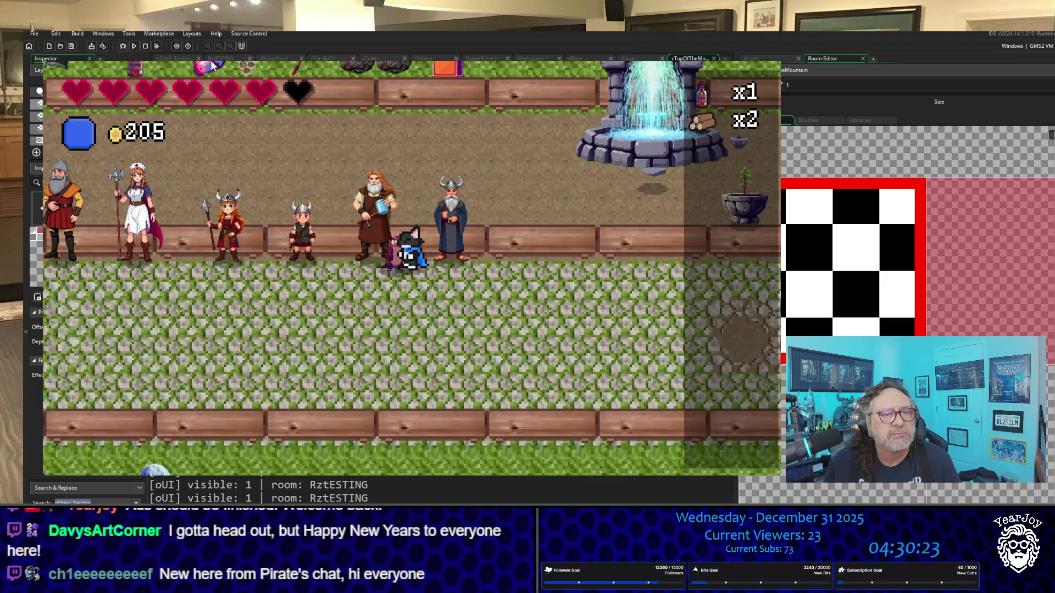
pyautogui.press('Right')
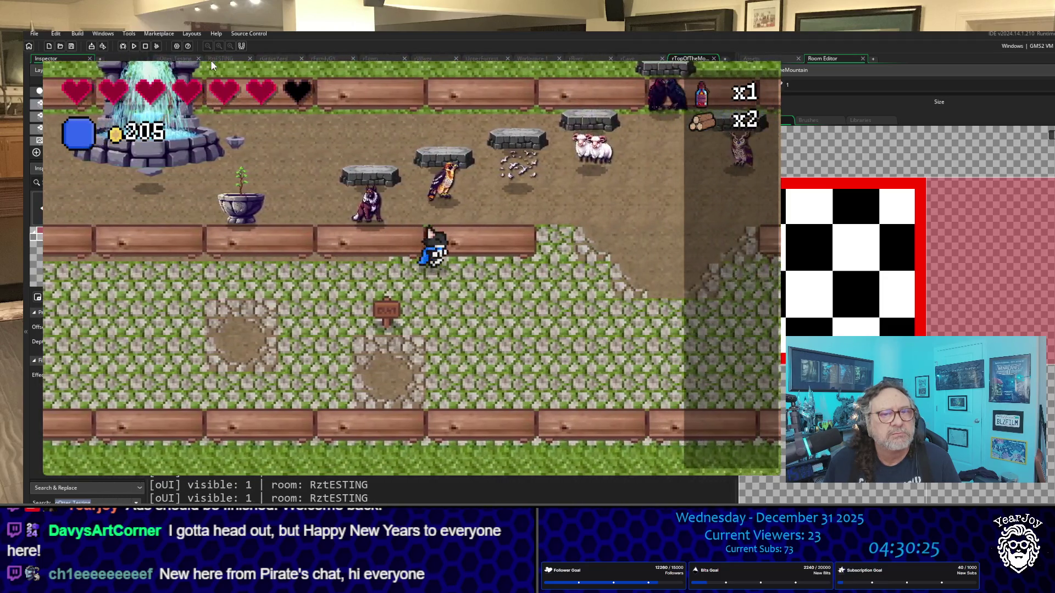
# Leave through the exit and pass the village gate into rFamilyGY.
pyautogui.press('Up')
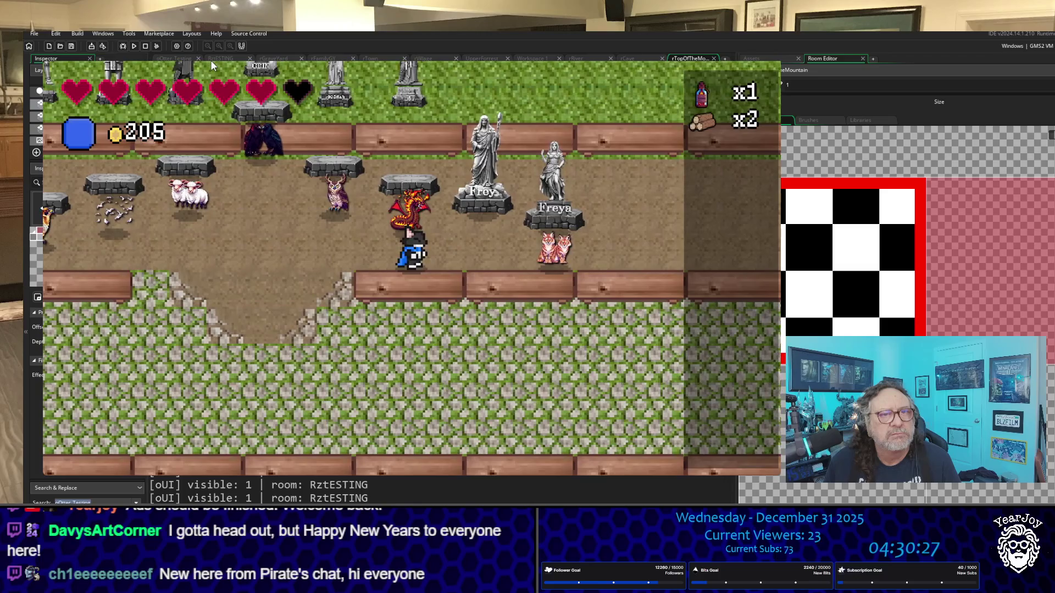
pyautogui.press('Left')
pyautogui.press('Down')
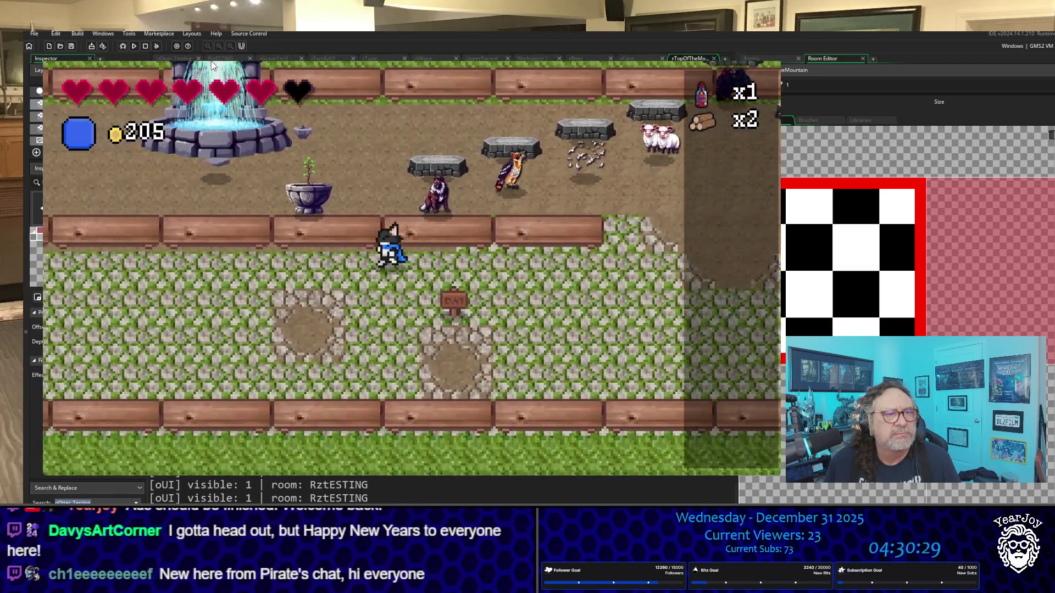
pyautogui.press('Down')
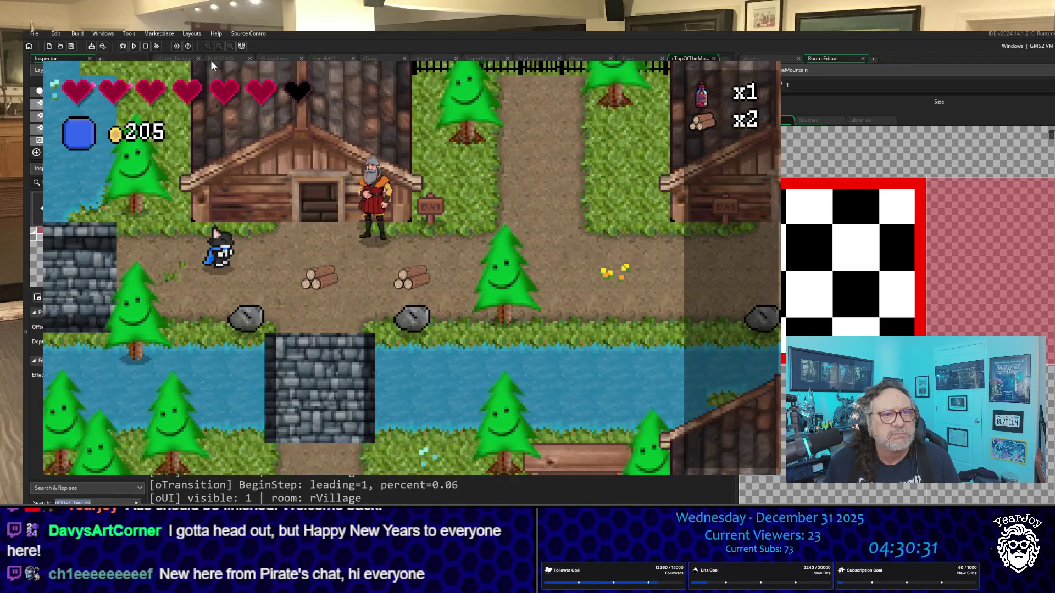
pyautogui.press('Right')
pyautogui.press('Up')
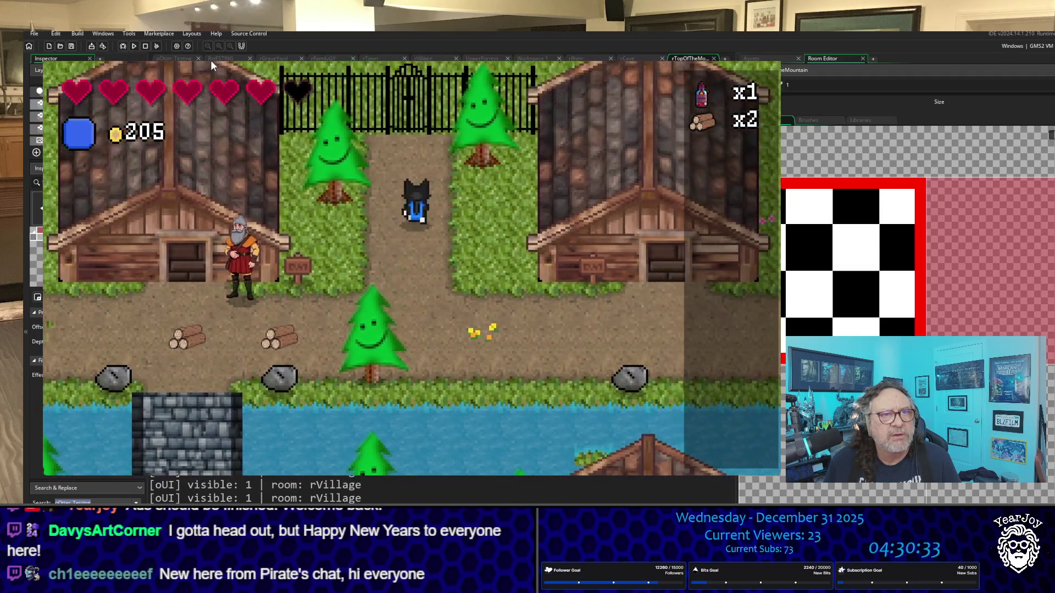
pyautogui.press('Up')
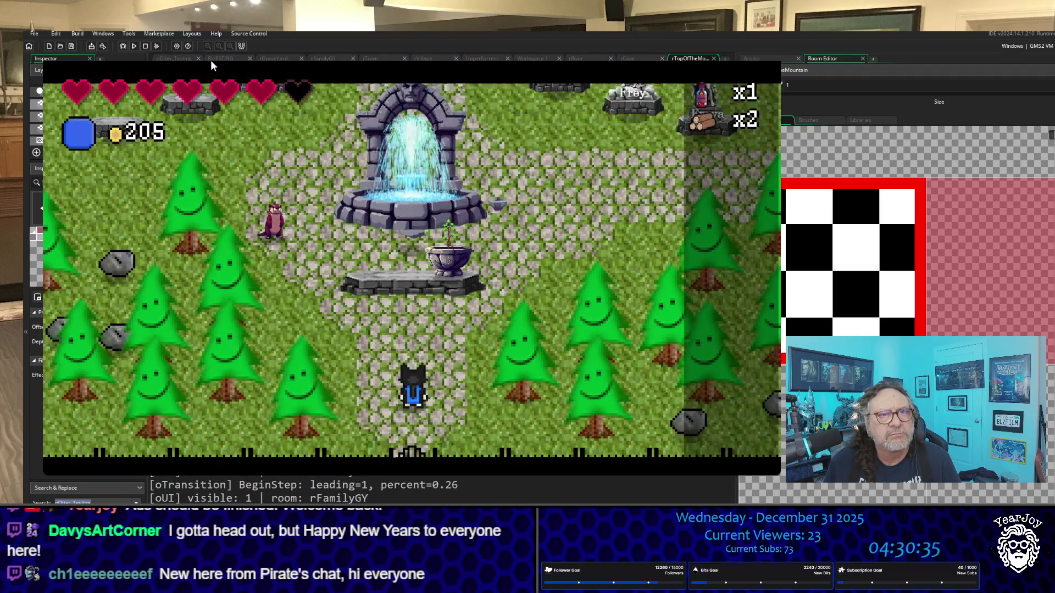
# Walk past the fountain to inspect the Freyr and Freya statues.
pyautogui.press('Up')
pyautogui.press('Right')
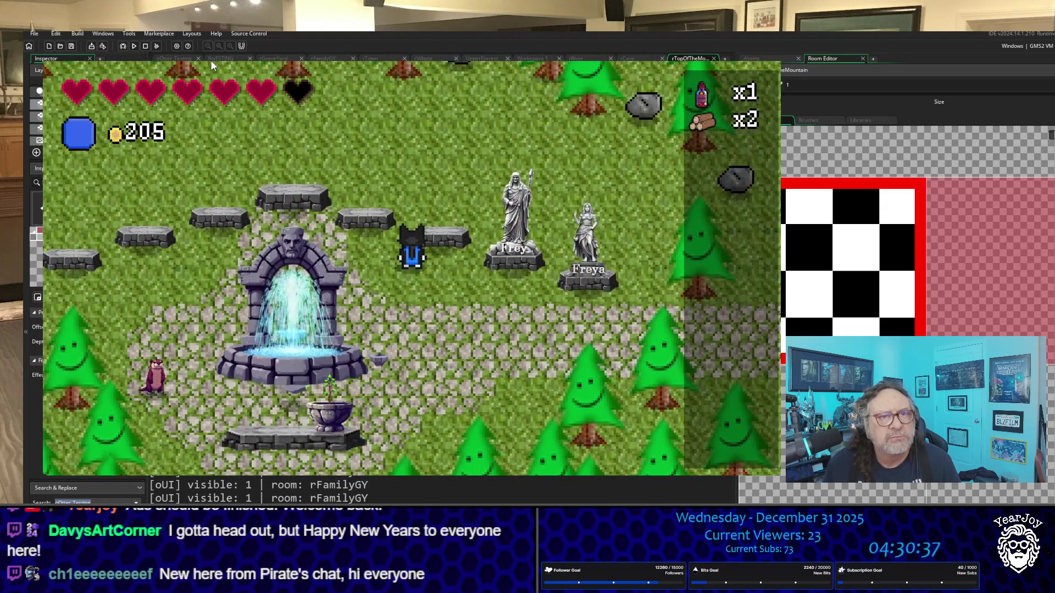
pyautogui.press('Right')
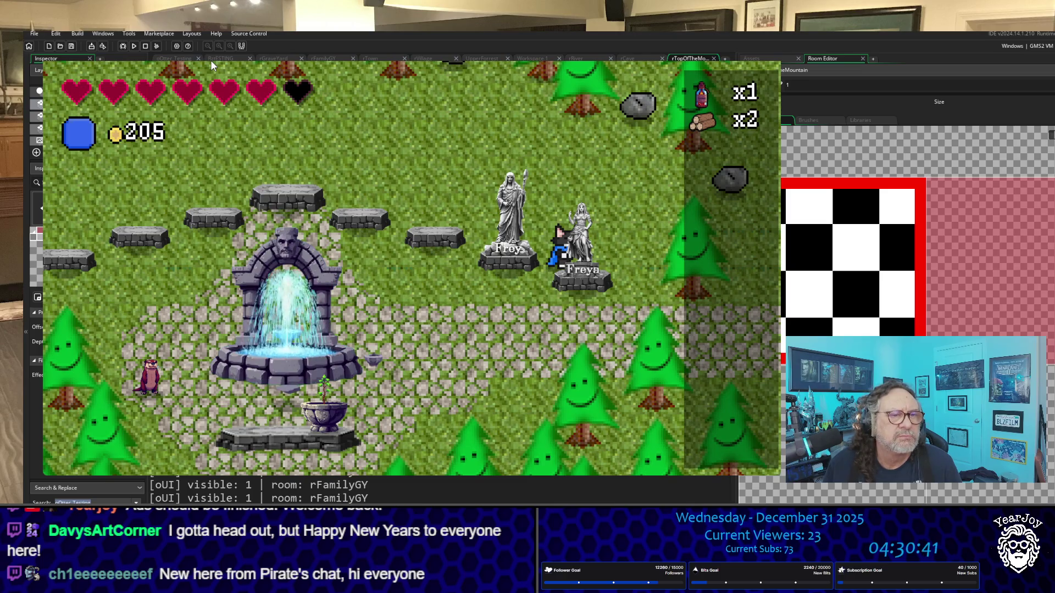
pyautogui.press('Down')
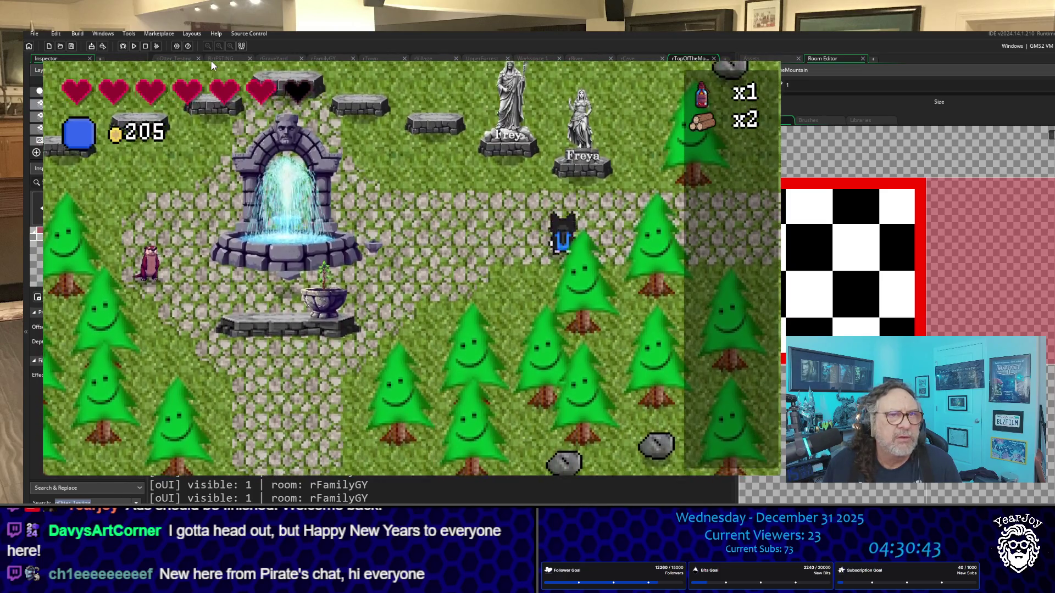
pyautogui.press('Up')
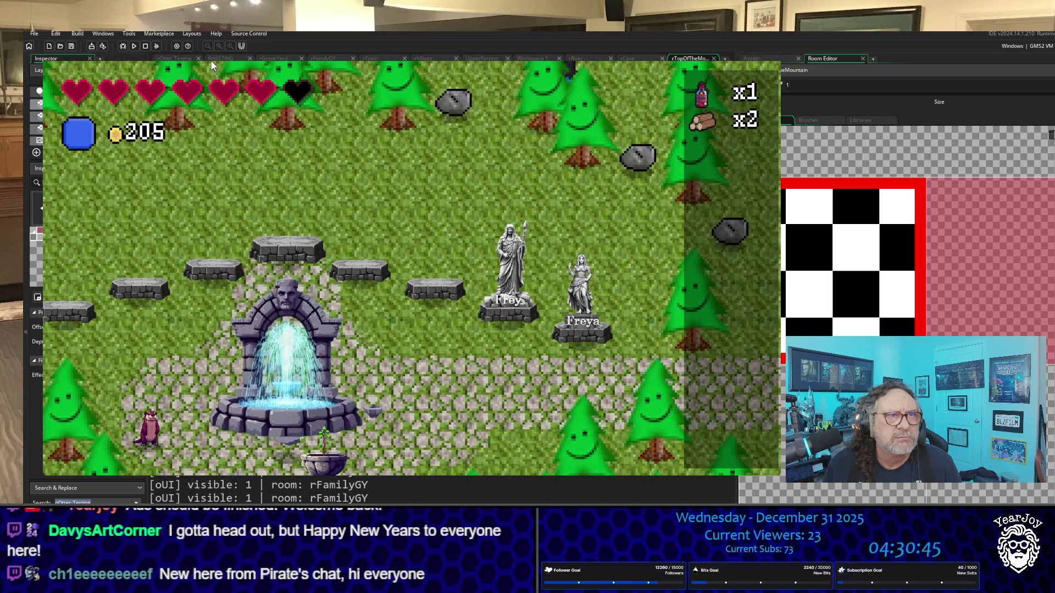
pyautogui.press('Down')
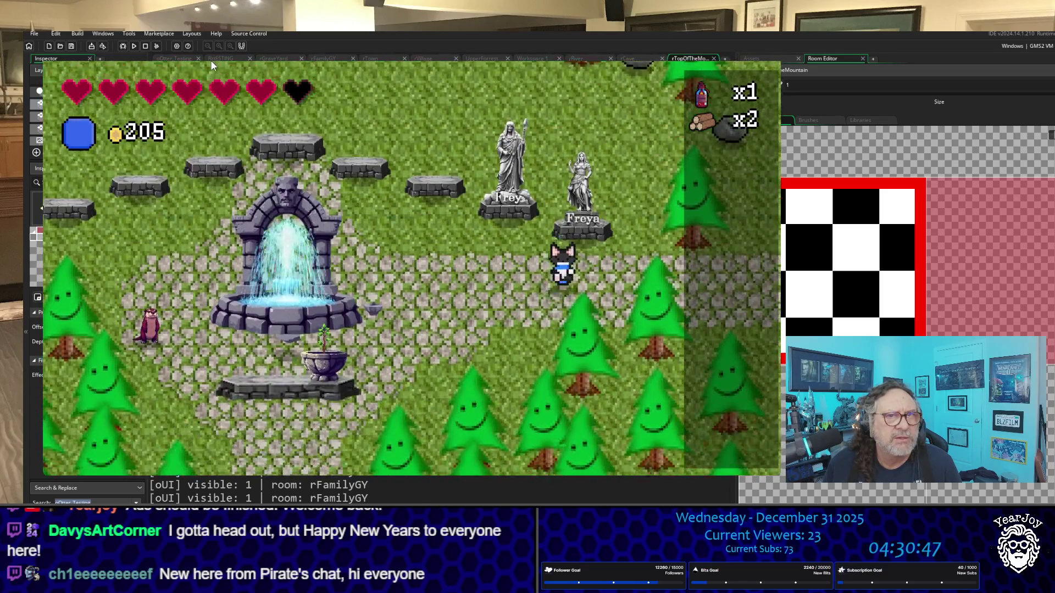
pyautogui.press('Down')
pyautogui.press('Up')
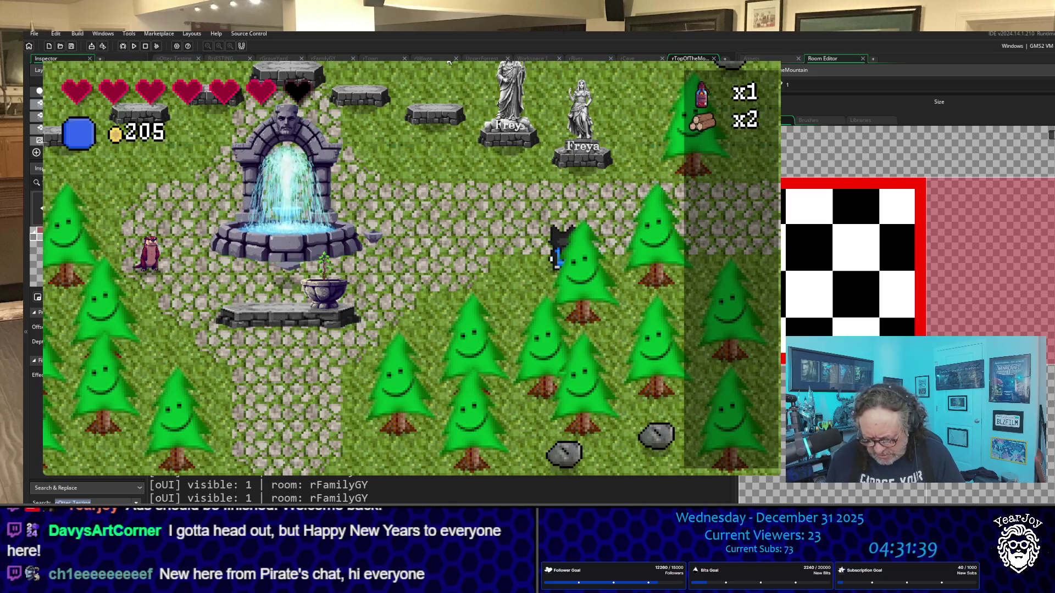
# Circle behind the Freya statue, then quit the game back to rTopOfTheMountain.
pyautogui.press('Up')
pyautogui.press('Left')
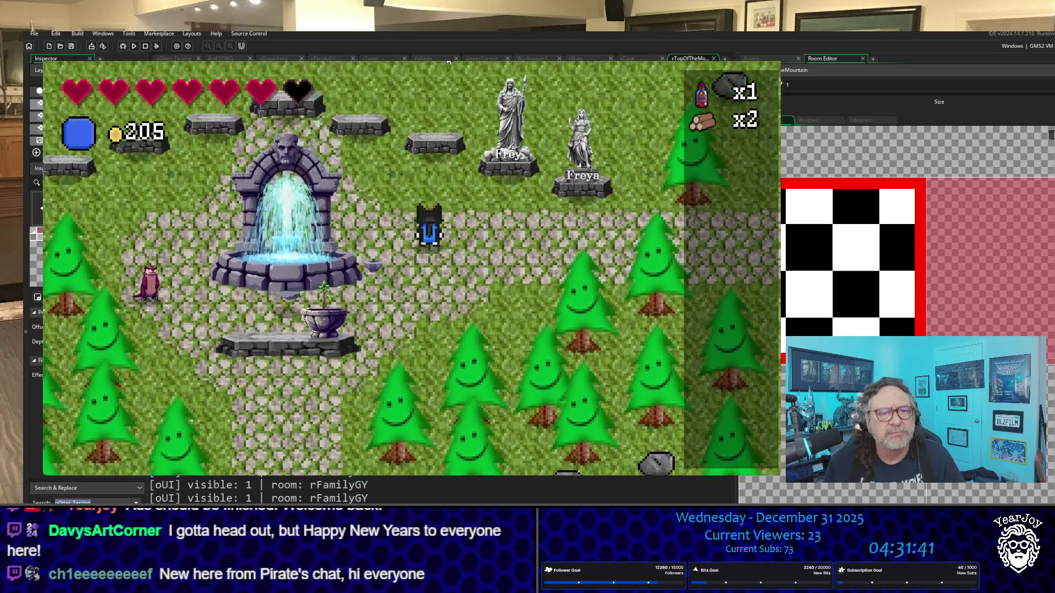
pyautogui.press('Up')
pyautogui.press('Right')
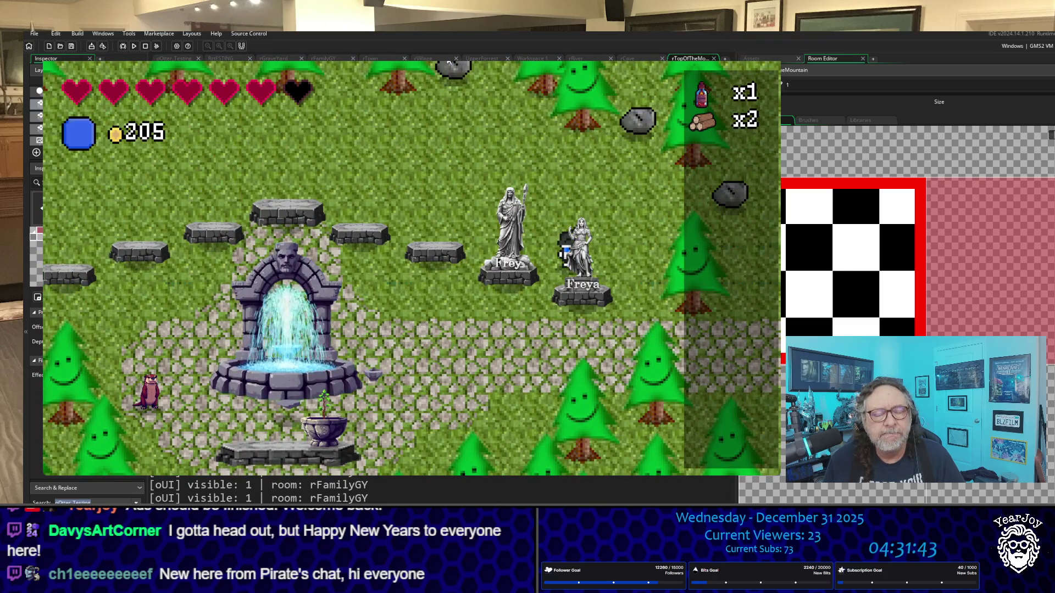
pyautogui.press('Down')
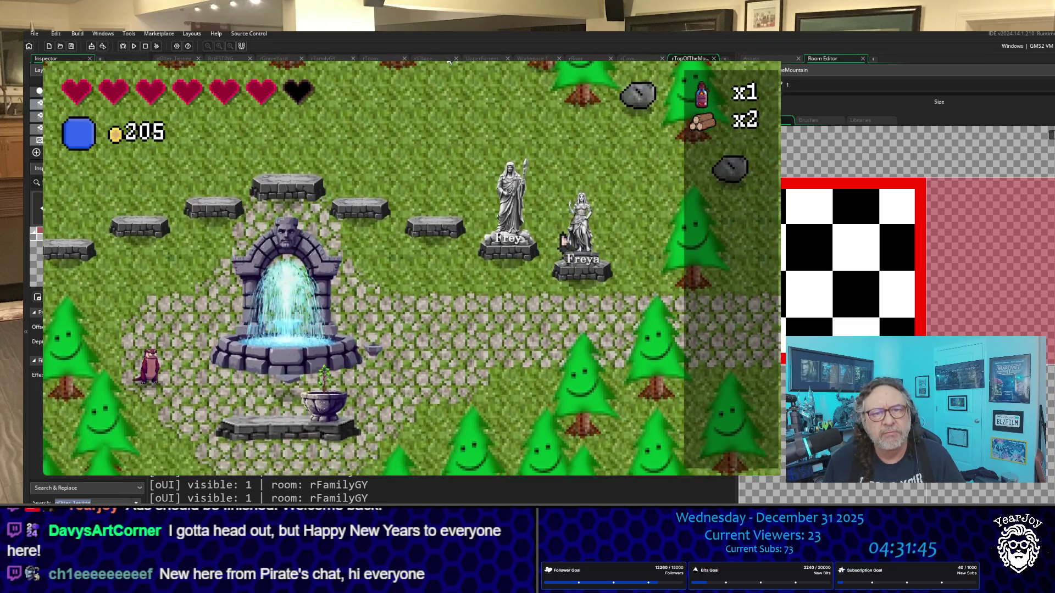
pyautogui.press('Left')
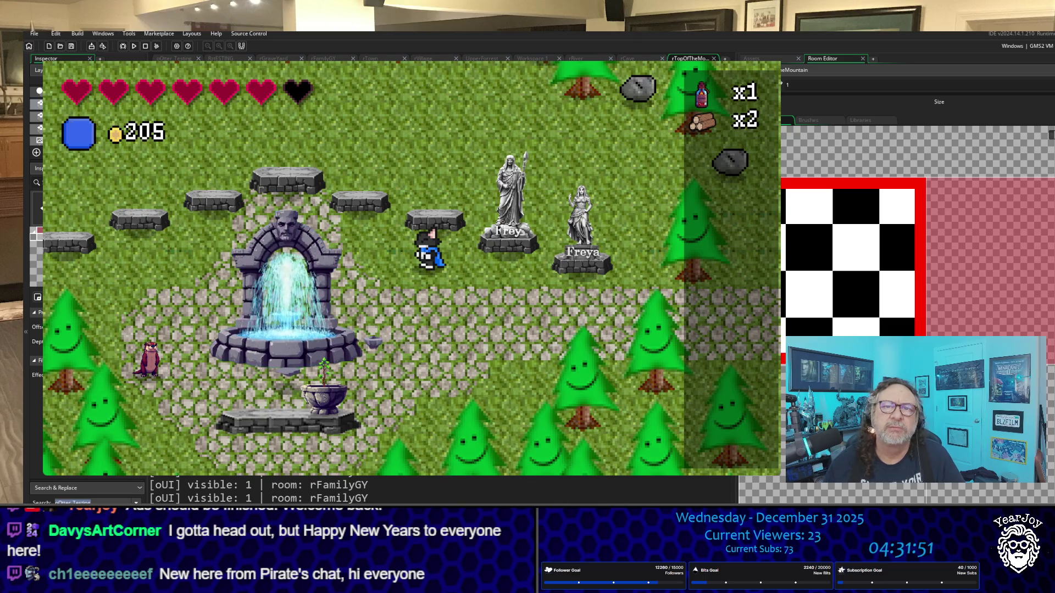
pyautogui.press('Escape')
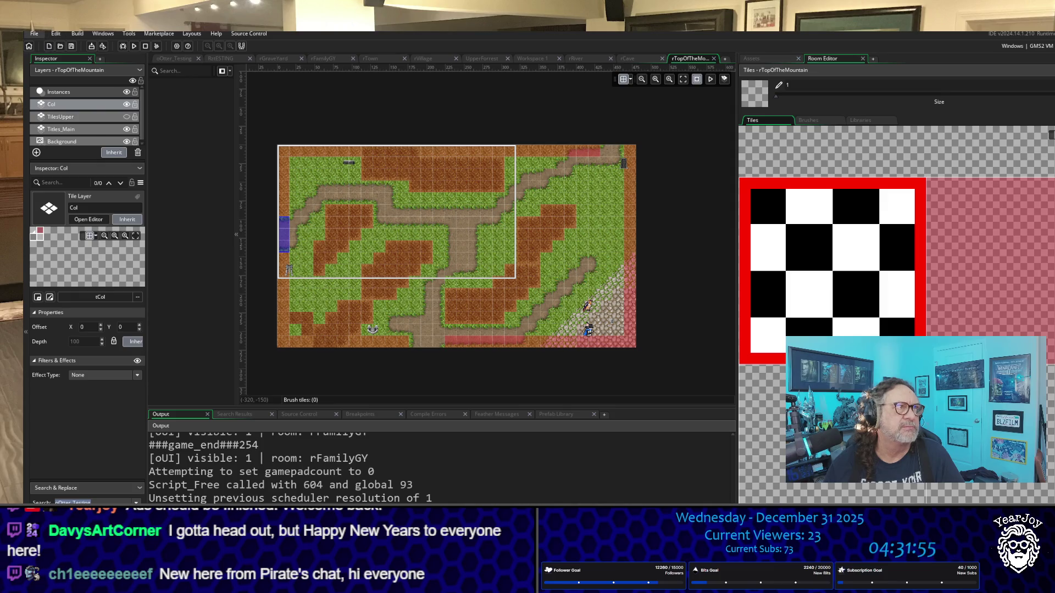
# Save the project and return to the room editor.
pyautogui.click(34, 34)
pyautogui.click(41, 80)
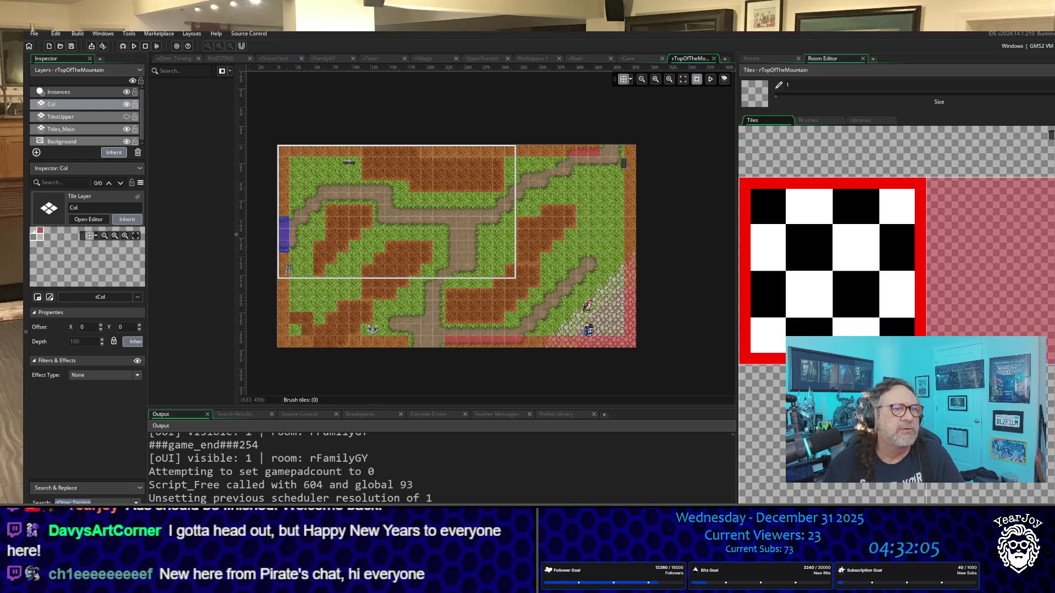
pyautogui.click(800, 330)
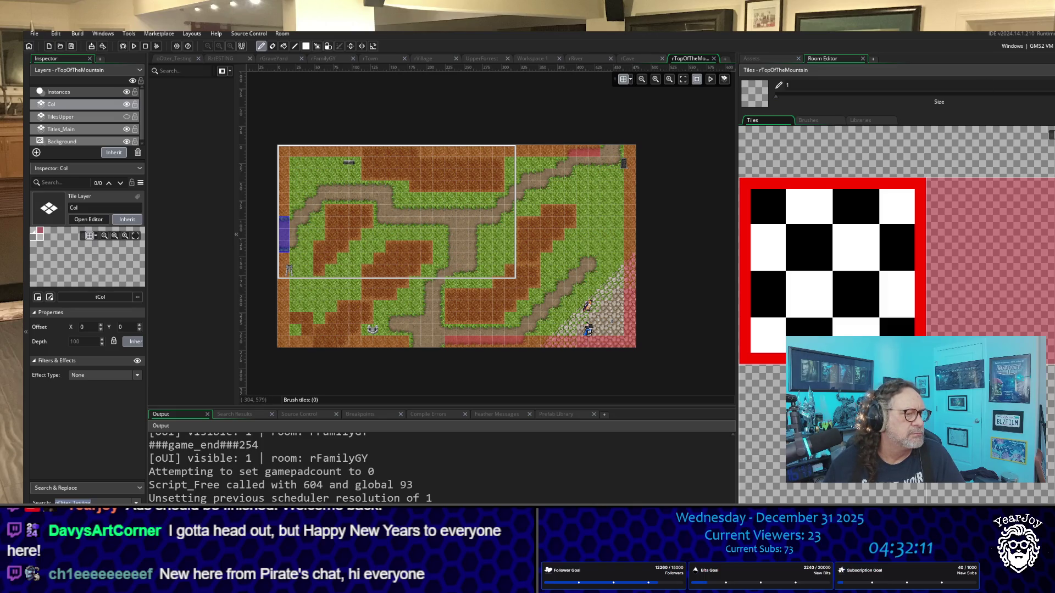
# Locate oOtter_Testing as NEWGAME_ROOM in MACROS.gml line 21, then run with F5.
pyautogui.press('Return')
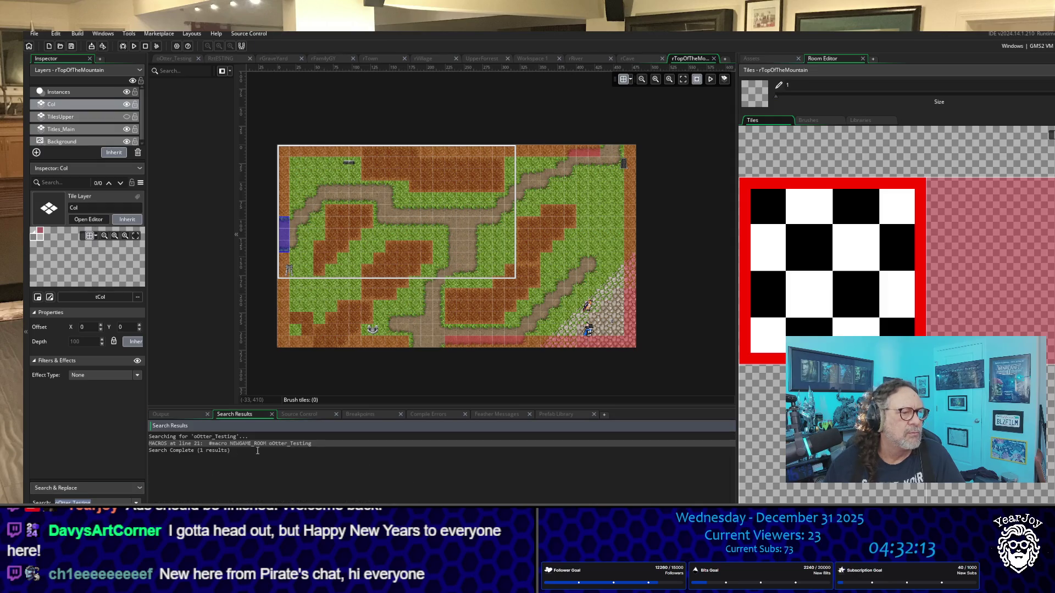
pyautogui.doubleClick(263, 445)
pyautogui.scroll(2, 339, 200)
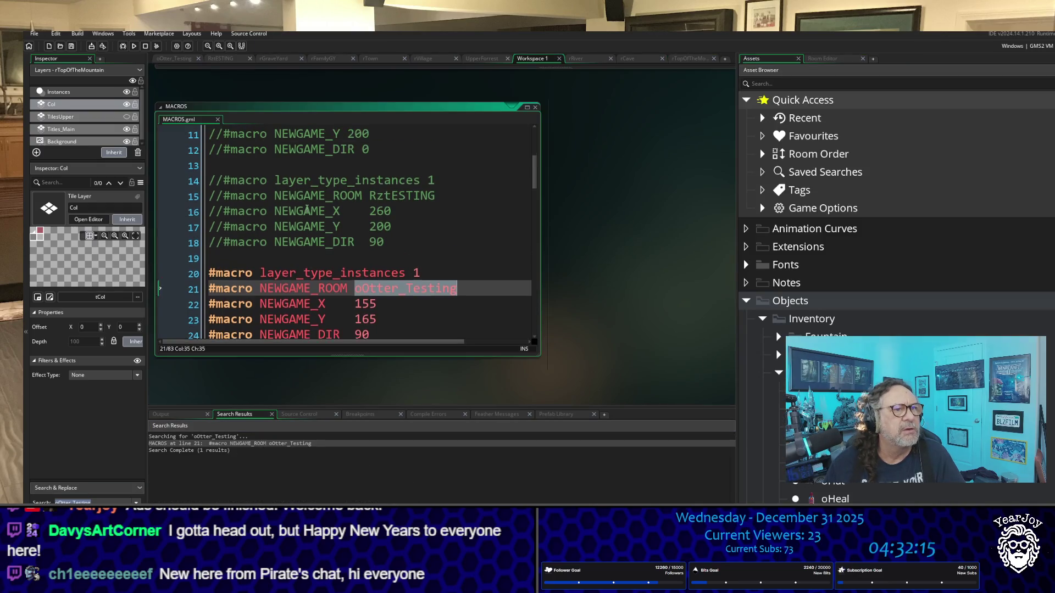
pyautogui.scroll(-3, 293, 239)
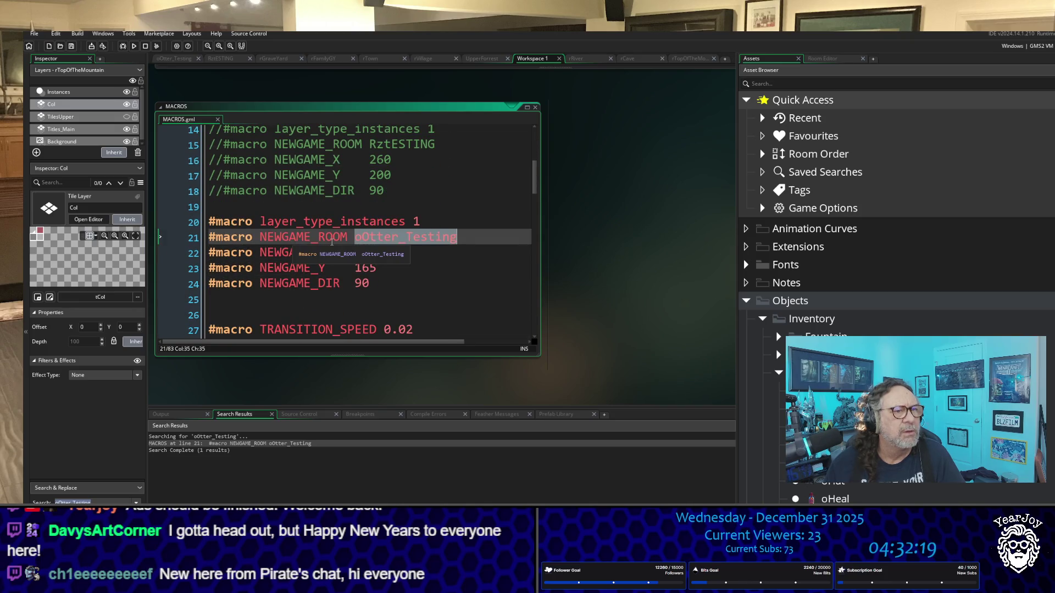
pyautogui.scroll(4, 364, 274)
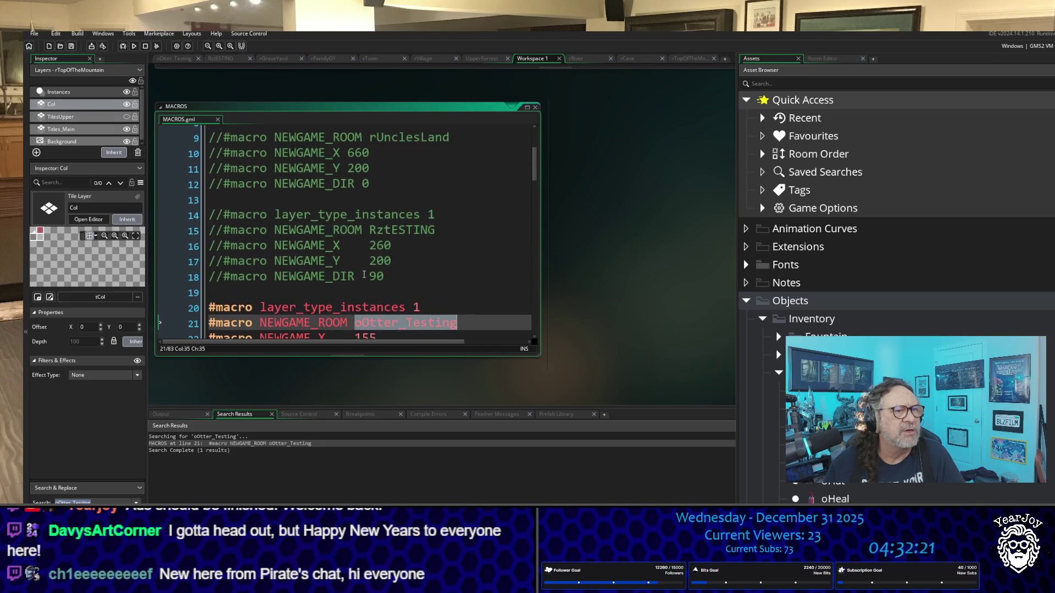
pyautogui.scroll(1, 364, 274)
pyautogui.scroll(-4, 364, 275)
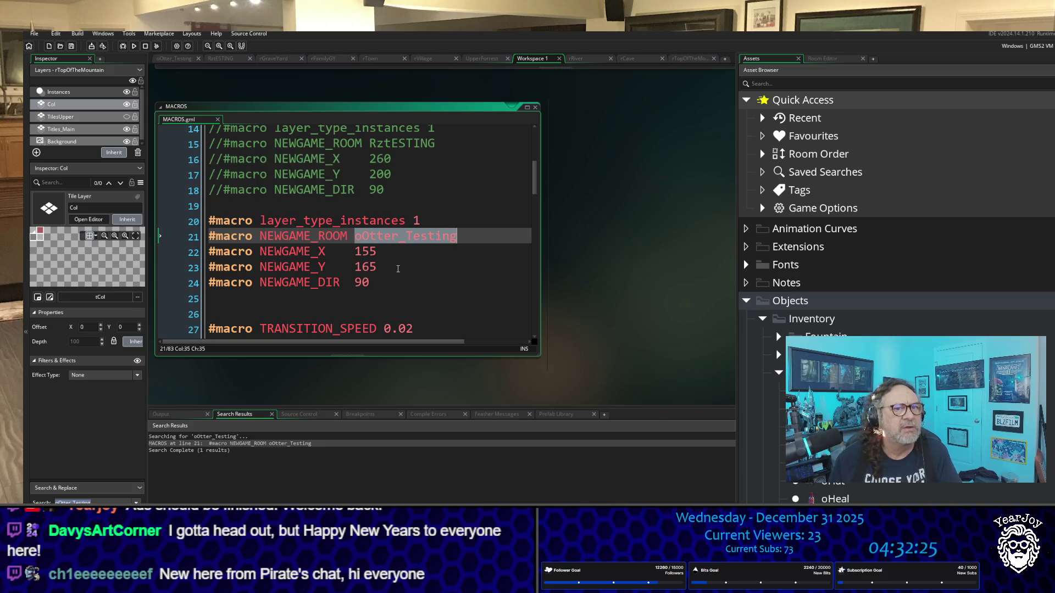
pyautogui.press('F5')
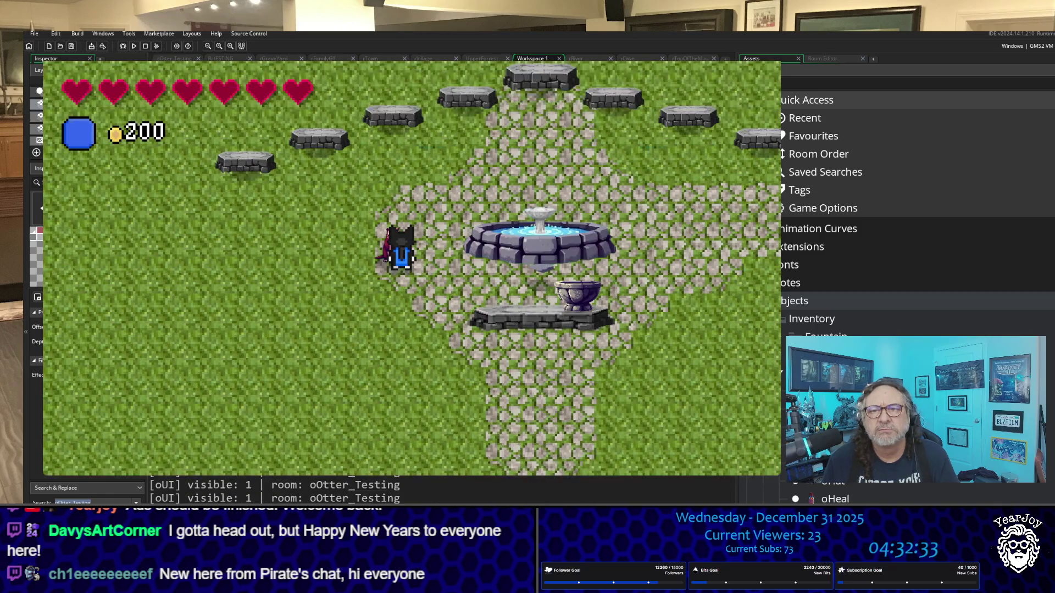
# Circle the cat around the oOtter_Testing room and talk to the otter.
pyautogui.press('Right')
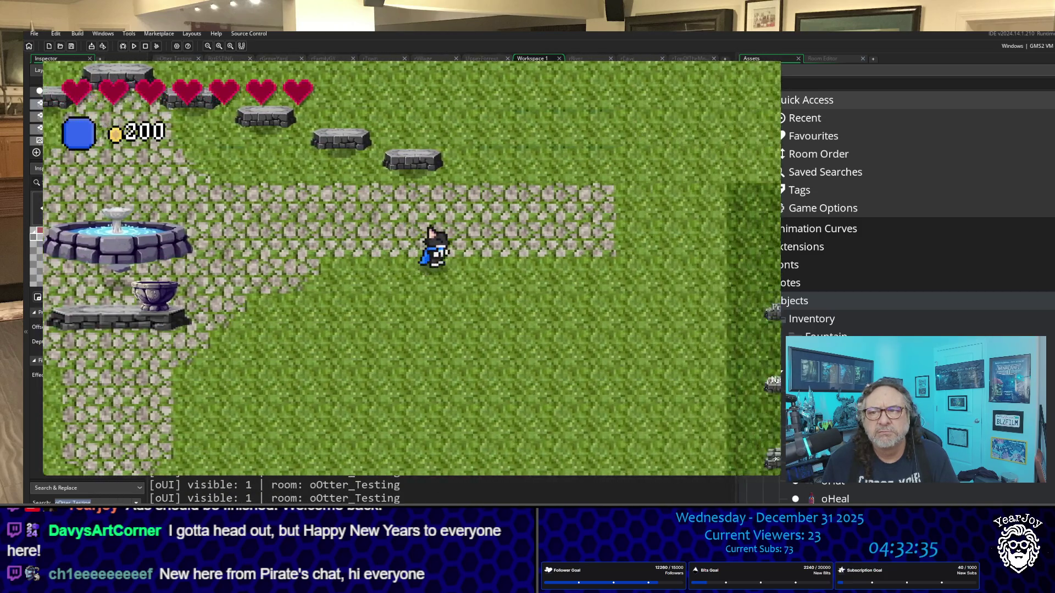
pyautogui.press('Up')
pyautogui.press('Up')
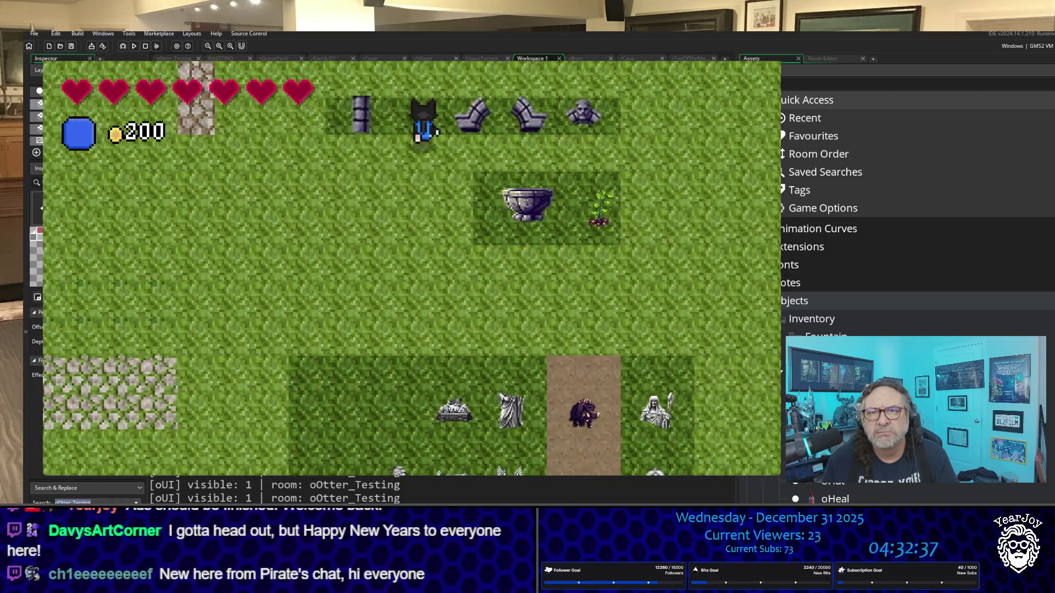
pyautogui.press('Right')
pyautogui.press('Down')
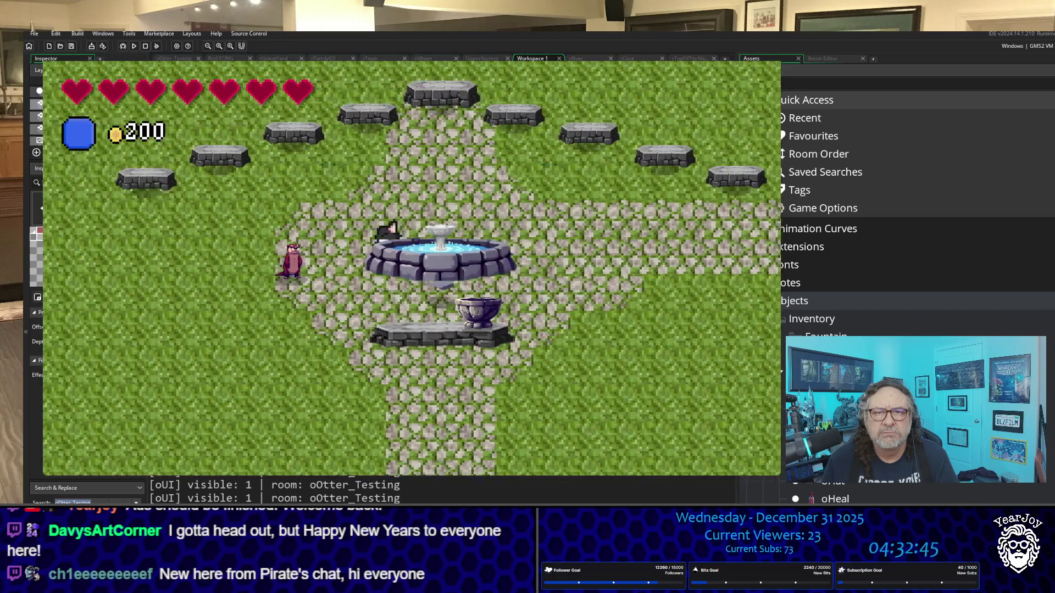
pyautogui.press('Left')
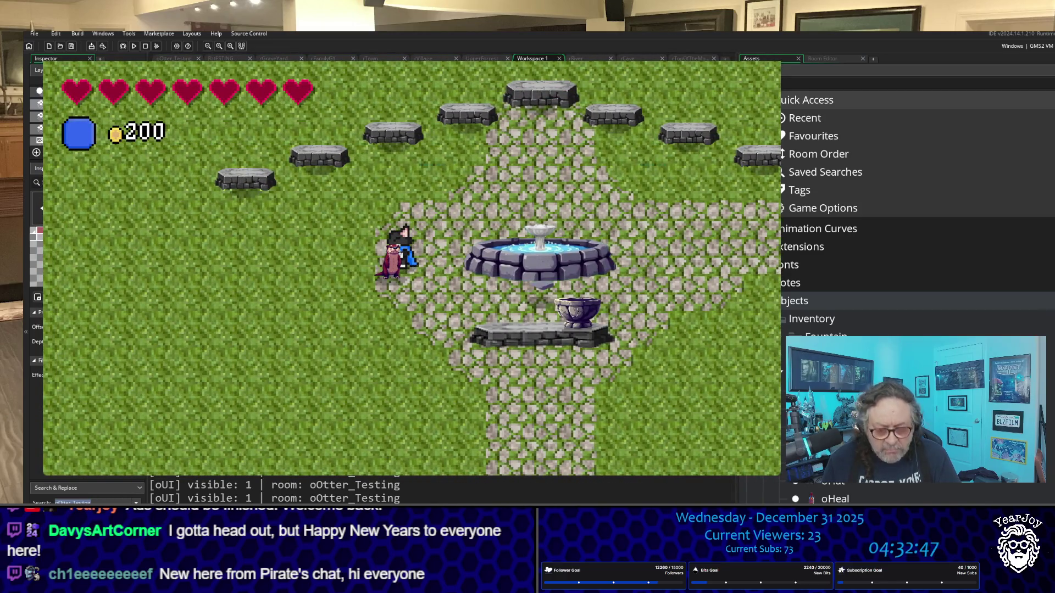
pyautogui.press('space')
pyautogui.press('space')
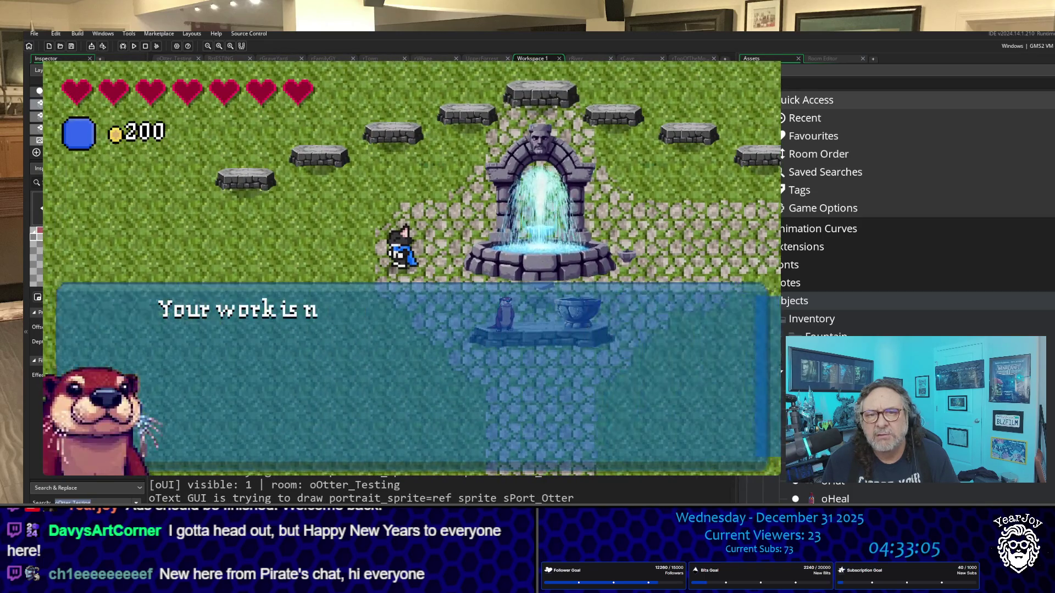
# Advance the otter's dialogue past the World Tree seedling message.
pyautogui.press('space')
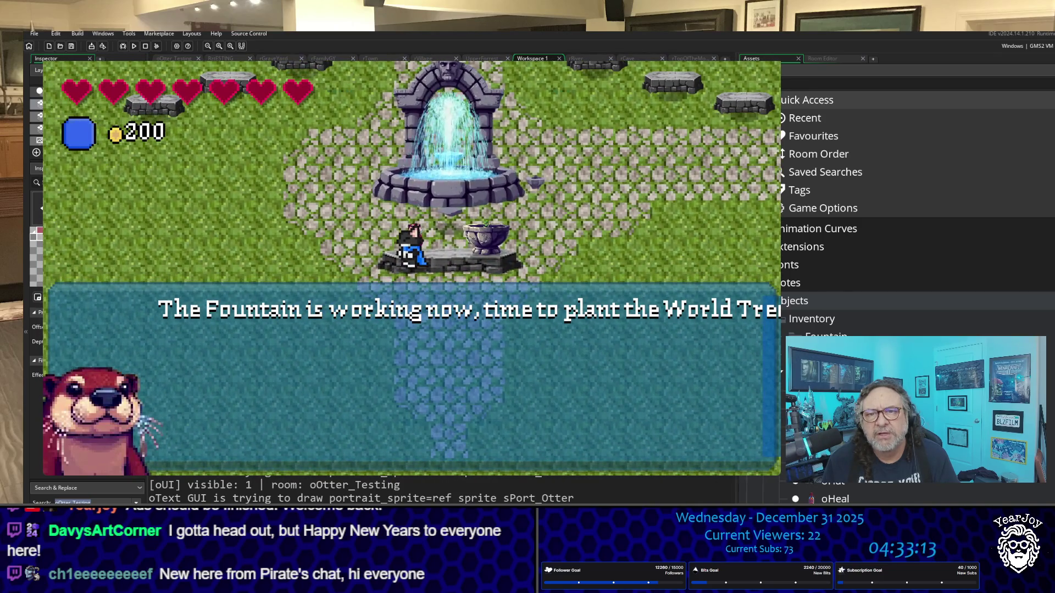
pyautogui.press('space')
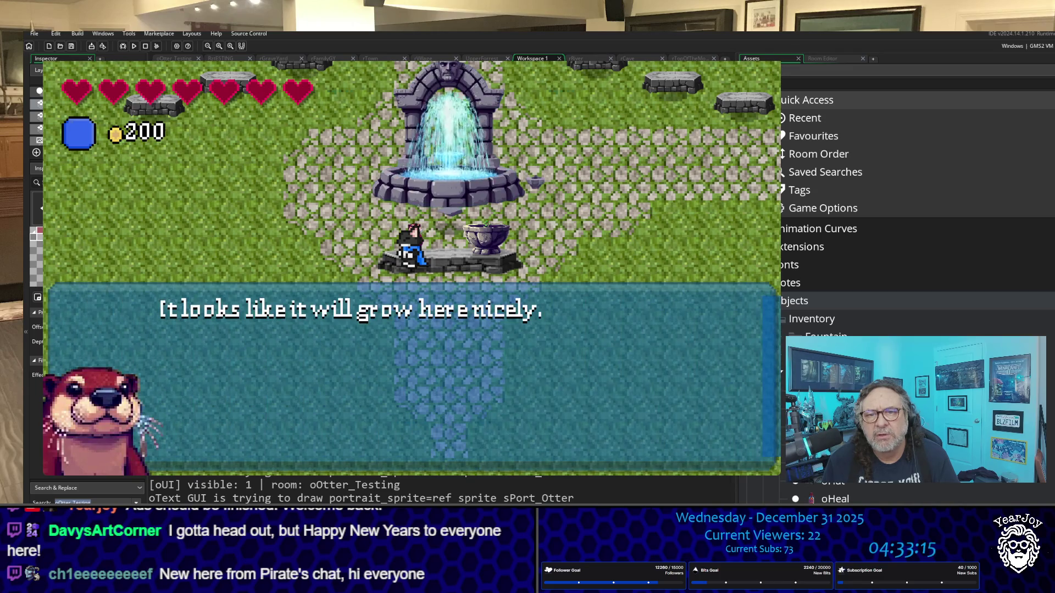
pyautogui.press('space')
pyautogui.press('space')
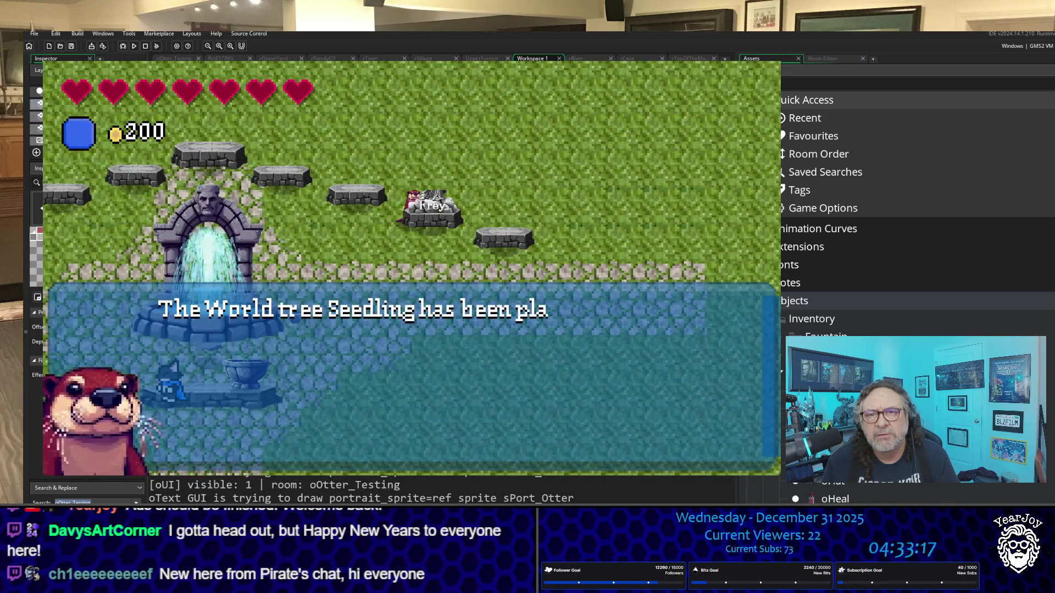
pyautogui.press('space')
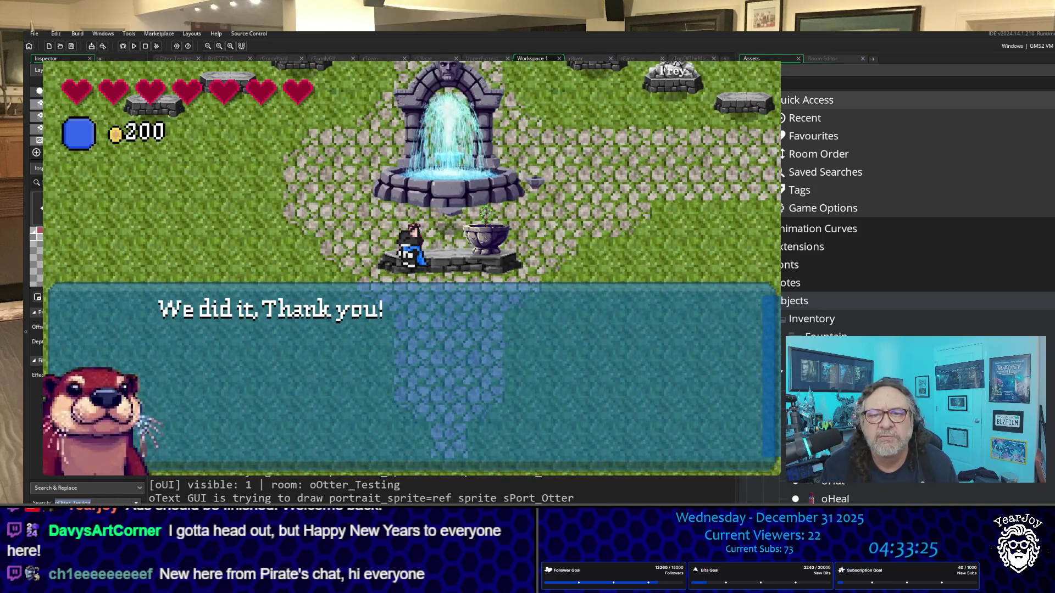
# Walk right and back, then talk to the otter until Freya's statue appears.
pyautogui.press('Right')
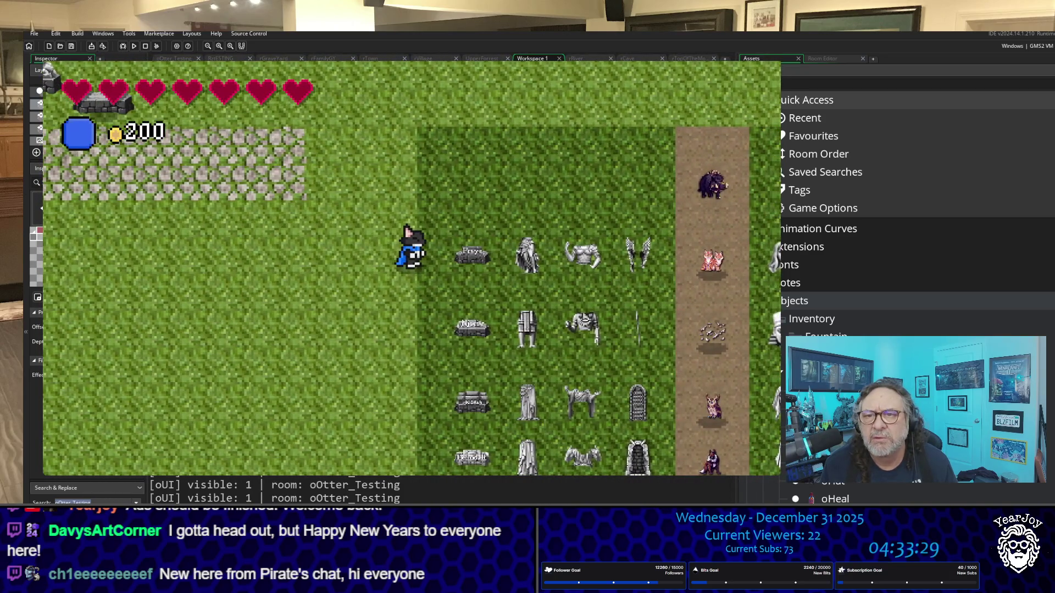
pyautogui.press('Right')
pyautogui.press('Right')
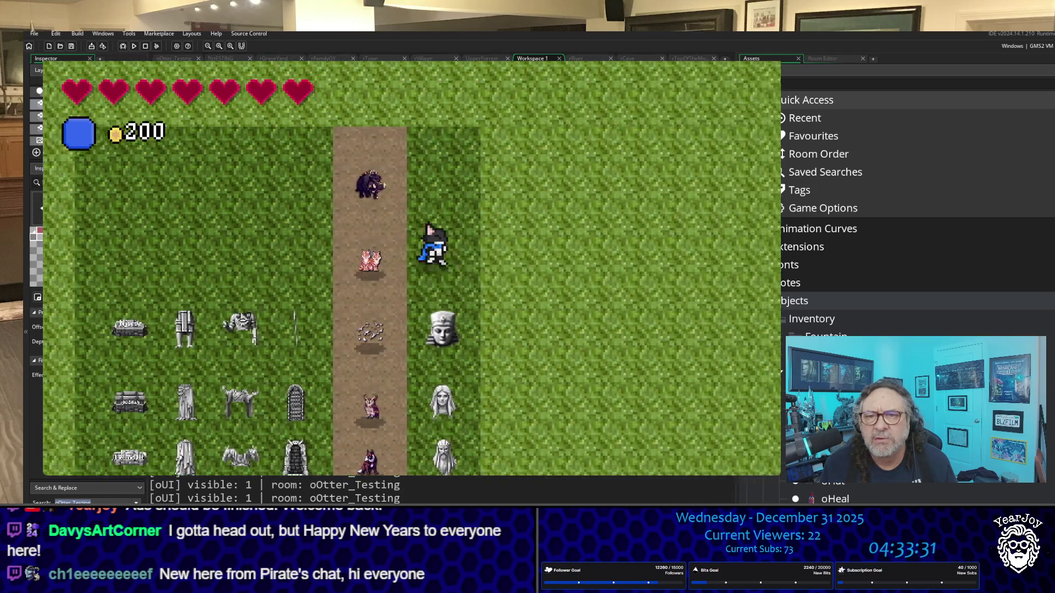
pyautogui.press('Left')
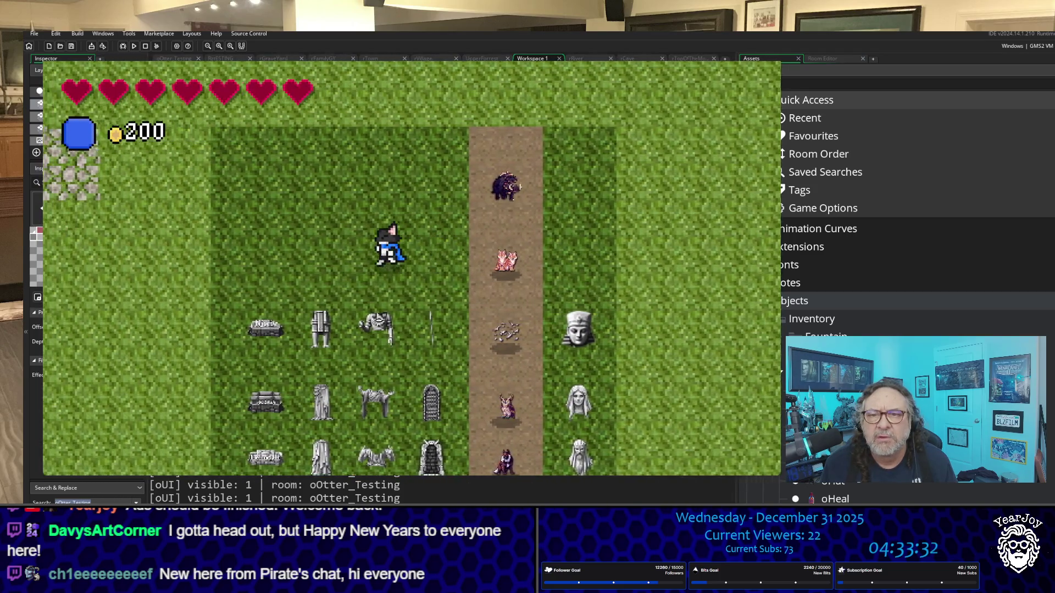
pyautogui.press('Left')
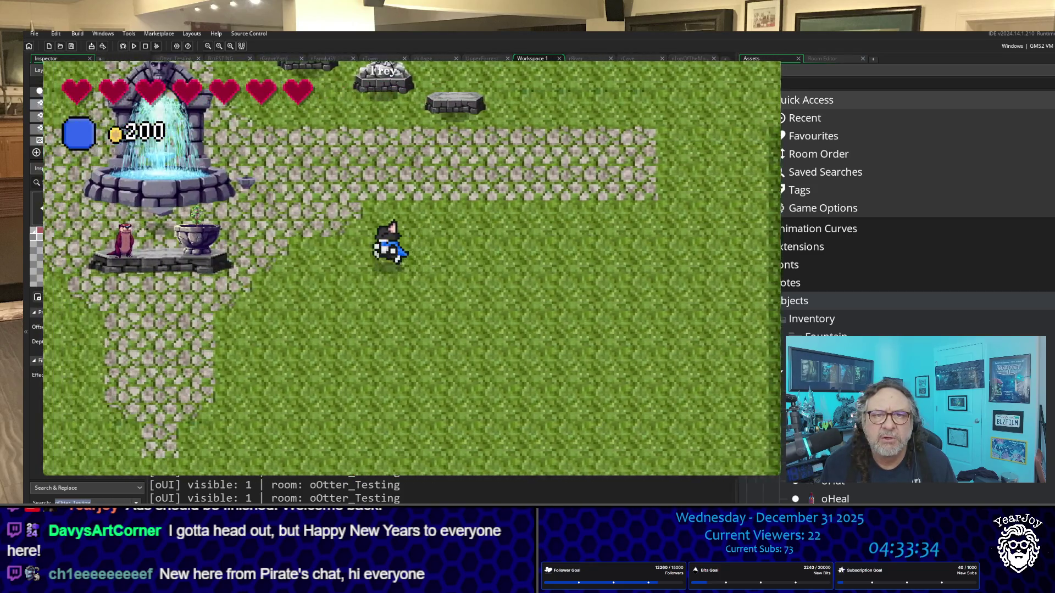
pyautogui.press('Left')
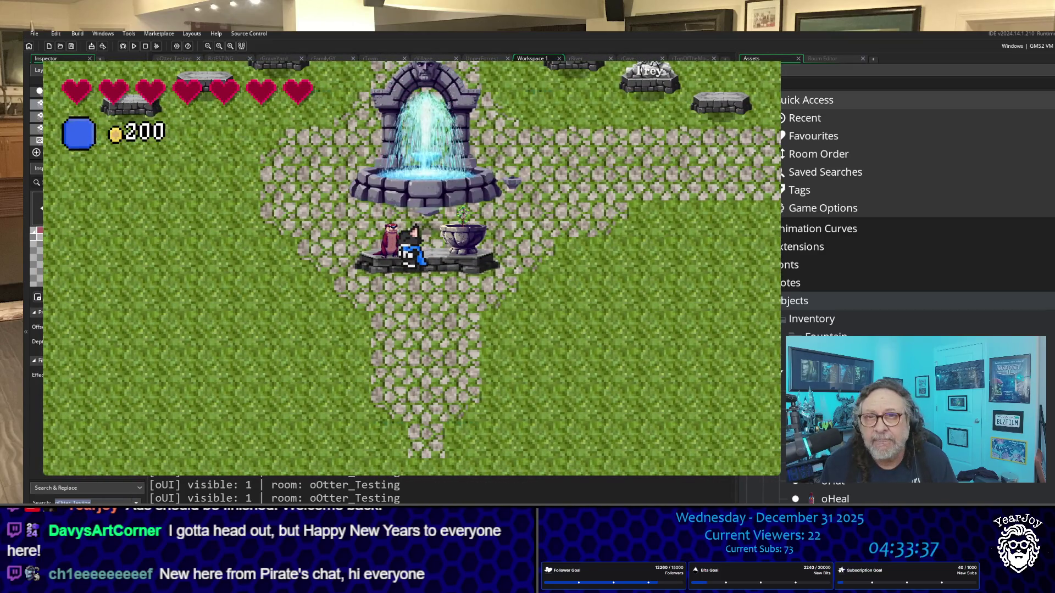
pyautogui.press('space')
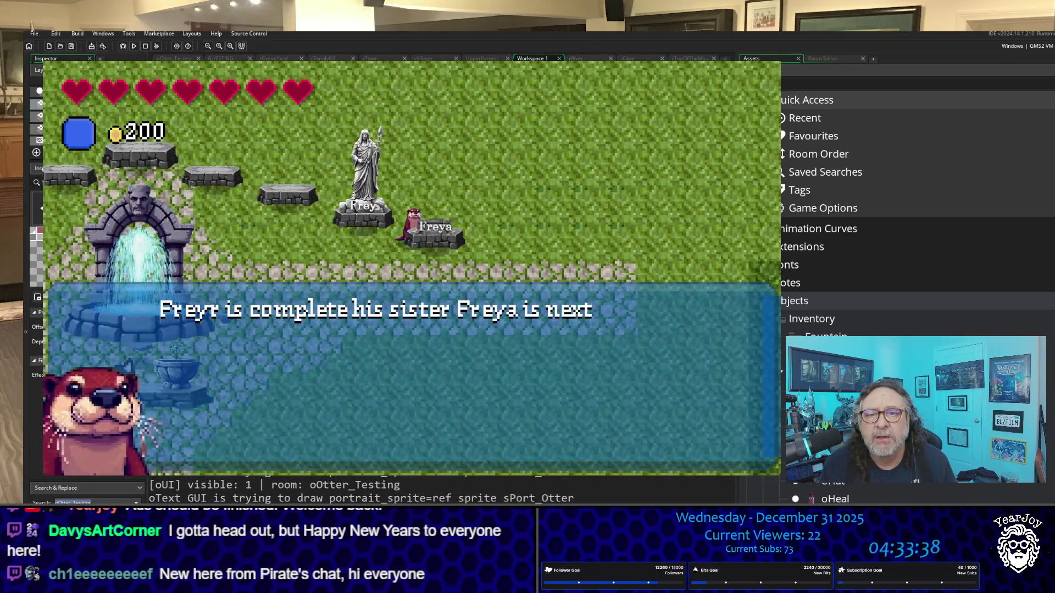
pyautogui.press('space')
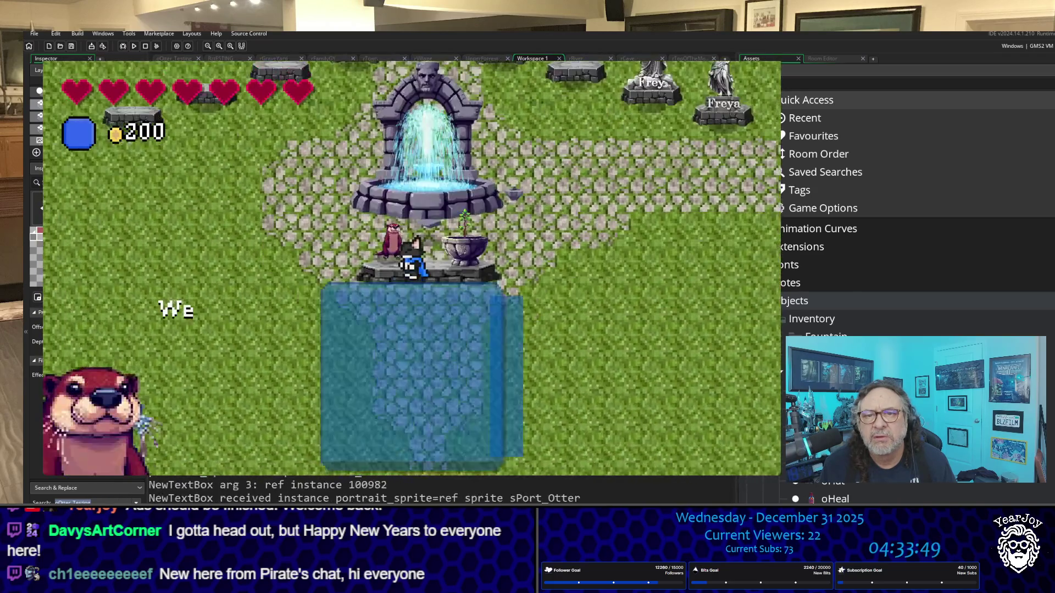
pyautogui.press('space')
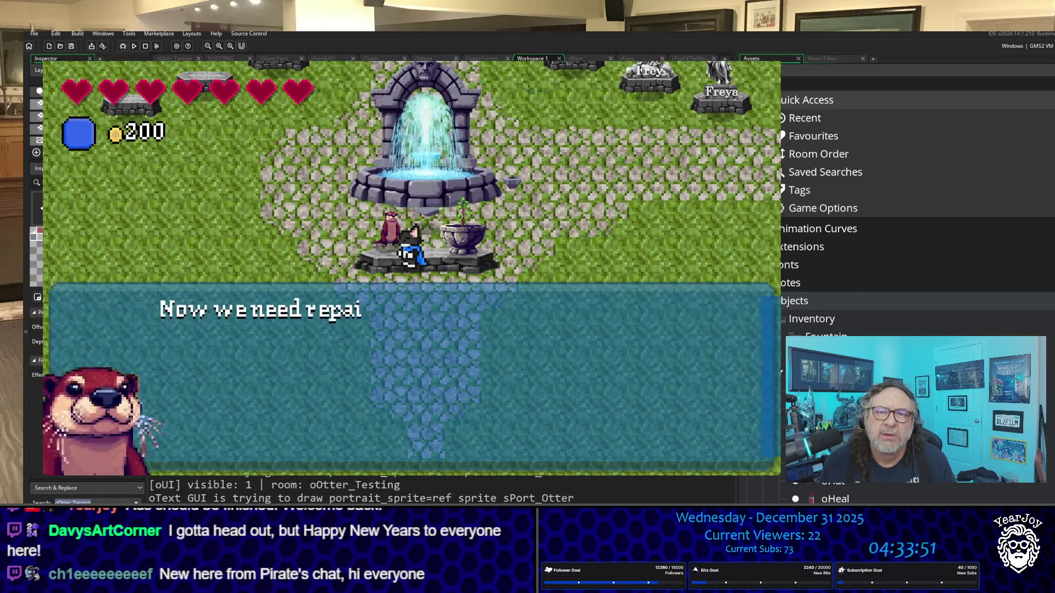
pyautogui.press('space')
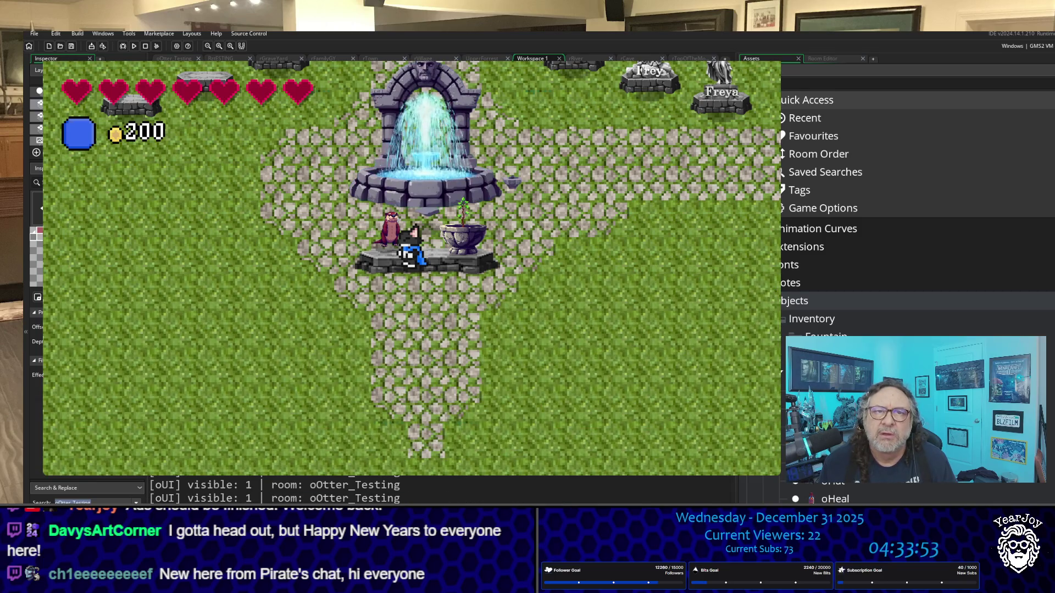
# Walk around behind the Frey statue and onto the cobblestone path.
pyautogui.press('Right')
pyautogui.press('Up')
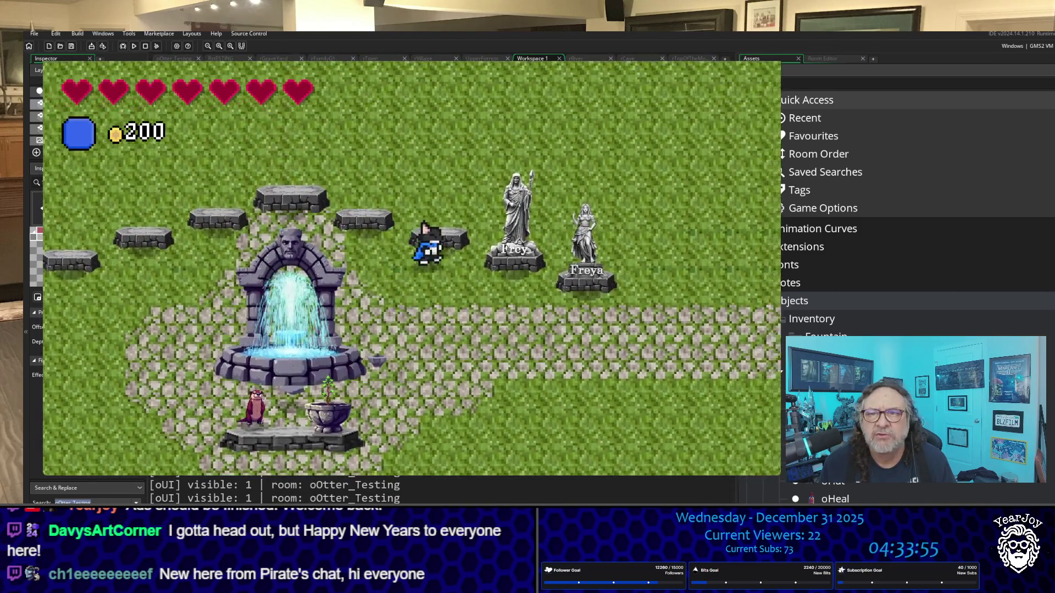
pyautogui.press('Up')
pyautogui.press('Right')
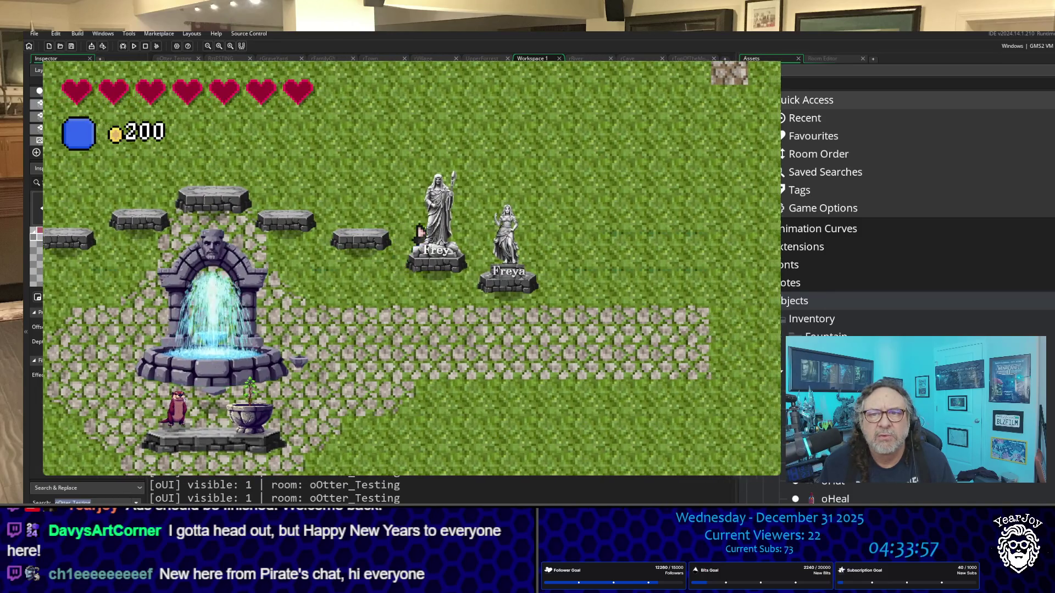
pyautogui.press('Down')
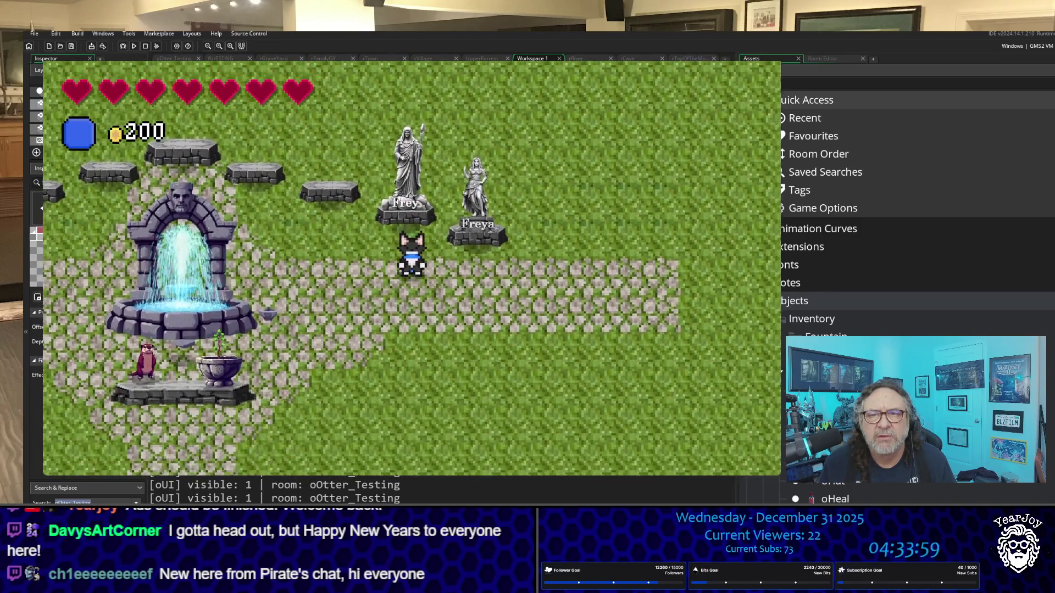
pyautogui.press('Up')
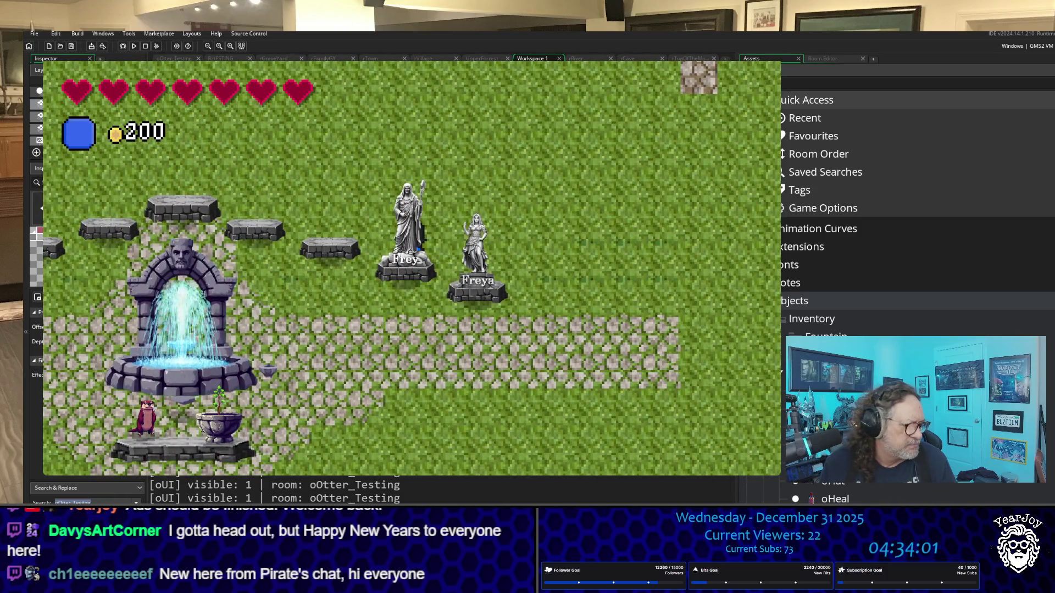
pyautogui.press('Down')
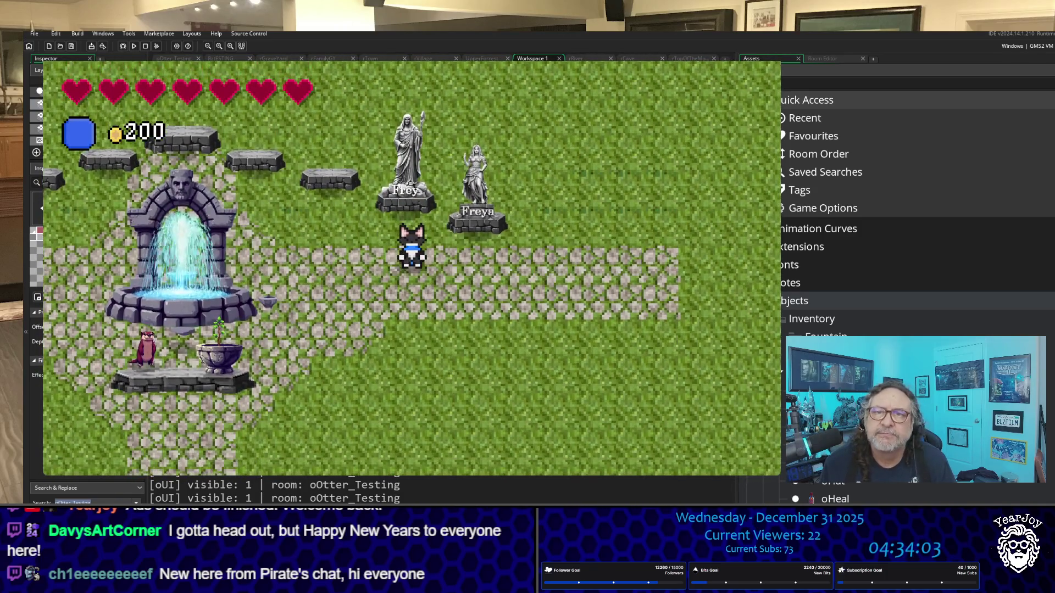
# Stand beside the Freya statue, then close the game to return to MACROS.gml.
pyautogui.press('Up')
pyautogui.press('Right')
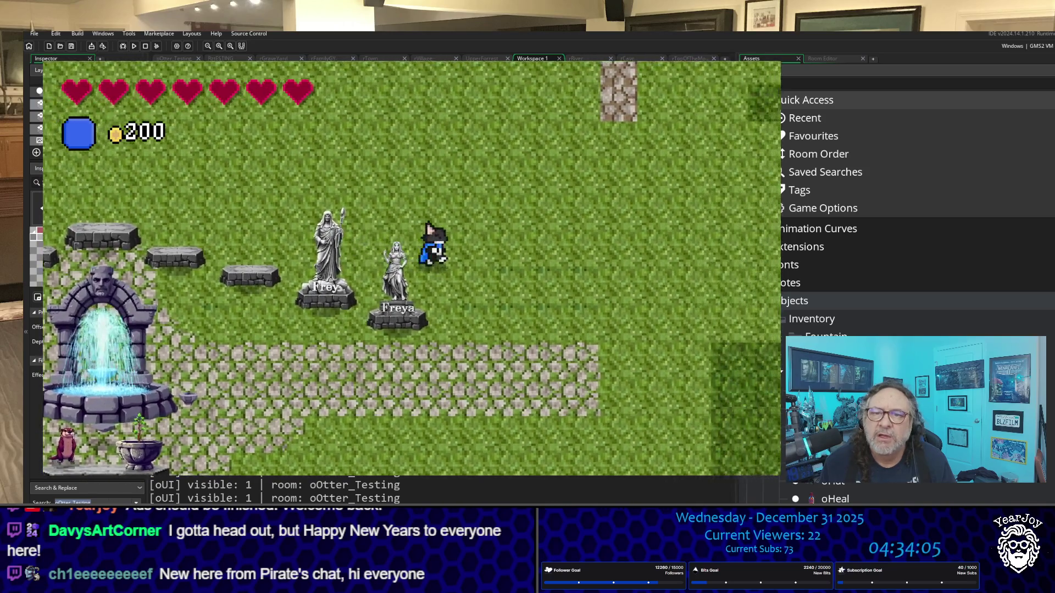
pyautogui.press('Down')
pyautogui.press('Left')
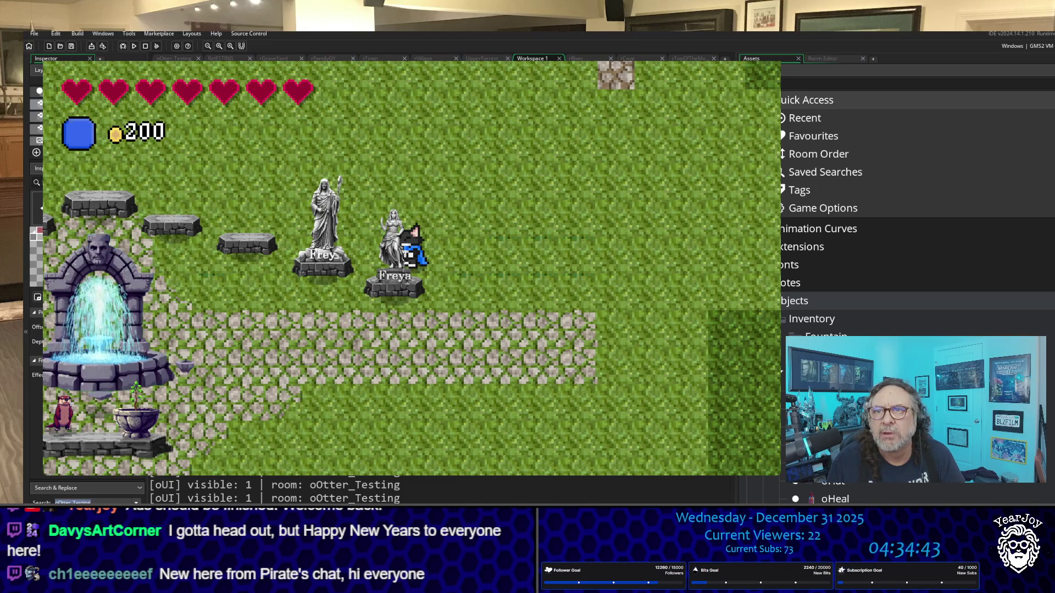
pyautogui.press('Escape')
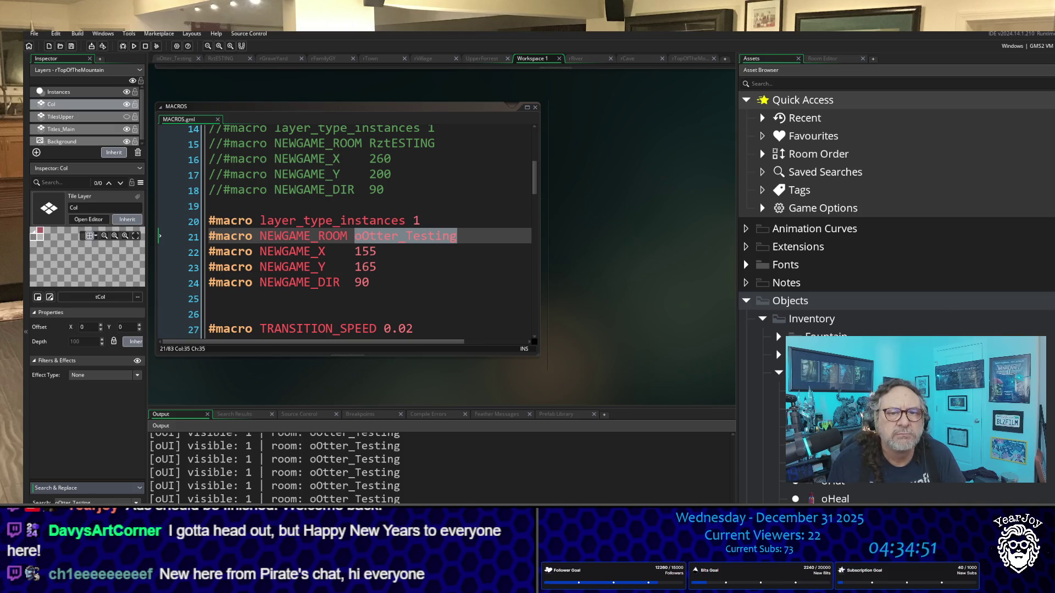
# Collapse the Rooms folder and expand the Scripts folder in the Asset Browser.
pyautogui.scroll(-15, 895, 220)
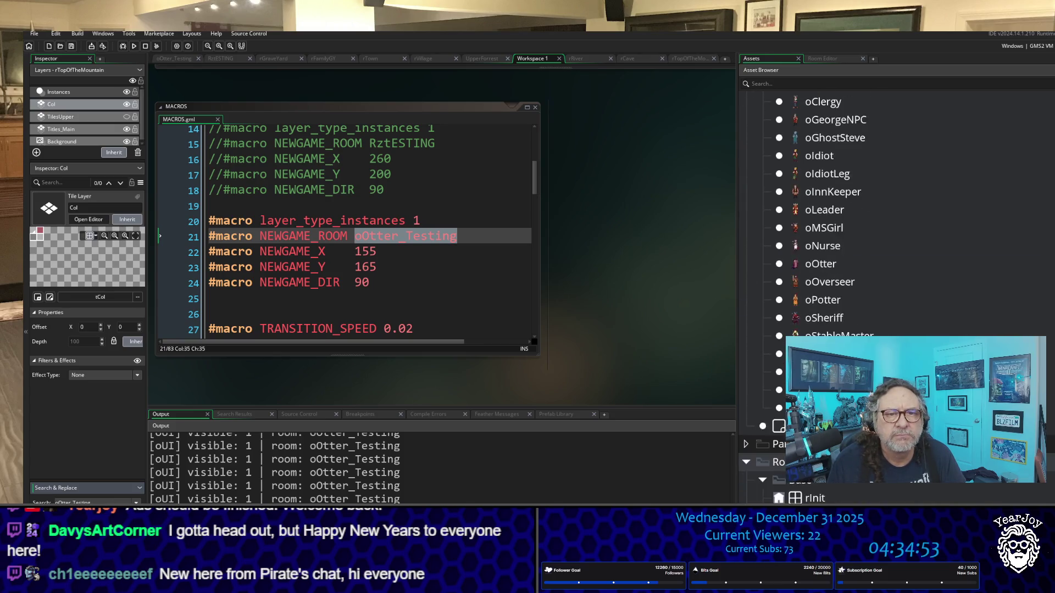
pyautogui.scroll(-10, 778, 384)
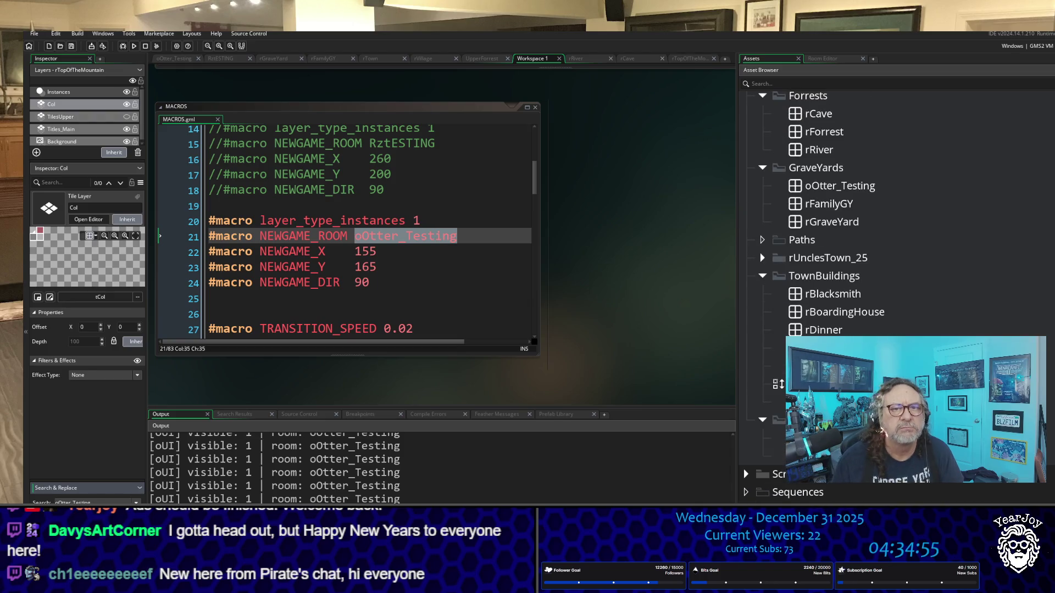
pyautogui.scroll(10, 777, 384)
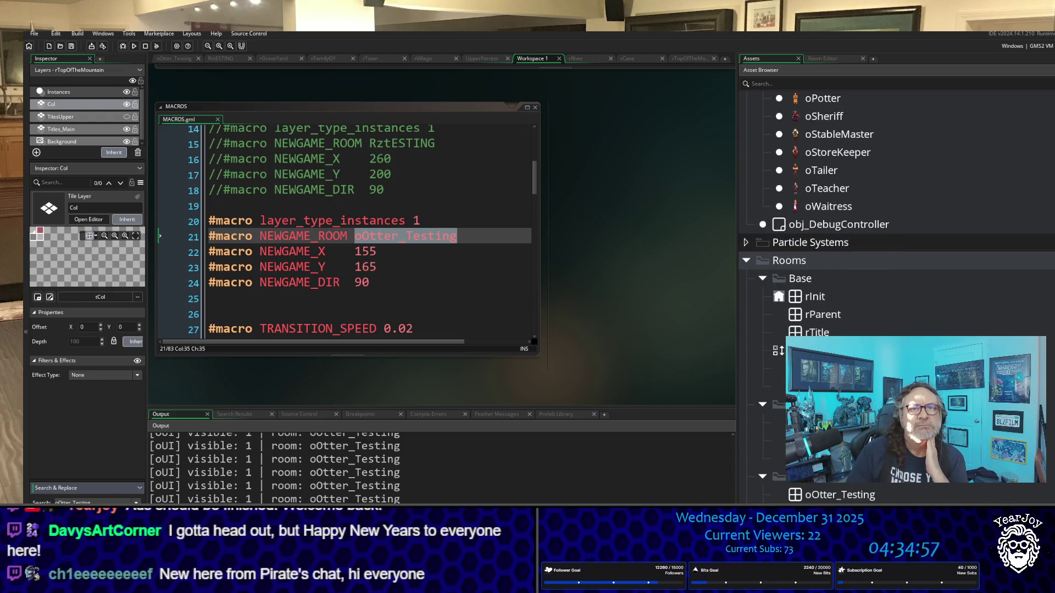
pyautogui.scroll(10, 778, 350)
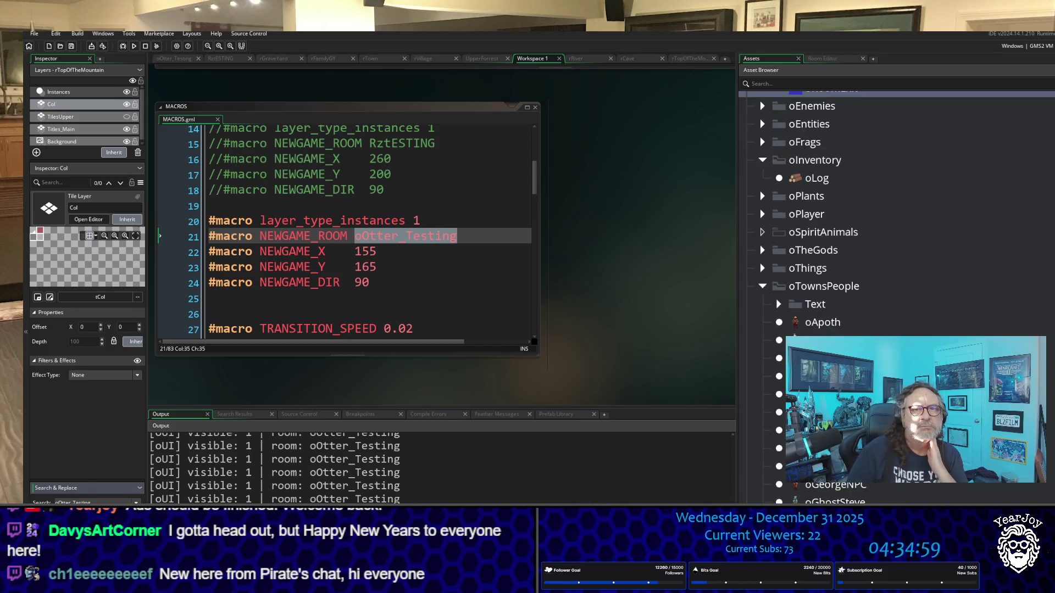
pyautogui.scroll(10, 778, 350)
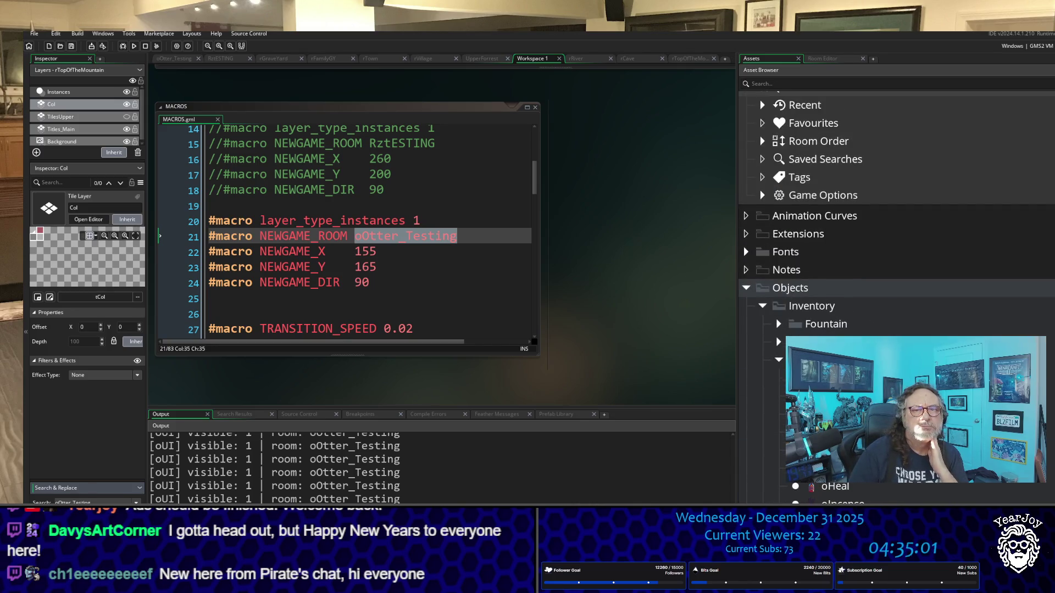
pyautogui.scroll(-20, 778, 350)
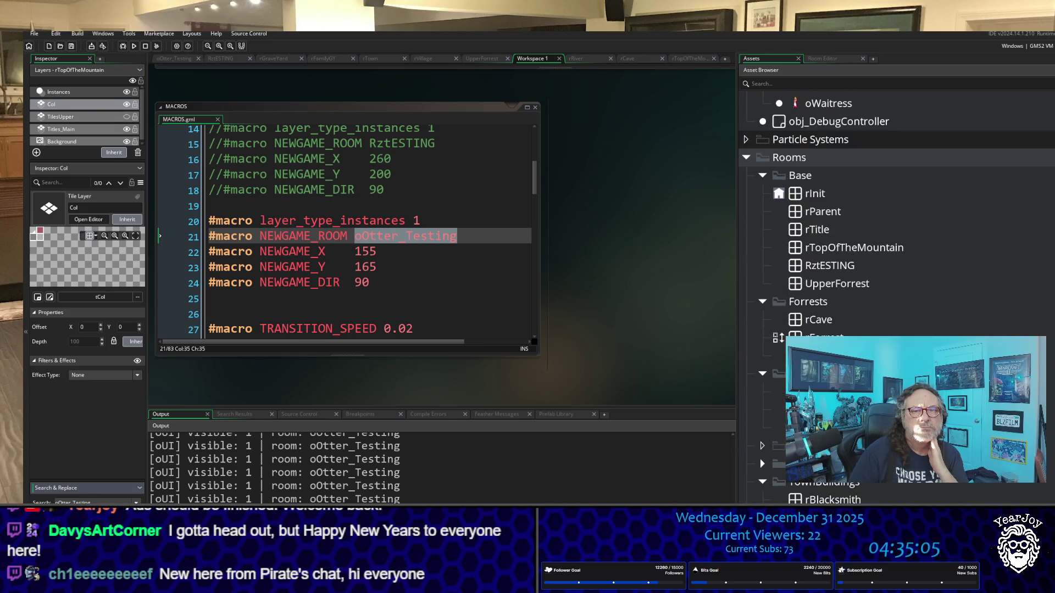
pyautogui.scroll(-1, 824, 409)
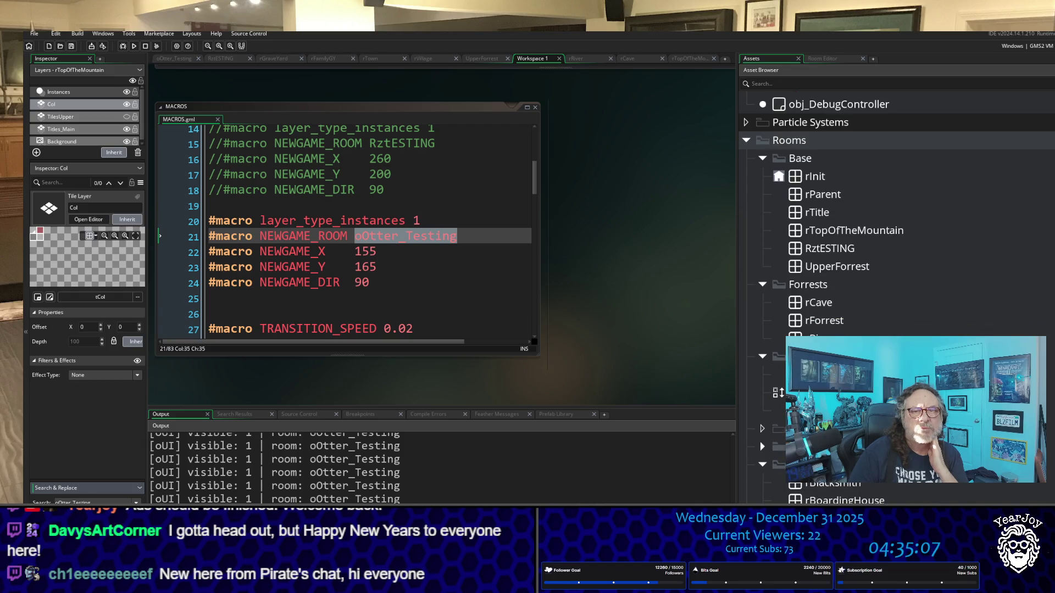
pyautogui.scroll(-10, 895, 274)
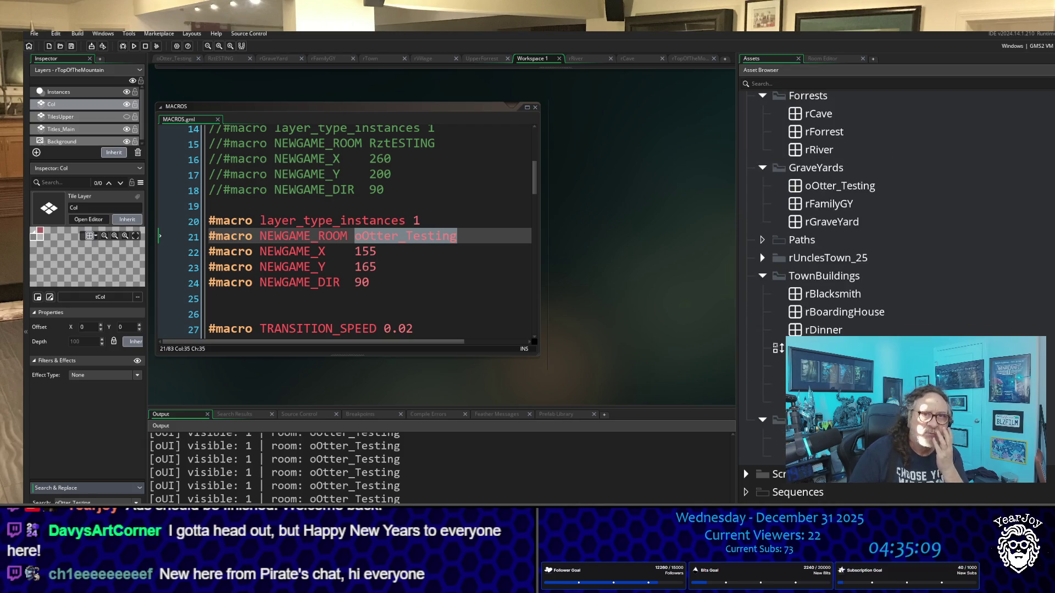
pyautogui.scroll(12, 780, 308)
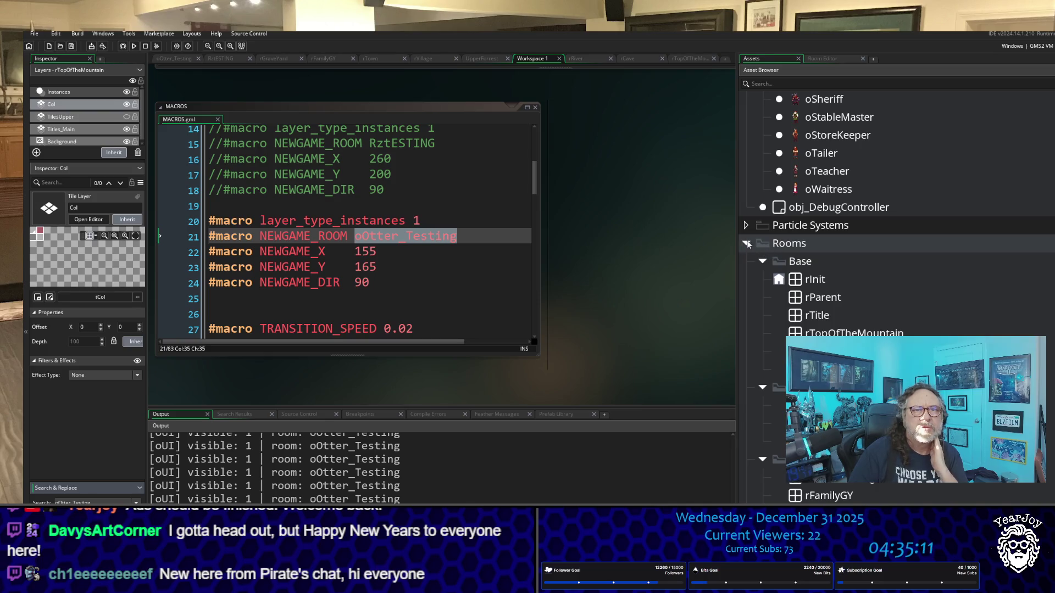
pyautogui.click(746, 244)
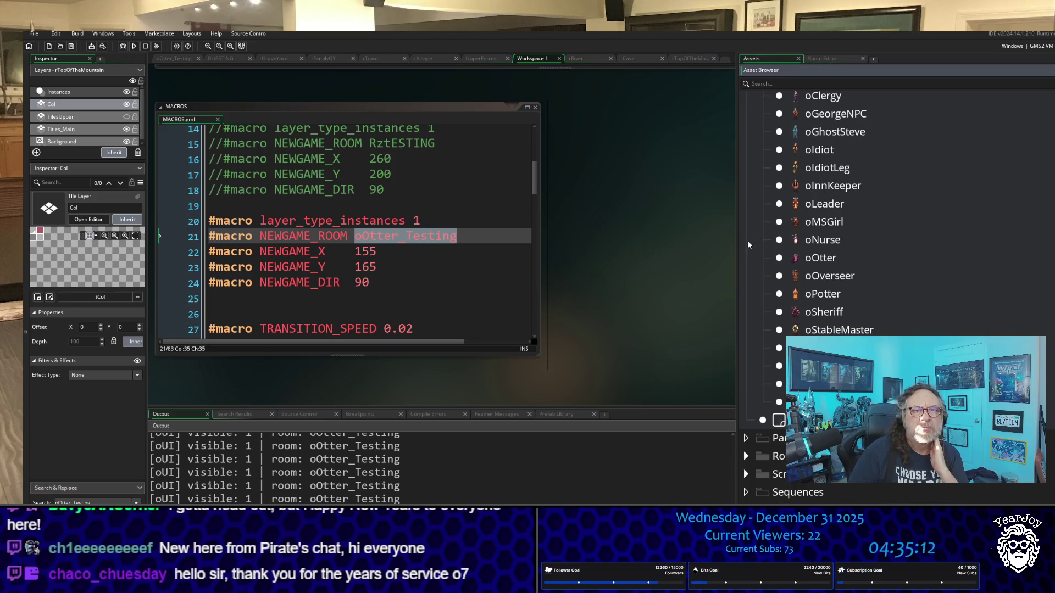
pyautogui.click(746, 474)
# Collapse Dialog_Files, expand Quests to show Common, Dialog and MayNeed, and open npc_activate_otter.
pyautogui.scroll(-8, 769, 463)
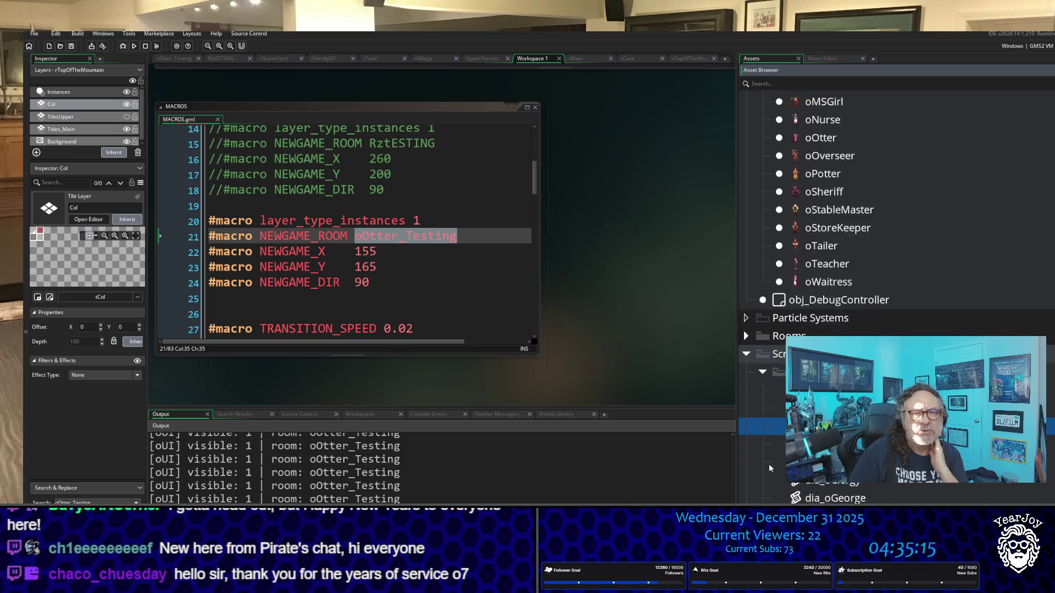
pyautogui.scroll(-1, 769, 464)
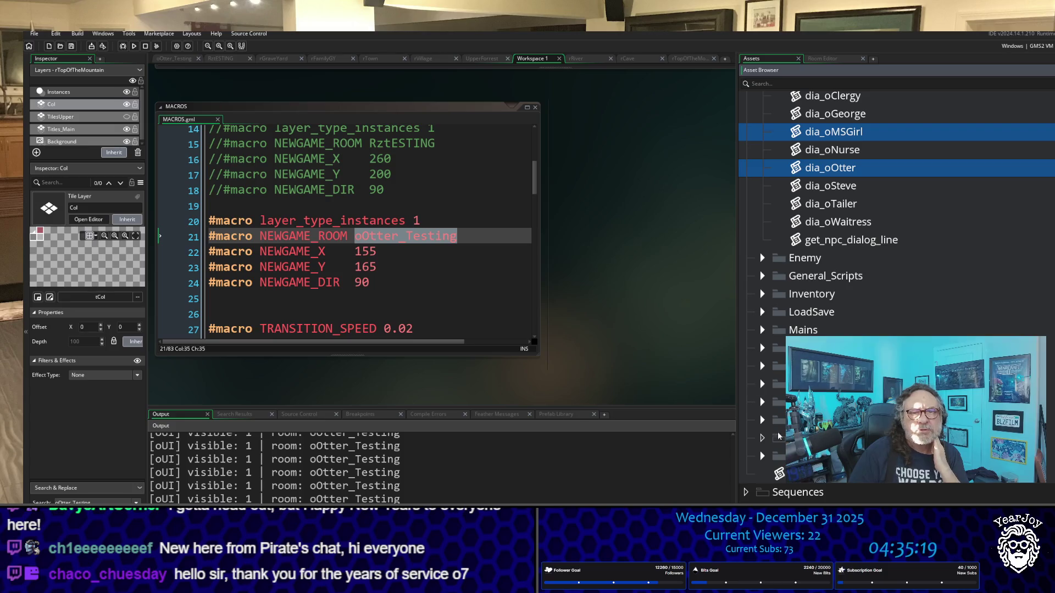
pyautogui.scroll(4, 761, 330)
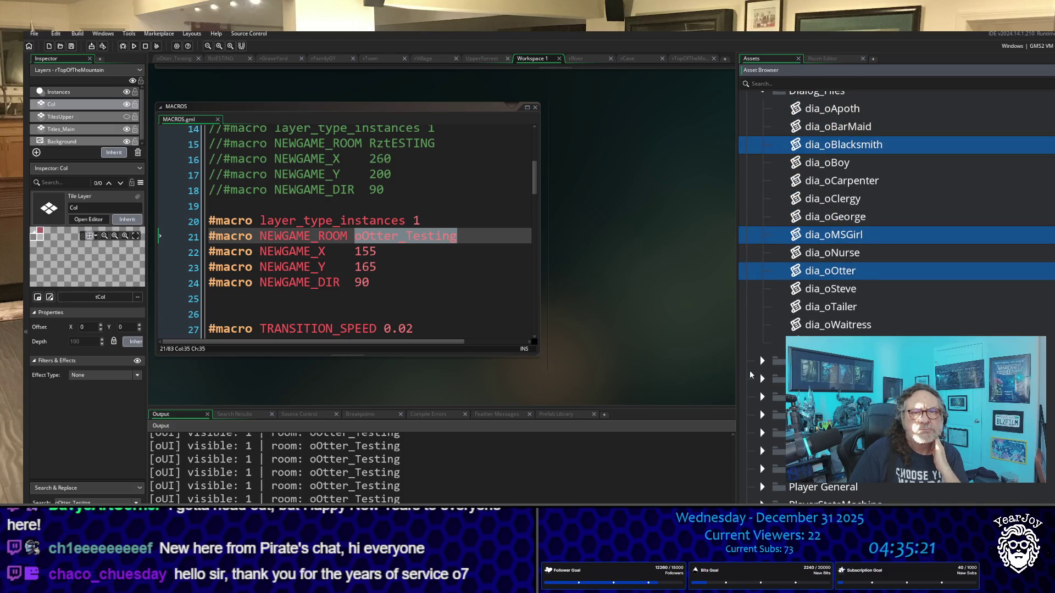
pyautogui.scroll(3, 752, 366)
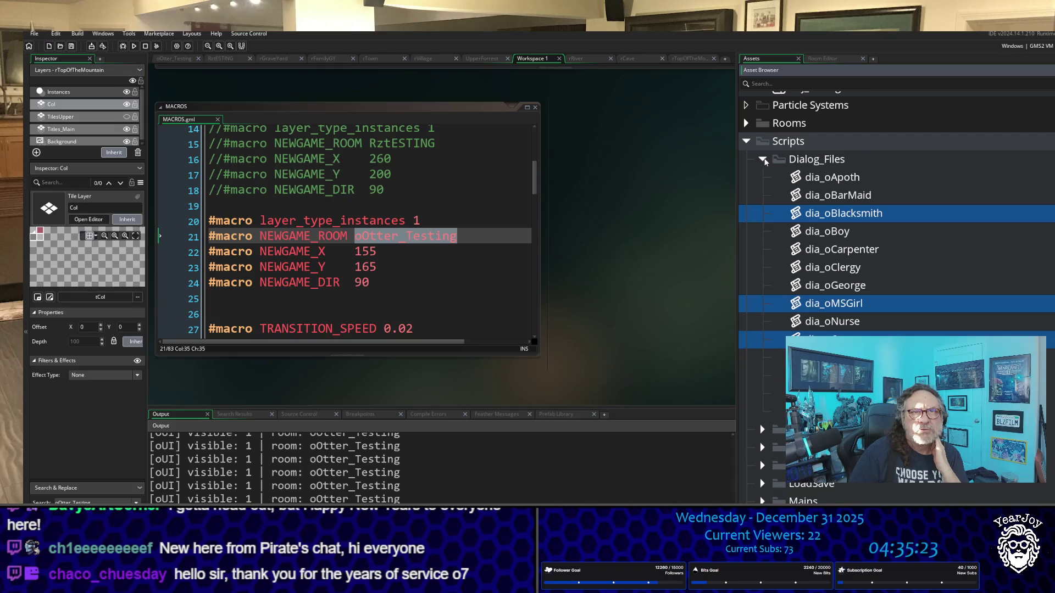
pyautogui.click(763, 160)
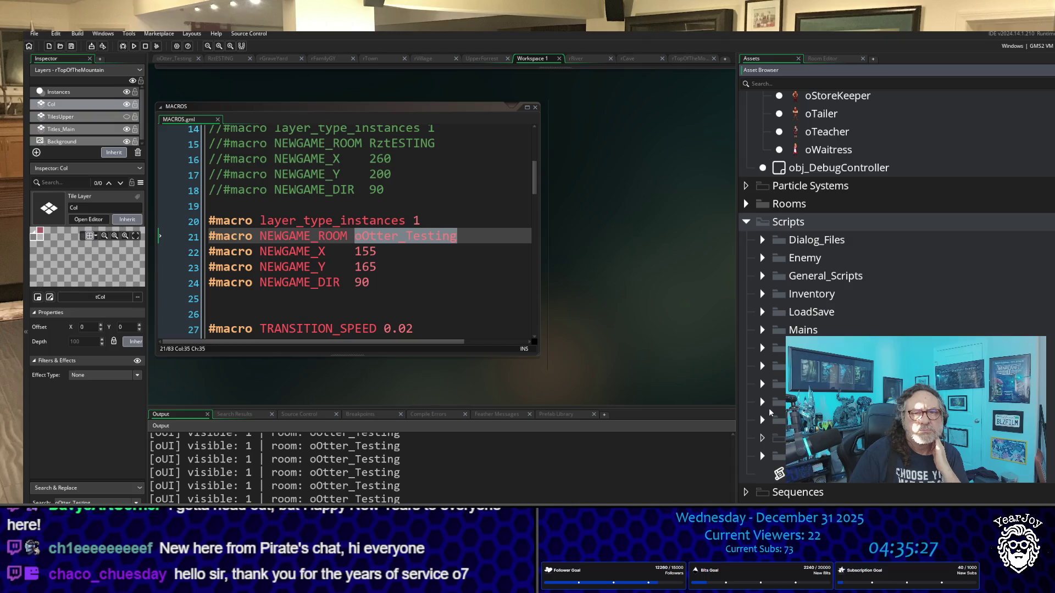
pyautogui.click(763, 420)
pyautogui.scroll(-2, 764, 418)
pyautogui.scroll(-3, 797, 330)
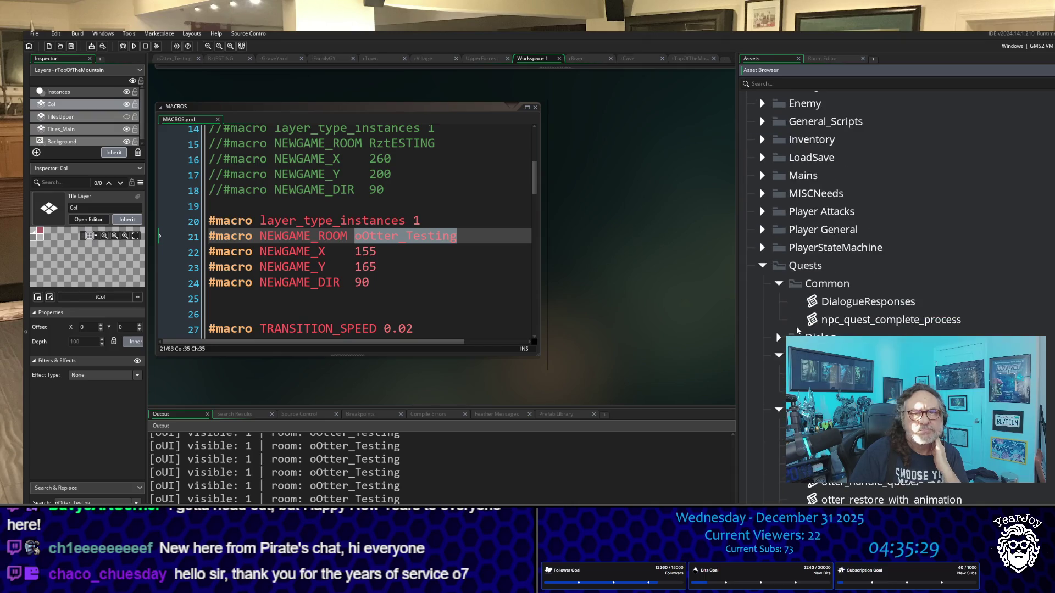
pyautogui.scroll(-1, 851, 220)
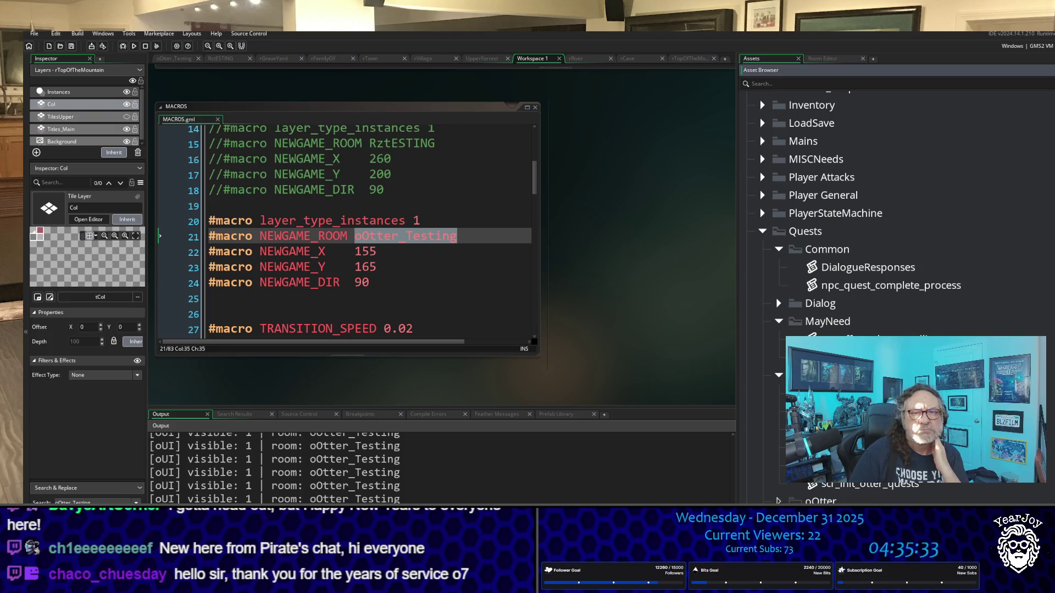
pyautogui.doubleClick(846, 393)
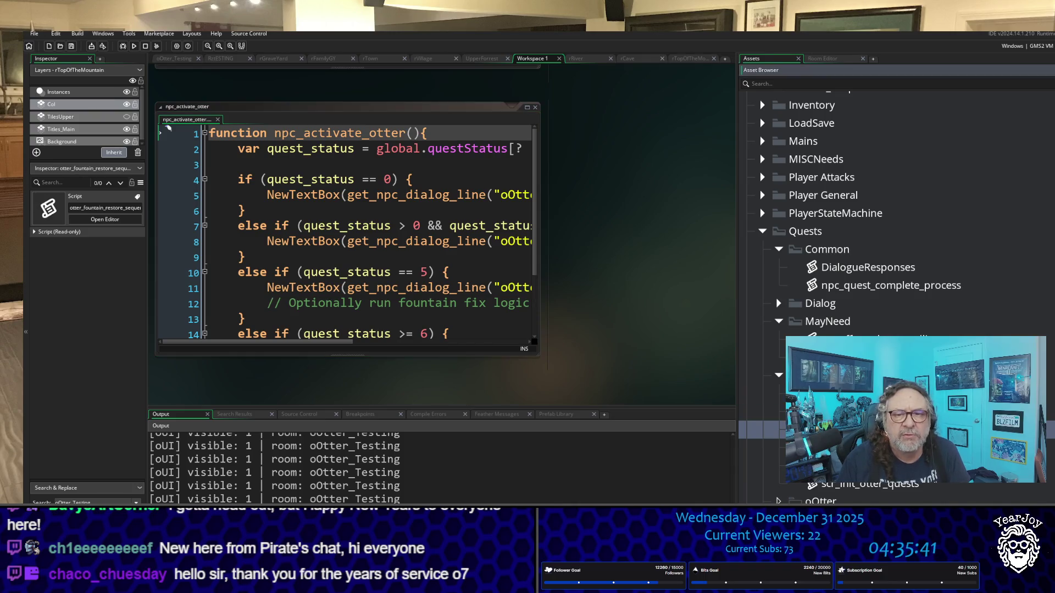
# Widen the otter_fountain_restore_sequence window and scroll to where TheFountainQuest is set to 7.
pyautogui.scroll(-5, 545, 240)
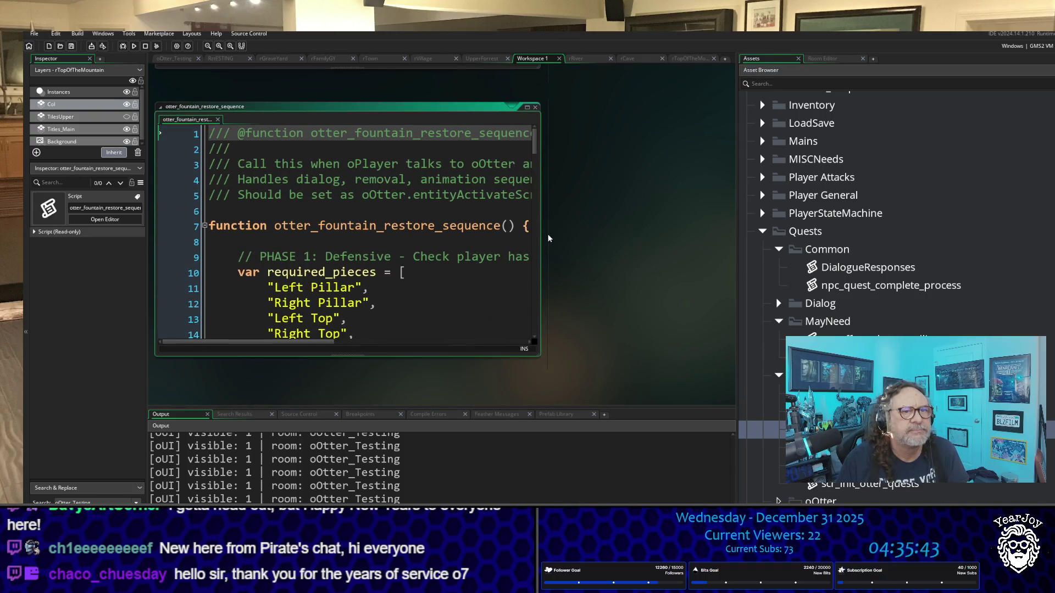
pyautogui.moveTo(538, 231); pyautogui.dragTo(735, 231)
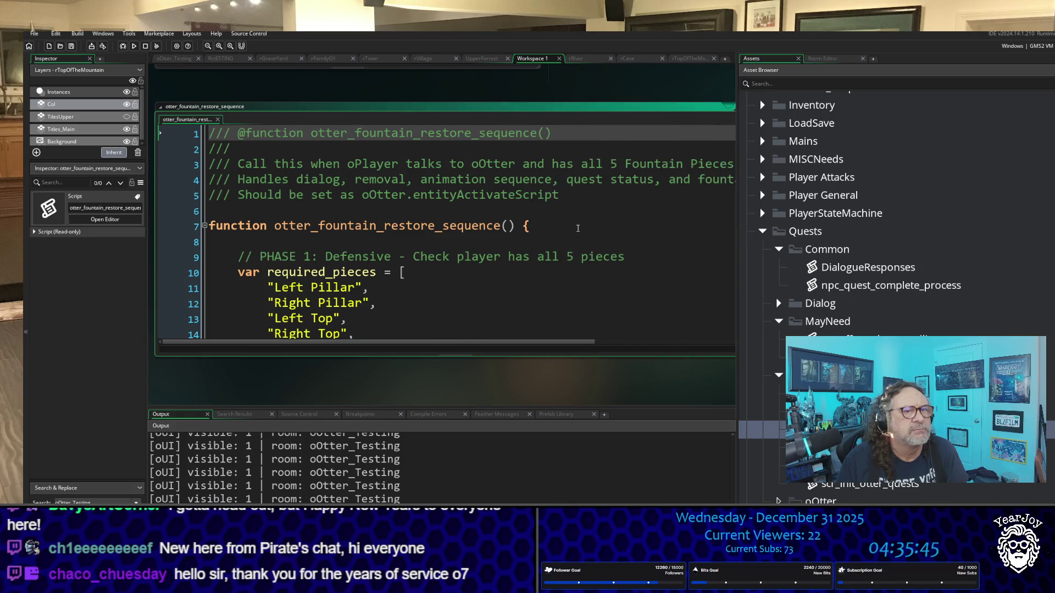
pyautogui.scroll(-6, 567, 218)
pyautogui.scroll(-15, 567, 218)
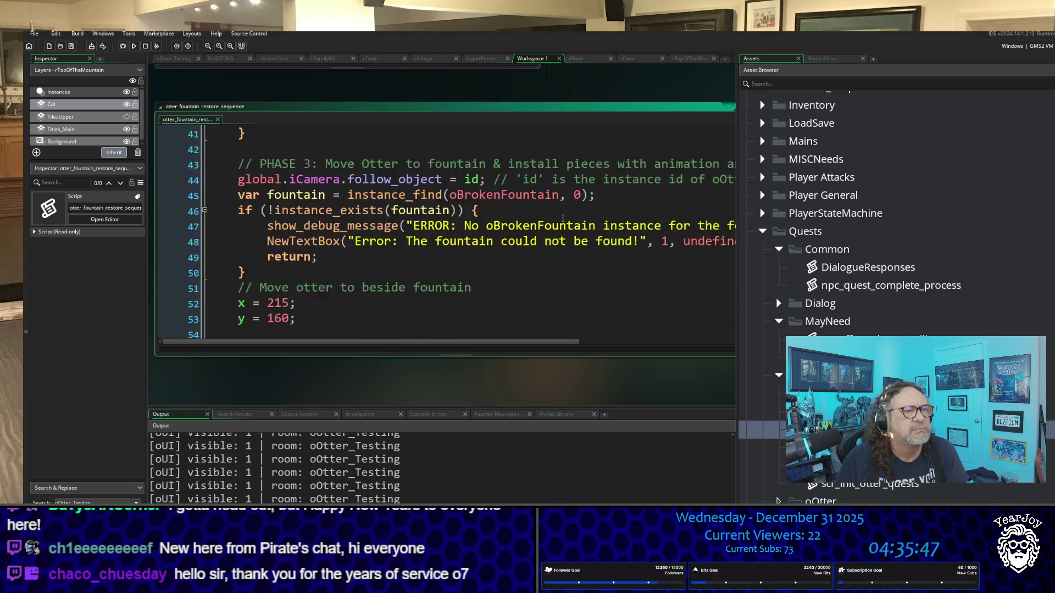
pyautogui.scroll(-1, 563, 218)
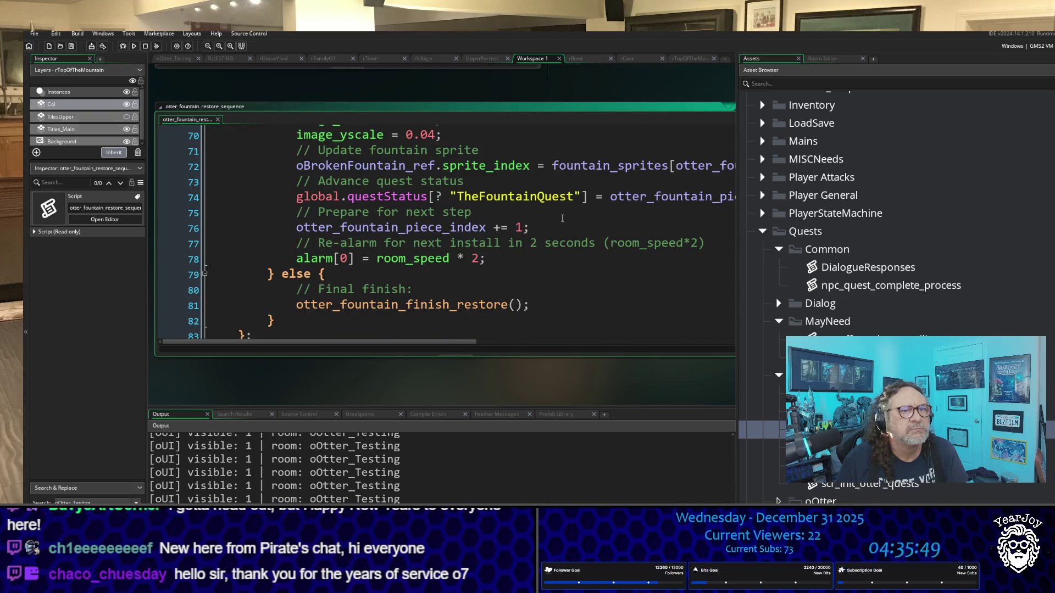
pyautogui.scroll(-10, 562, 218)
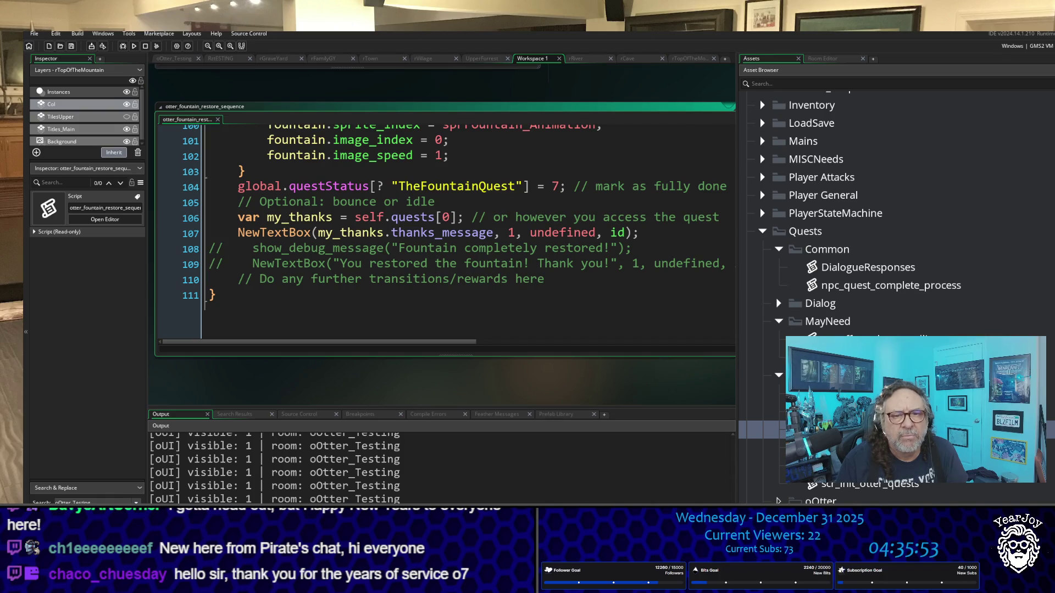
pyautogui.click(764, 412)
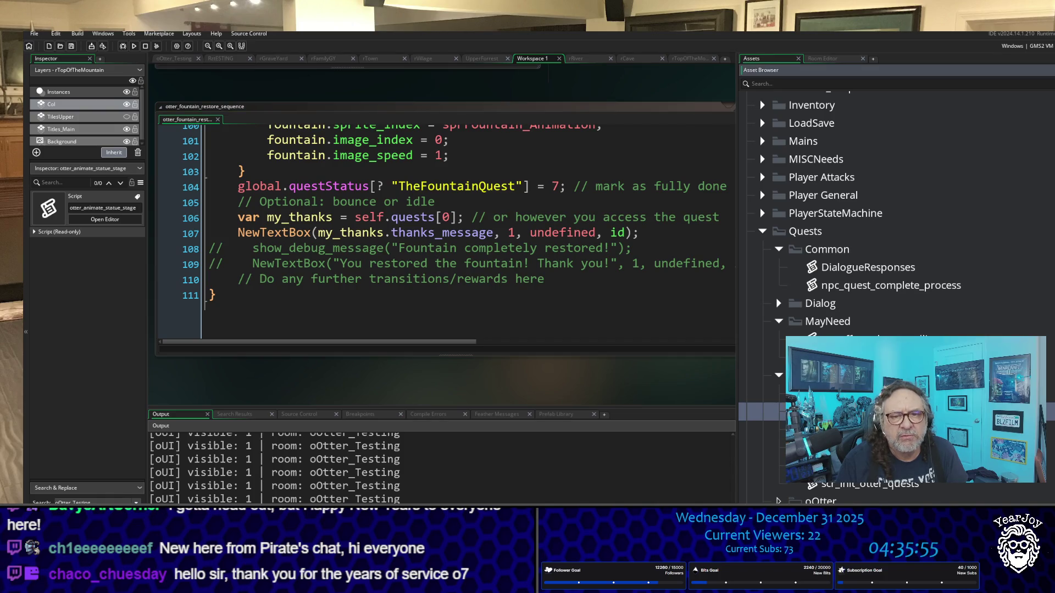
# Open otter_restore_with_animation and scroll through it against the fountain restore sequence code.
pyautogui.doubleClick(764, 465)
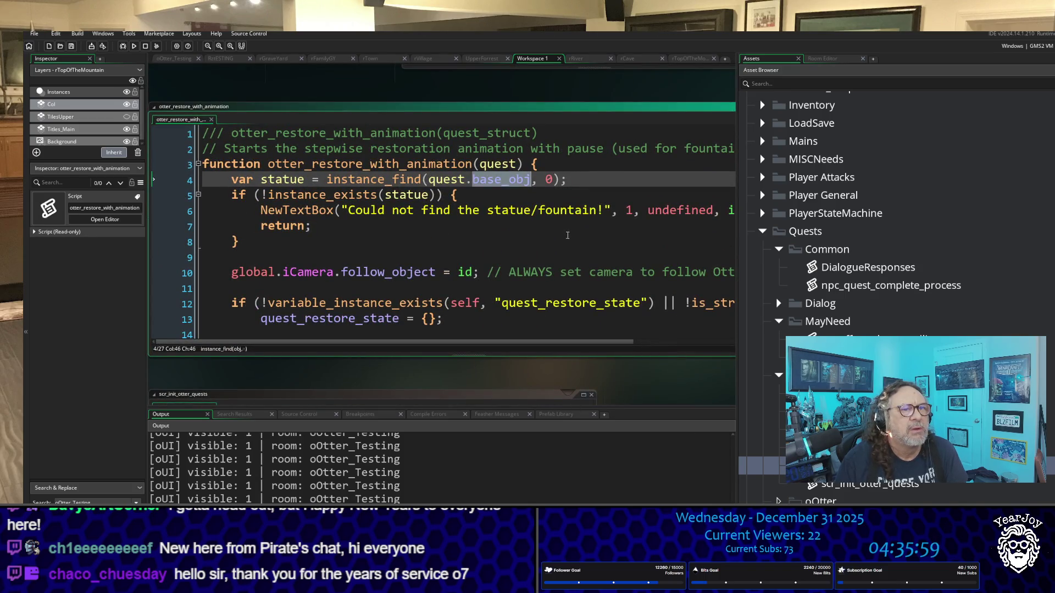
pyautogui.scroll(-4, 567, 235)
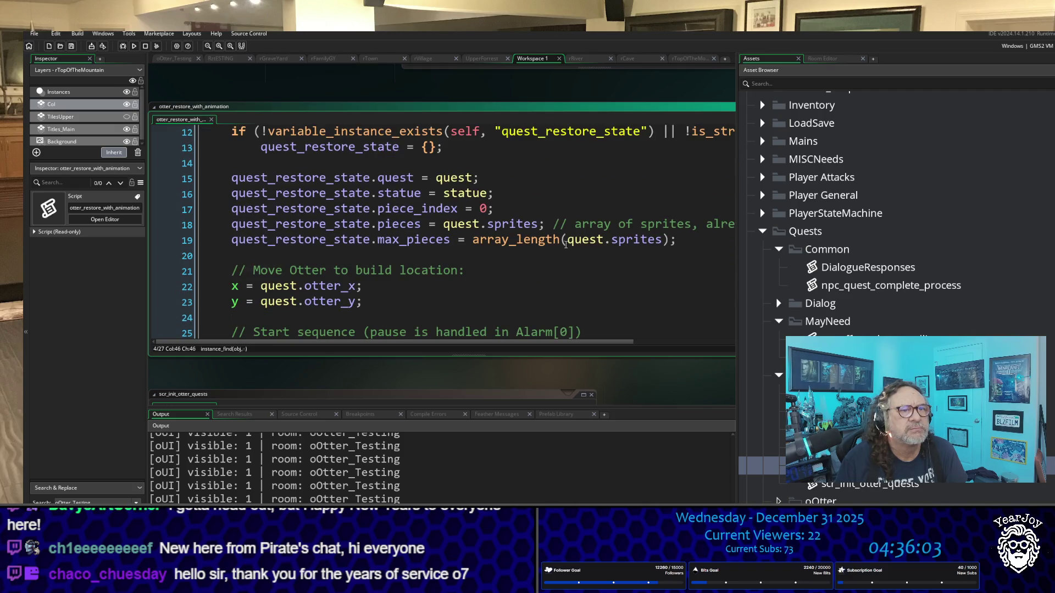
pyautogui.scroll(-5, 878, 412)
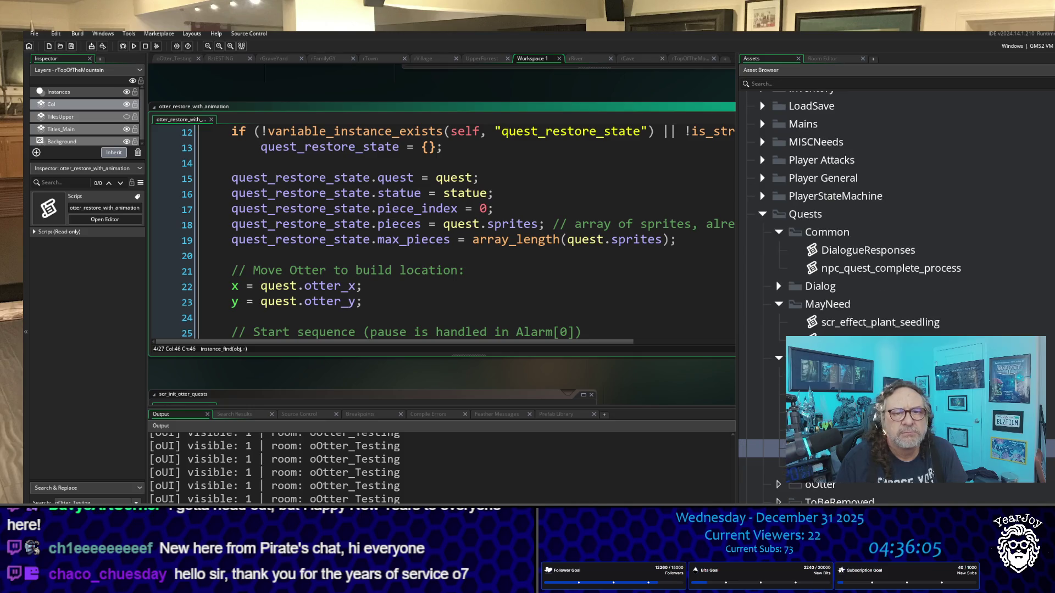
pyautogui.scroll(-3, 895, 297)
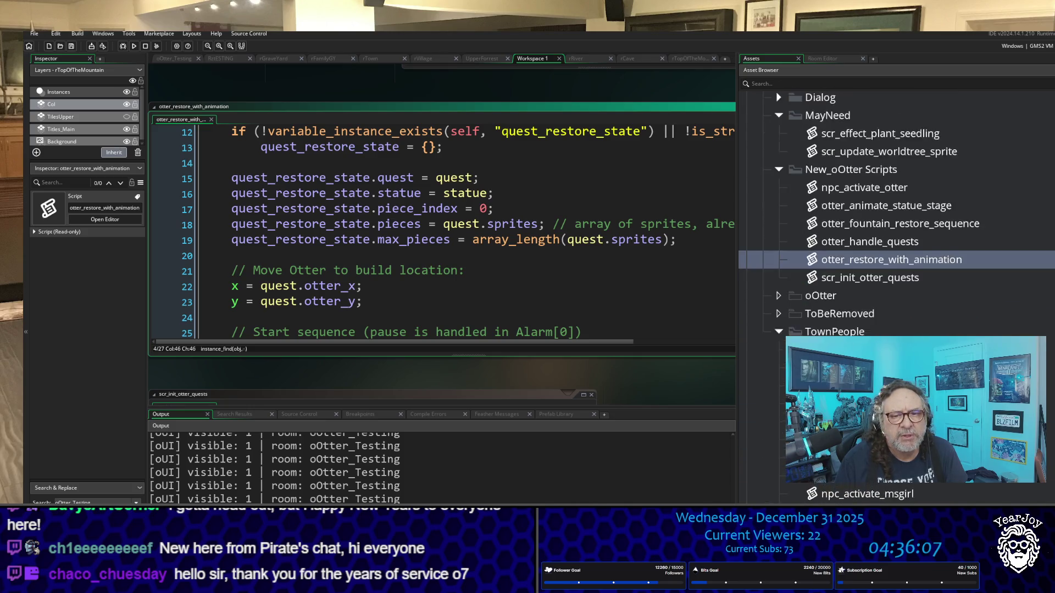
pyautogui.scroll(4, 895, 297)
pyautogui.scroll(1, 895, 297)
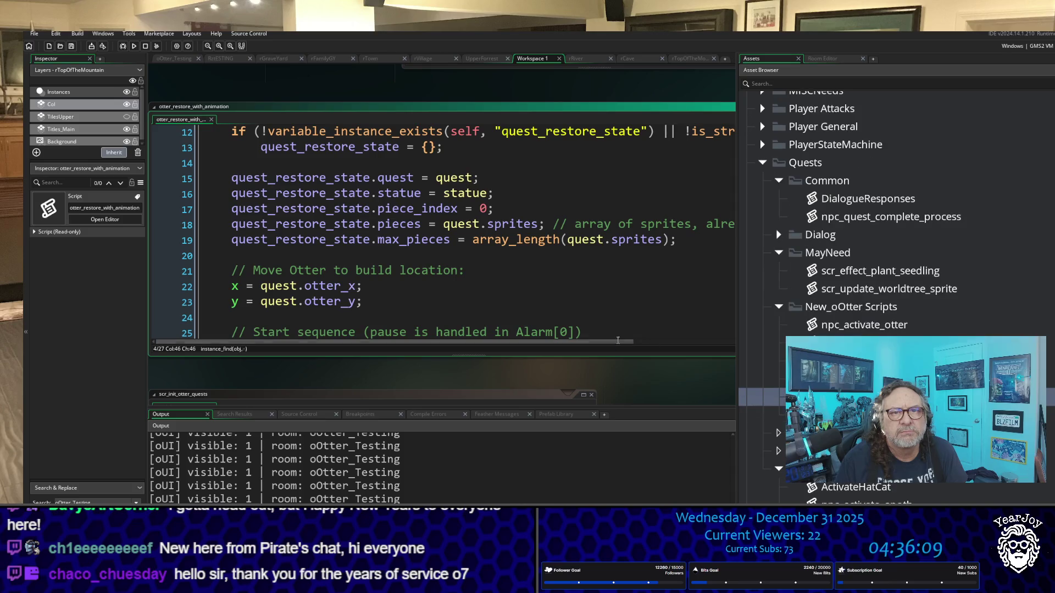
pyautogui.scroll(3, 606, 393)
pyautogui.scroll(-5, 606, 393)
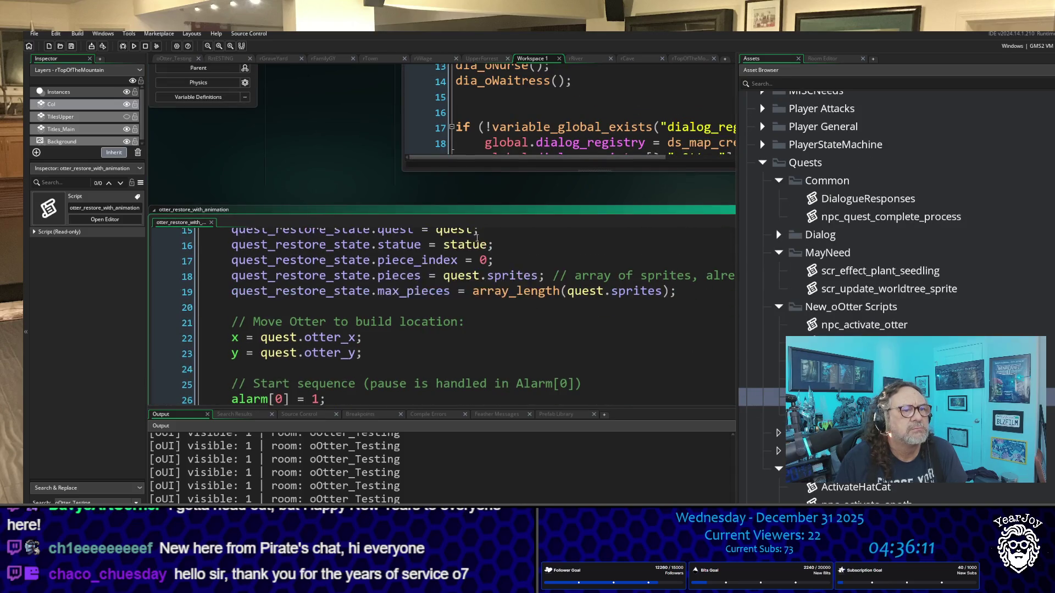
pyautogui.scroll(3, 409, 204)
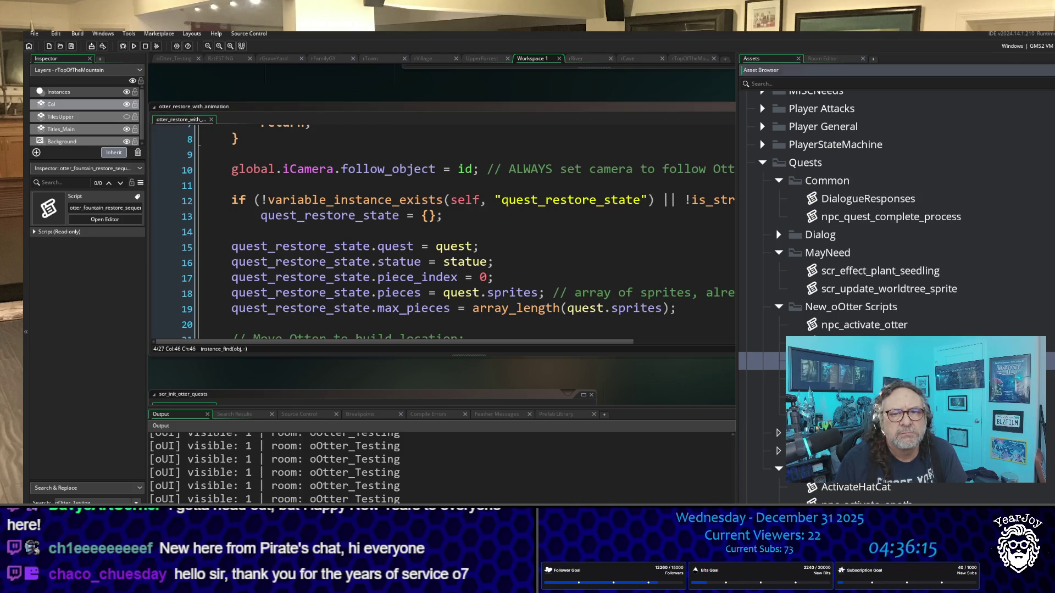
pyautogui.scroll(-5, 524, 328)
pyautogui.scroll(9, 466, 200)
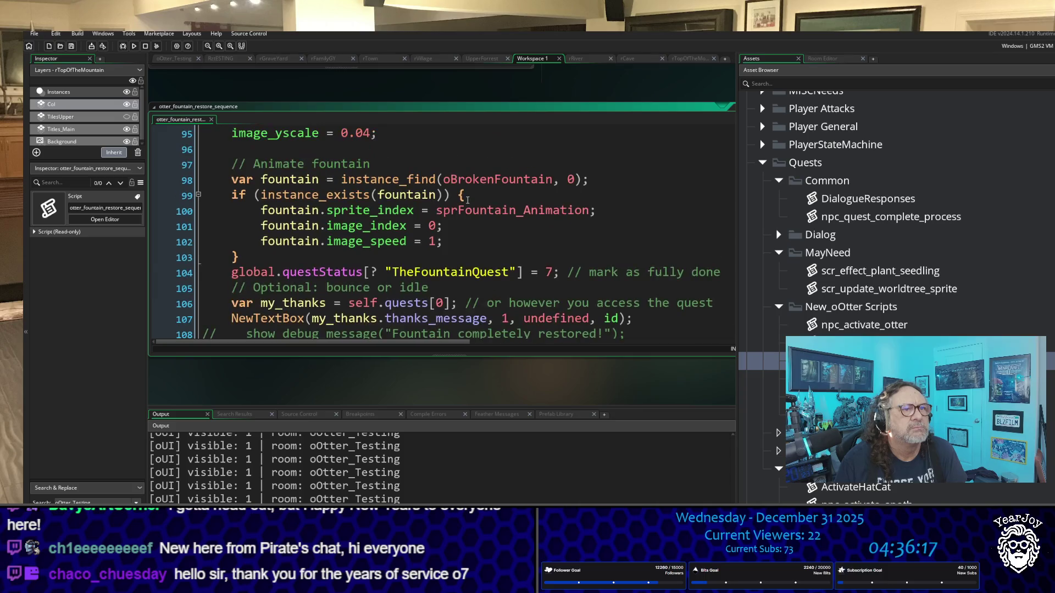
pyautogui.scroll(3, 465, 199)
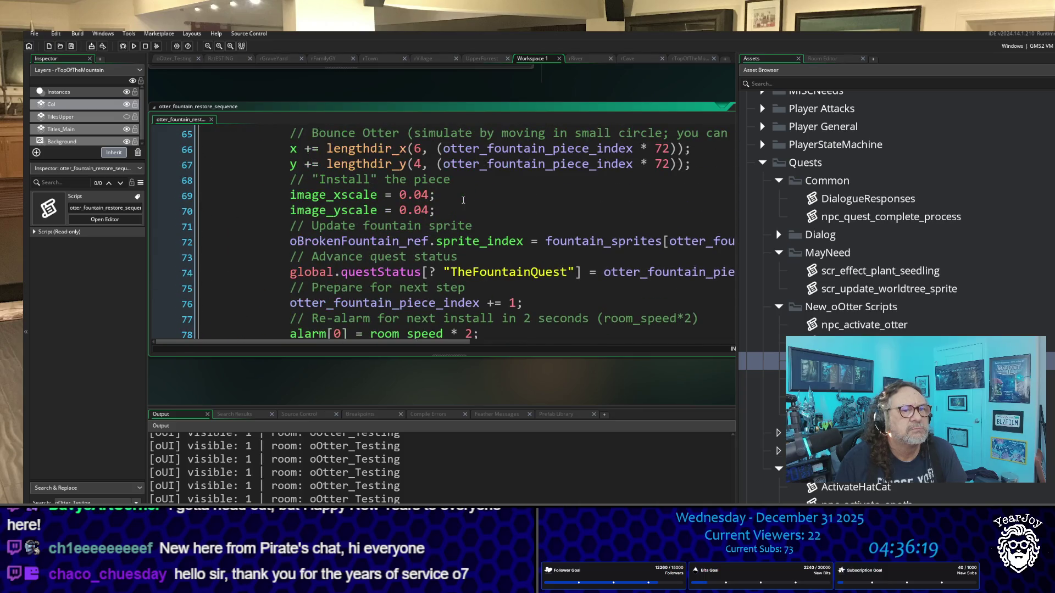
pyautogui.scroll(13, 463, 200)
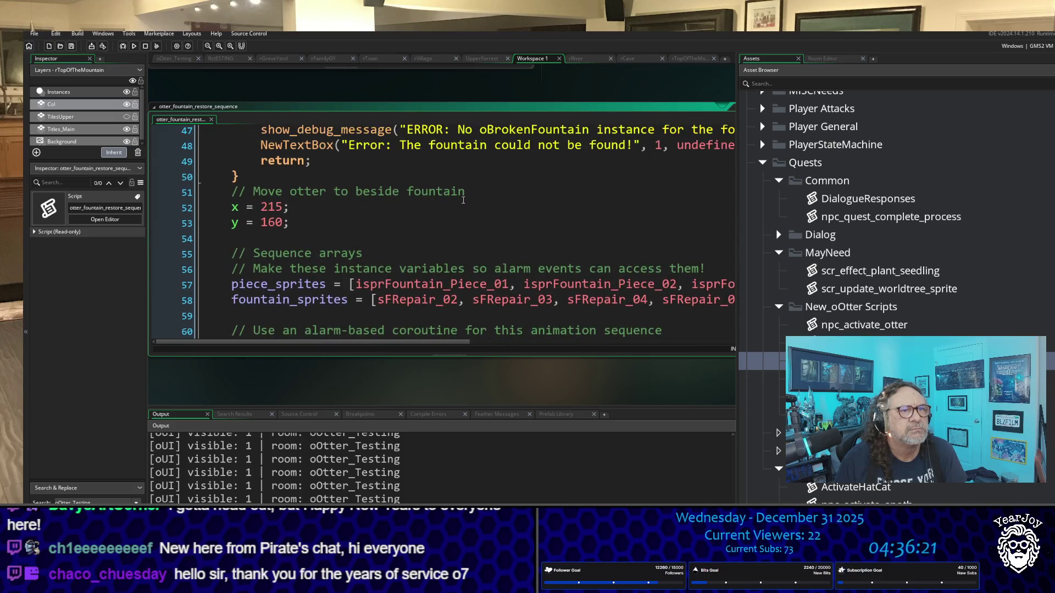
pyautogui.scroll(8, 463, 200)
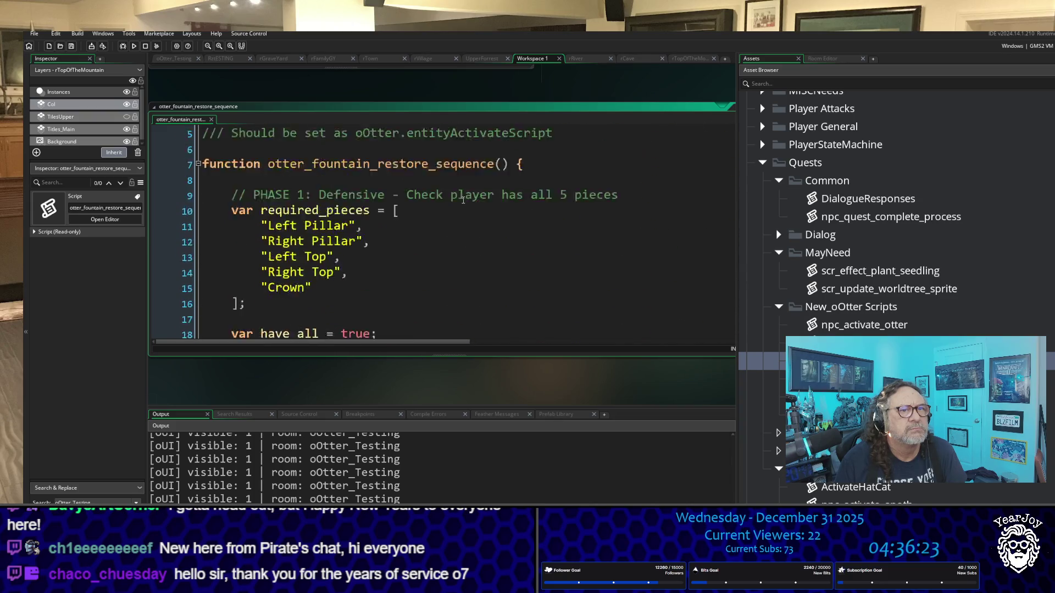
pyautogui.scroll(-3, 957, 281)
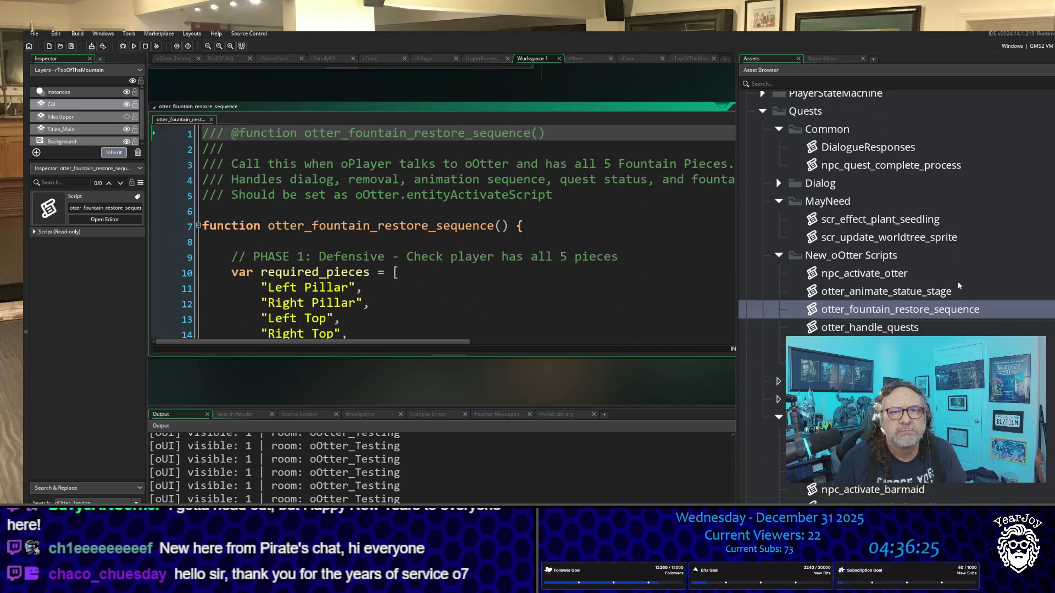
pyautogui.scroll(-3, 959, 281)
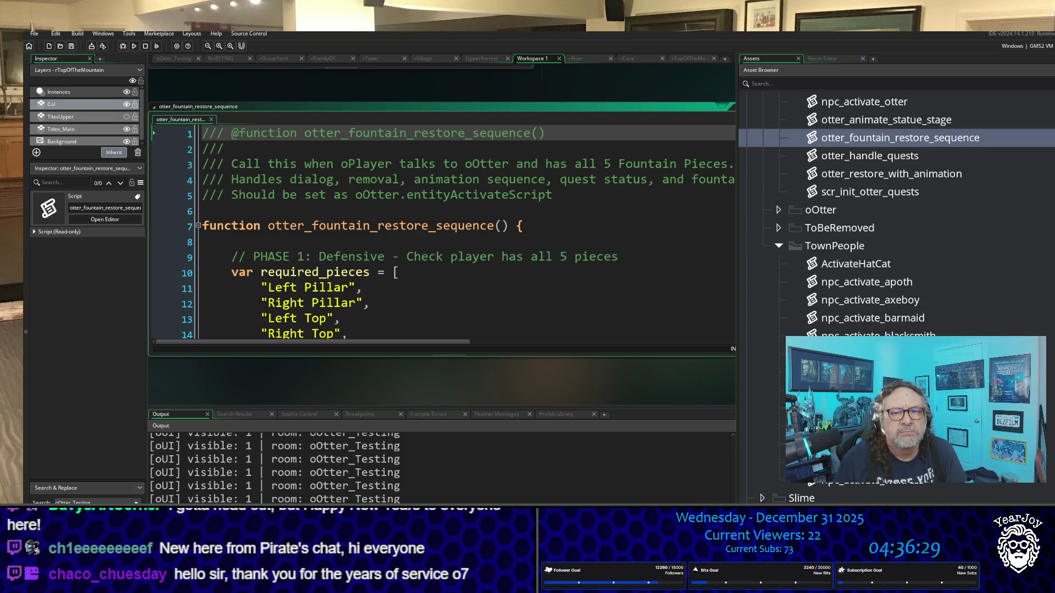
pyautogui.scroll(5, 895, 296)
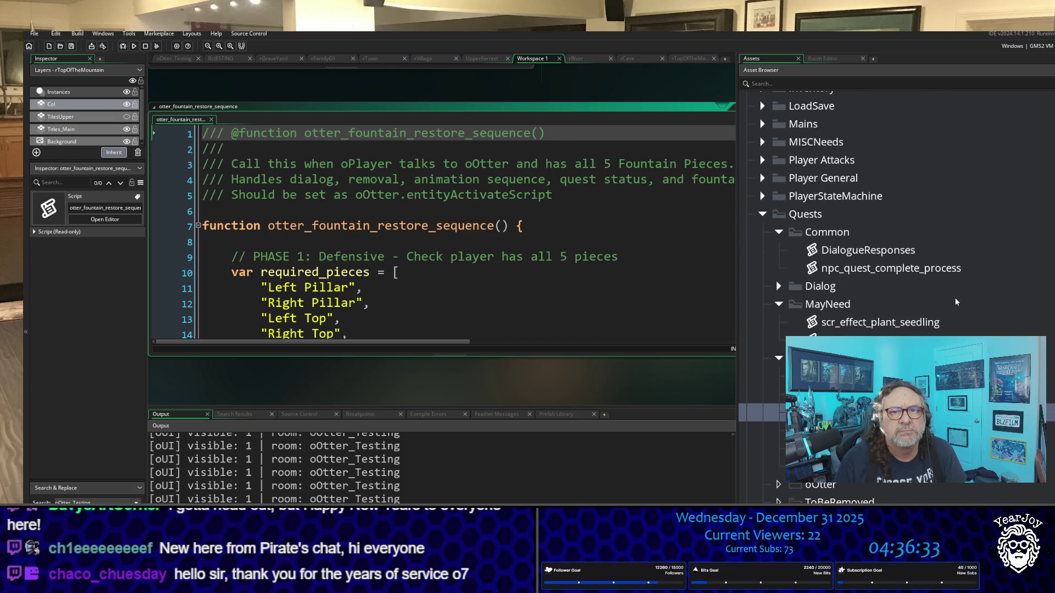
pyautogui.click(931, 280)
pyautogui.doubleClick(925, 281)
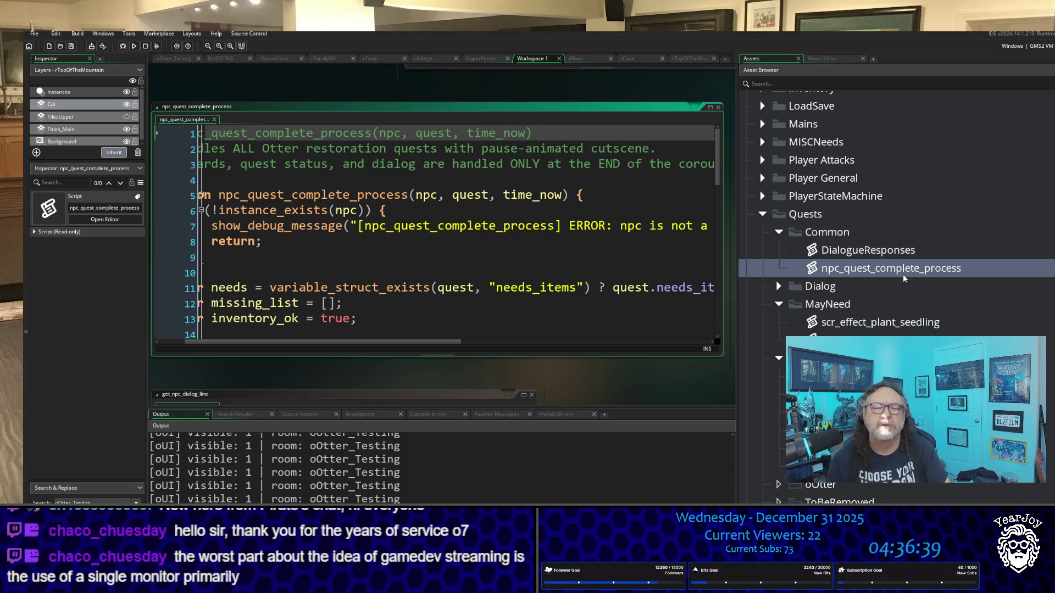
# Scroll the Asset Browser to Objects > Inventory > Gods and select oFreya_Piece_05 to view its properties.
pyautogui.scroll(-2, 904, 278)
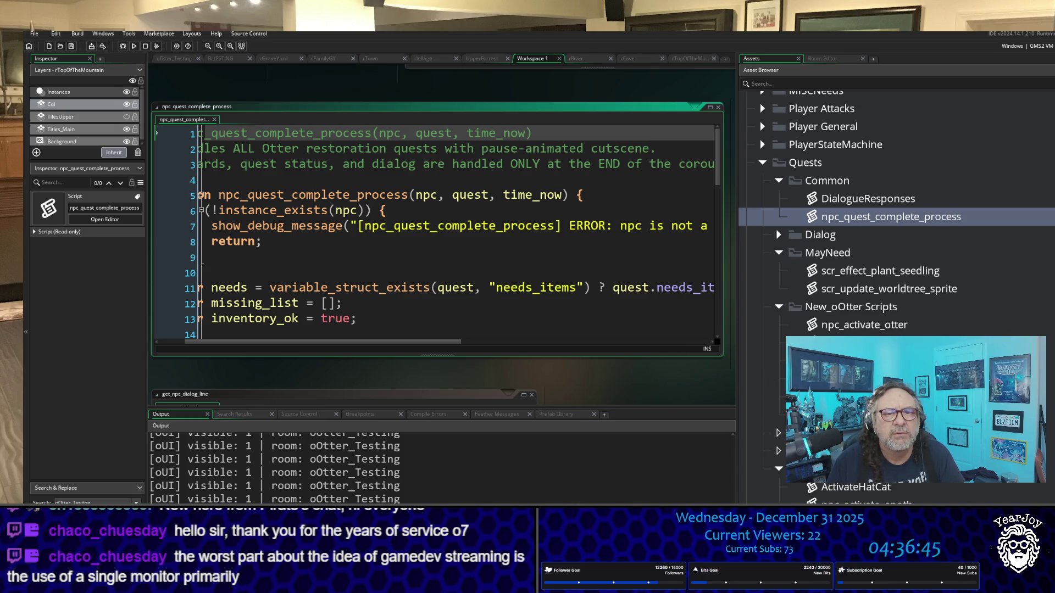
pyautogui.scroll(20, 895, 275)
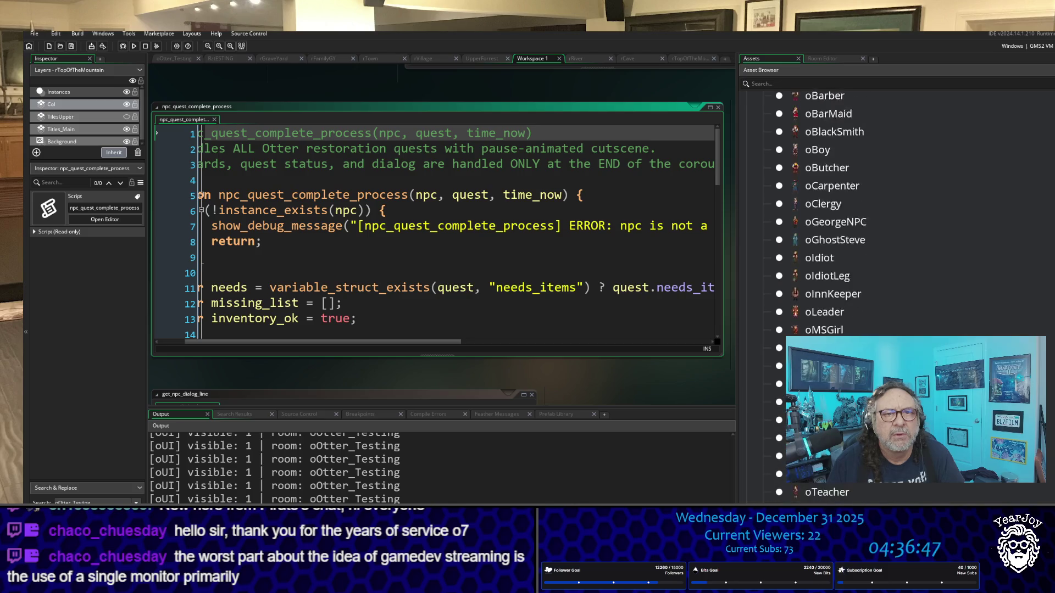
pyautogui.scroll(15, 895, 275)
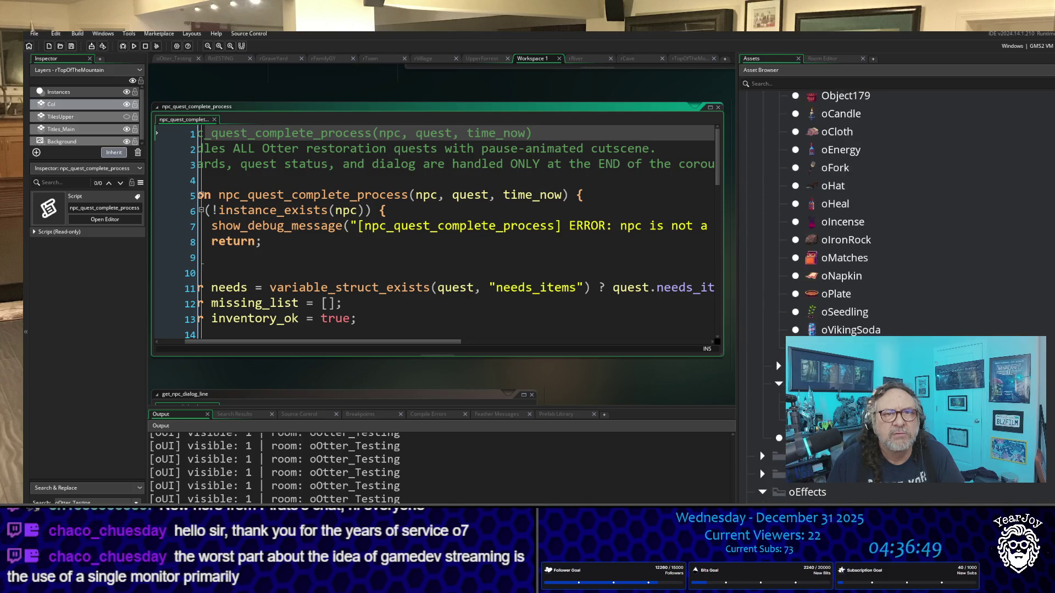
pyautogui.scroll(5, 895, 220)
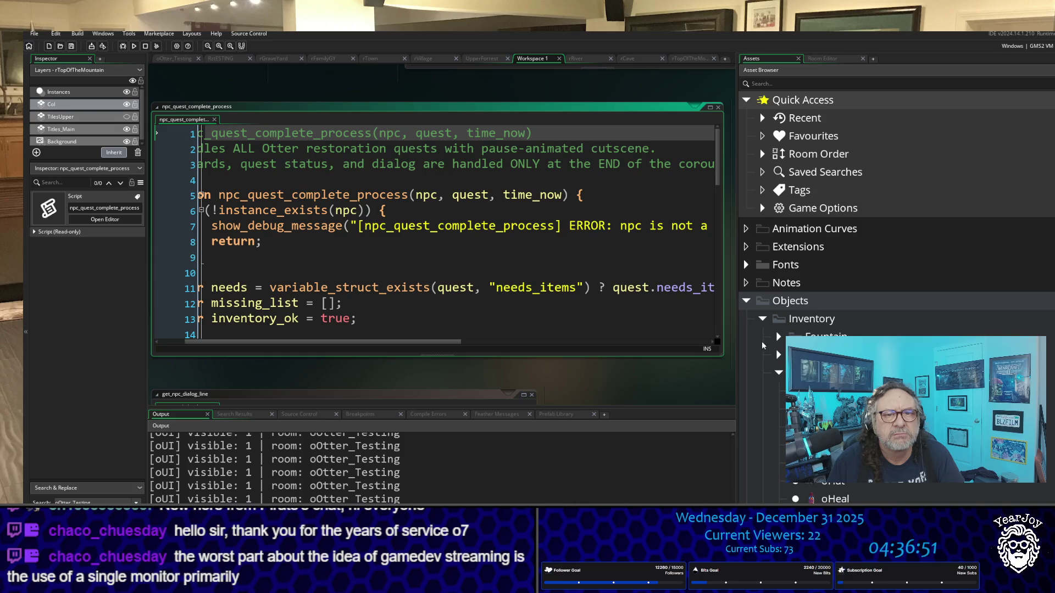
pyautogui.click(778, 357)
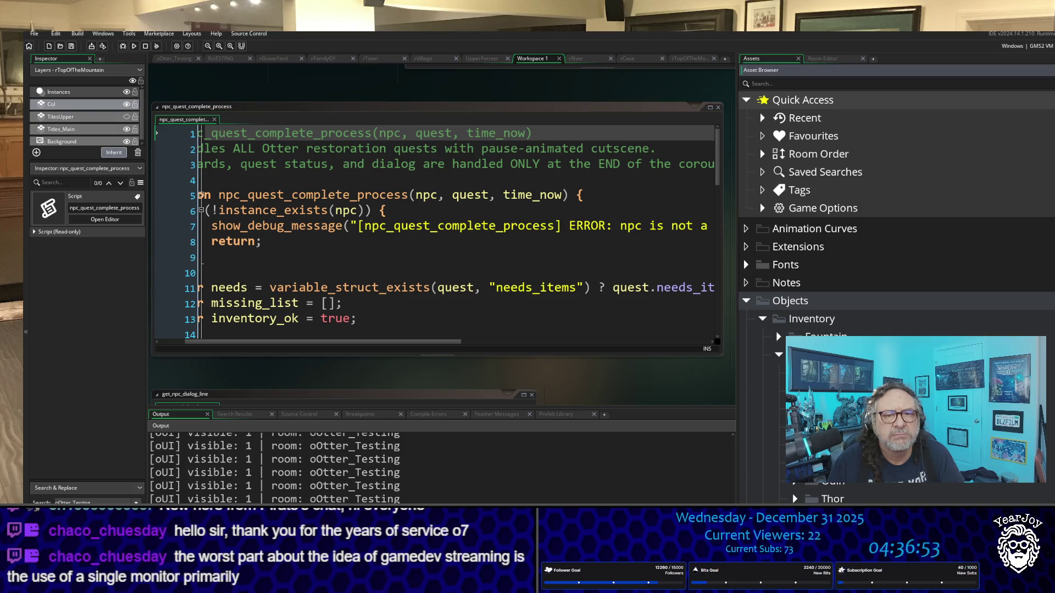
pyautogui.scroll(-1, 895, 247)
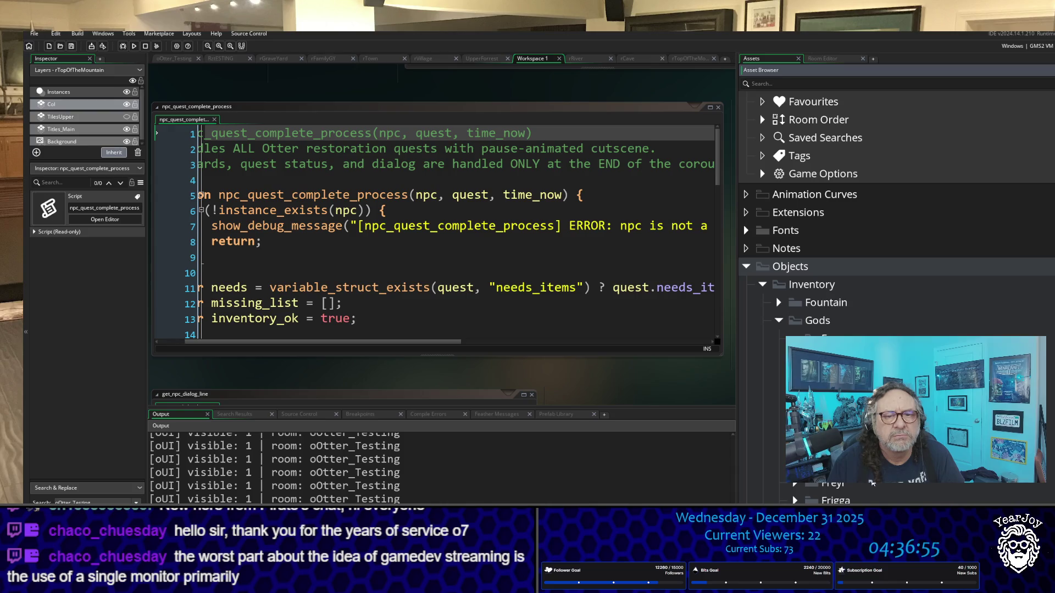
pyautogui.click(872, 465)
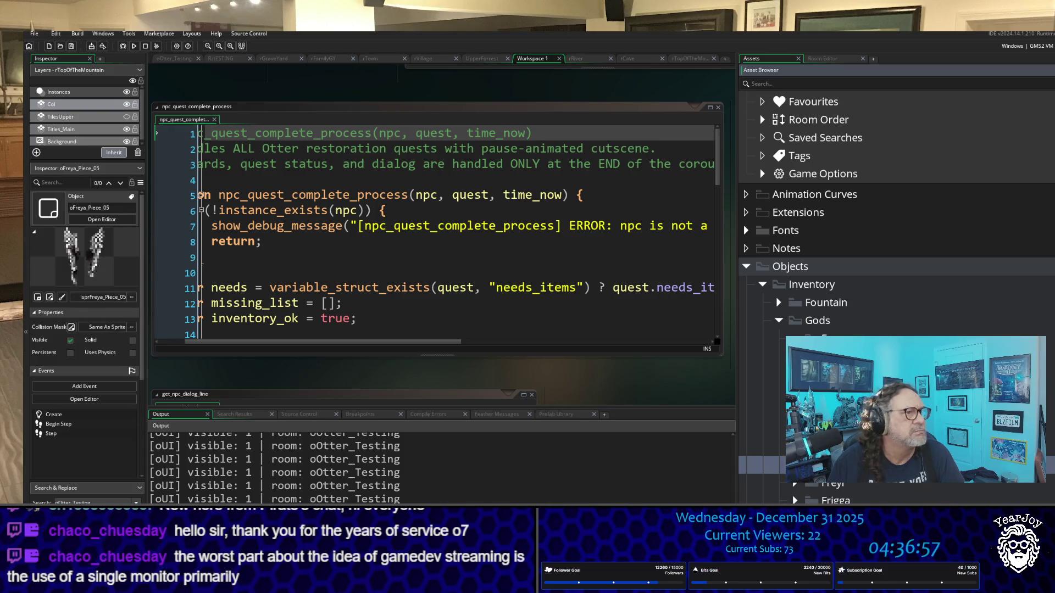
# Scroll the Asset Browser tree down from oFreya_Piece_05 to the TownsPeople objects.
pyautogui.scroll(-3, 895, 247)
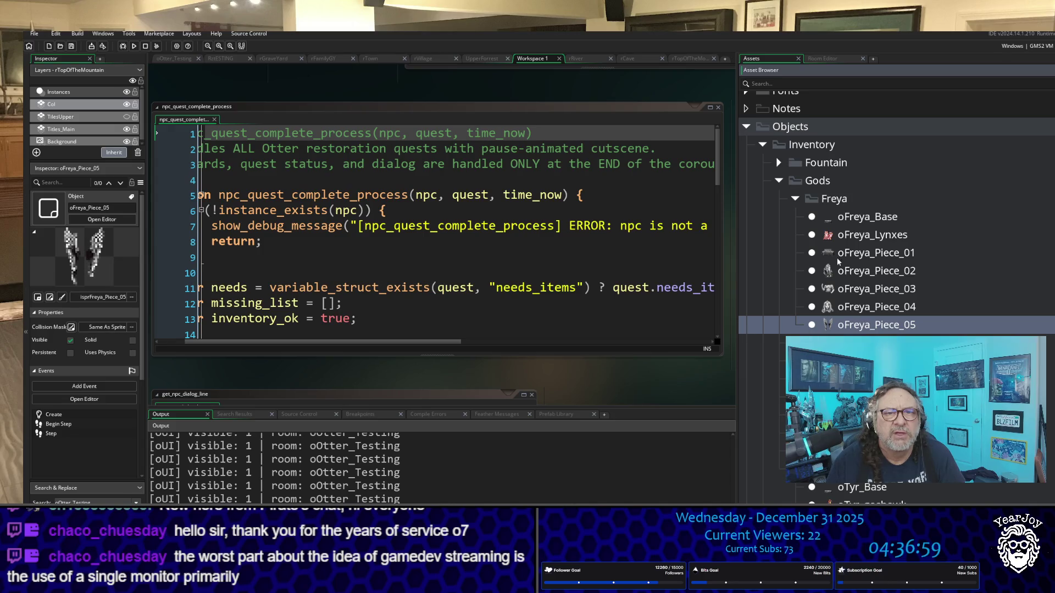
pyautogui.scroll(-2, 838, 262)
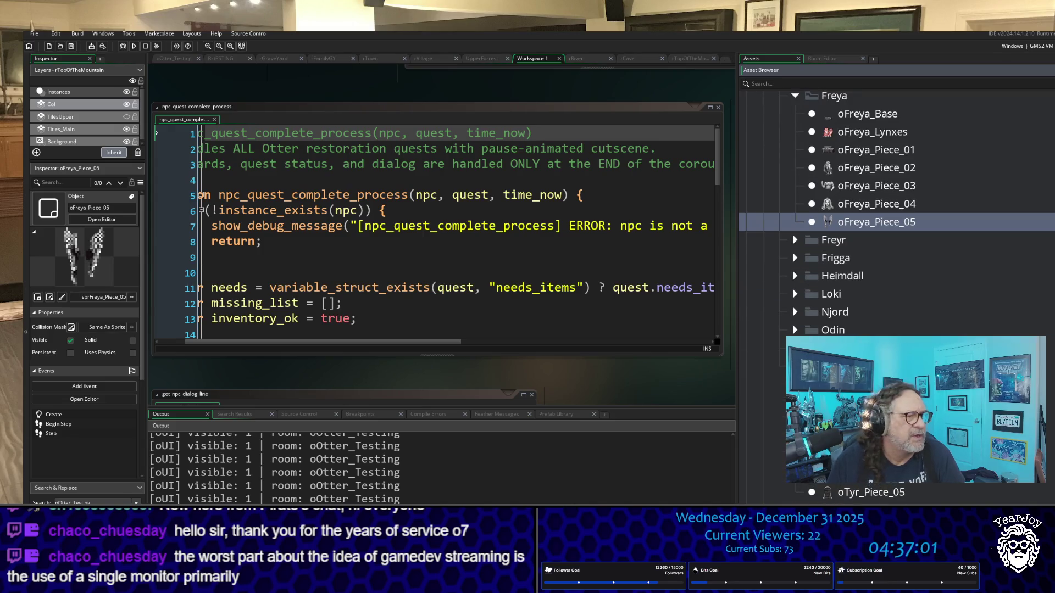
pyautogui.scroll(1, 504, 437)
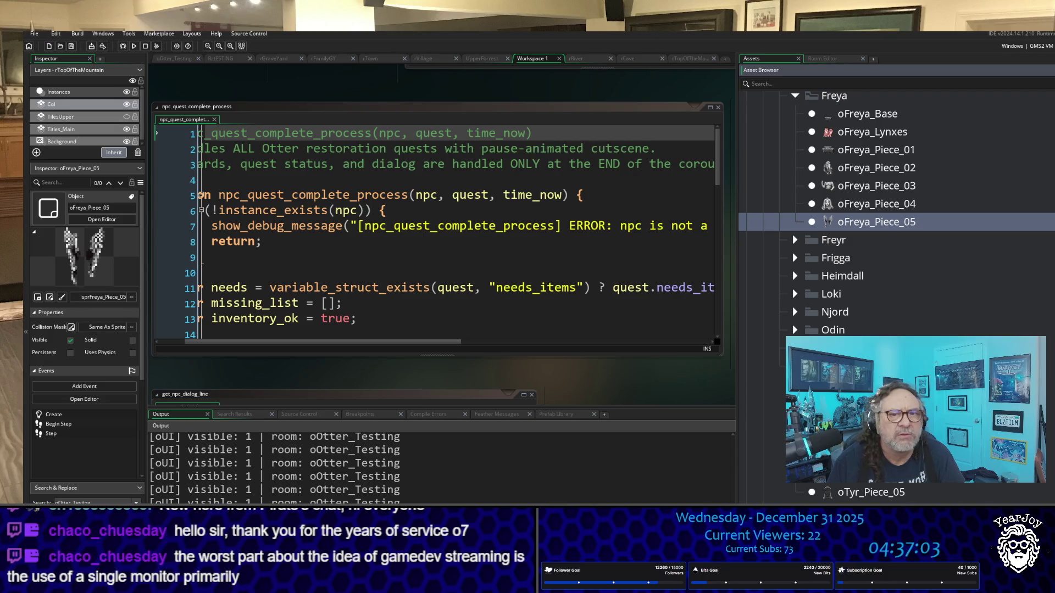
pyautogui.scroll(-2, 896, 274)
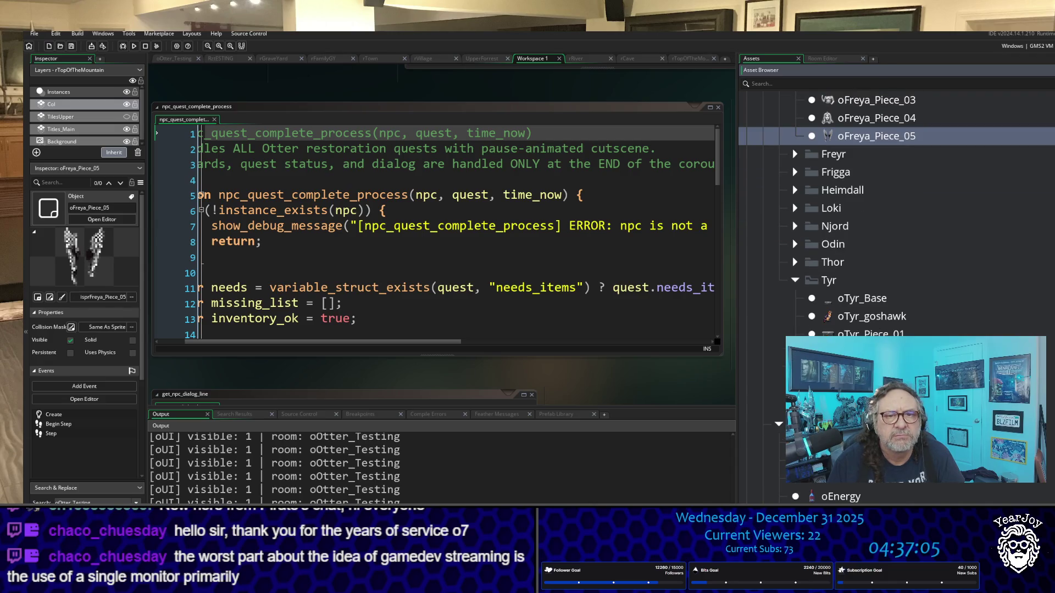
pyautogui.scroll(-10, 896, 220)
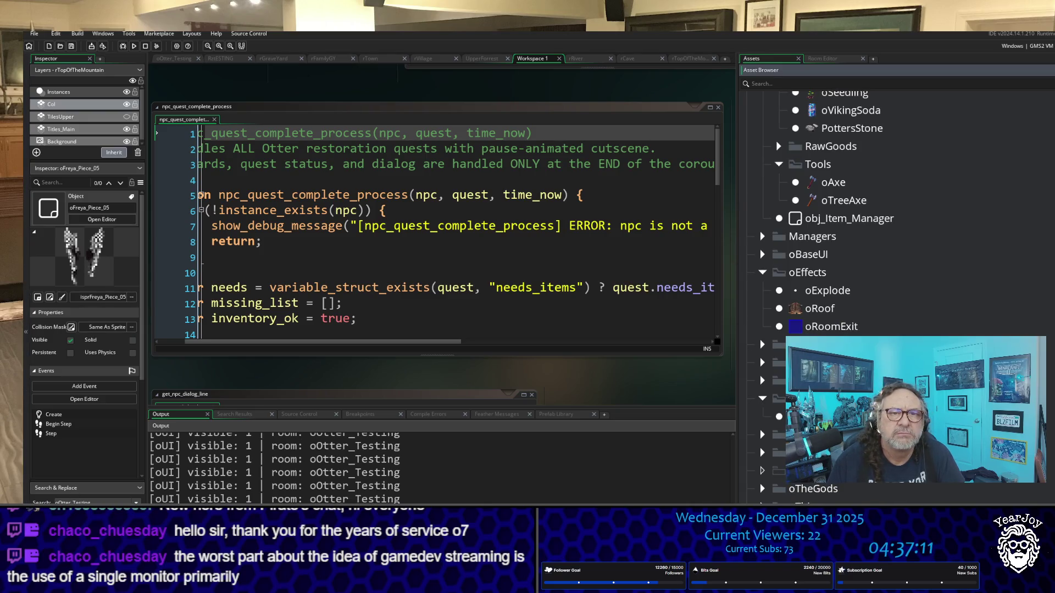
pyautogui.scroll(-3, 851, 219)
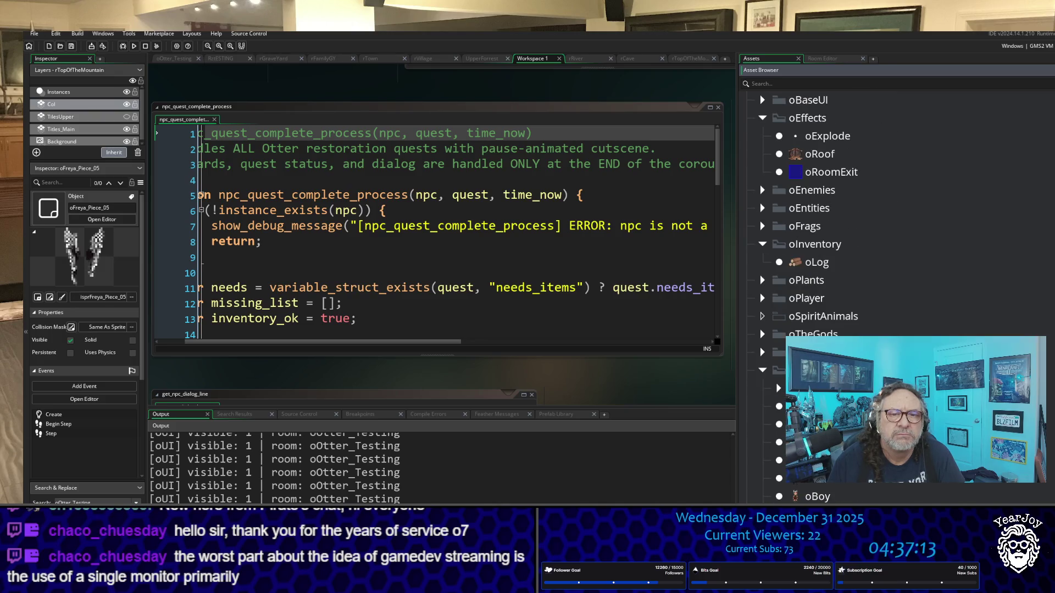
pyautogui.scroll(-15, 896, 220)
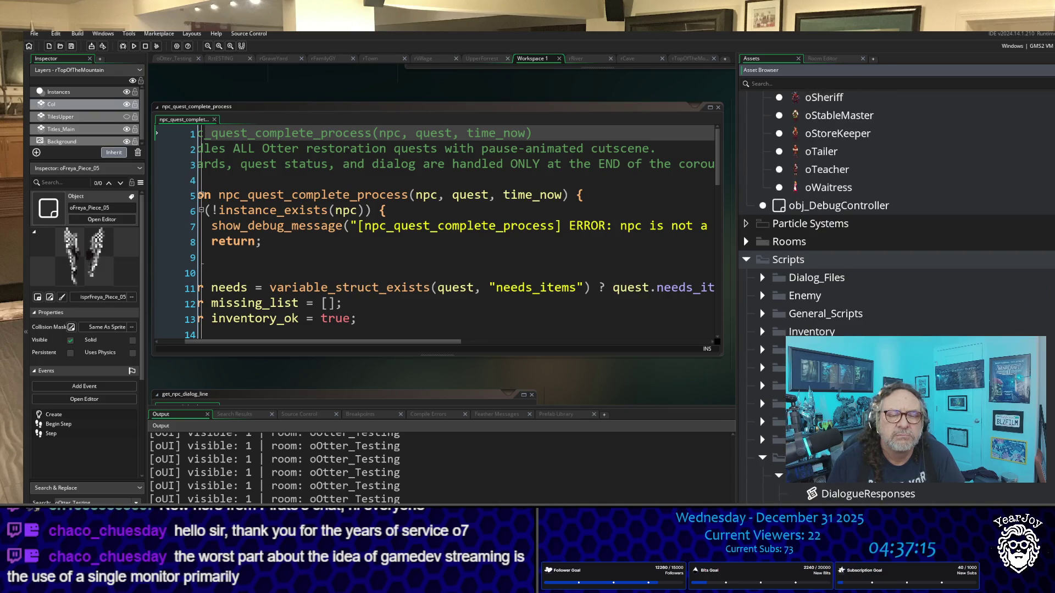
pyautogui.scroll(-5, 888, 287)
pyautogui.scroll(3, 888, 287)
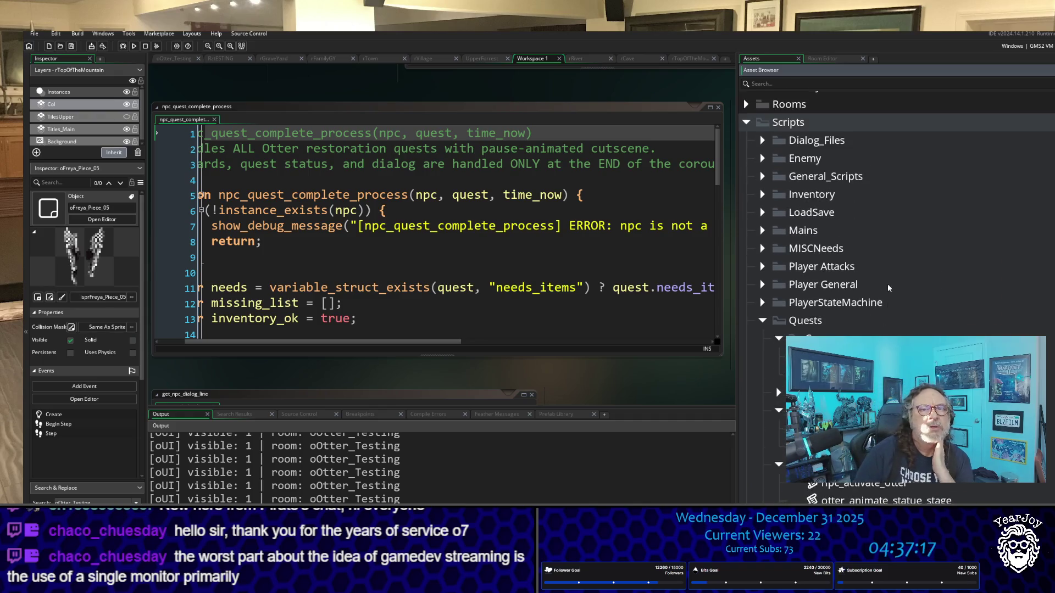
pyautogui.scroll(10, 873, 275)
pyautogui.scroll(-2, 843, 271)
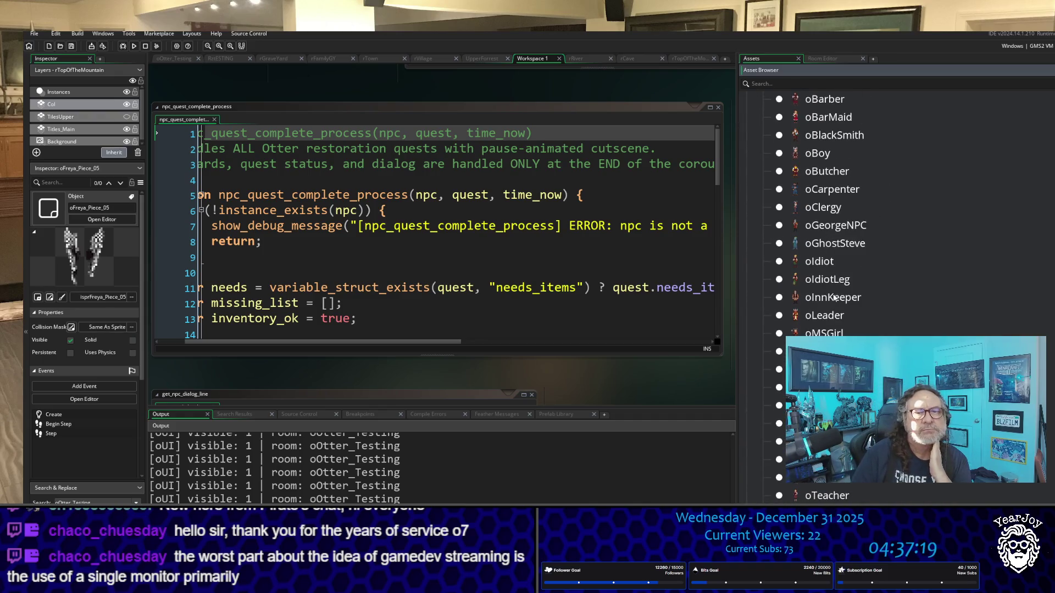
# Open oOtter's Create event, widen it, and scroll to the quests array and otter_handle_quests.
pyautogui.doubleClick(824, 369)
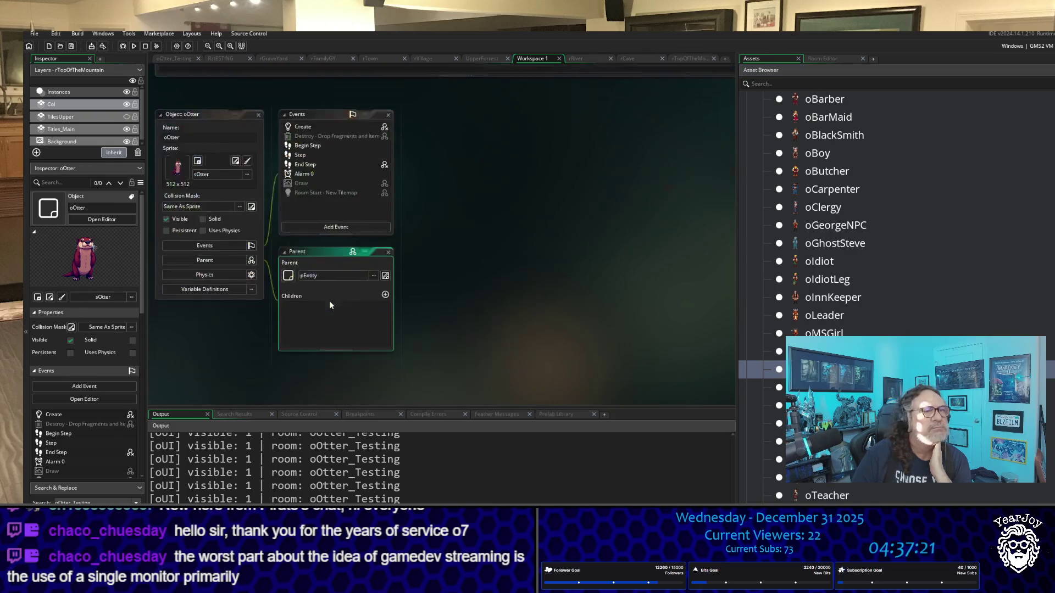
pyautogui.doubleClick(303, 126)
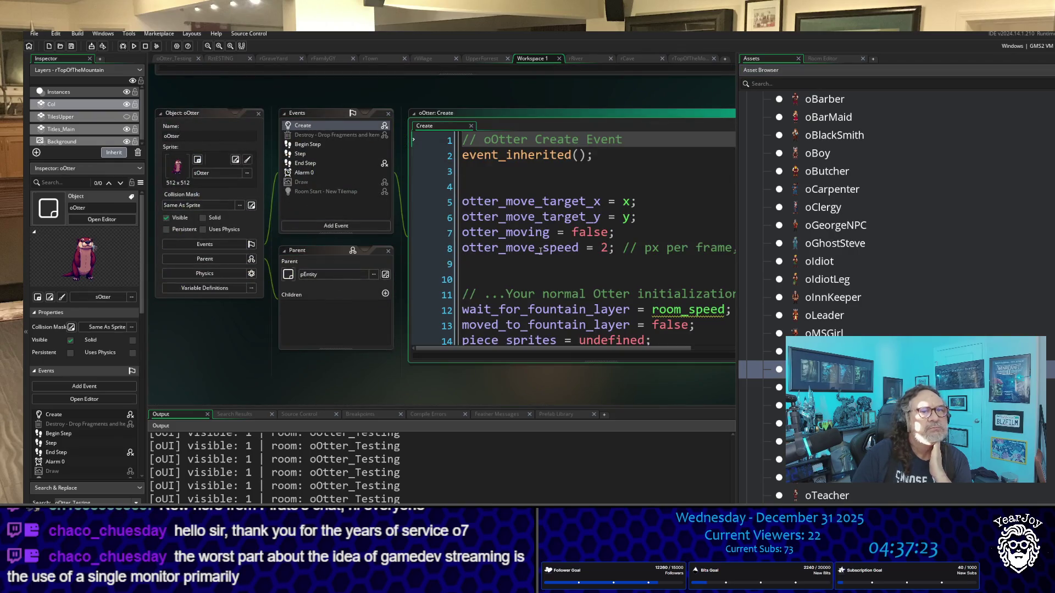
pyautogui.scroll(-4, 543, 233)
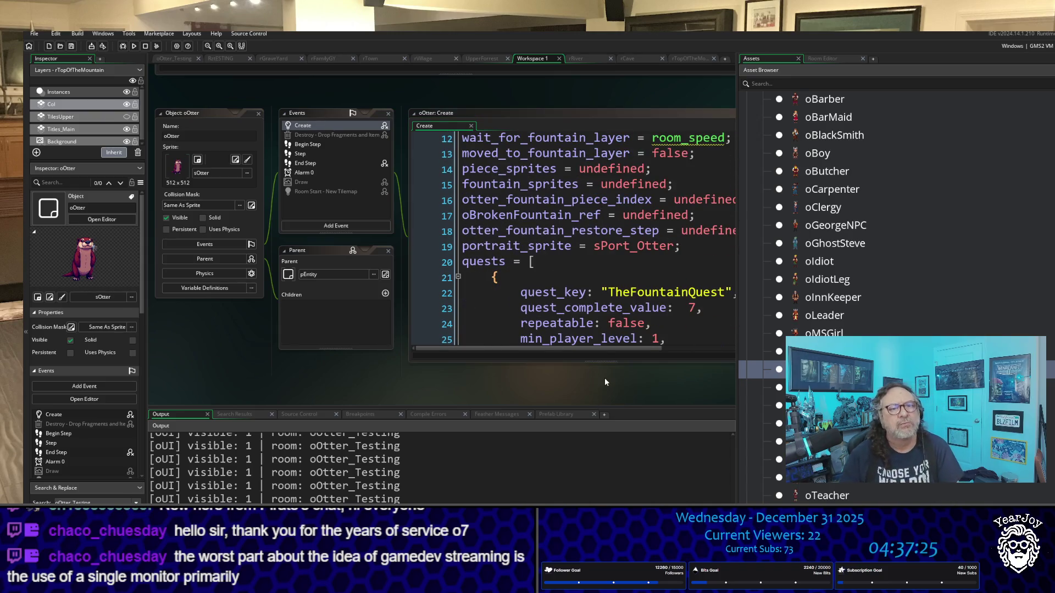
pyautogui.moveTo(672, 384)
pyautogui.mouseDown()
pyautogui.moveTo(489, 322)
pyautogui.moveTo(404, 315)
pyautogui.mouseUp()
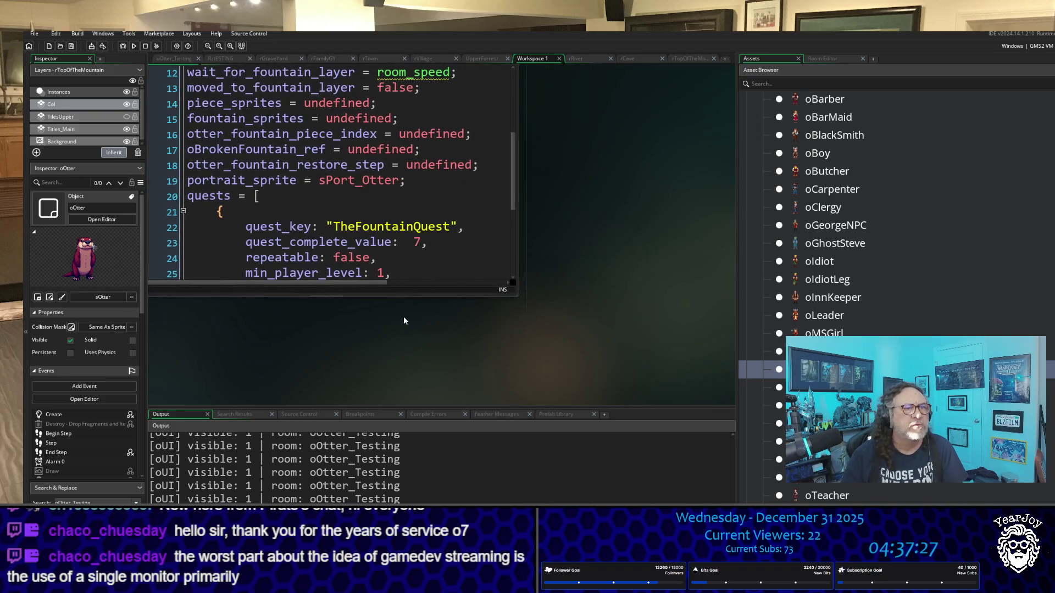
pyautogui.moveTo(518, 214); pyautogui.dragTo(736, 216)
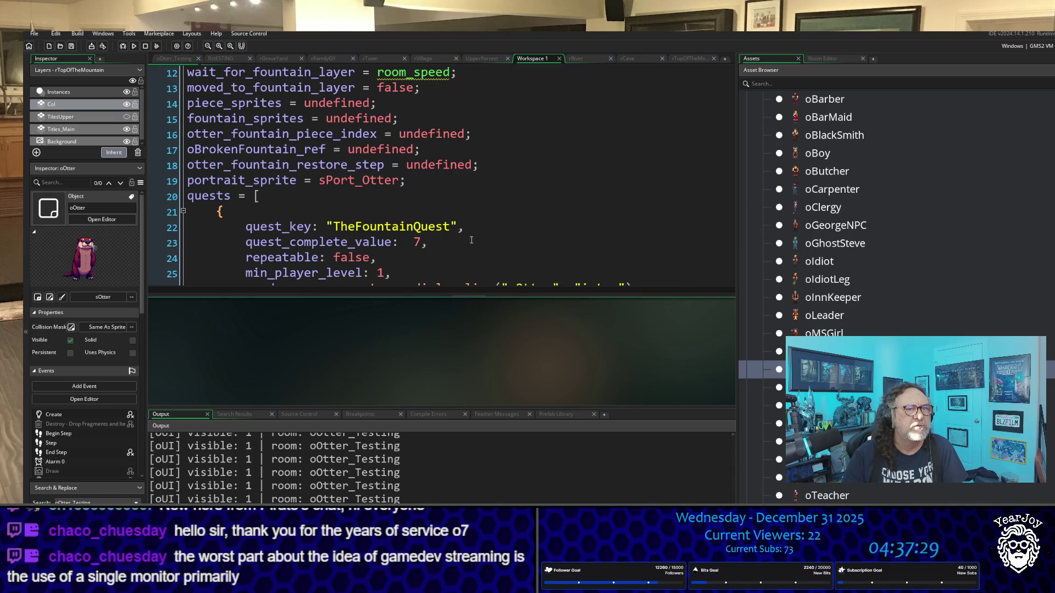
pyautogui.scroll(-4, 458, 199)
pyautogui.scroll(8, 458, 199)
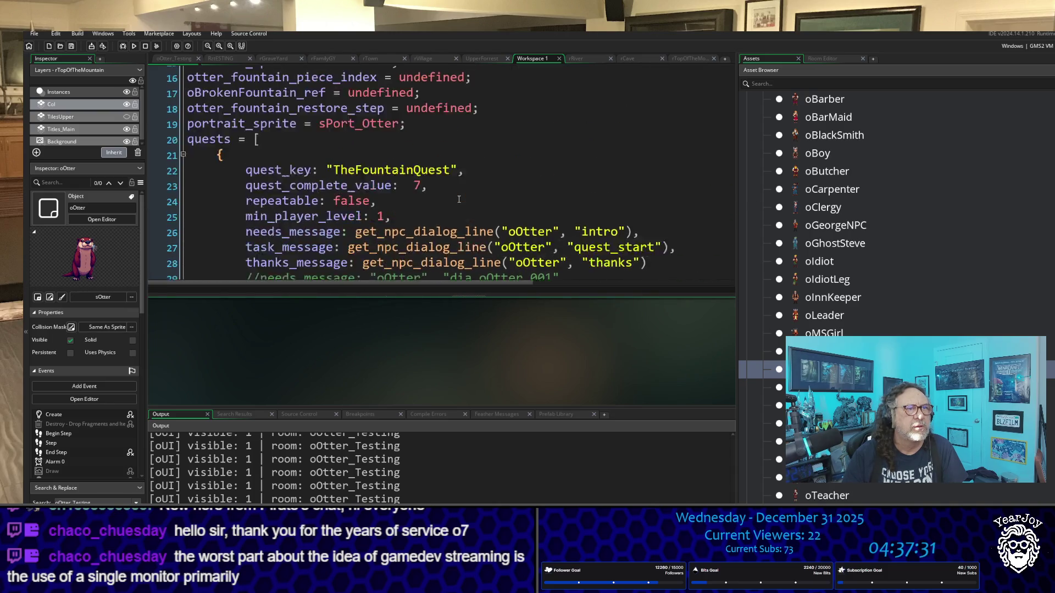
pyautogui.scroll(-8, 458, 199)
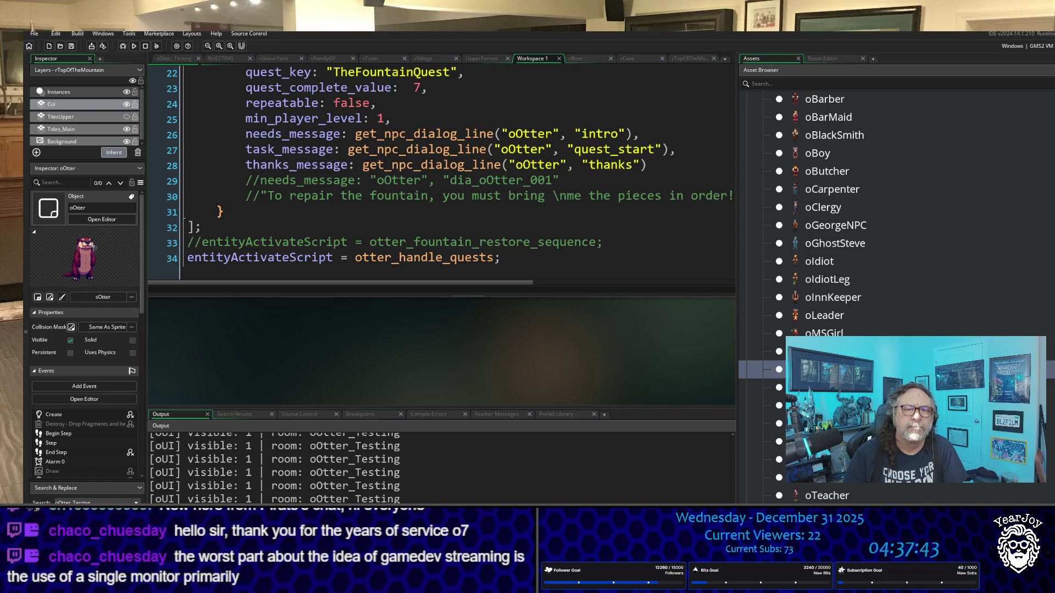
pyautogui.scroll(-7, 896, 275)
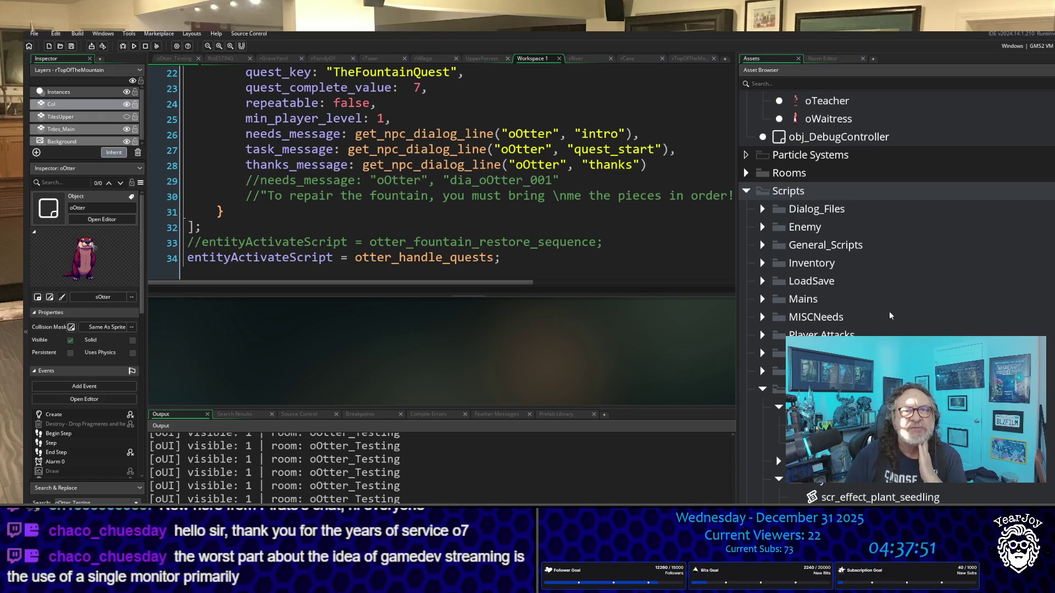
pyautogui.scroll(-5, 890, 310)
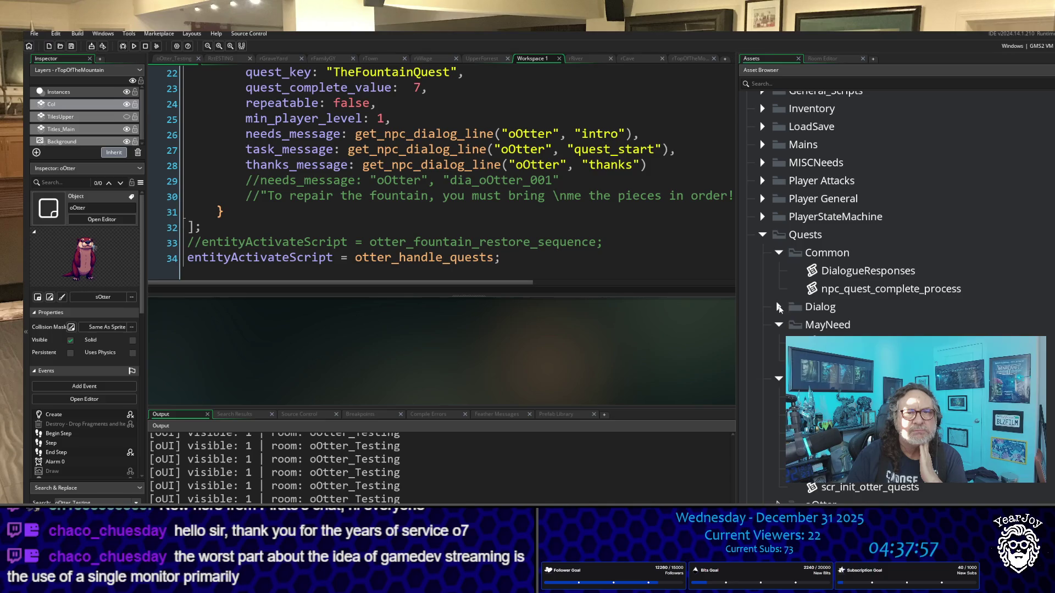
pyautogui.click(778, 308)
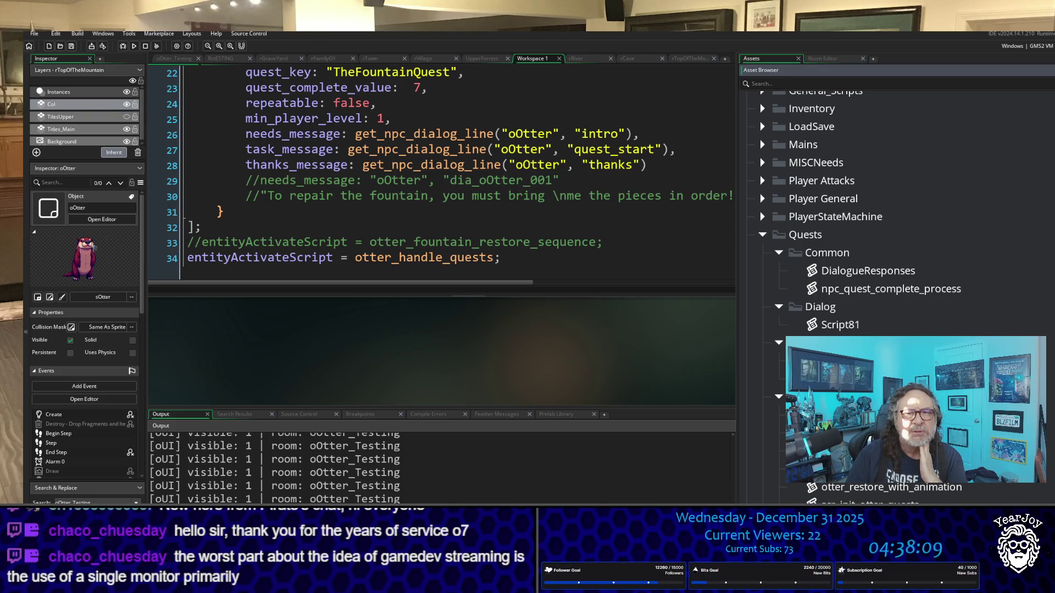
# Open the otter_animate_statue_stage script and widen its window.
pyautogui.doubleClick(763, 434)
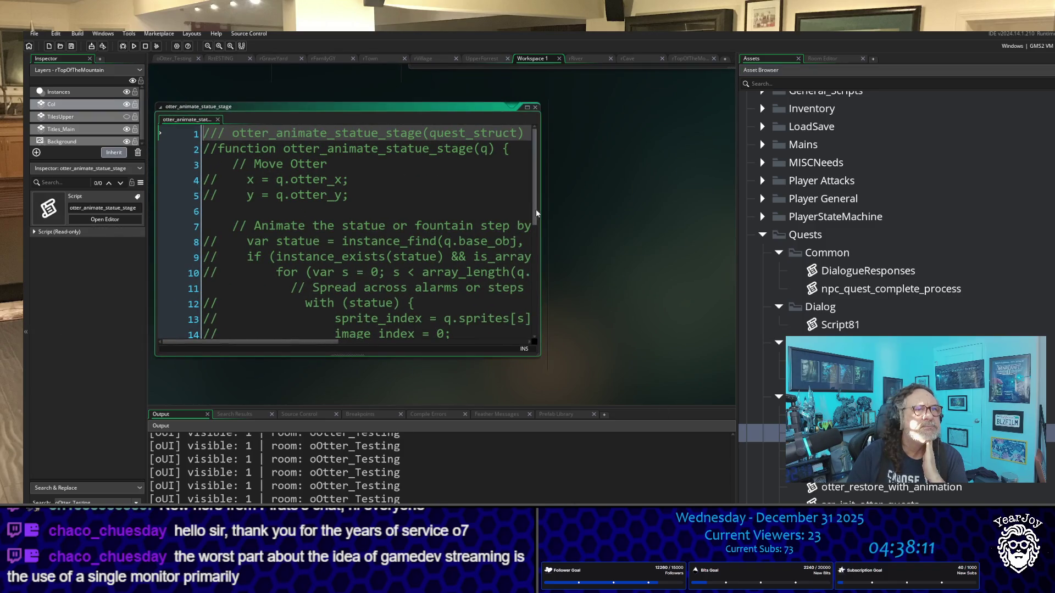
pyautogui.moveTo(540, 210); pyautogui.dragTo(736, 214)
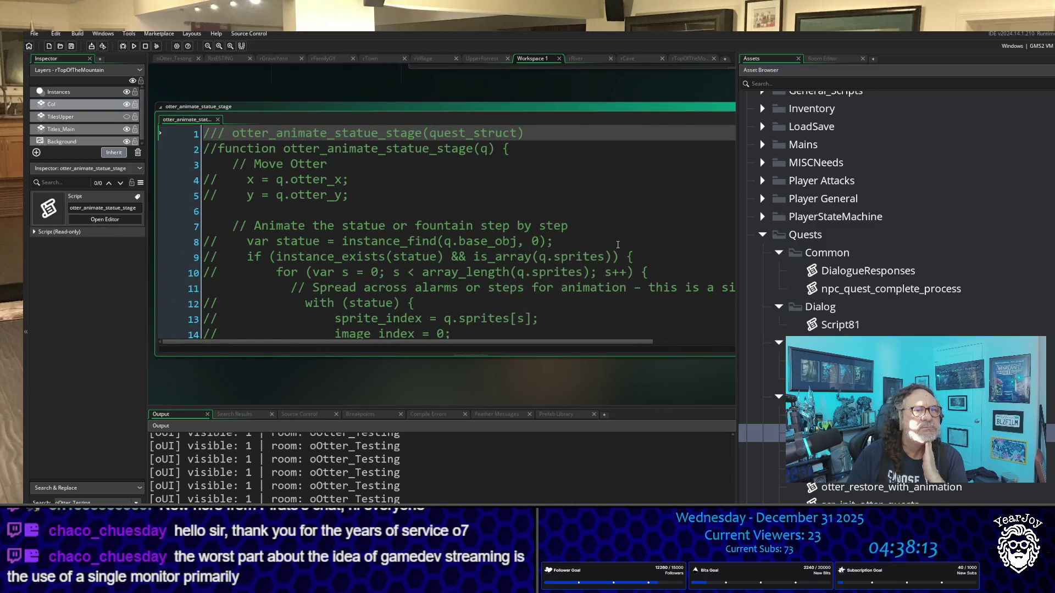
pyautogui.scroll(-5, 601, 229)
pyautogui.scroll(5, 601, 230)
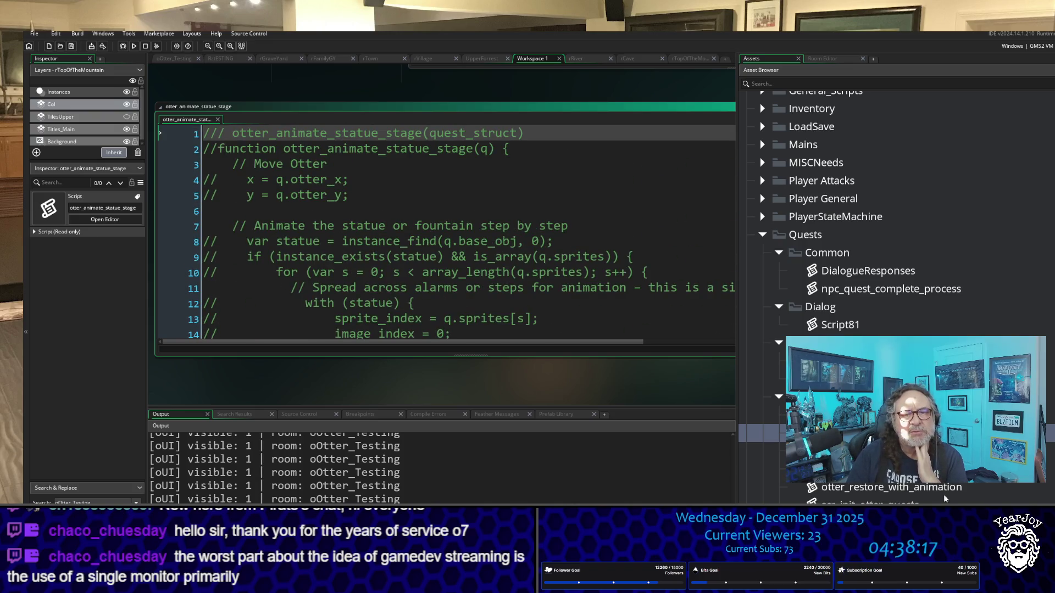
# Open scr_init_otter_quests and scroll down to the TheFreyaQuest block.
pyautogui.doubleClick(857, 503)
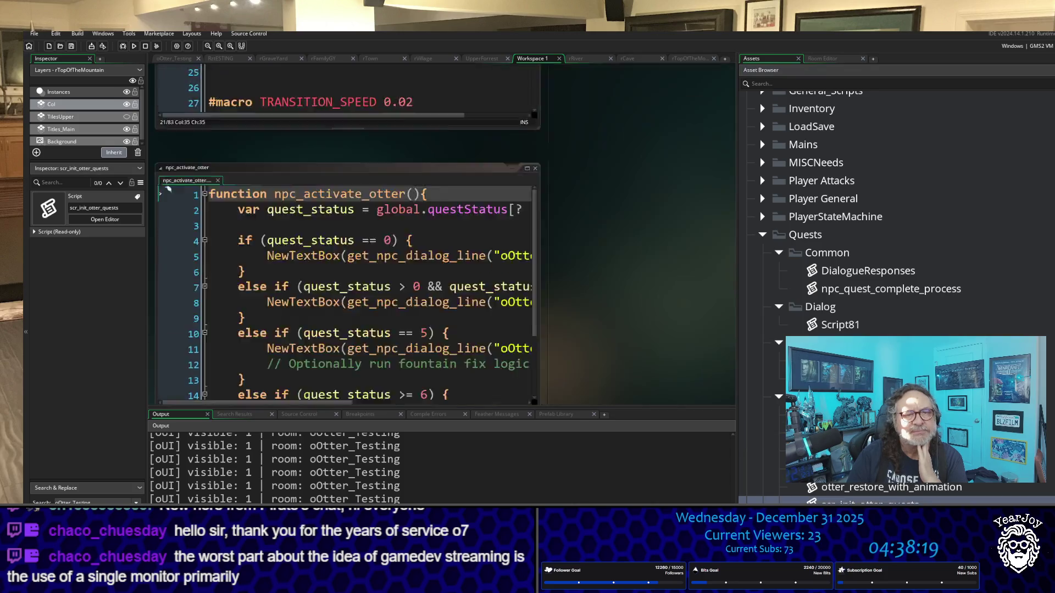
pyautogui.scroll(-6, 461, 260)
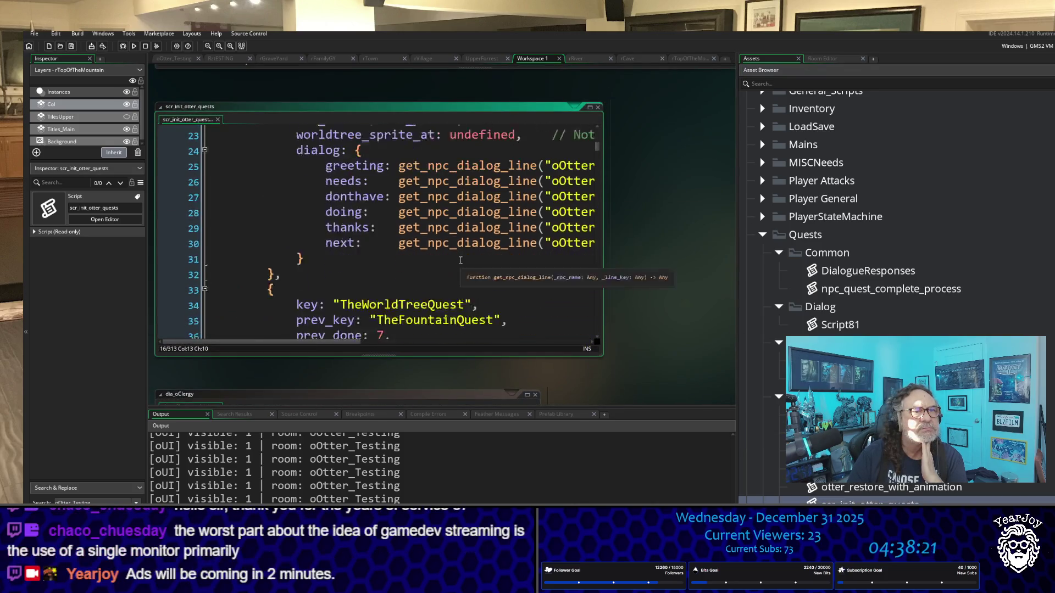
pyautogui.scroll(-9, 460, 260)
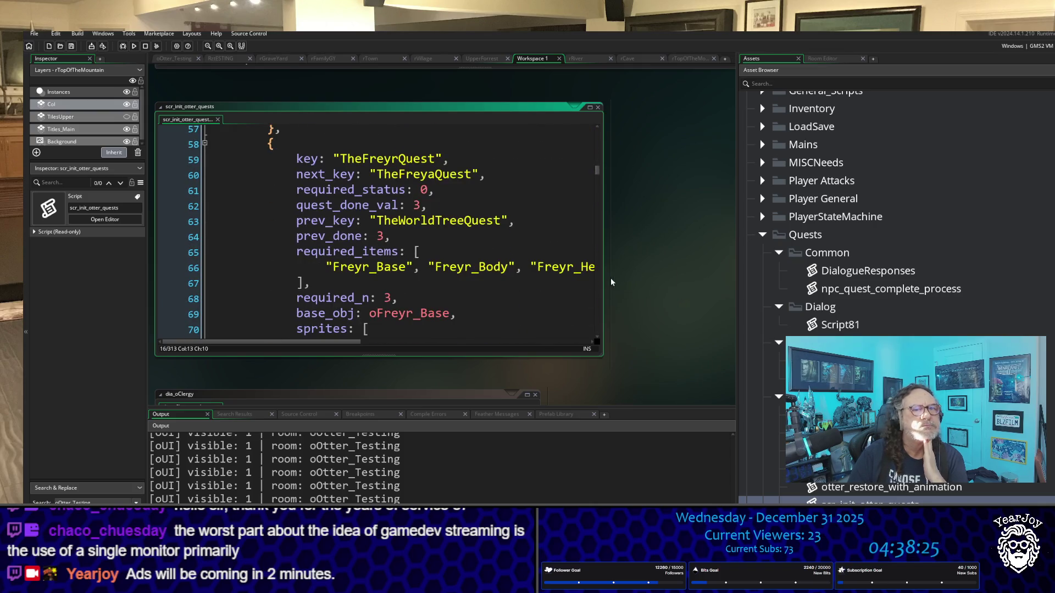
pyautogui.moveTo(604, 281); pyautogui.dragTo(737, 281)
pyautogui.scroll(-1, 415, 188)
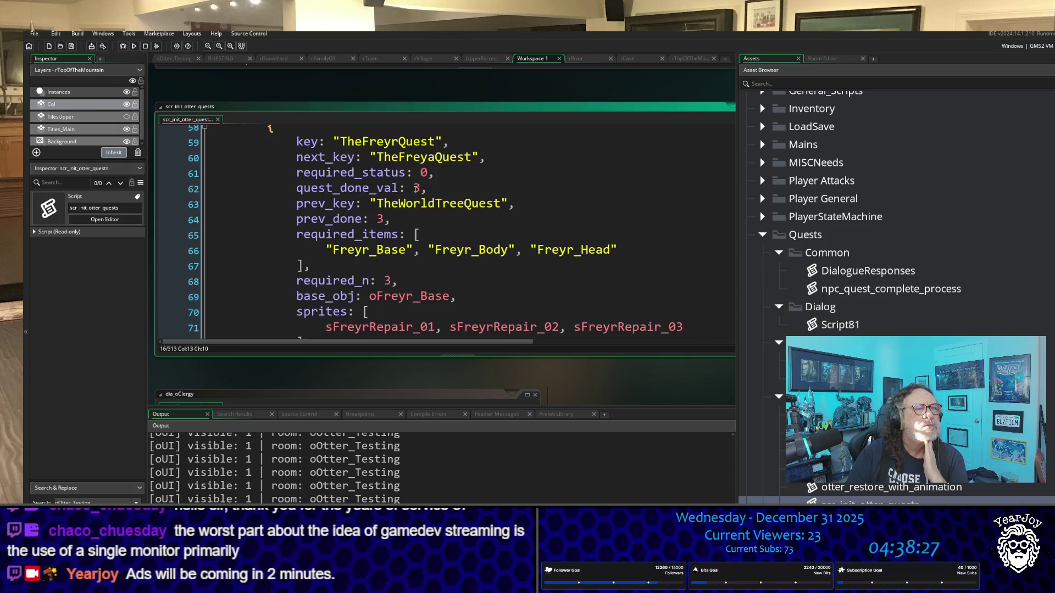
pyautogui.scroll(-6, 416, 188)
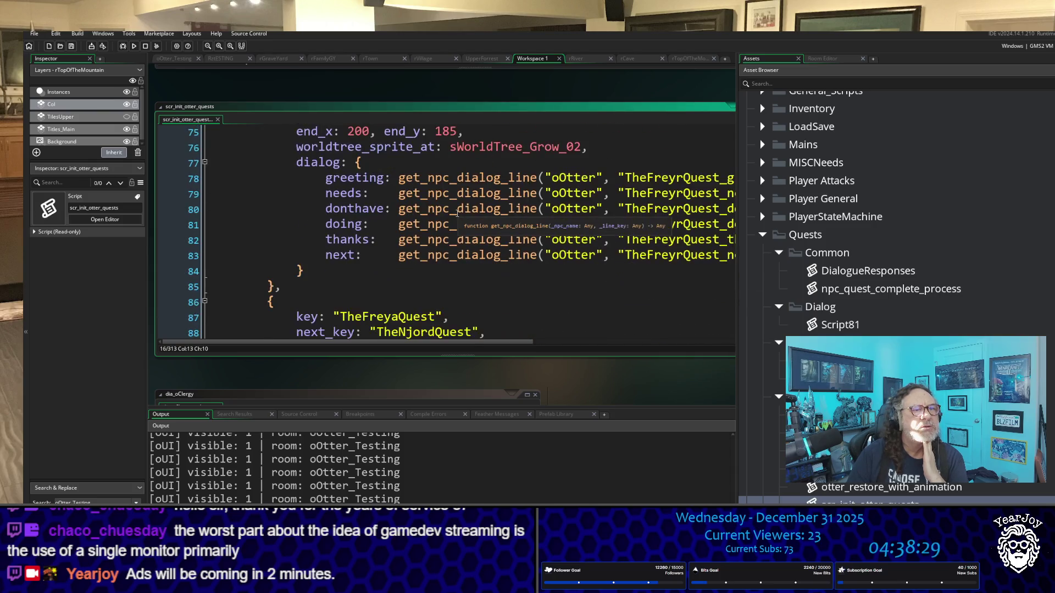
pyautogui.scroll(-2, 457, 213)
pyautogui.scroll(-2, 457, 213)
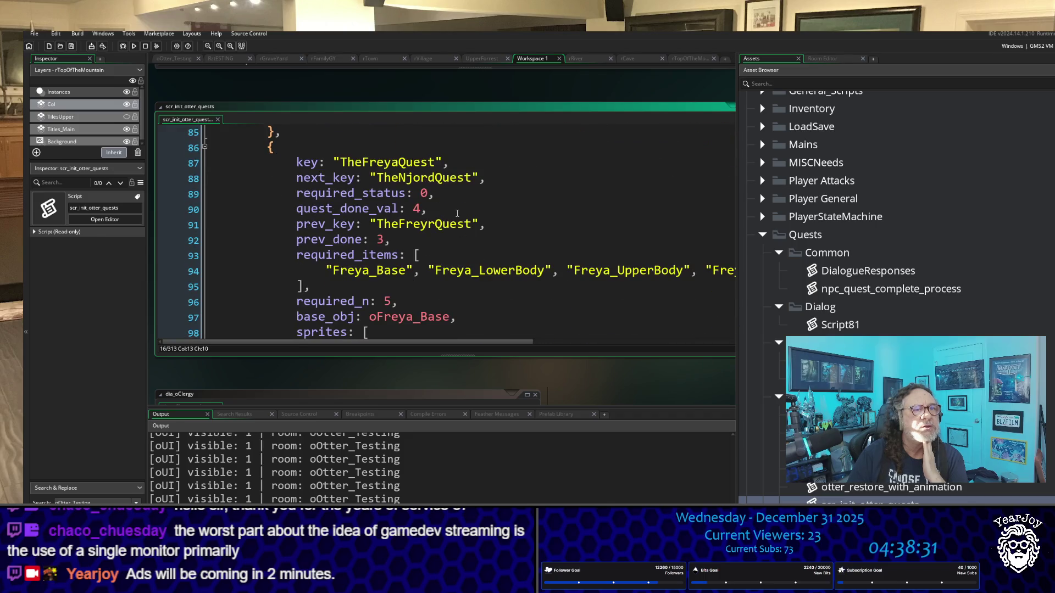
# Change TheFreyaQuest's quest_done_val from 4 to 5, save the script, and run the game.
pyautogui.scroll(-1, 457, 213)
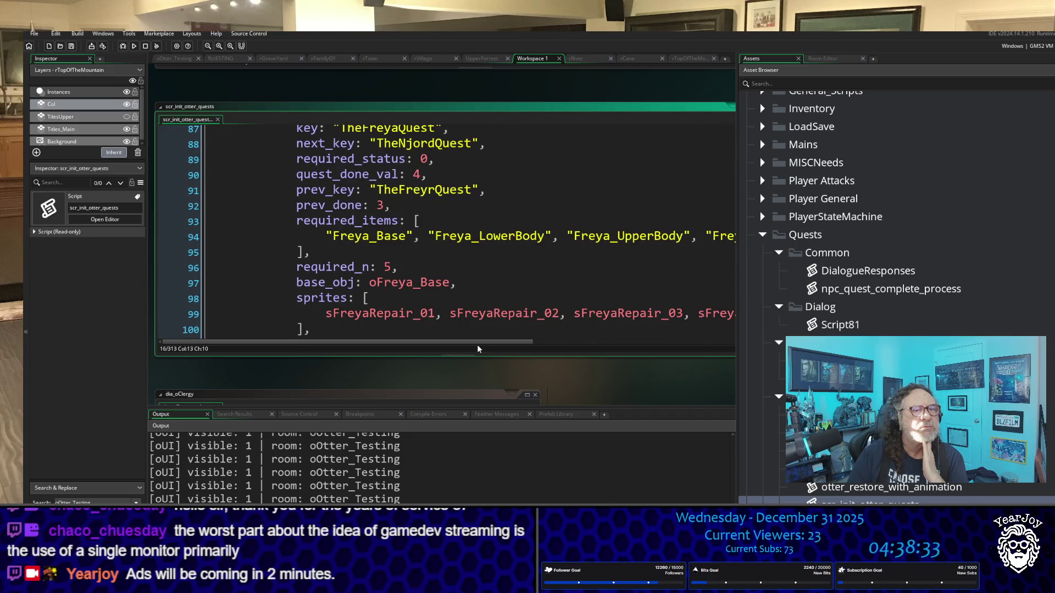
pyautogui.moveTo(481, 341)
pyautogui.mouseDown()
pyautogui.moveTo(619, 341)
pyautogui.moveTo(558, 341)
pyautogui.moveTo(427, 269)
pyautogui.mouseUp()
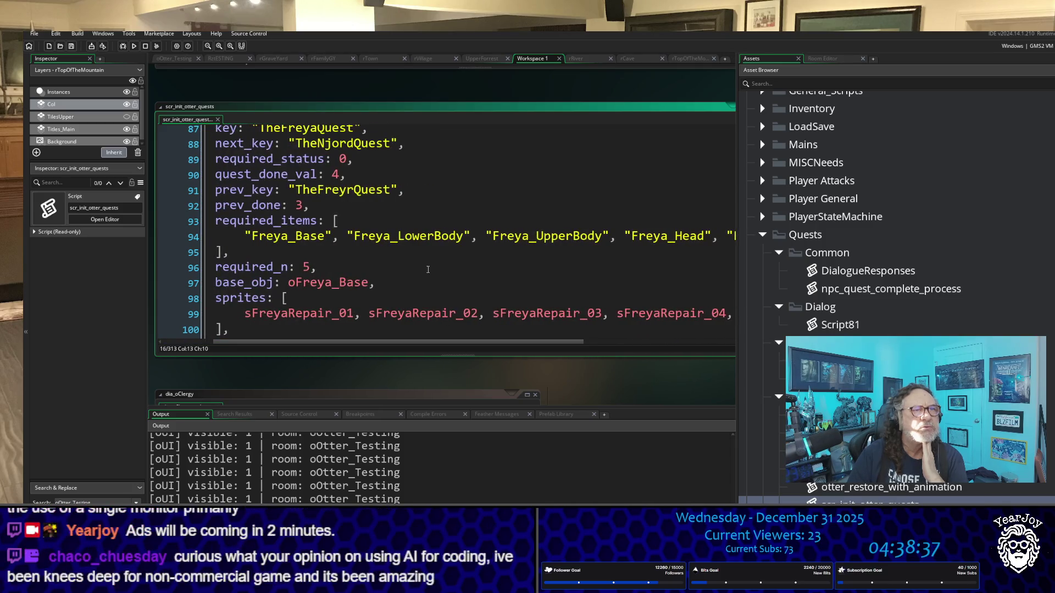
pyautogui.doubleClick(334, 174)
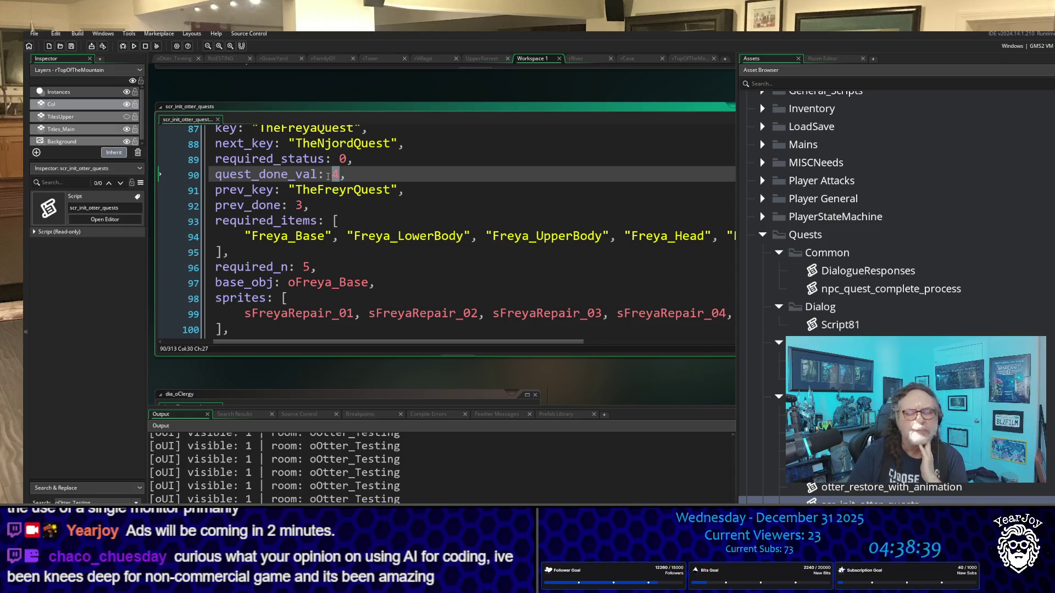
pyautogui.write('5')
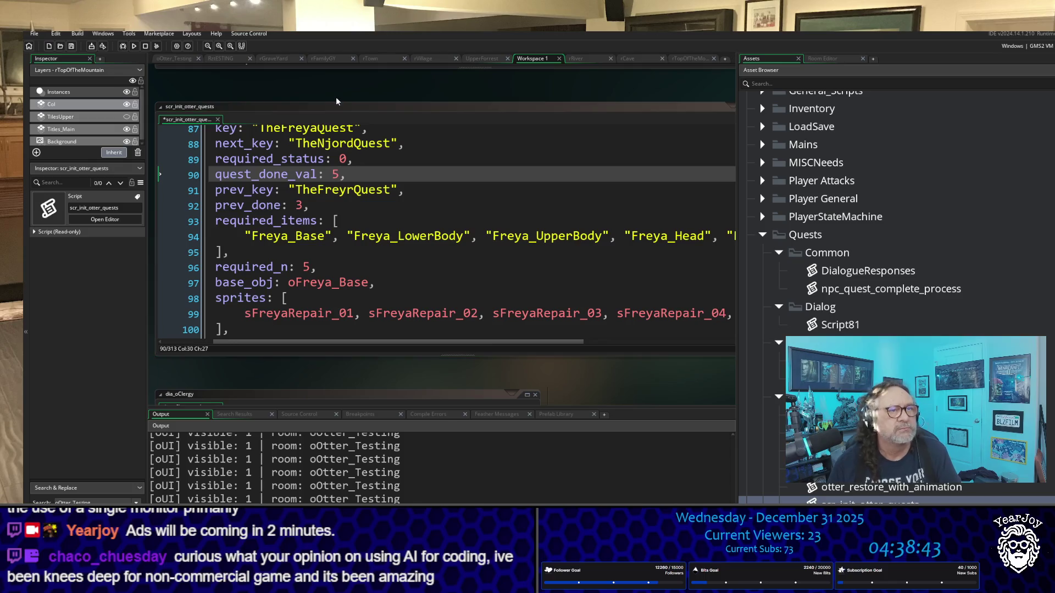
pyautogui.hotkey('ctrl', 's')
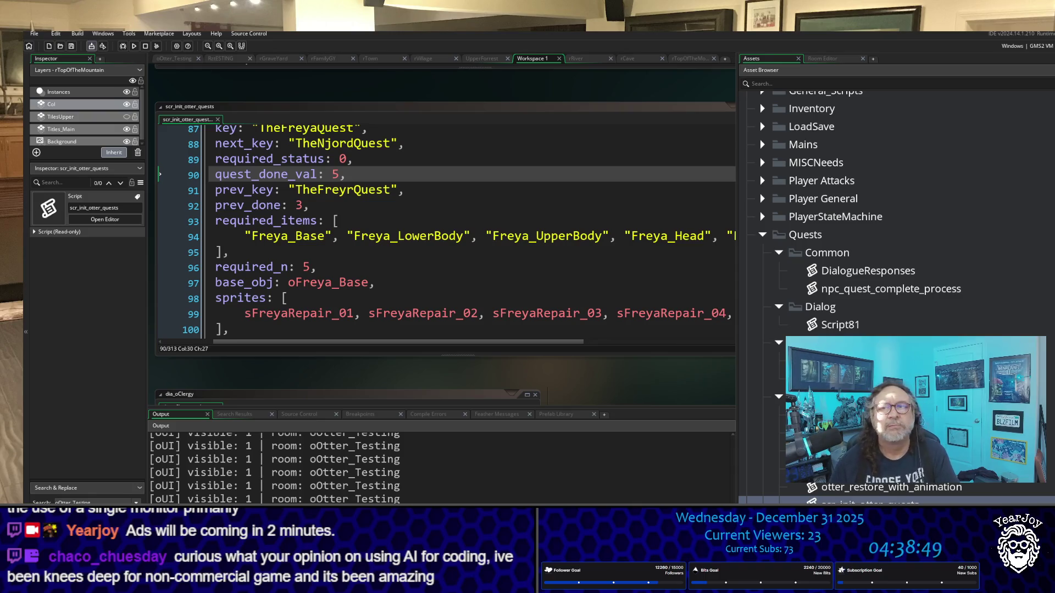
pyautogui.press('F5')
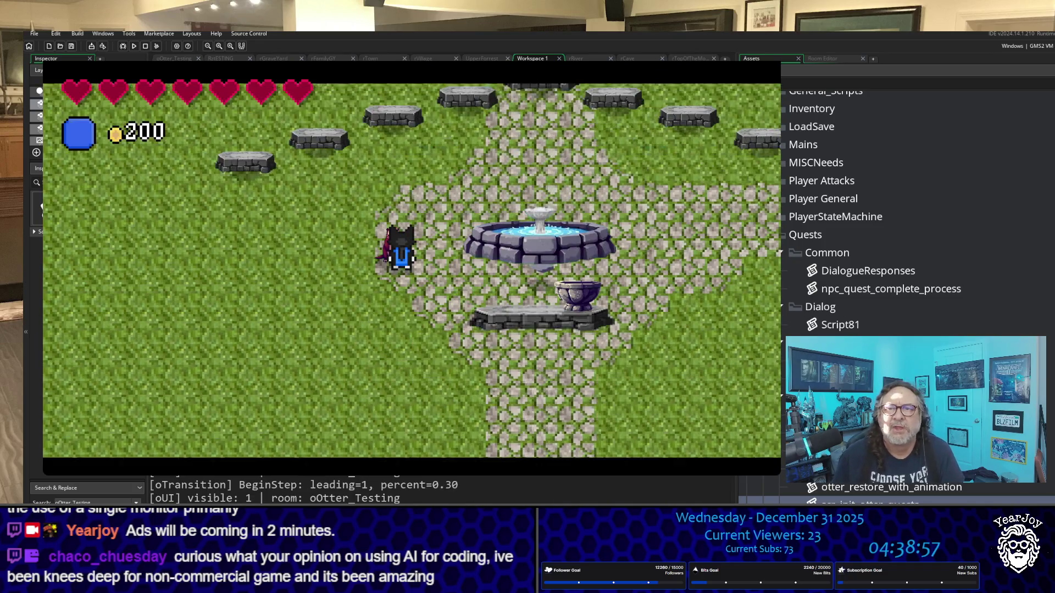
# Walk the cat to the otter beside the fountain and talk to it about the quests.
pyautogui.press('Up')
pyautogui.press('Right')
pyautogui.press('Up')
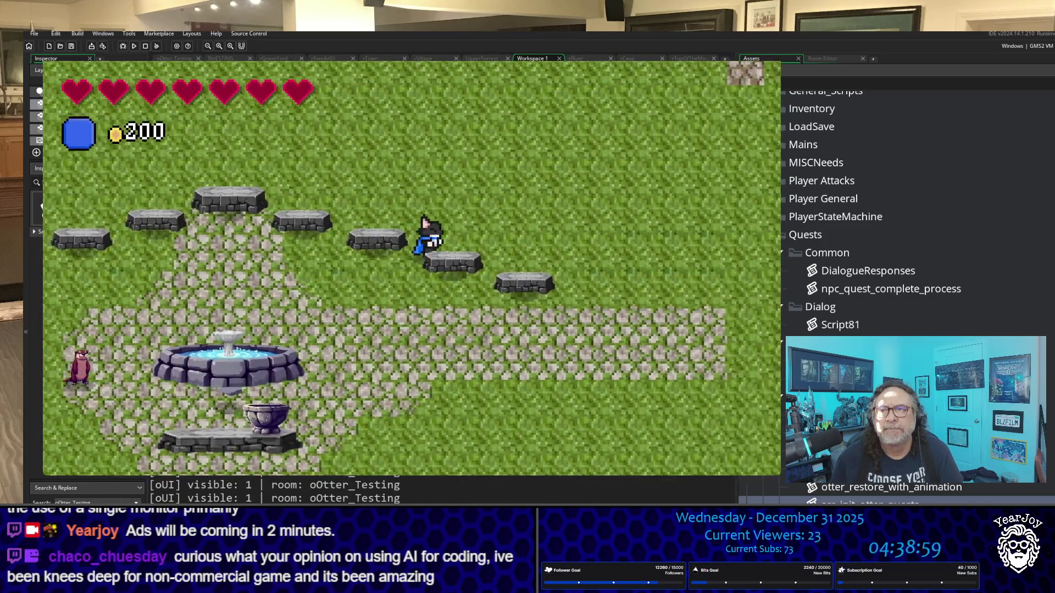
pyautogui.press('Right')
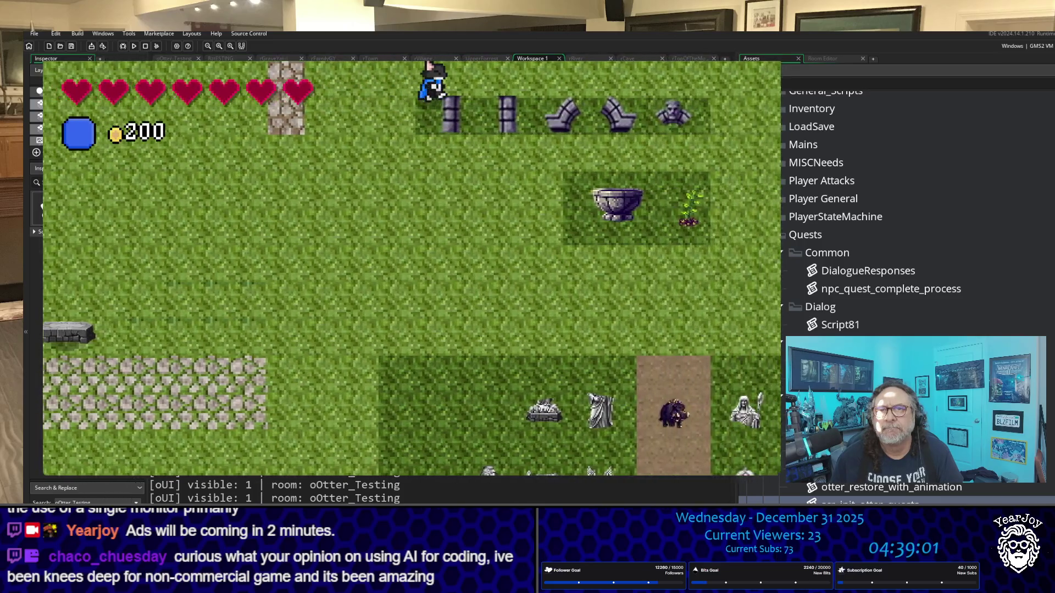
pyautogui.press('Down')
pyautogui.press('Left')
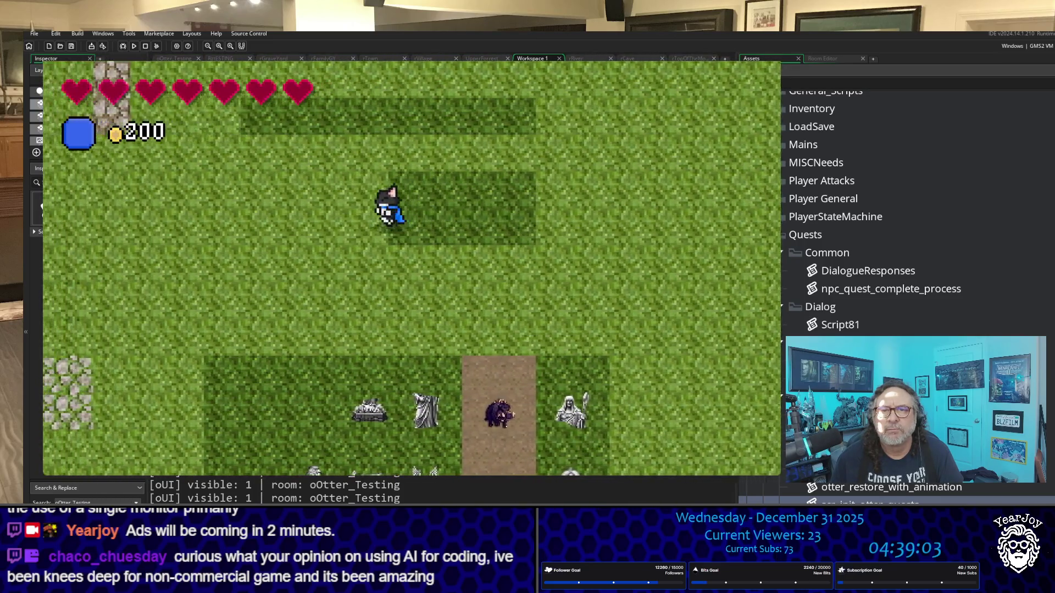
pyautogui.press('Down')
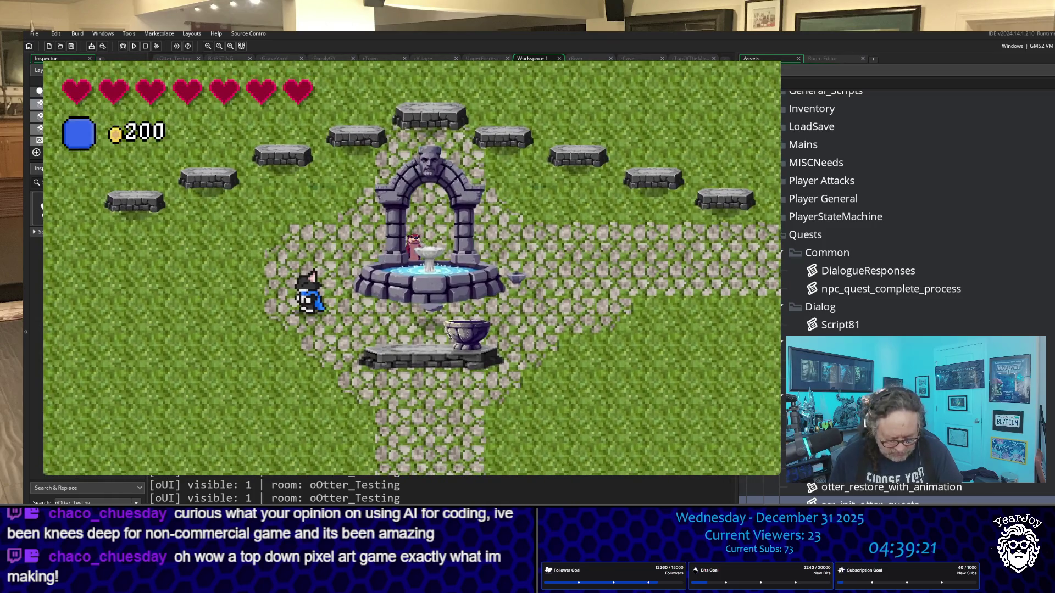
pyautogui.press('Right')
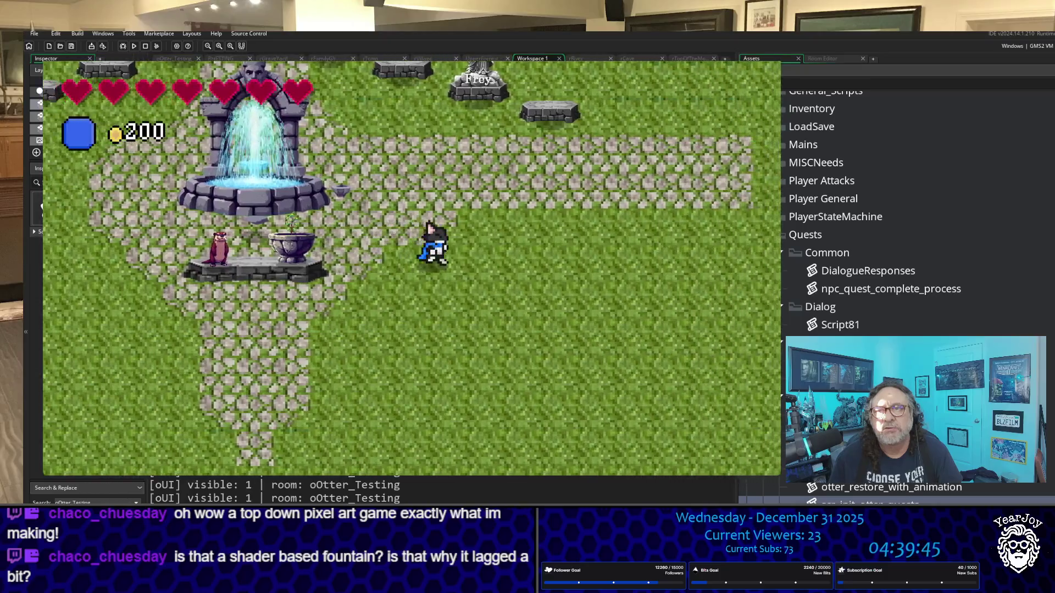
pyautogui.press('Right')
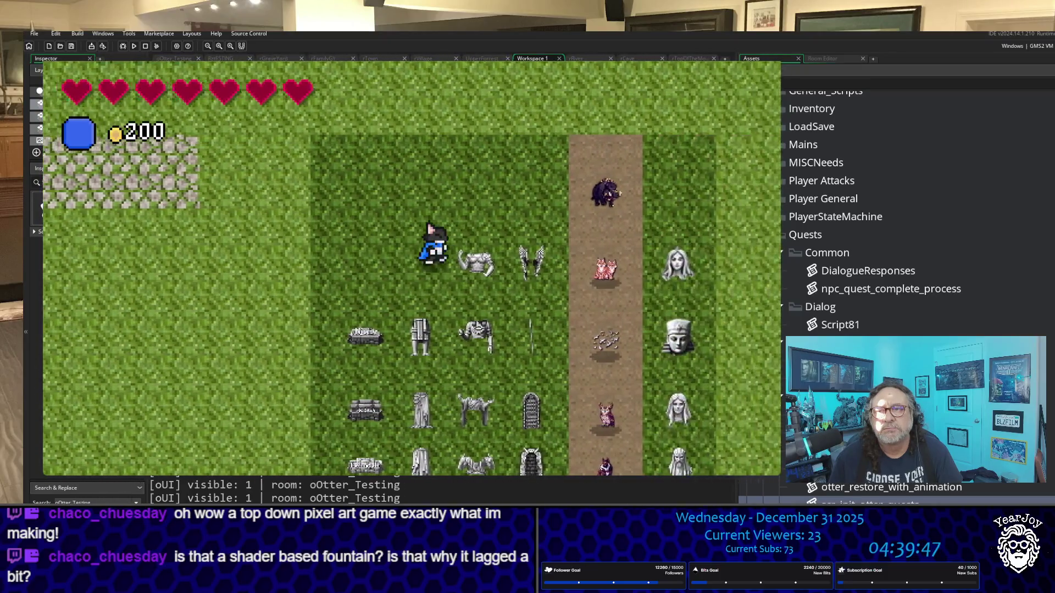
pyautogui.press('Left')
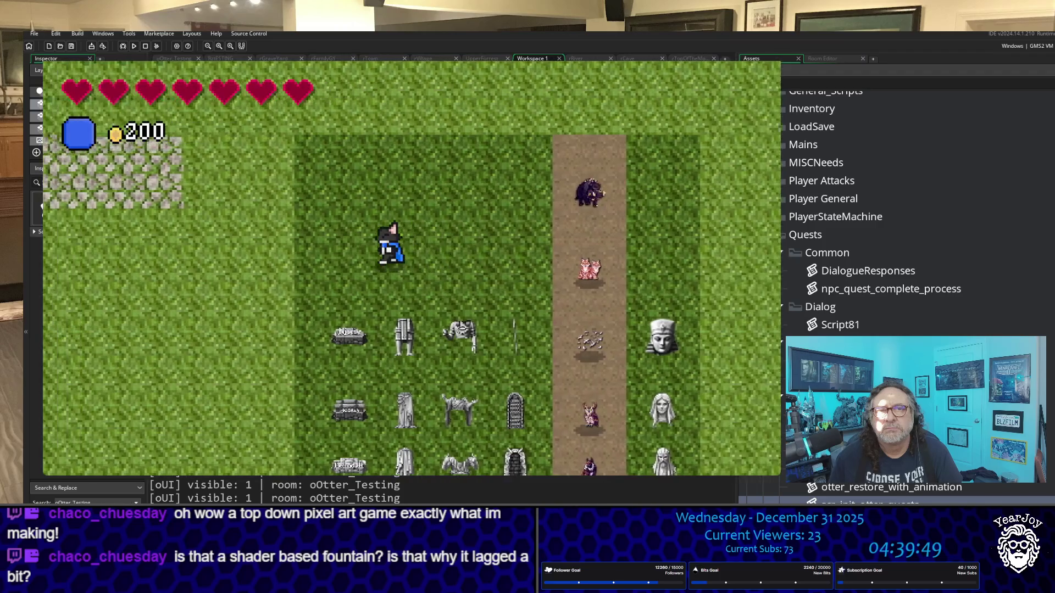
pyautogui.press('Left')
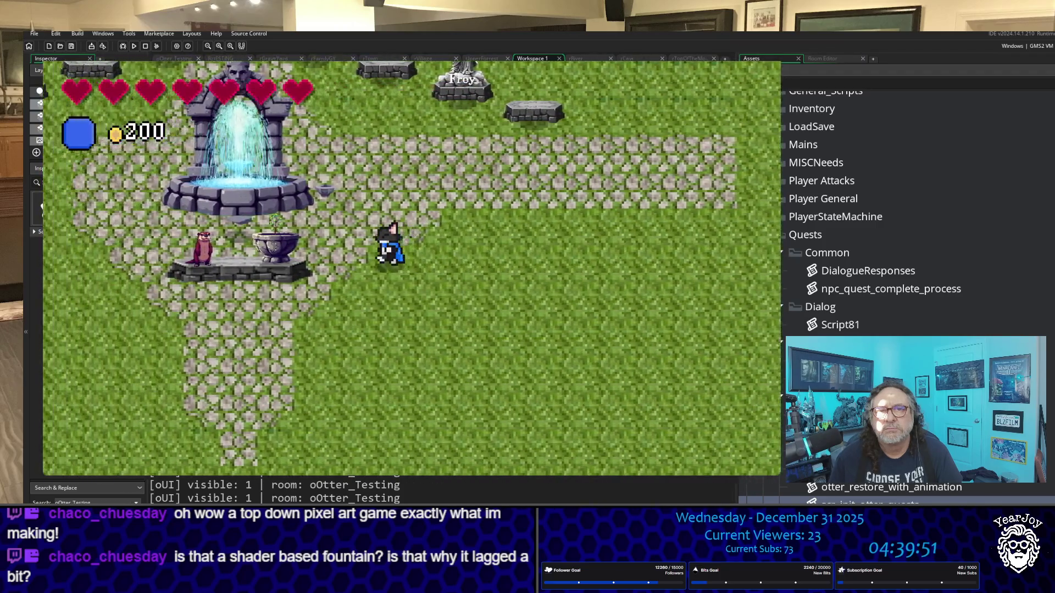
pyautogui.press('e')
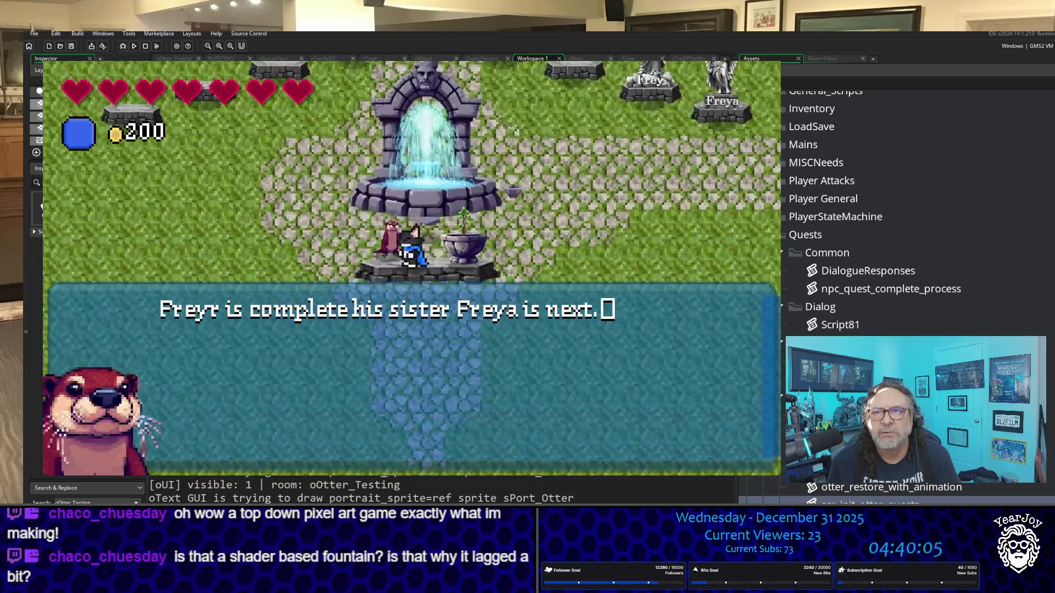
# Advance the otter's dialogue through the Njord repair request and close it.
pyautogui.press('space')
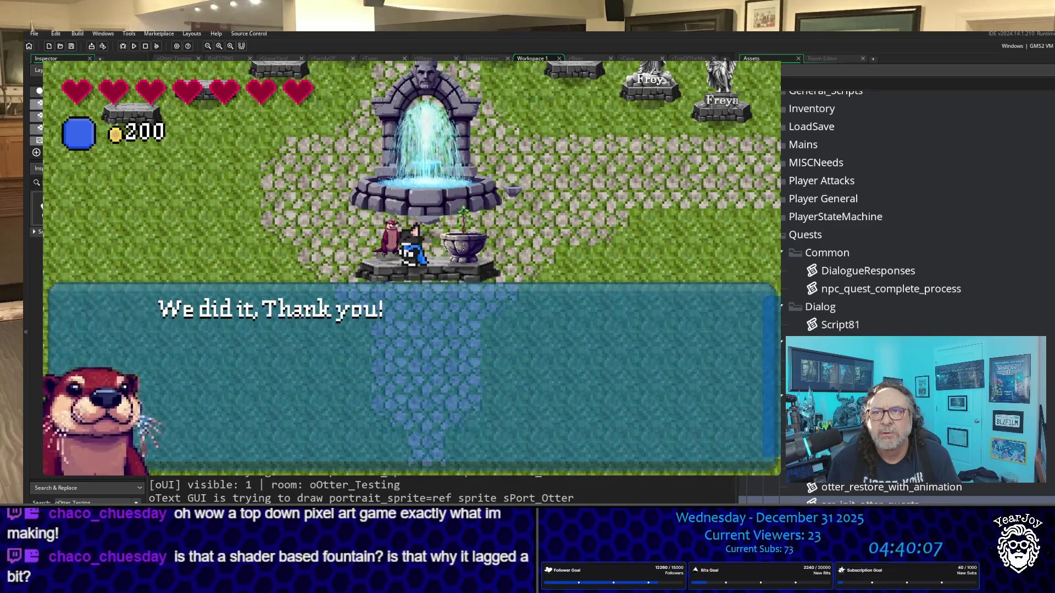
pyautogui.press('space')
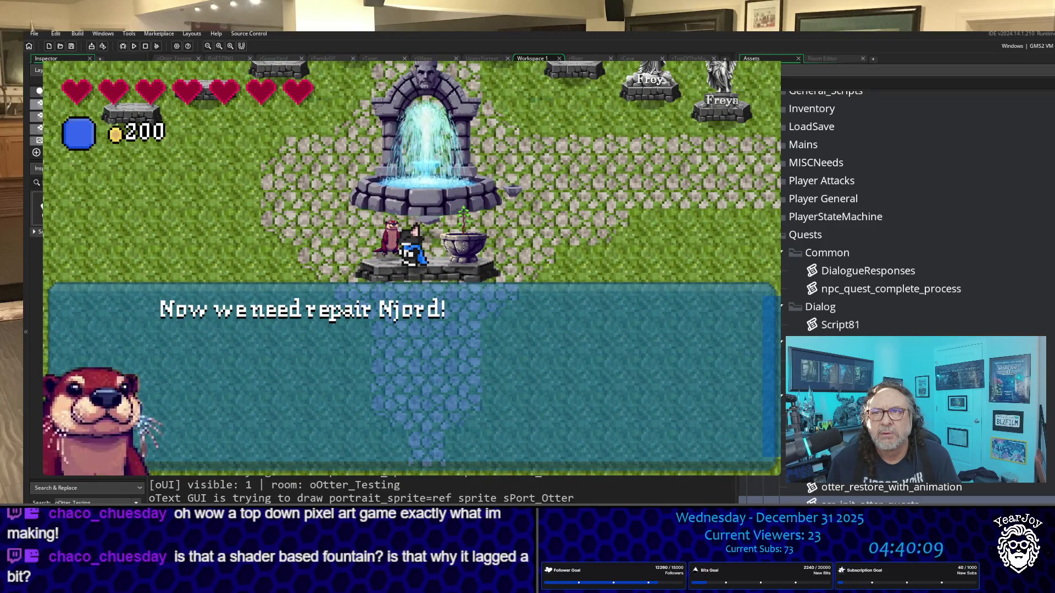
pyautogui.press('space')
# Walk the cat past the fountain to stand beside the winged Freya statue.
pyautogui.press('Right')
pyautogui.press('Up')
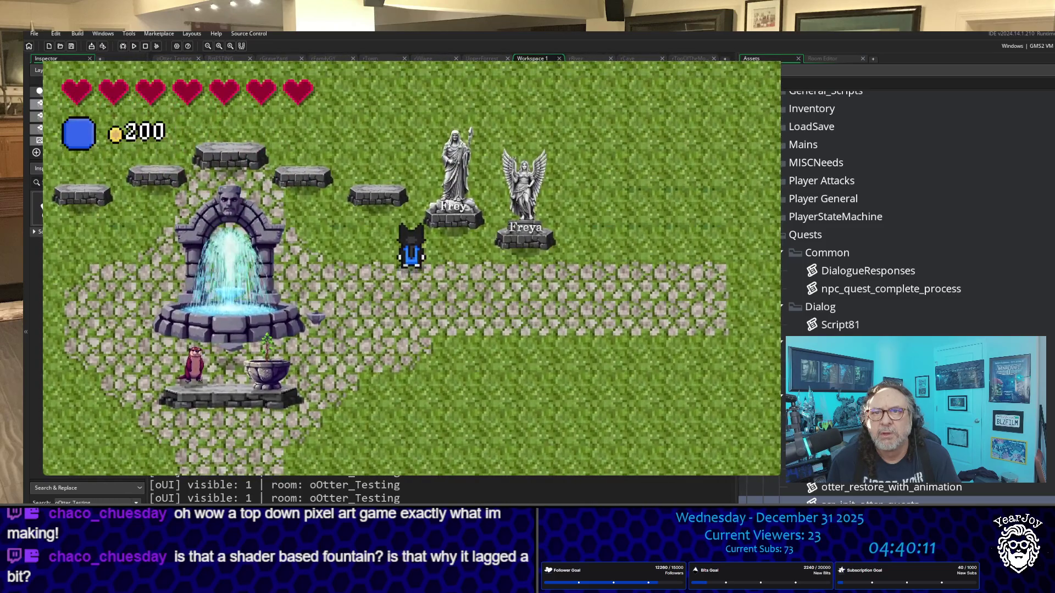
pyautogui.press('Right')
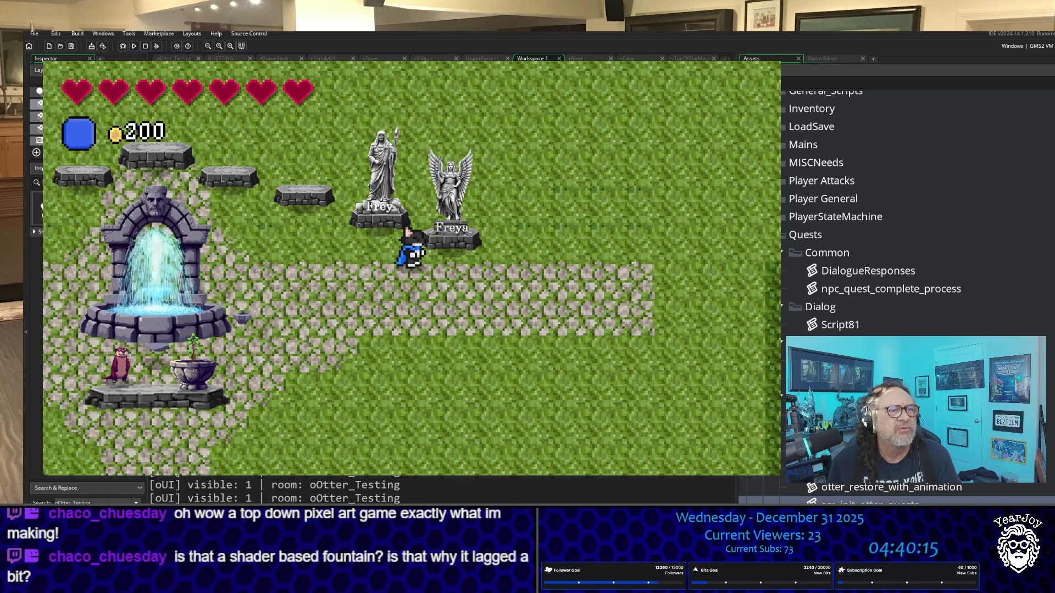
pyautogui.press('Right')
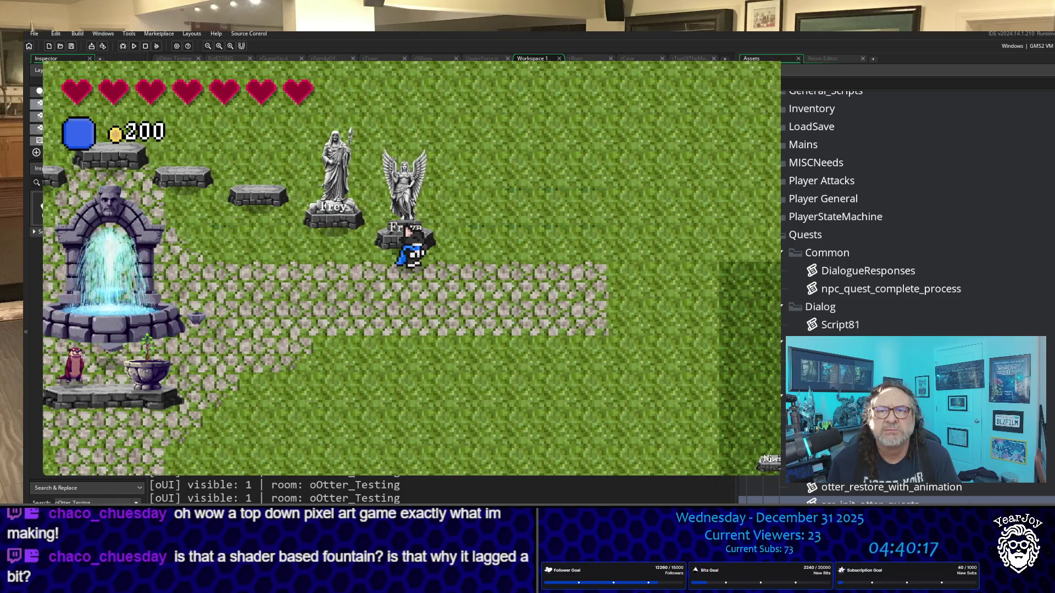
pyautogui.press('Down')
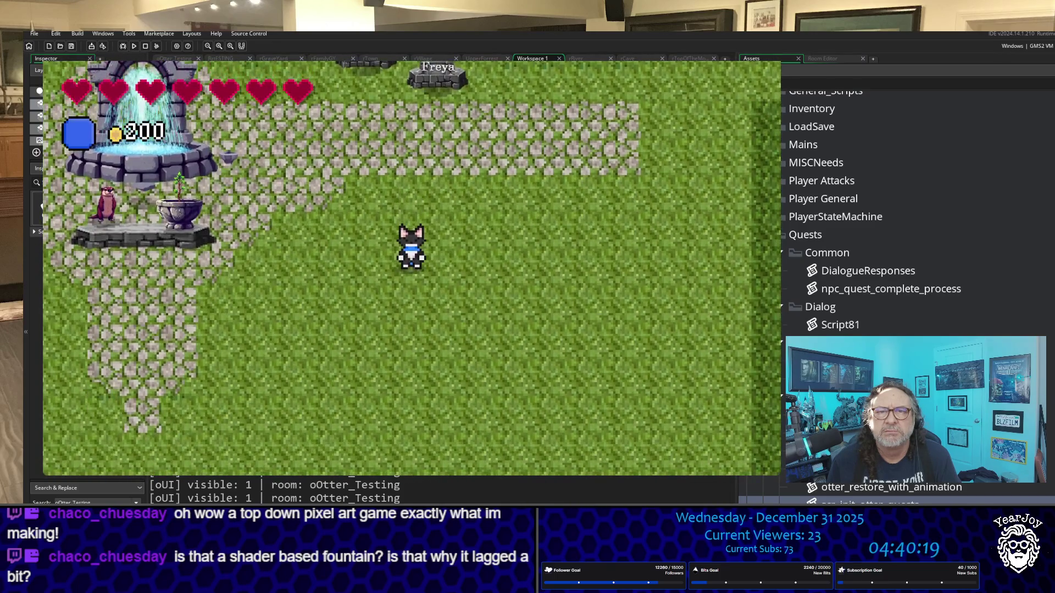
pyautogui.press('Up')
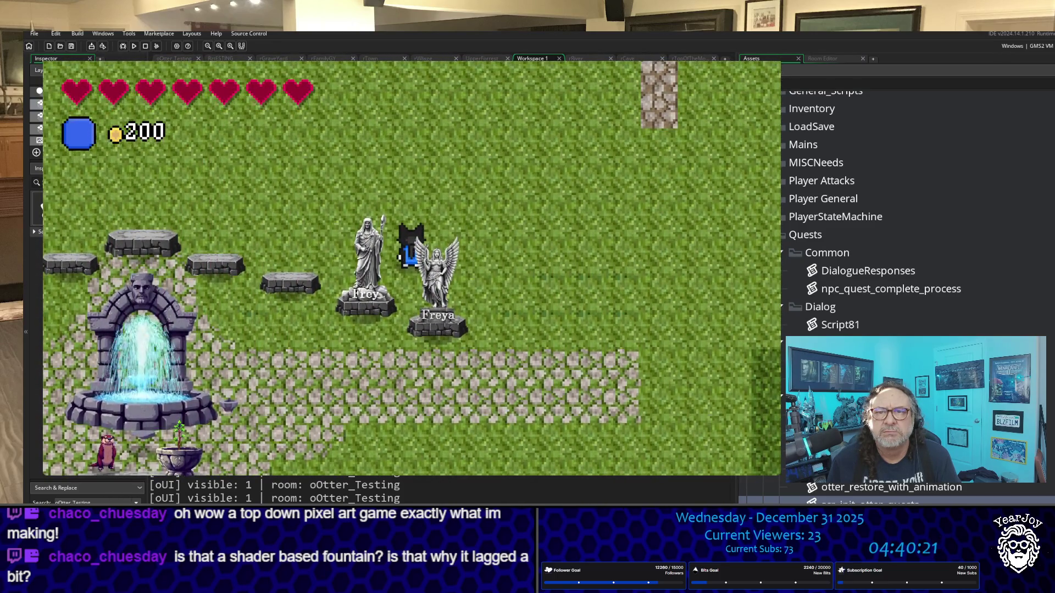
pyautogui.press('Right')
pyautogui.press('Left')
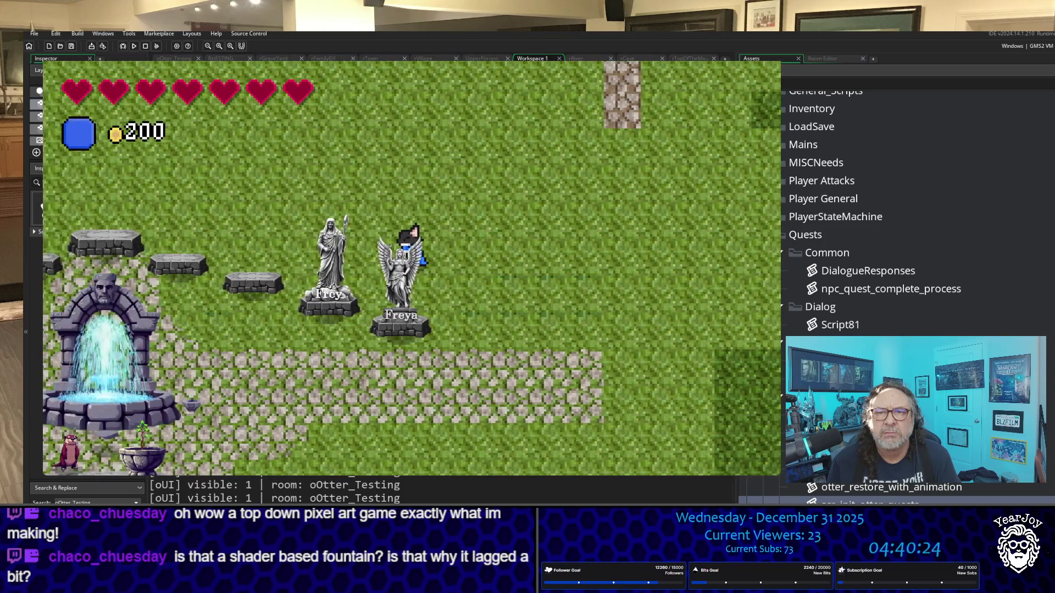
pyautogui.press('Down')
pyautogui.press('Right')
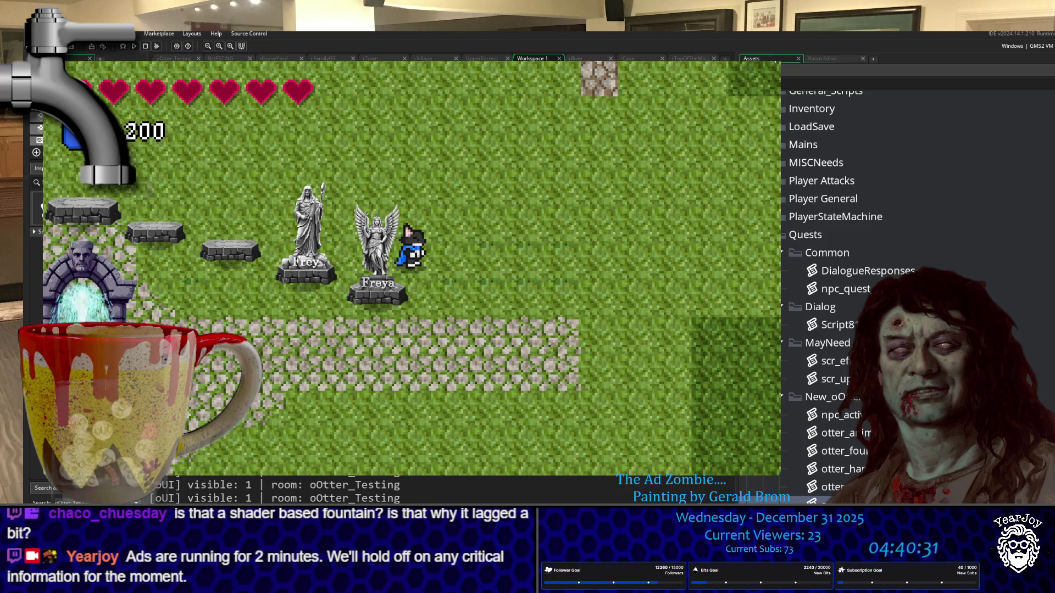
# Exit the running Otter playtest with Escape to get back to the GameMaker IDE.
pyautogui.press('Escape')
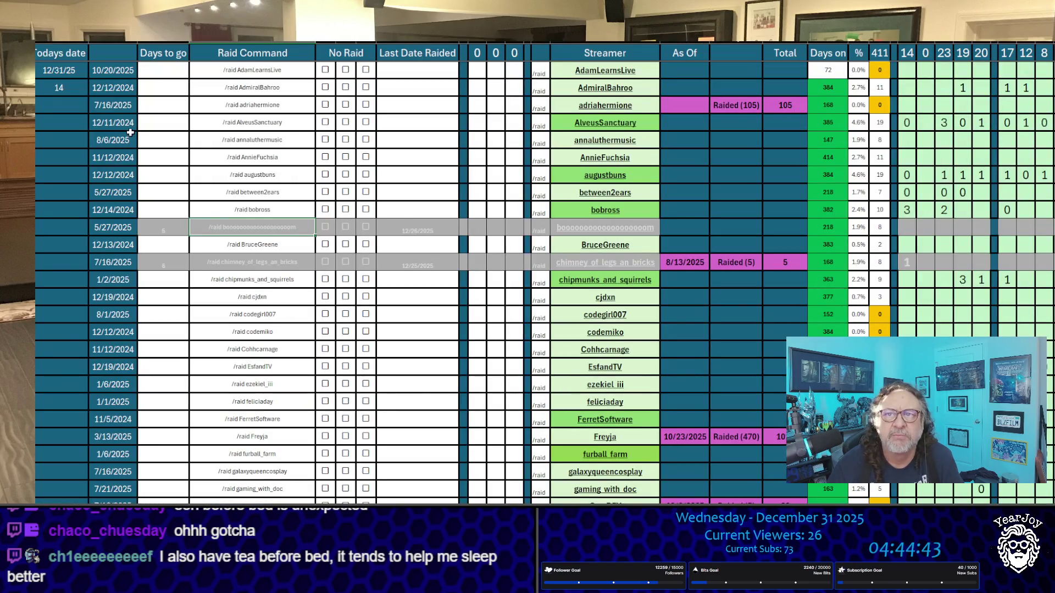
# Step through the Last Date Raided column from vedal987's date up to its heading.
pyautogui.scroll(-20, 514, 249)
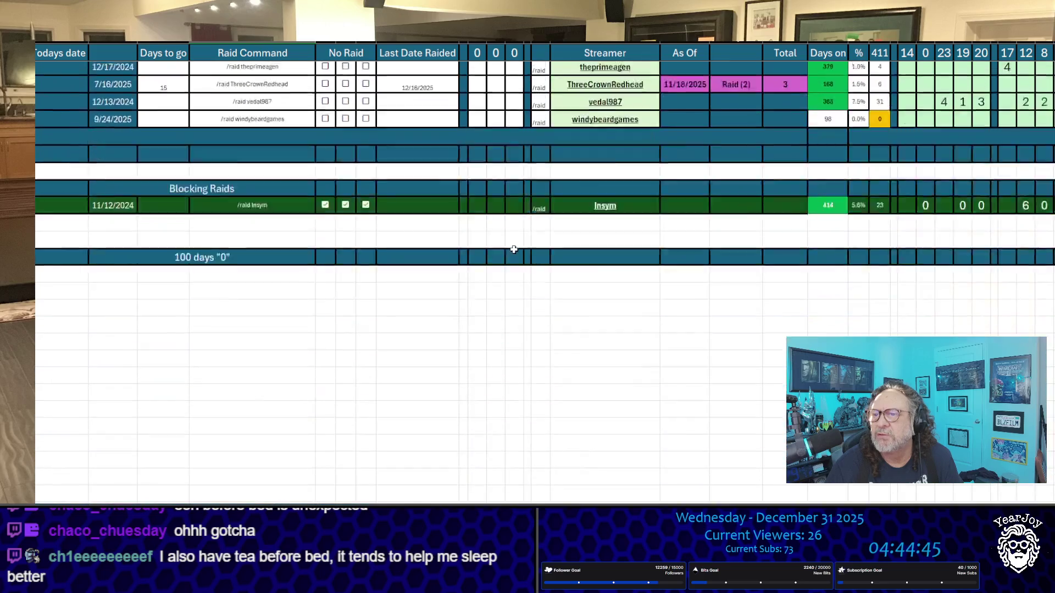
pyautogui.scroll(15, 513, 250)
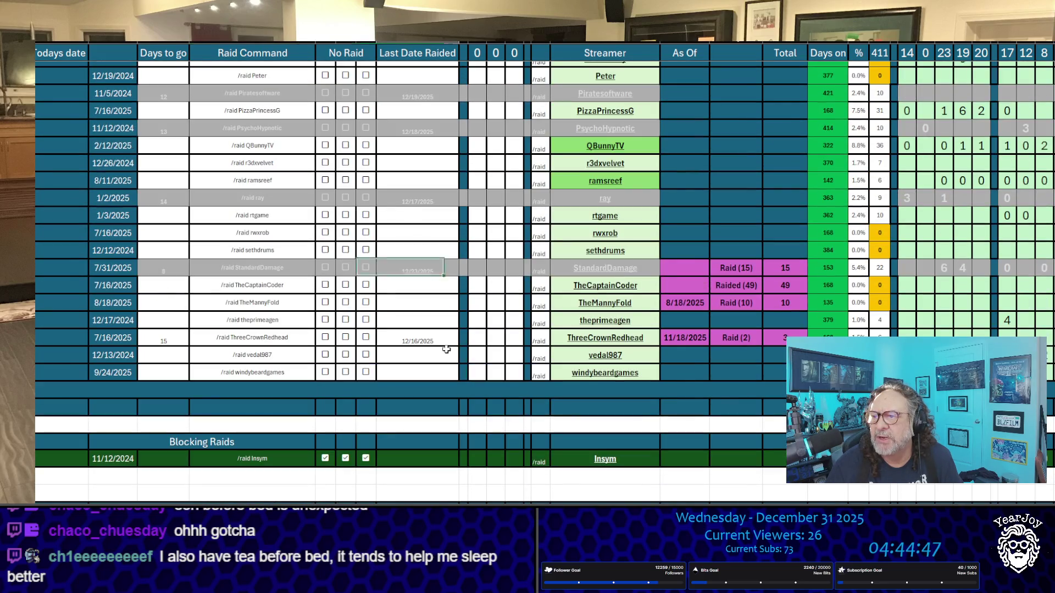
pyautogui.click(434, 356)
pyautogui.press('Up')
pyautogui.press('Delete')
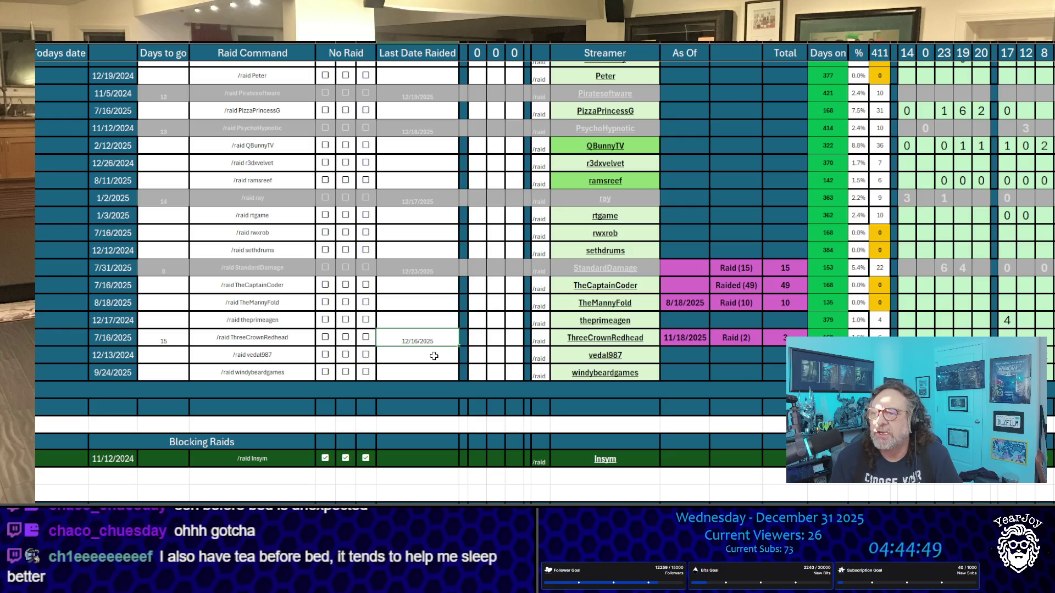
pyautogui.press('Up')
pyautogui.press('Up')
pyautogui.press('Up')
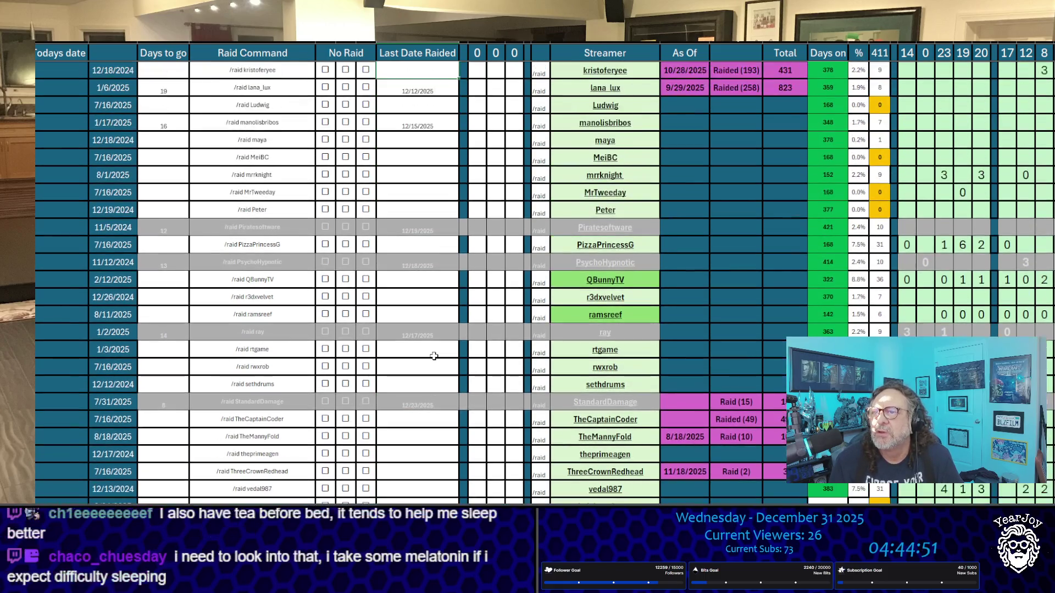
pyautogui.press('Down')
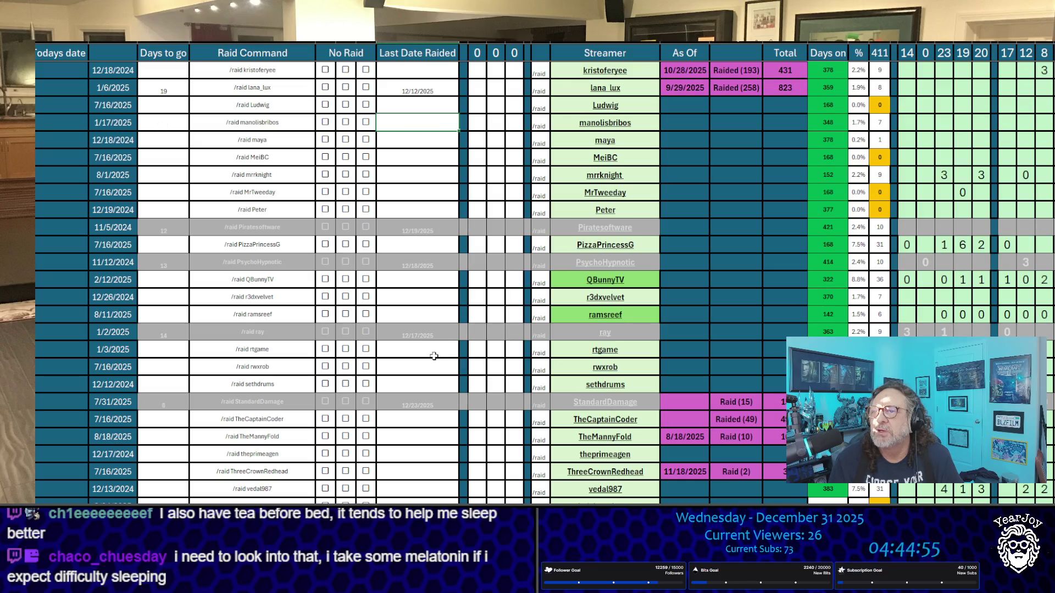
pyautogui.press('Up')
pyautogui.press('Up')
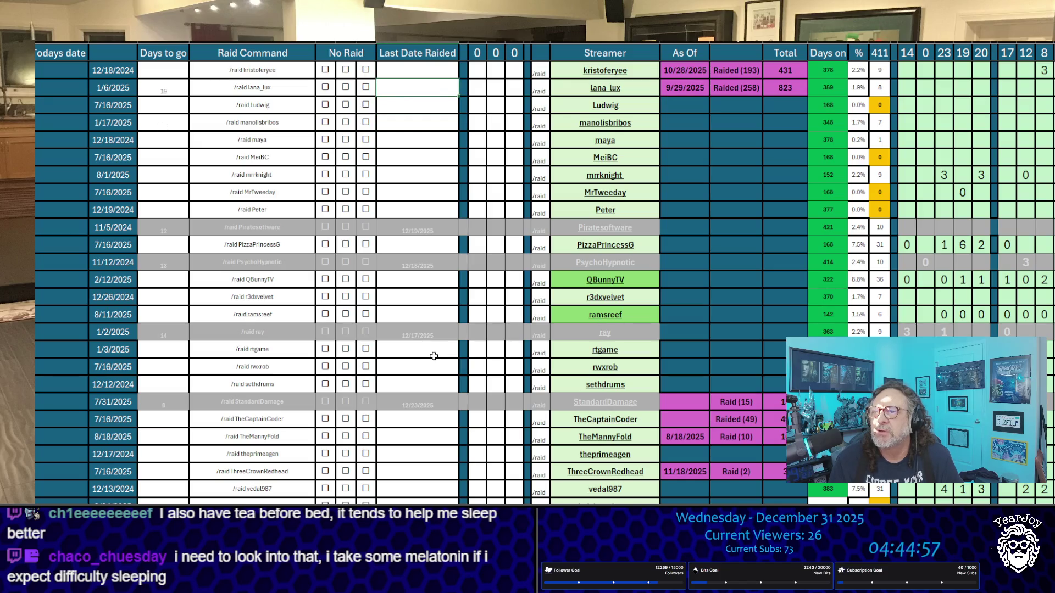
pyautogui.press('Up')
pyautogui.press('Up')
pyautogui.press('Up')
pyautogui.press('Up')
pyautogui.press('Up')
pyautogui.press('Up')
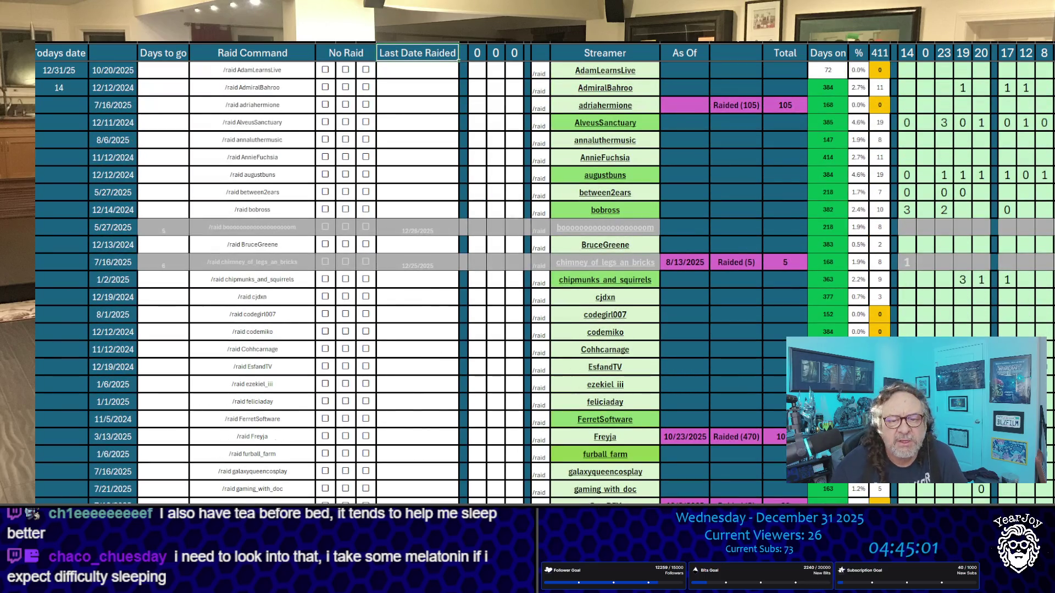
pyautogui.press('Up')
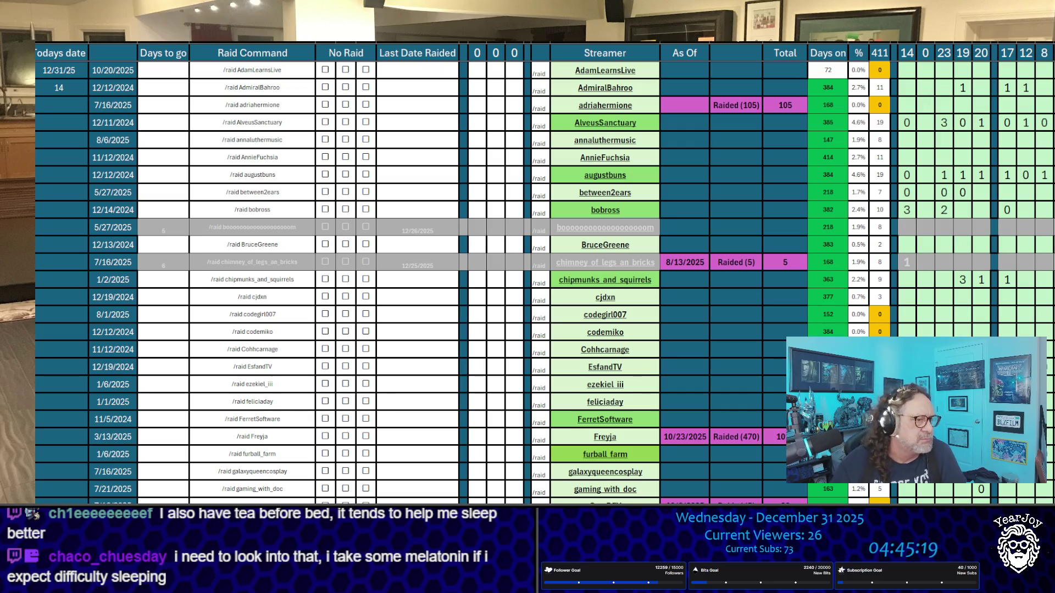
pyautogui.click(417, 52)
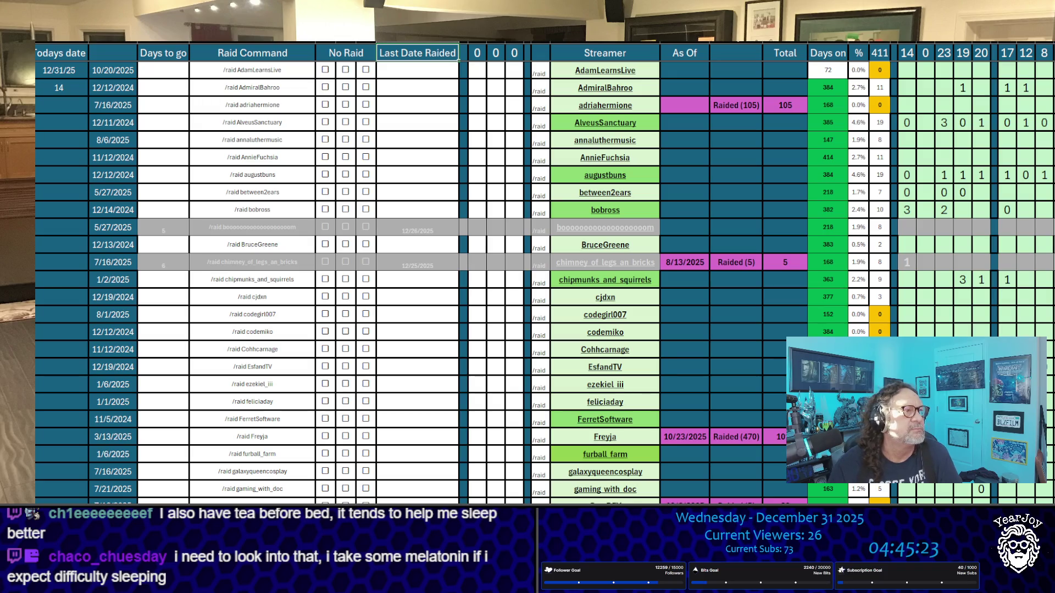
# Enter 1 in vedal987's cell of the tally column.
pyautogui.scroll(-20, 690, 299)
pyautogui.scroll(3, 478, 352)
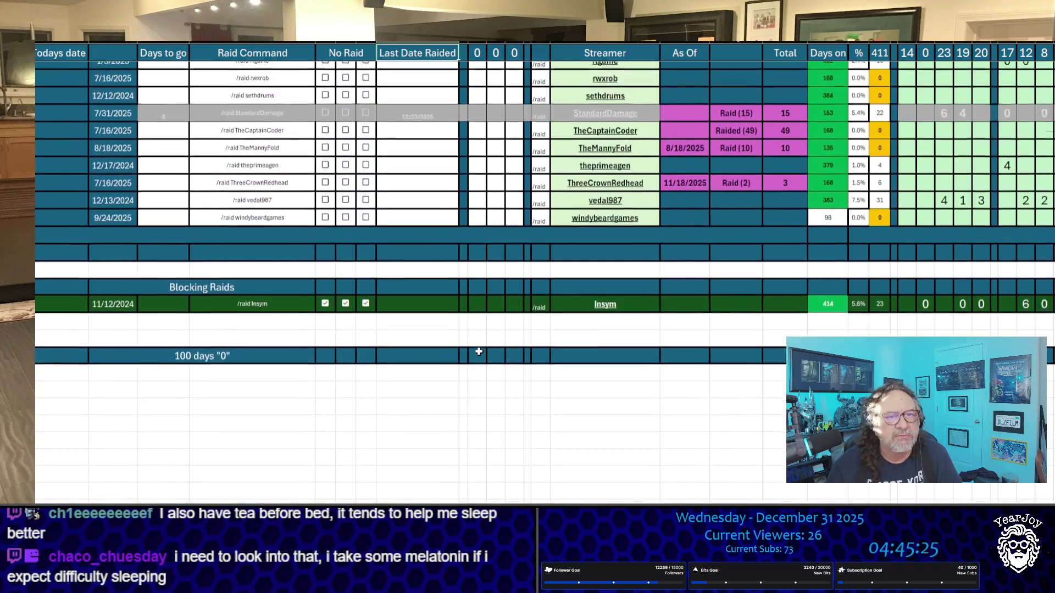
pyautogui.scroll(3, 478, 352)
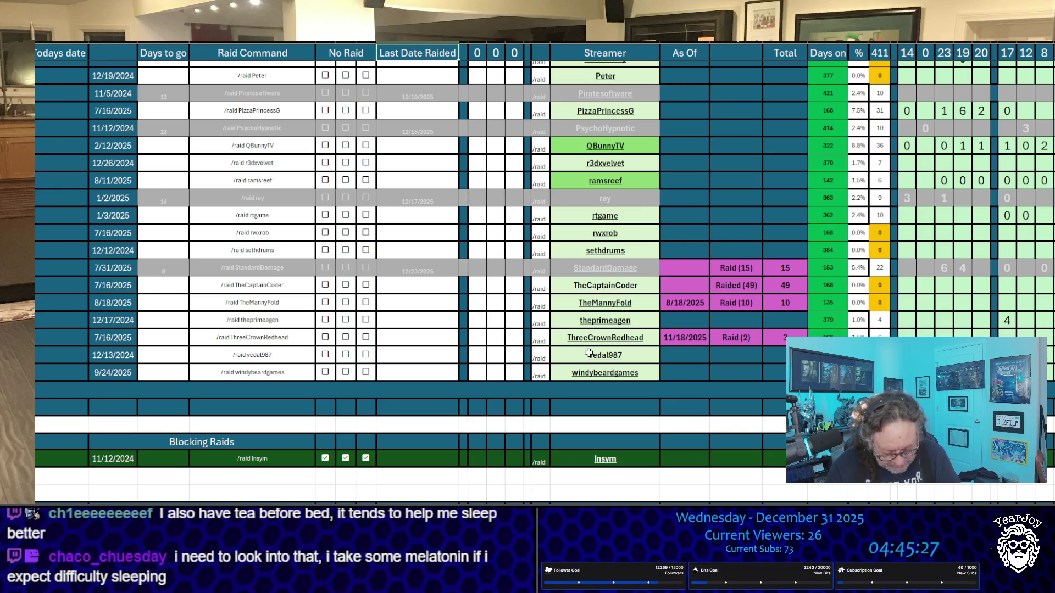
pyautogui.click(514, 354)
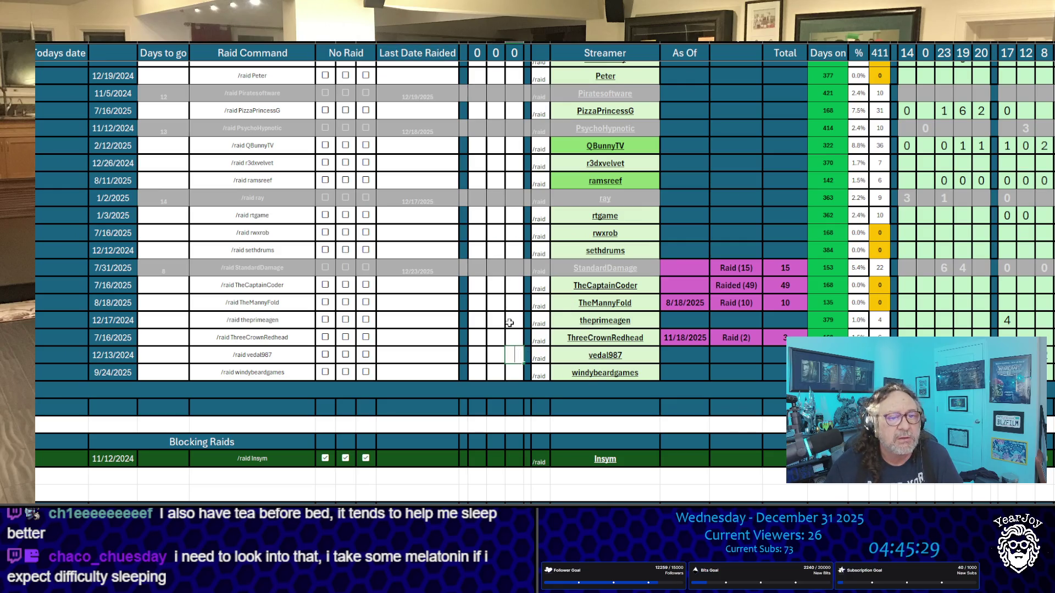
pyautogui.write('1')
pyautogui.press('Return')
# Mark Kitboga, AdmiralBahroo and Freyja with X in the tally column.
pyautogui.scroll(5, 503, 303)
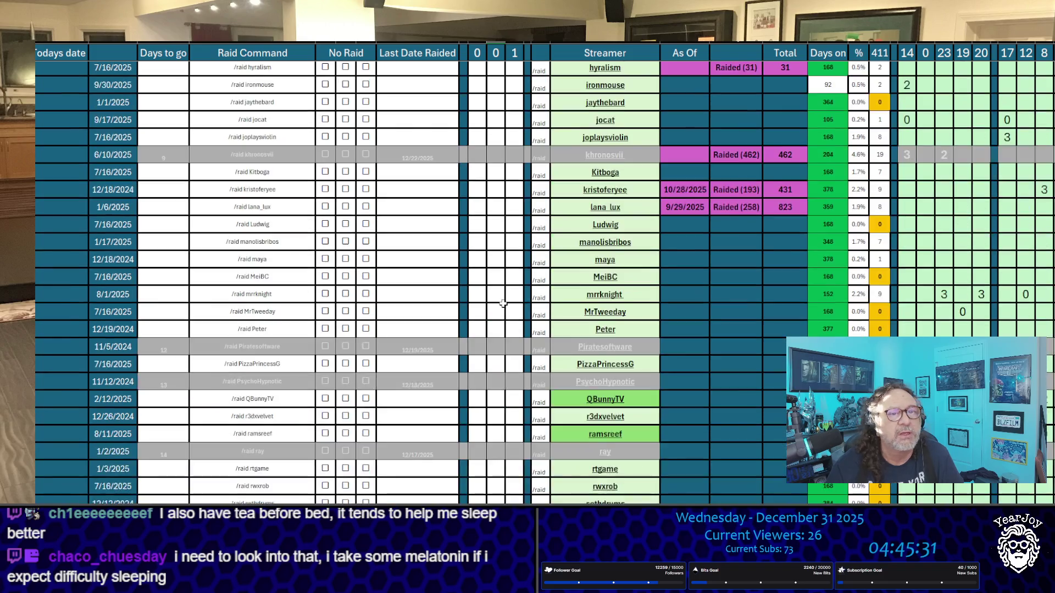
pyautogui.scroll(1, 503, 285)
pyautogui.click(516, 222)
pyautogui.write('x')
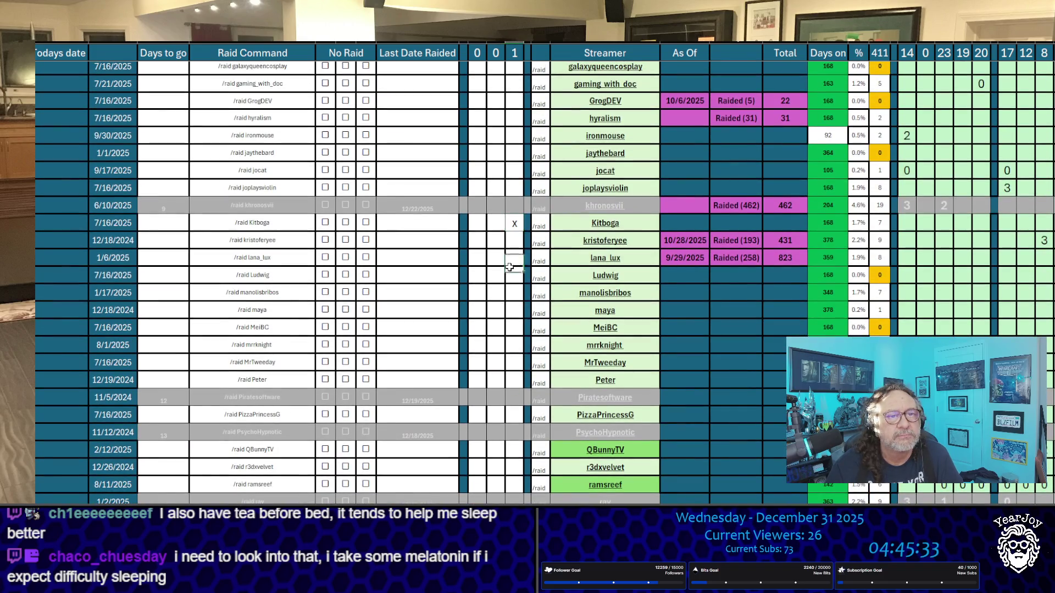
pyautogui.click(510, 275)
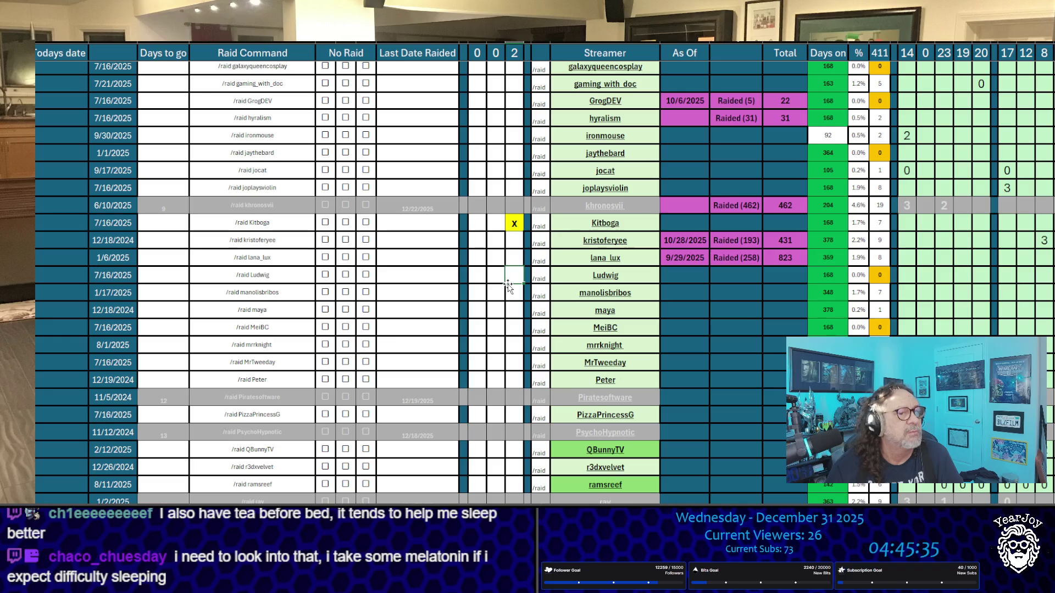
pyautogui.scroll(-2, 508, 286)
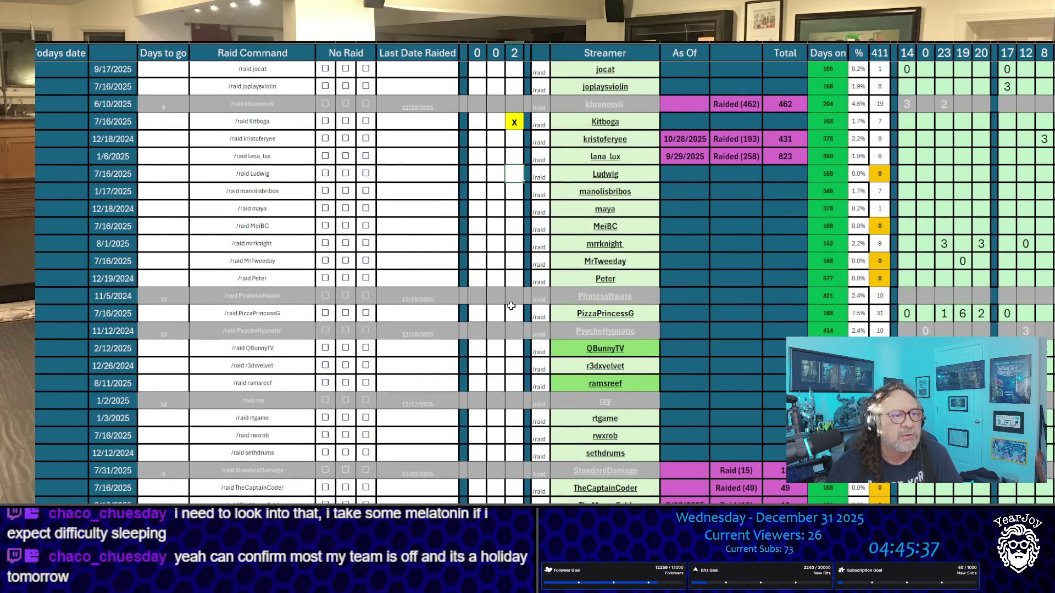
pyautogui.scroll(10, 516, 297)
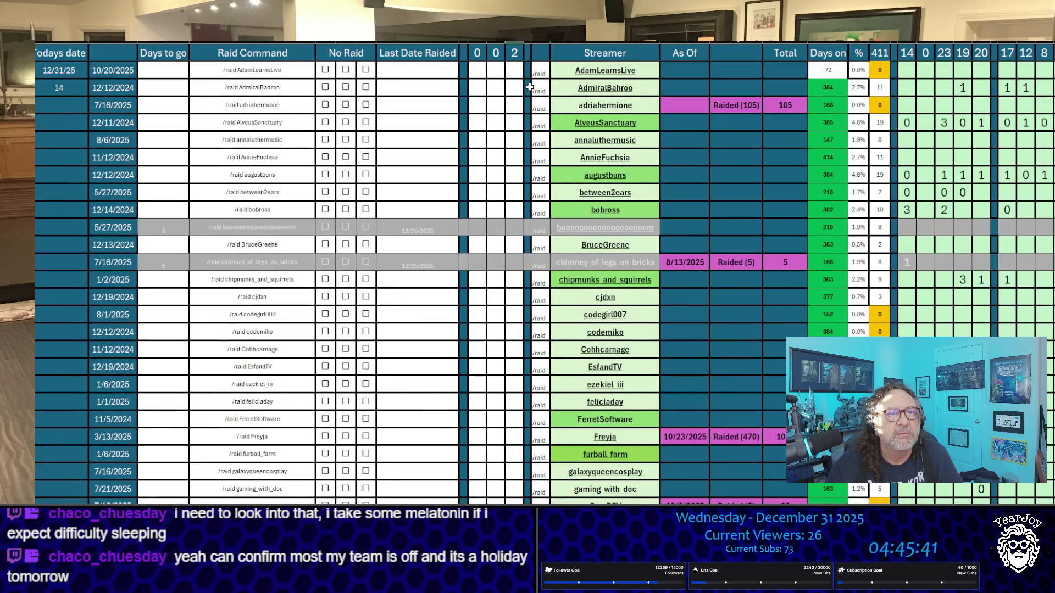
pyautogui.write('x')
pyautogui.click(512, 133)
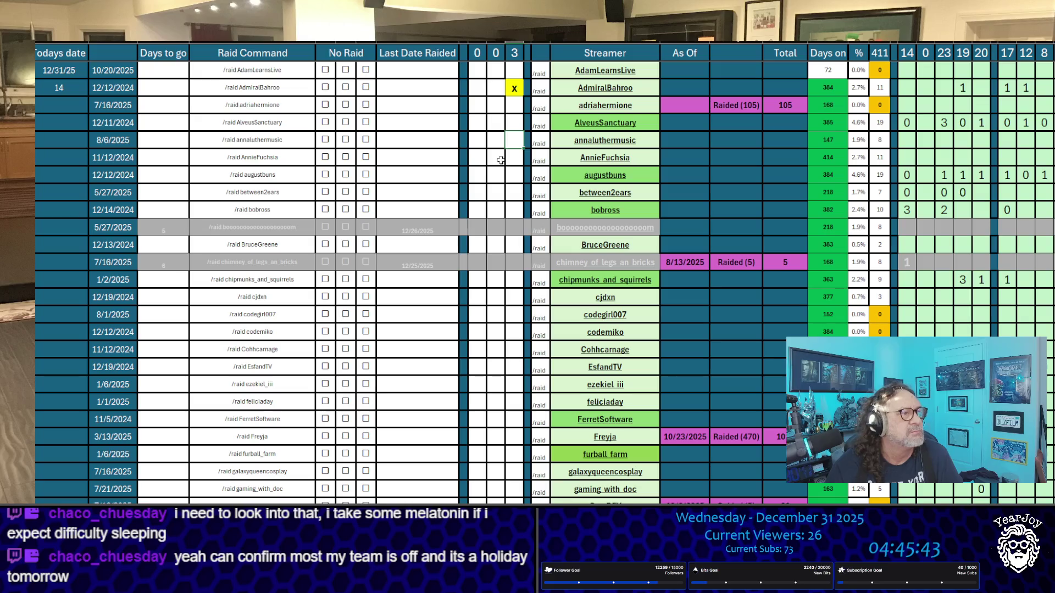
pyautogui.scroll(-13, 503, 178)
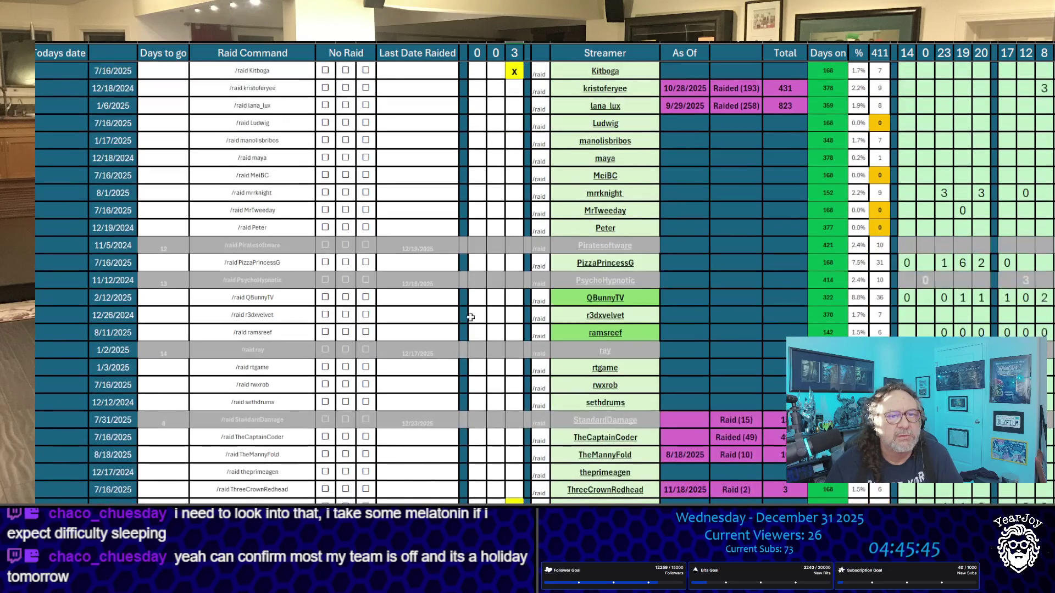
pyautogui.scroll(-2, 509, 312)
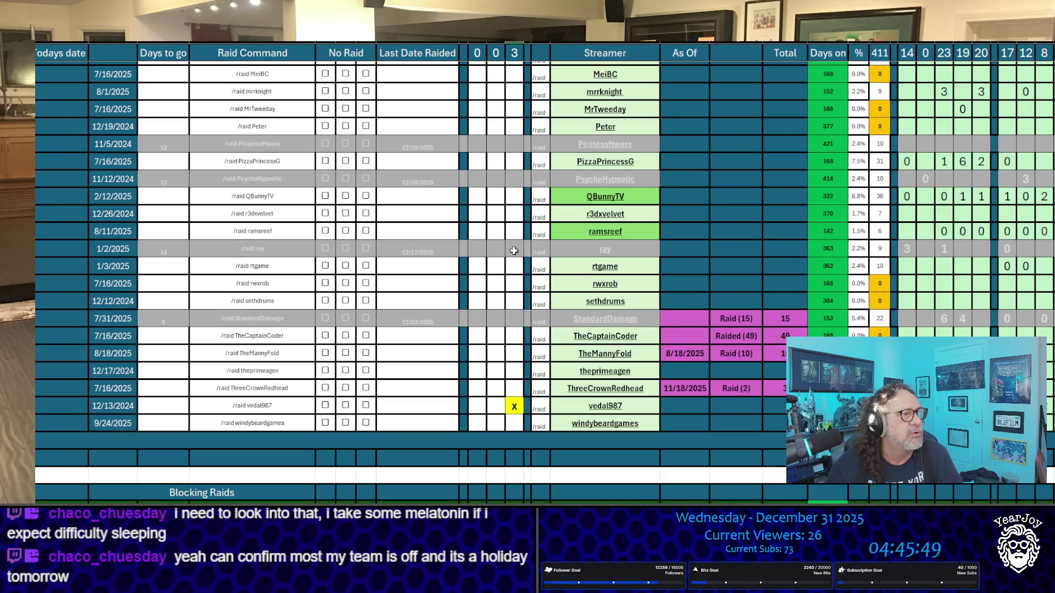
pyautogui.scroll(7, 513, 255)
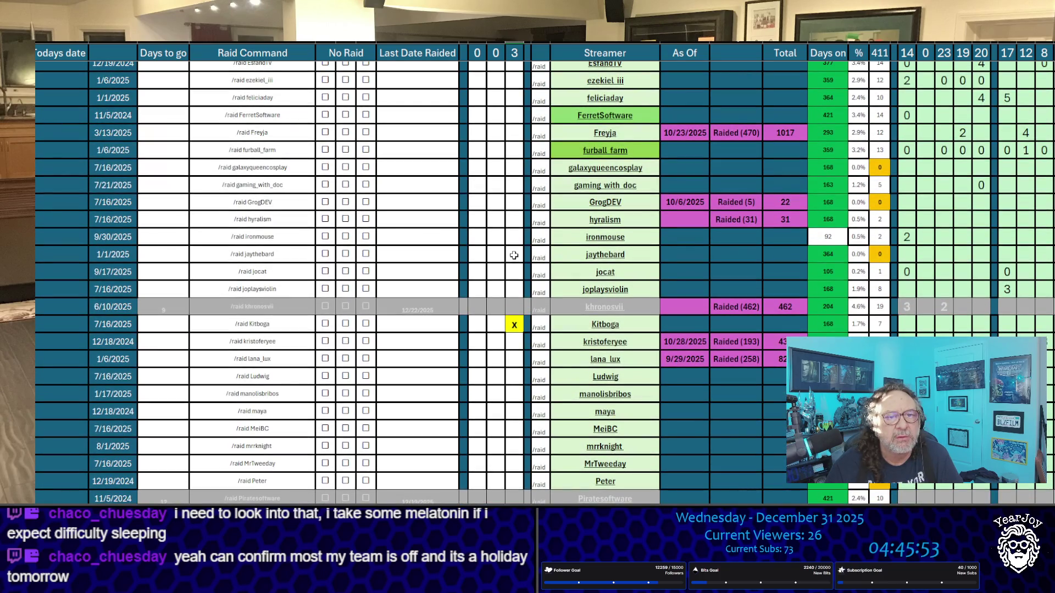
pyautogui.click(513, 134)
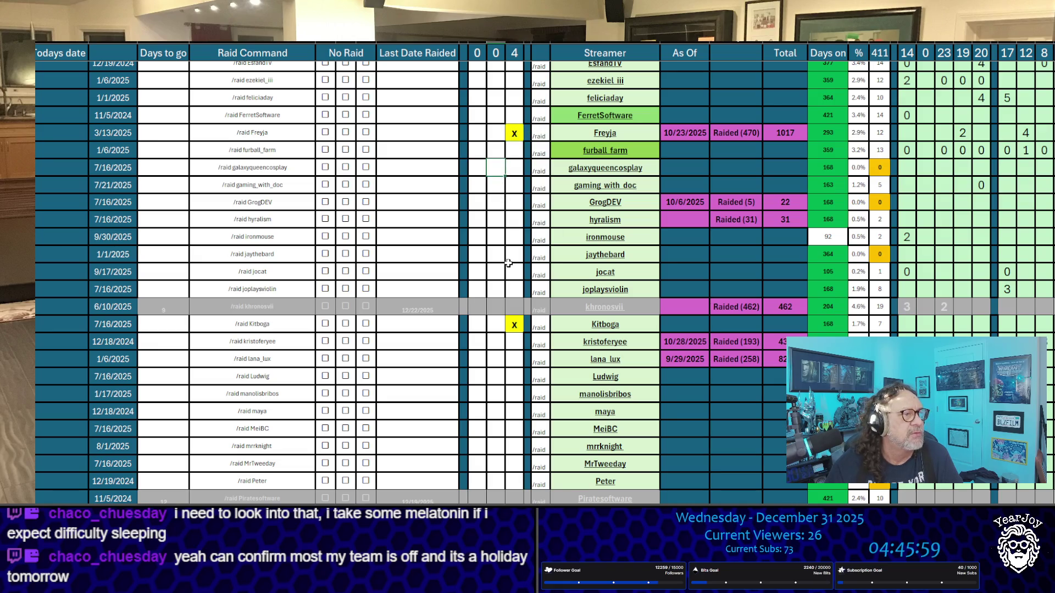
# Add X marks for ezekiel_iii, AlveusSanctuary and bobross in the tally column.
pyautogui.scroll(-8, 508, 264)
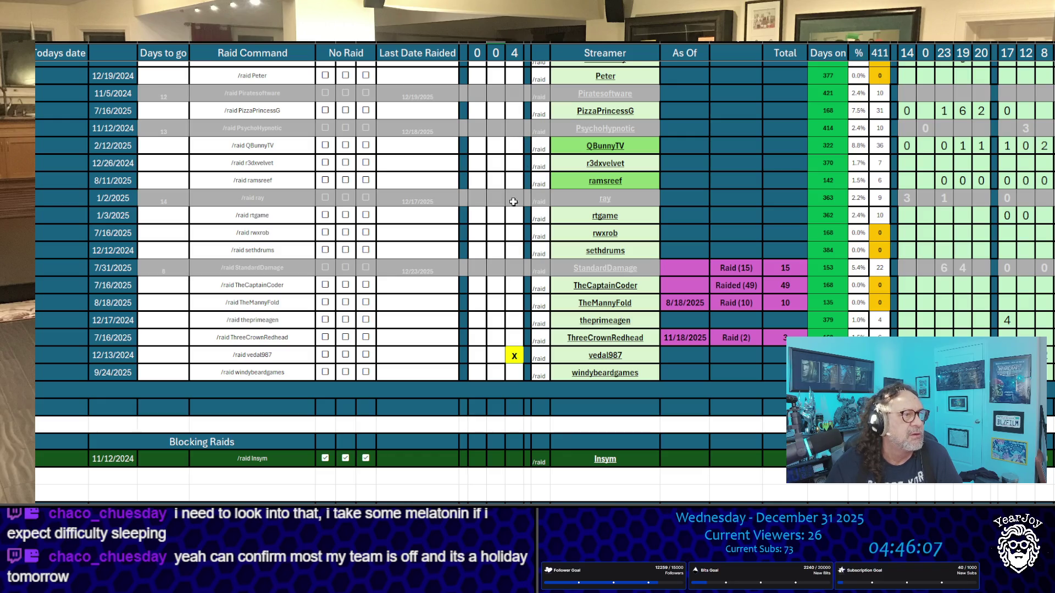
pyautogui.scroll(15, 514, 198)
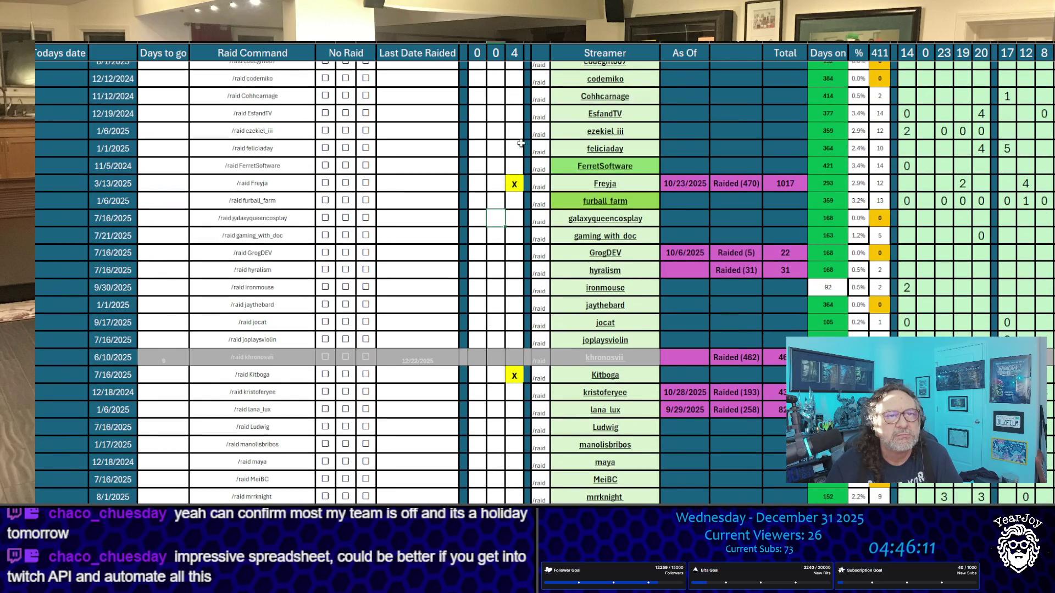
pyautogui.click(514, 131)
pyautogui.write('X')
pyautogui.click(492, 154)
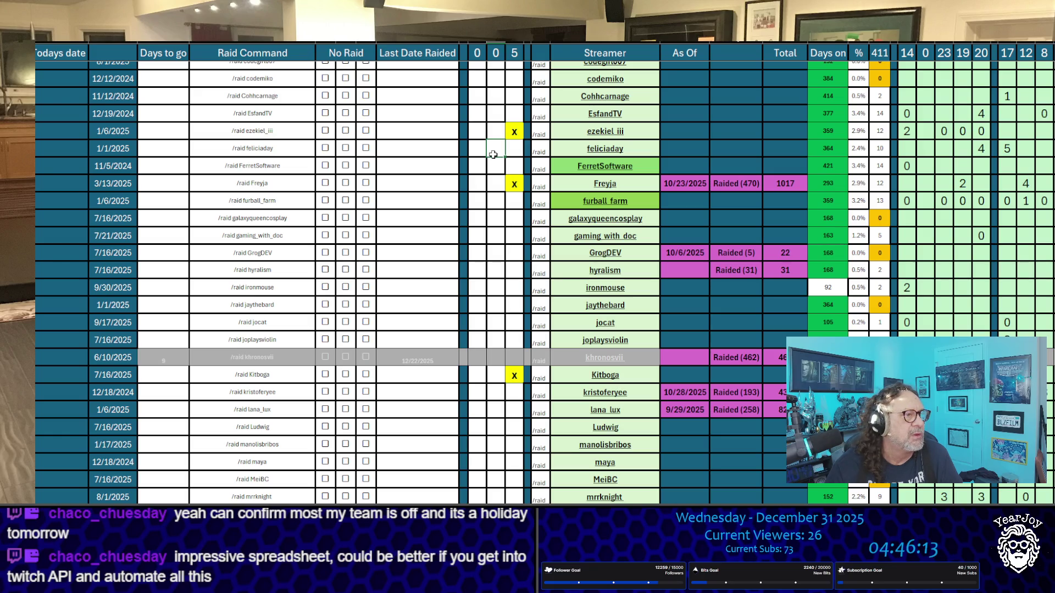
pyautogui.scroll(5, 497, 198)
pyautogui.click(515, 122)
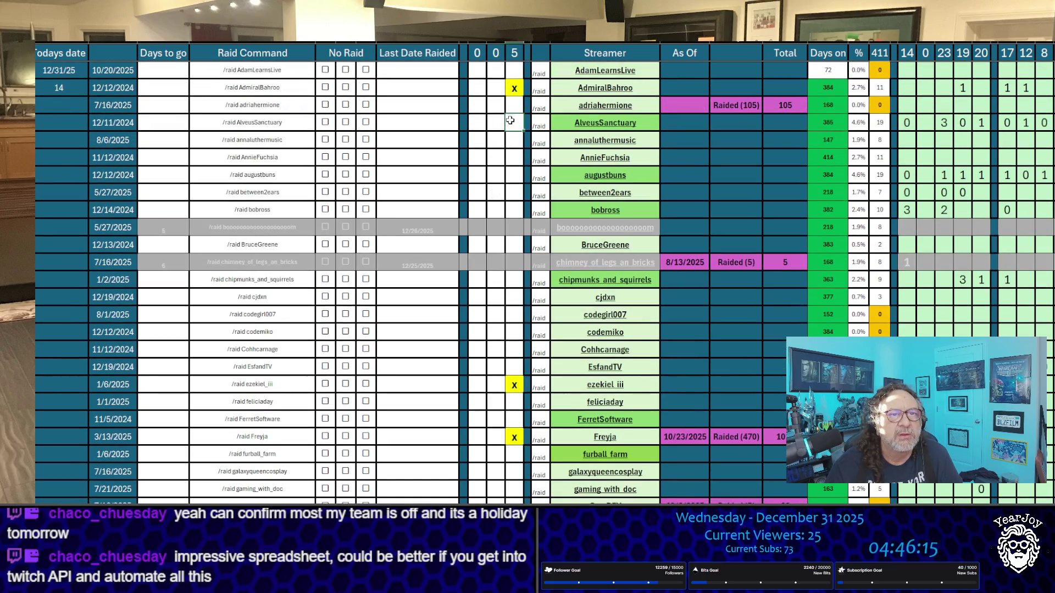
pyautogui.write('X')
pyautogui.click(495, 157)
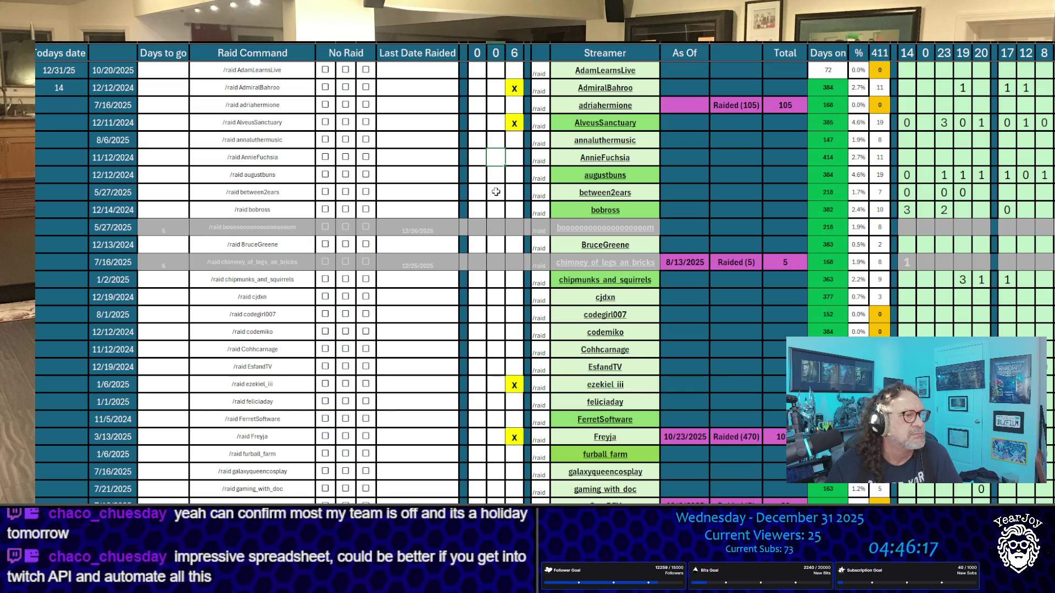
pyautogui.scroll(-3, 495, 194)
pyautogui.scroll(3, 496, 192)
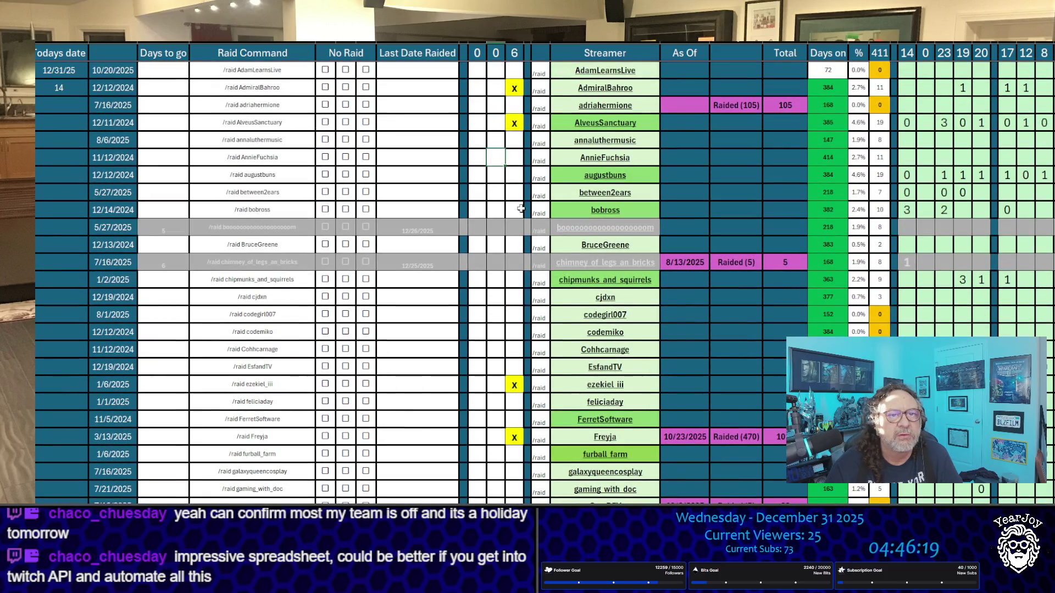
pyautogui.click(516, 208)
pyautogui.write('X')
pyautogui.click(492, 177)
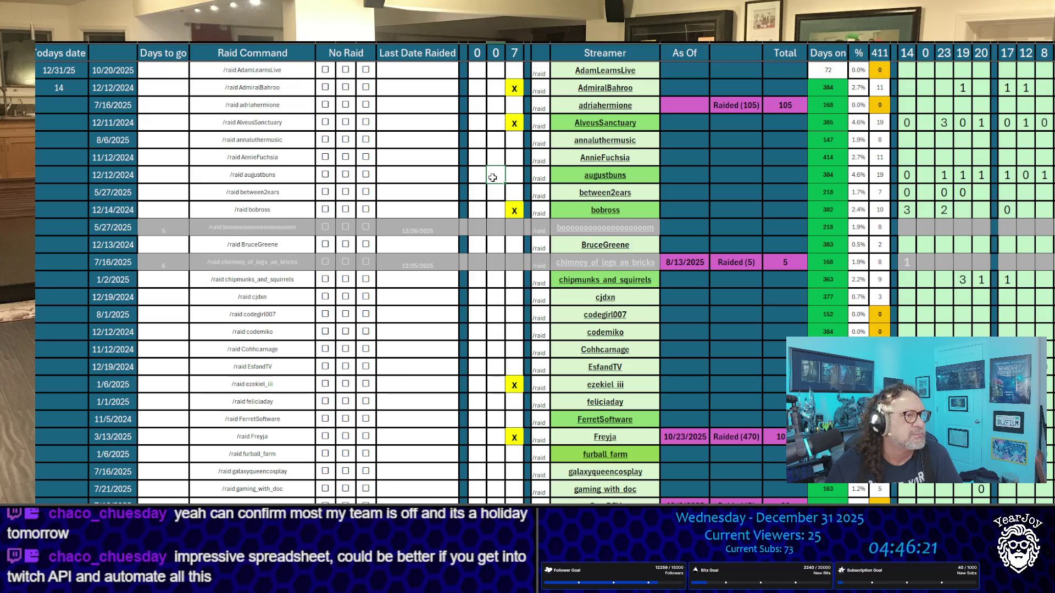
# Put an X in FerretSoftware's cell of the newest raid column.
pyautogui.scroll(-2, 493, 178)
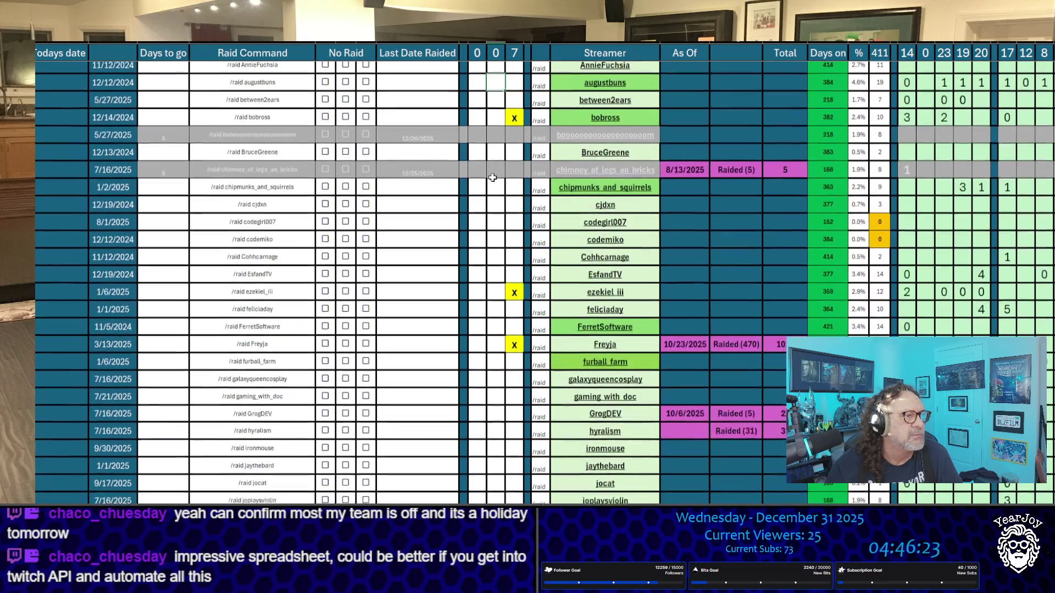
pyautogui.click(512, 318)
pyautogui.write('X')
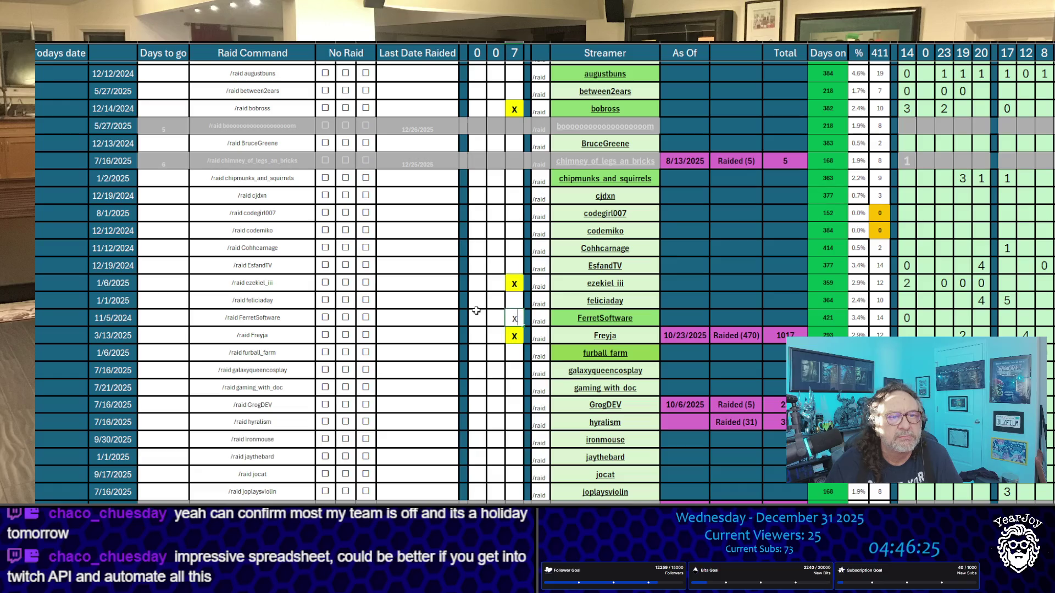
pyautogui.click(477, 317)
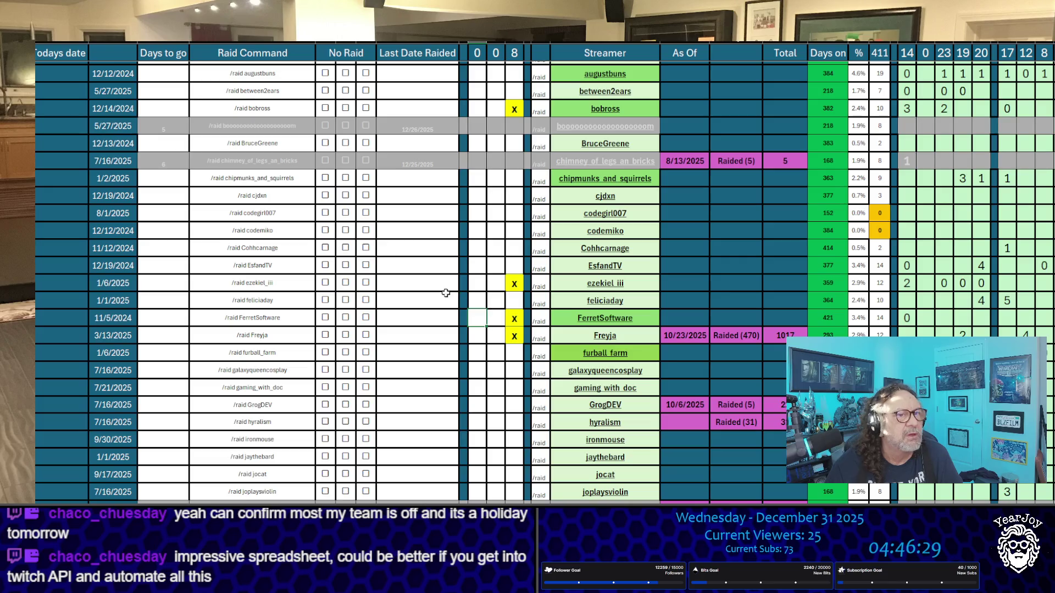
pyautogui.scroll(-3, 447, 292)
pyautogui.scroll(-1, 446, 219)
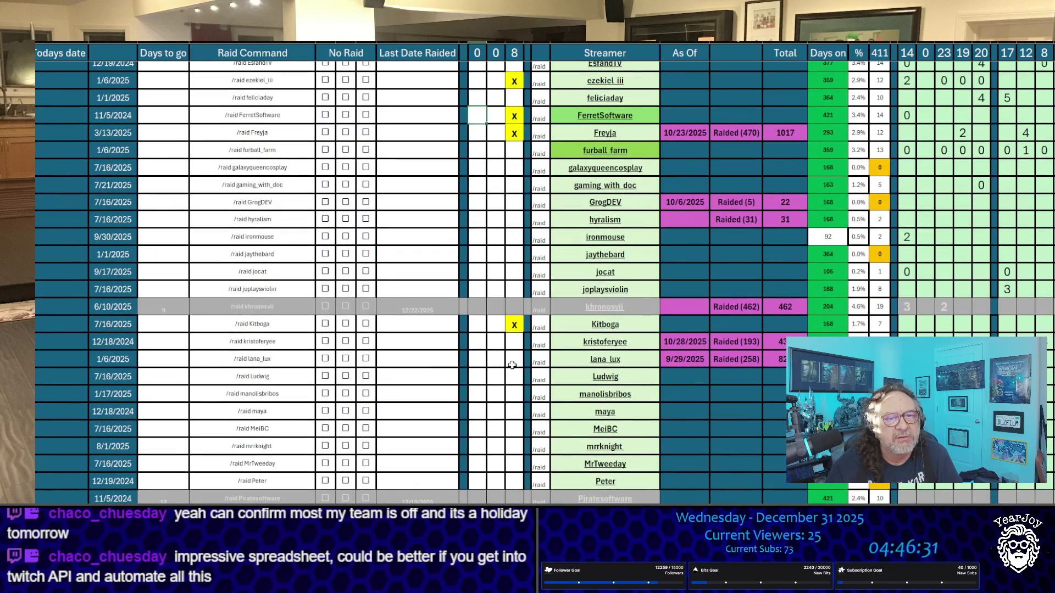
pyautogui.scroll(-3, 505, 362)
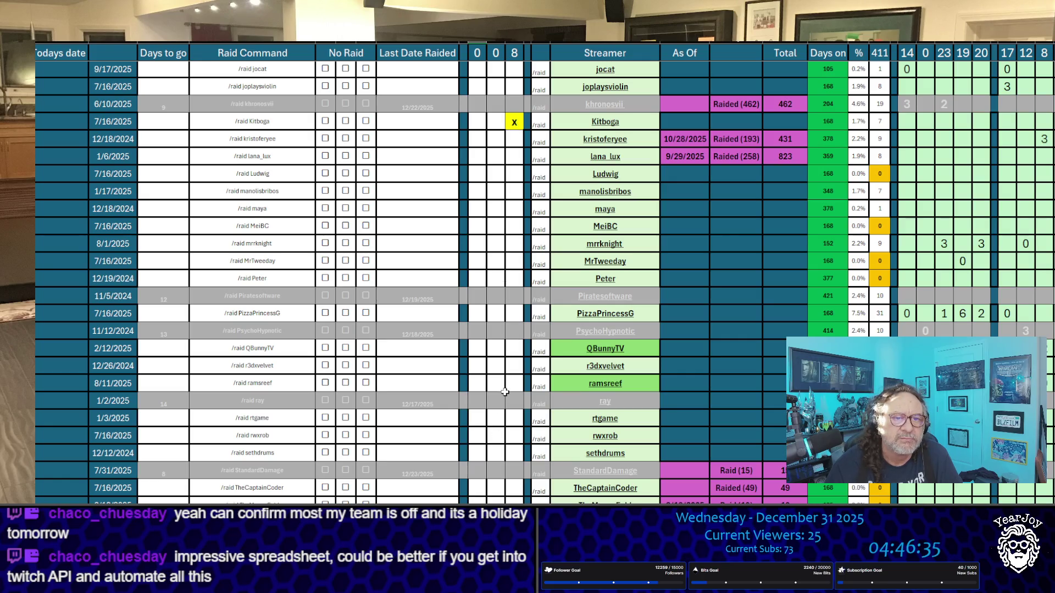
pyautogui.write('x')
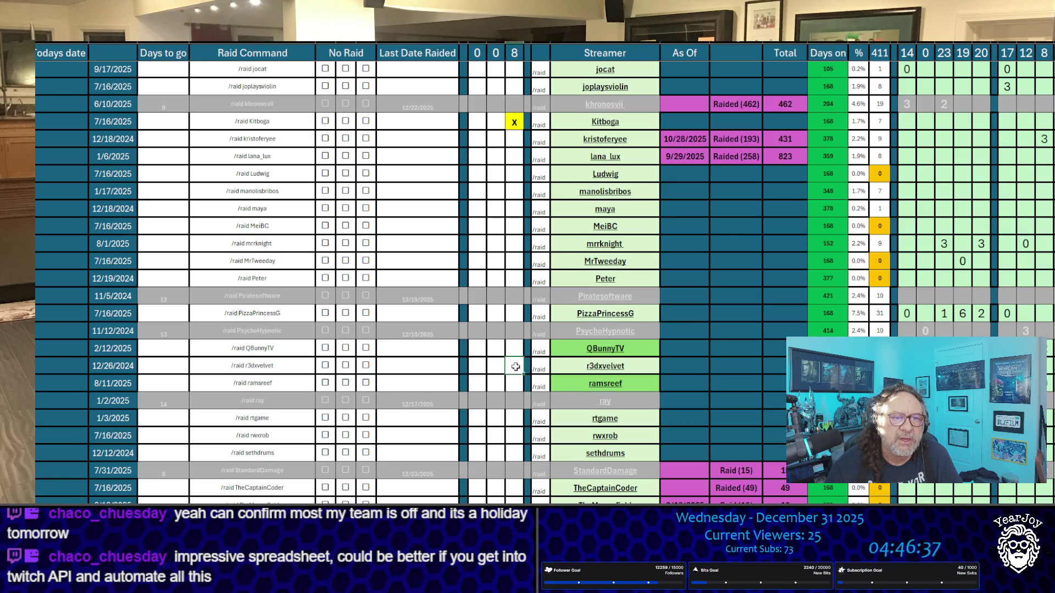
pyautogui.click(490, 355)
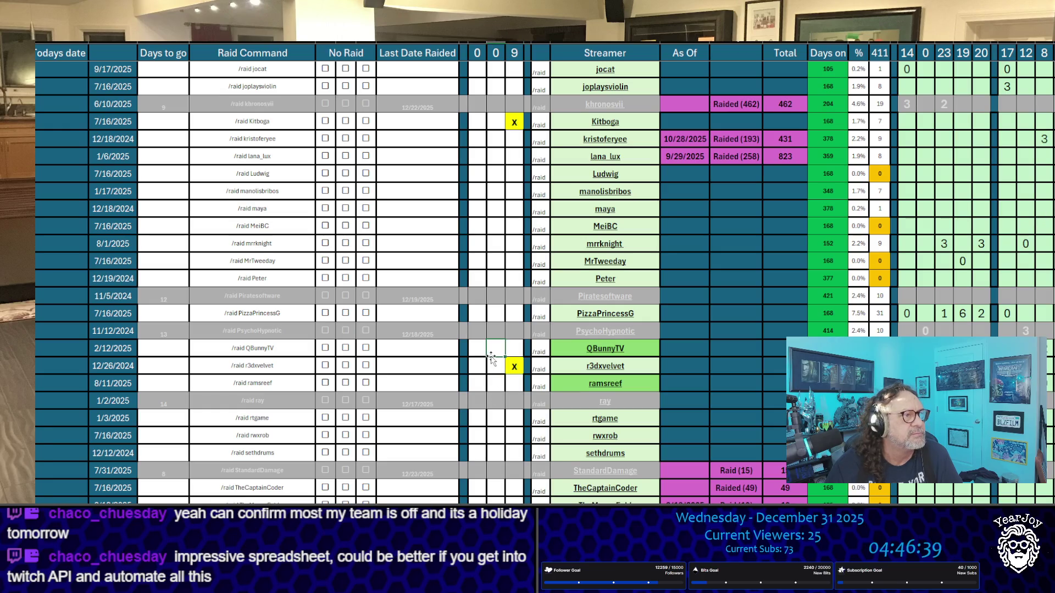
pyautogui.scroll(6, 500, 275)
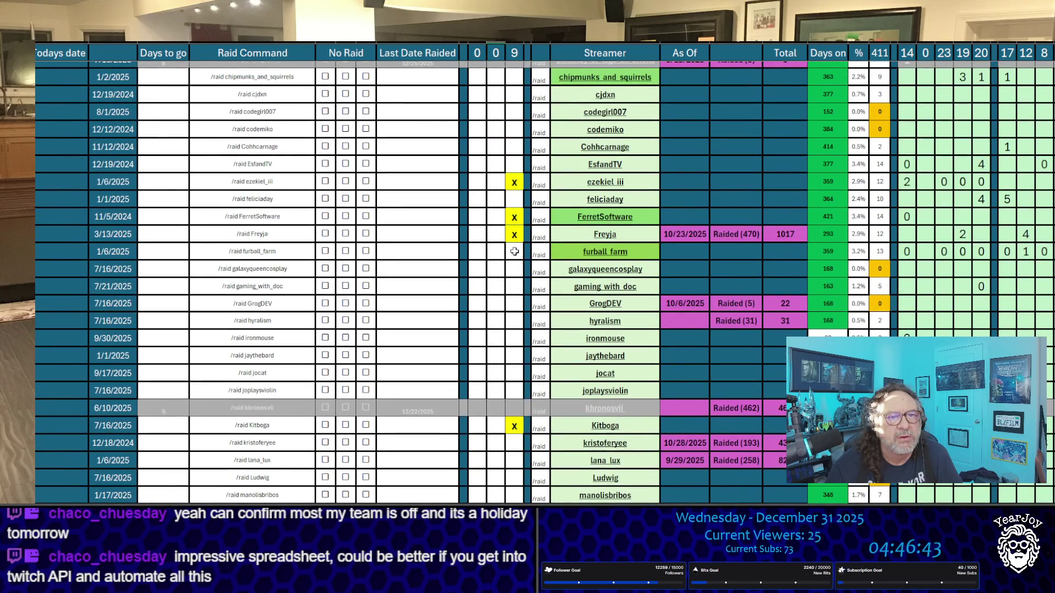
pyautogui.click(514, 251)
pyautogui.write('x')
pyautogui.click(512, 286)
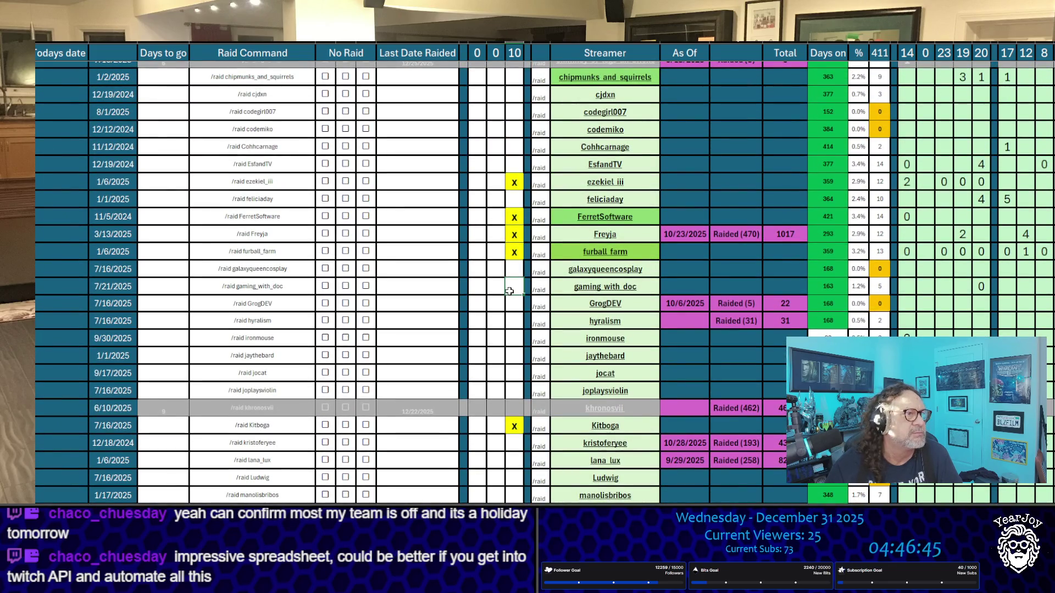
pyautogui.scroll(-2, 511, 297)
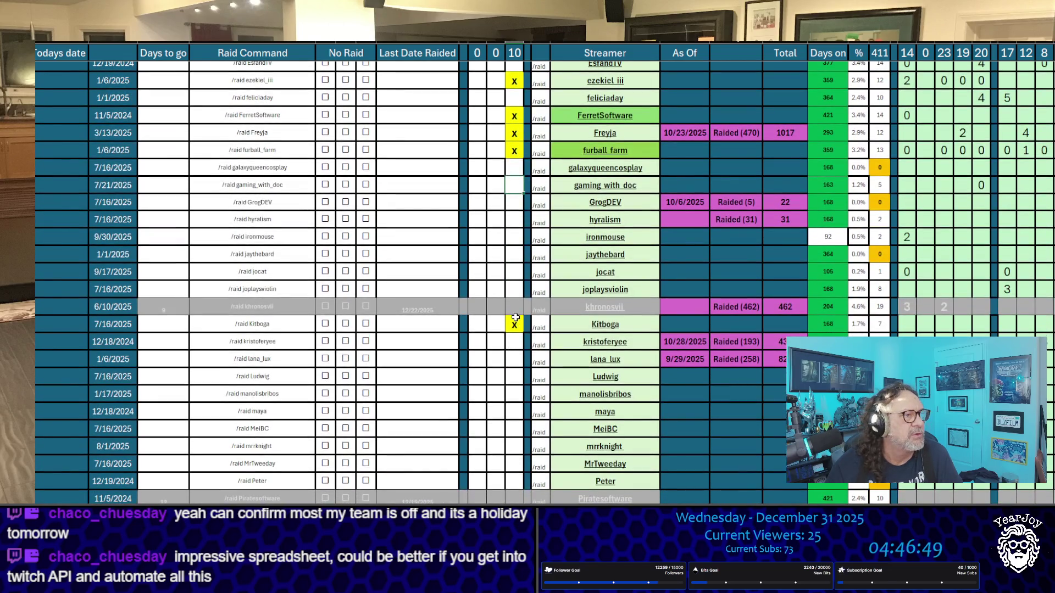
pyautogui.scroll(-7, 515, 318)
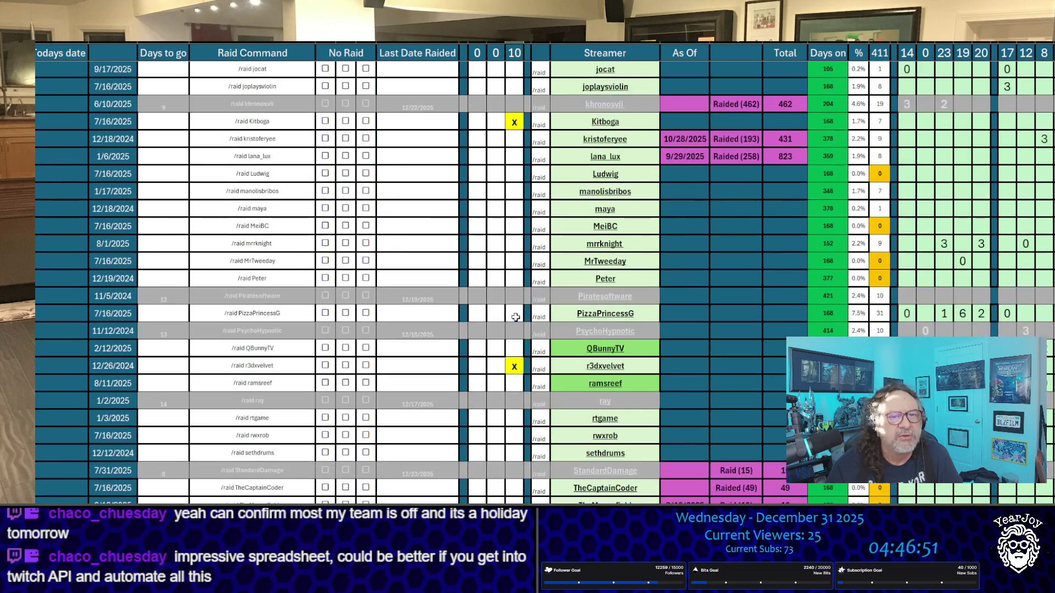
pyautogui.scroll(3, 516, 316)
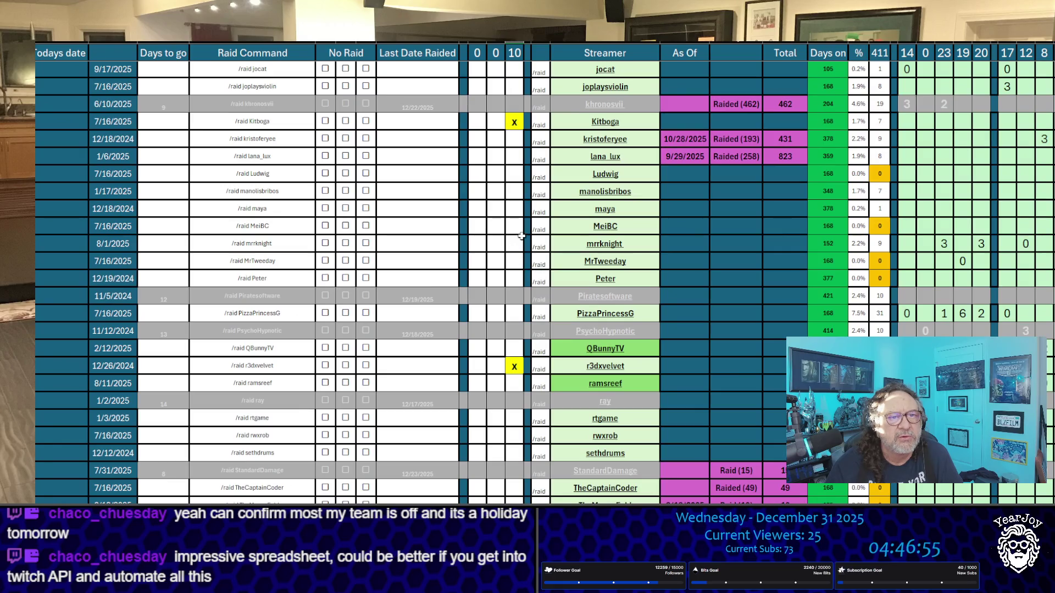
pyautogui.click(514, 244)
pyautogui.write('x')
pyautogui.click(496, 260)
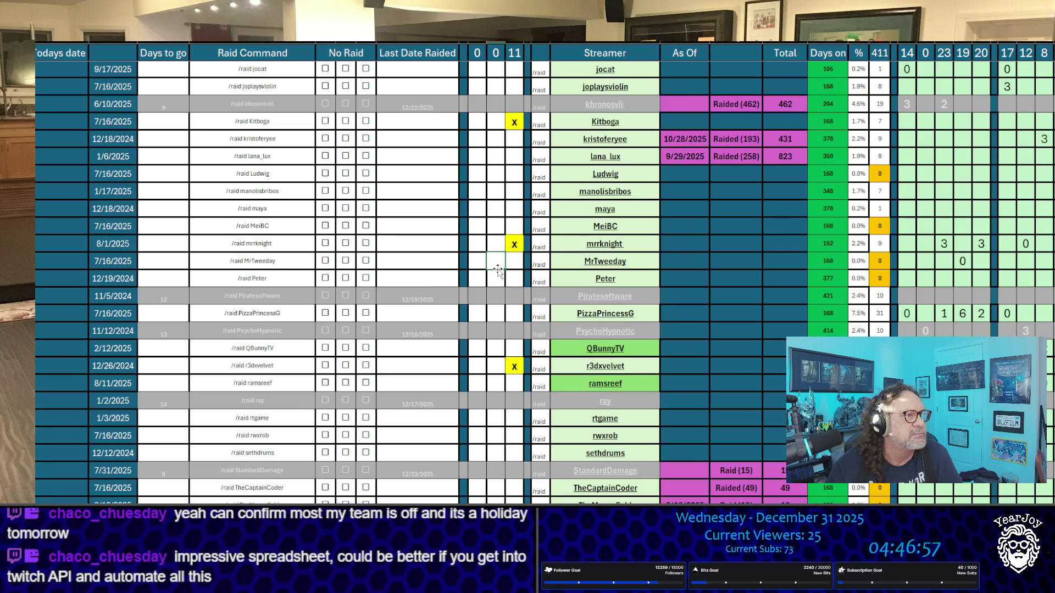
pyautogui.scroll(-3, 497, 269)
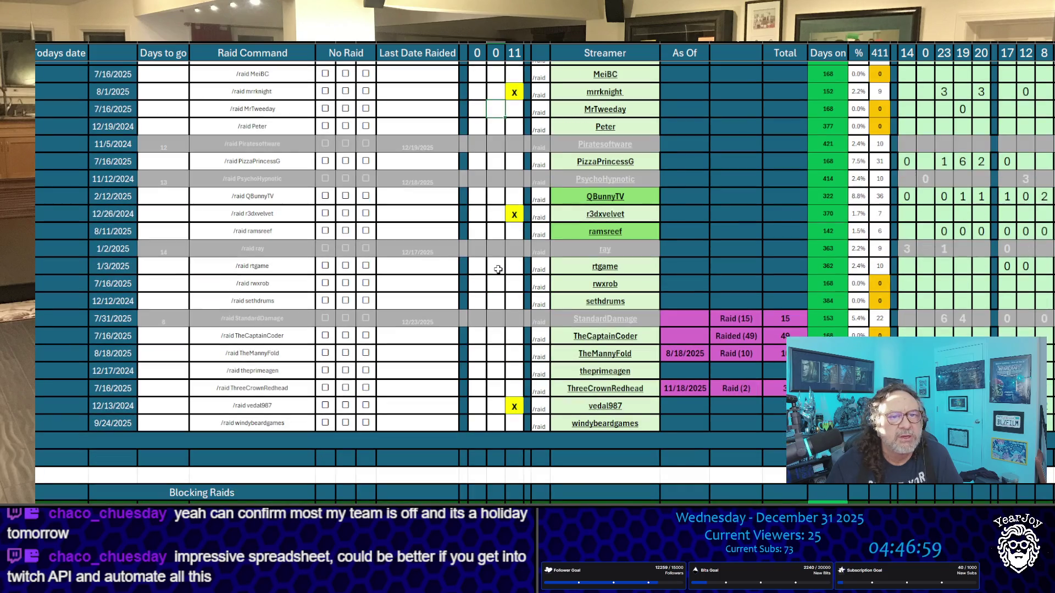
pyautogui.click(510, 196)
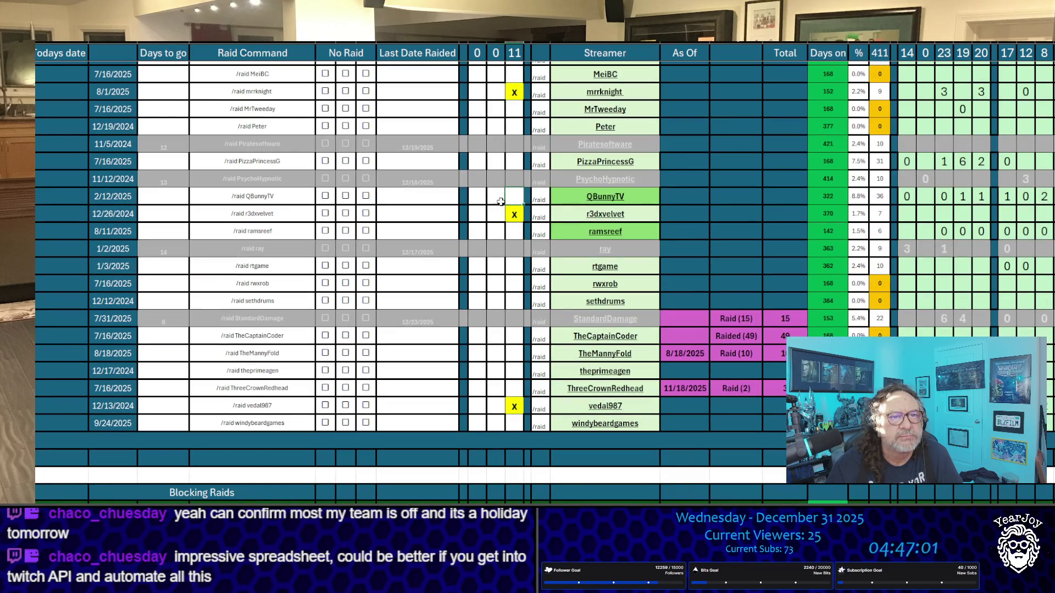
pyautogui.click(494, 216)
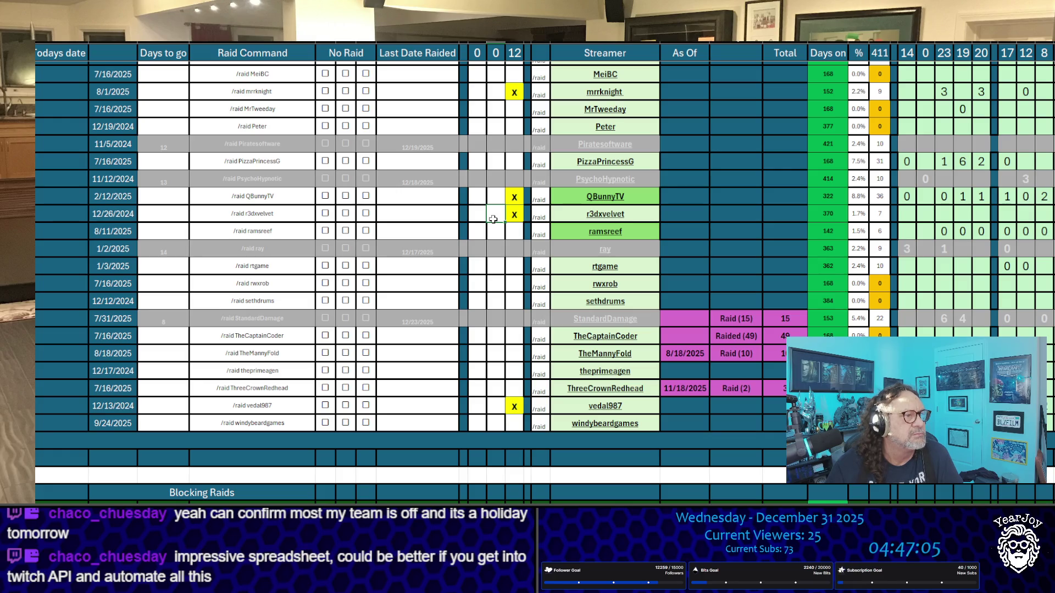
pyautogui.scroll(15, 493, 220)
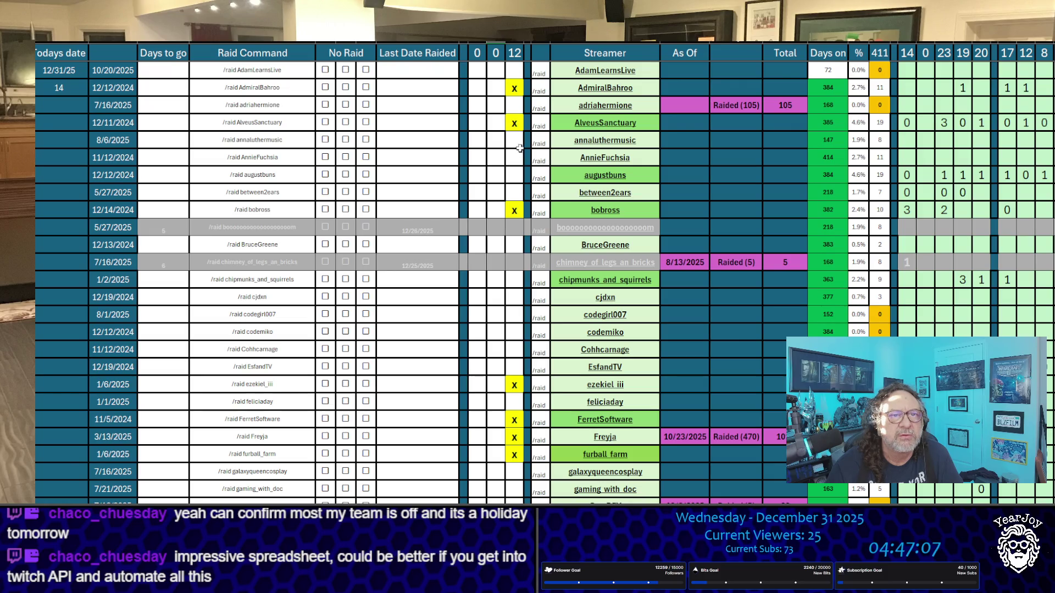
pyautogui.click(514, 175)
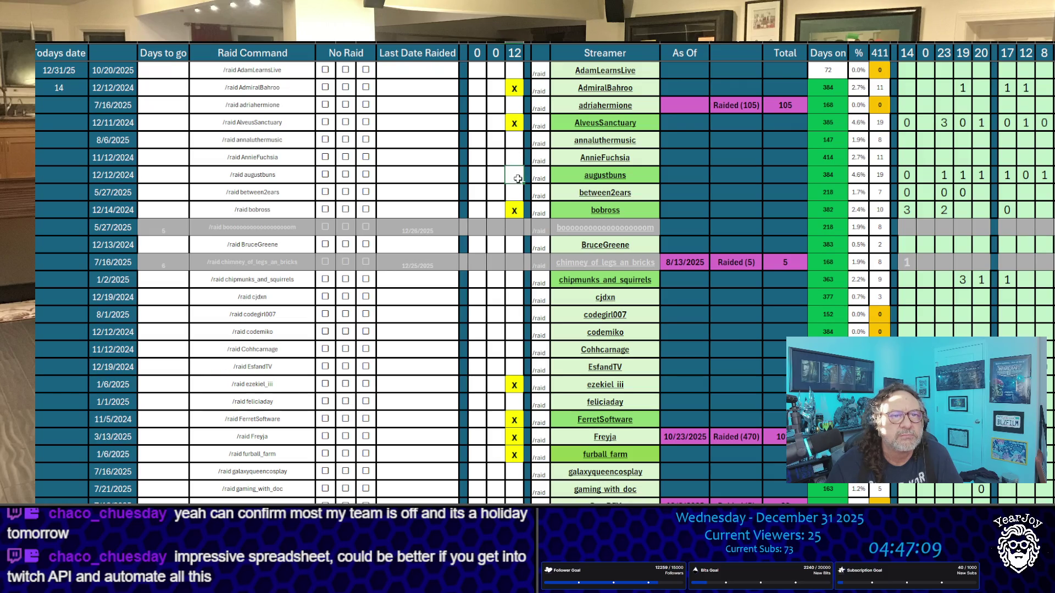
pyautogui.write('x')
pyautogui.click(502, 197)
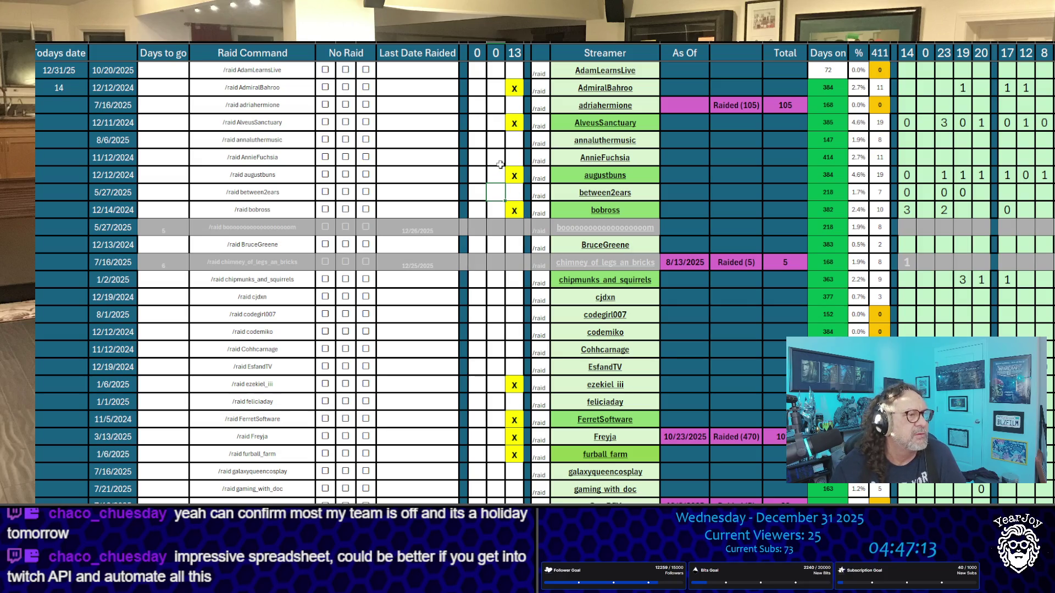
pyautogui.scroll(-10, 500, 164)
pyautogui.scroll(-5, 500, 164)
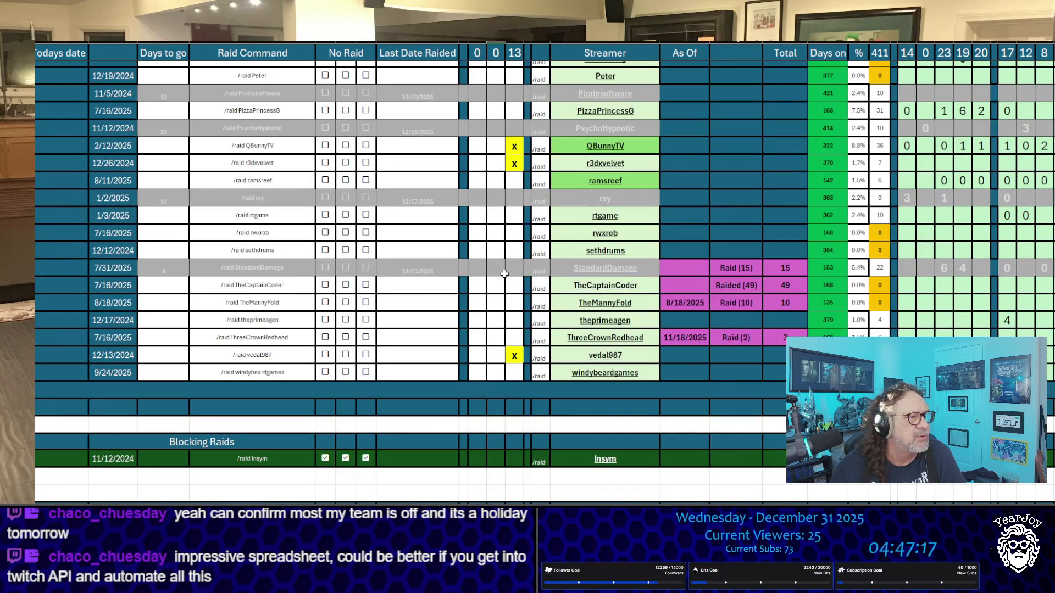
pyautogui.scroll(15, 508, 266)
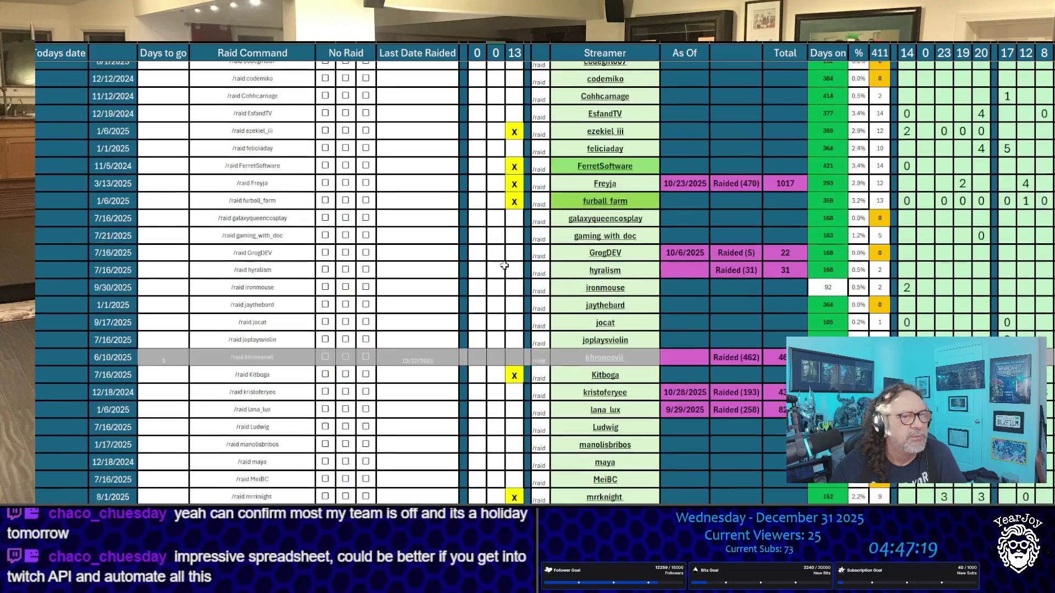
pyautogui.scroll(2, 524, 143)
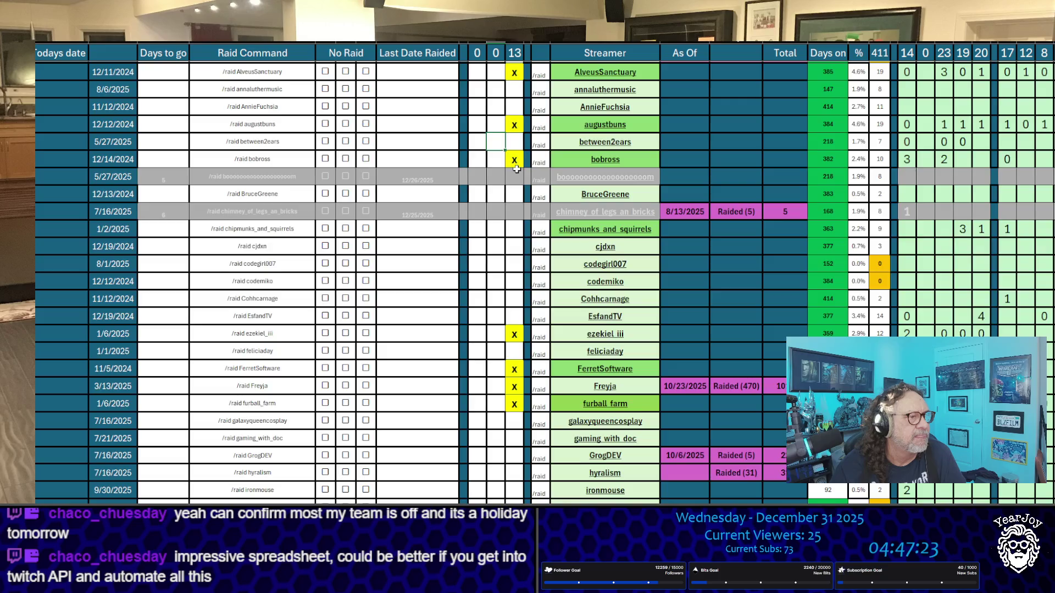
pyautogui.scroll(-12, 516, 169)
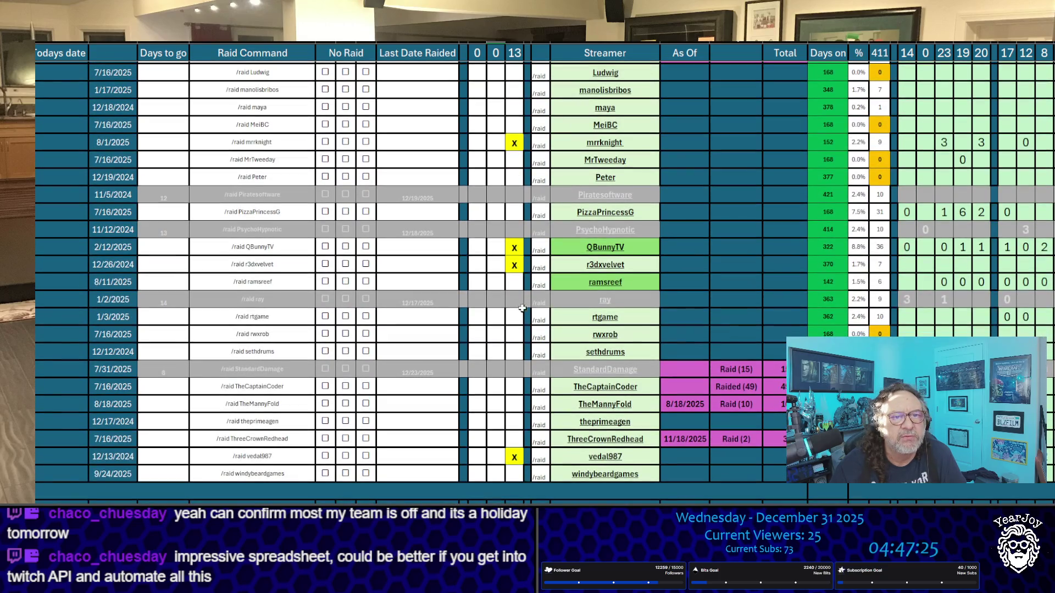
pyautogui.click(517, 283)
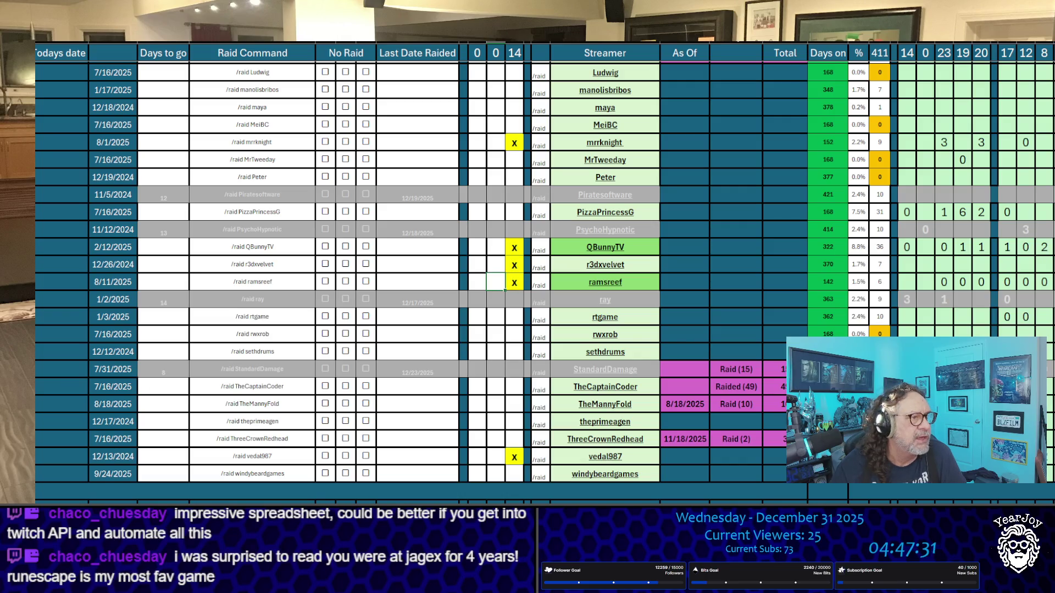
pyautogui.scroll(7, 328, 243)
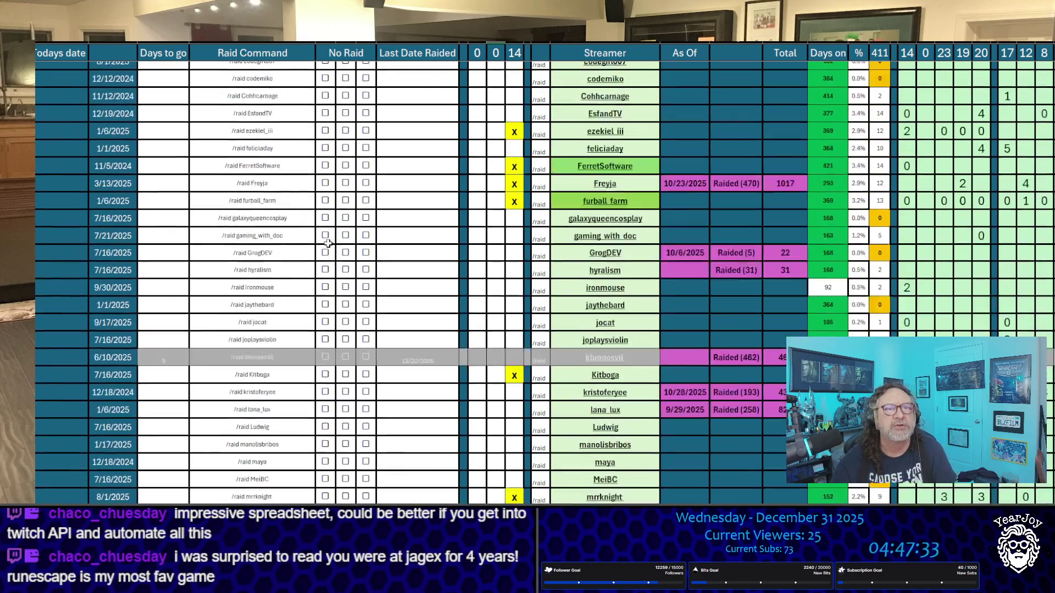
pyautogui.scroll(5, 328, 243)
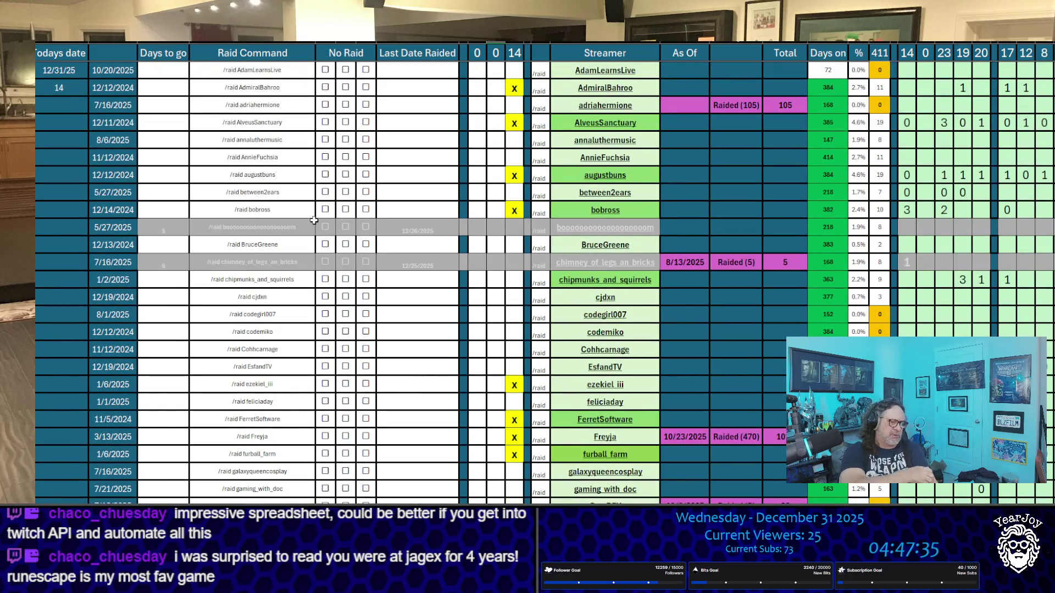
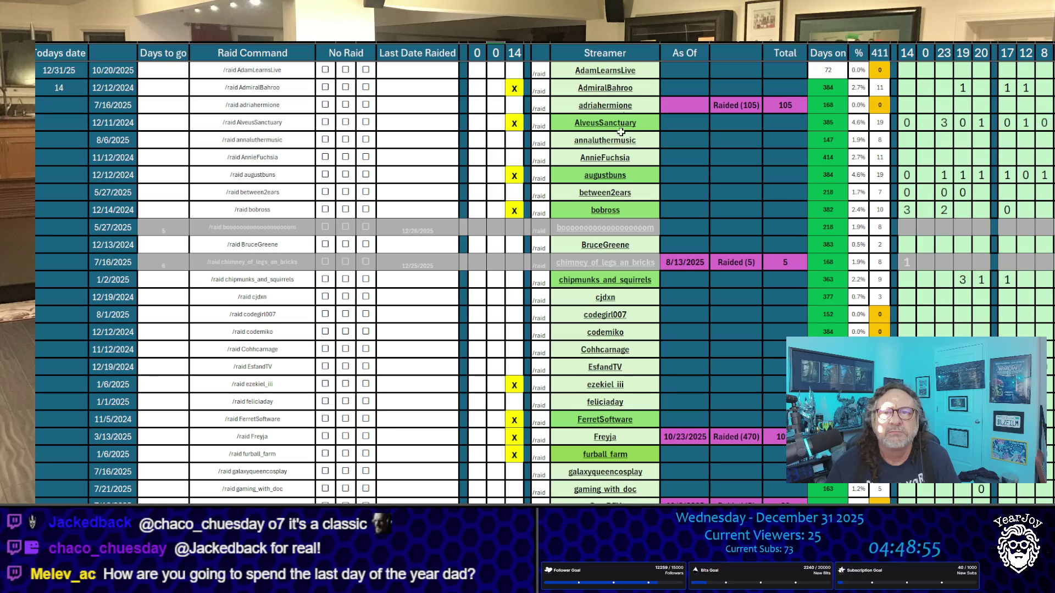
# Copy the names of AdmiralBahroo, AlveusSanctuary, augustbuns, bobross and ezekiel_iii one by one.
pyautogui.click(646, 89)
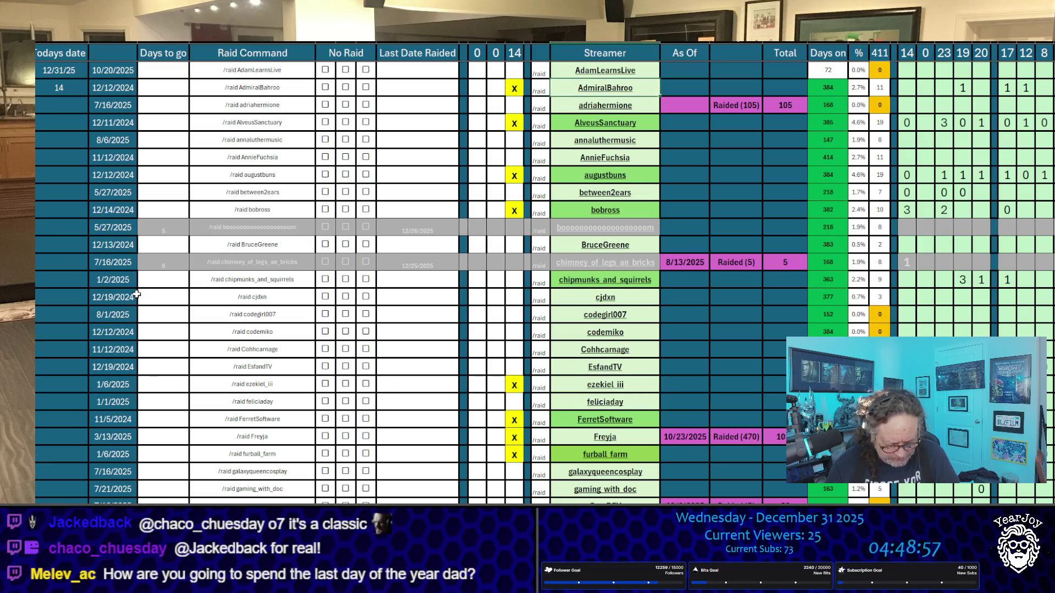
pyautogui.hotkey('ctrl', 'c')
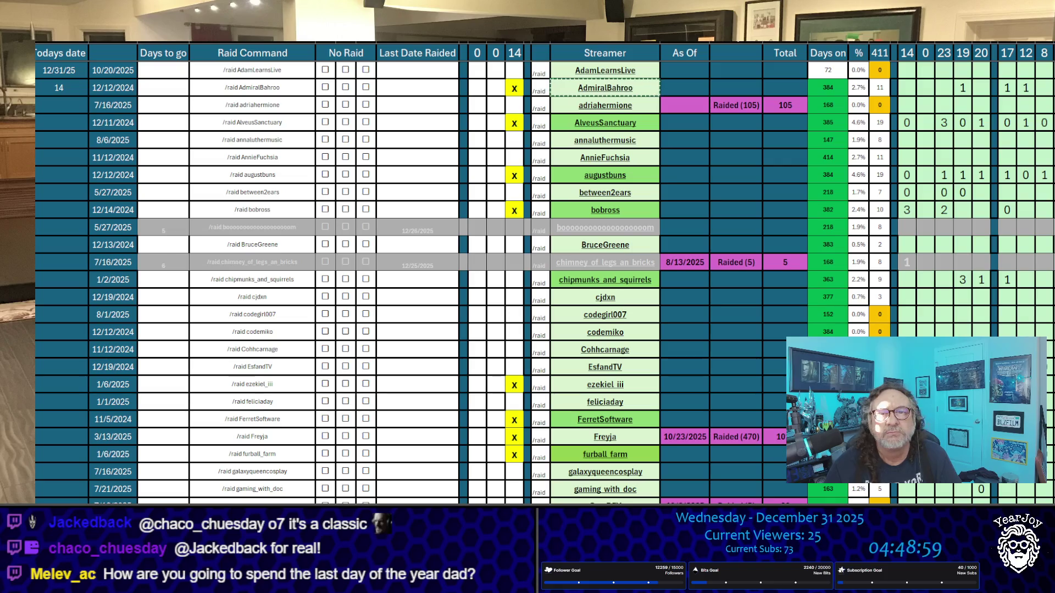
pyautogui.click(605, 122)
pyautogui.hotkey('ctrl', 'c')
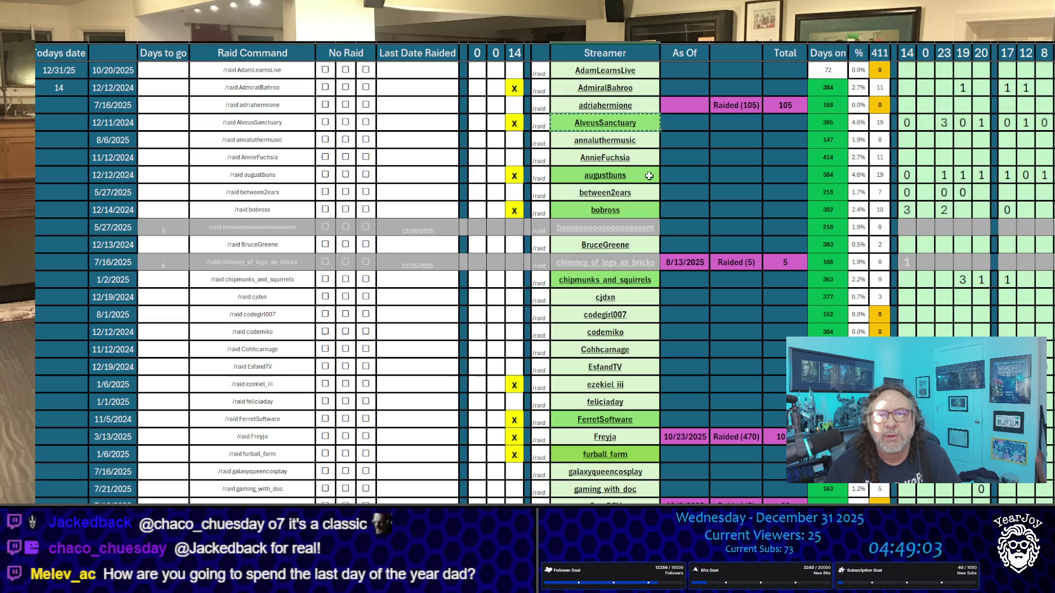
pyautogui.click(649, 175)
pyautogui.hotkey('ctrl', 'c')
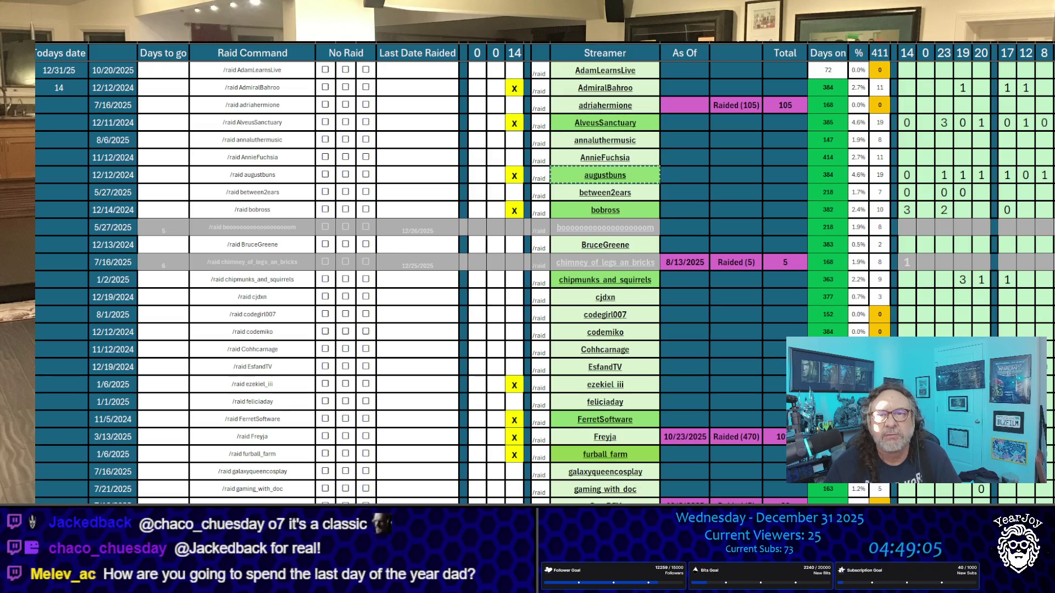
pyautogui.click(640, 210)
pyautogui.hotkey('ctrl', 'c')
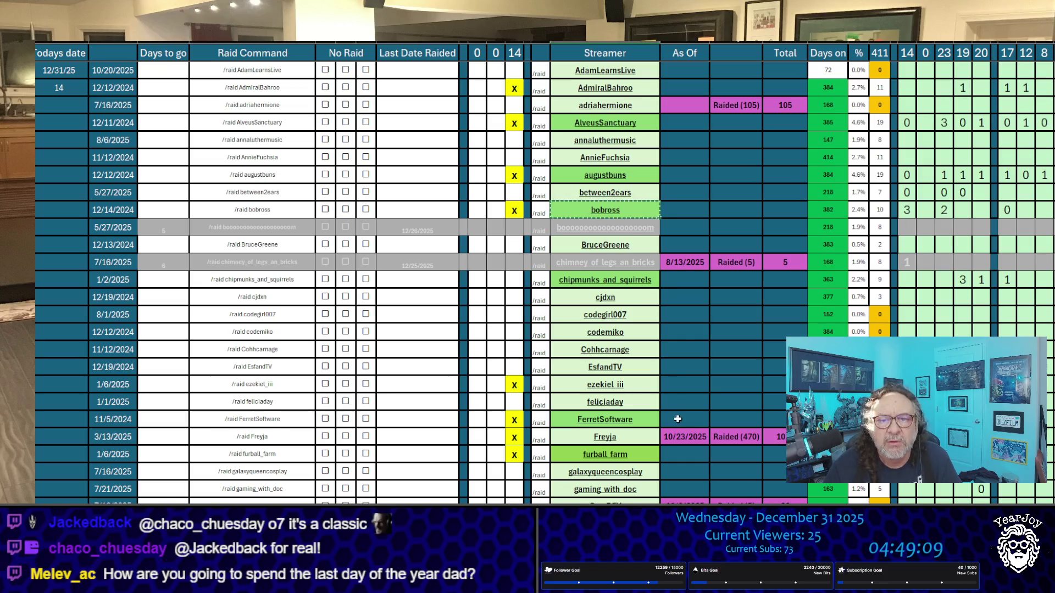
pyautogui.click(650, 382)
pyautogui.hotkey('ctrl', 'c')
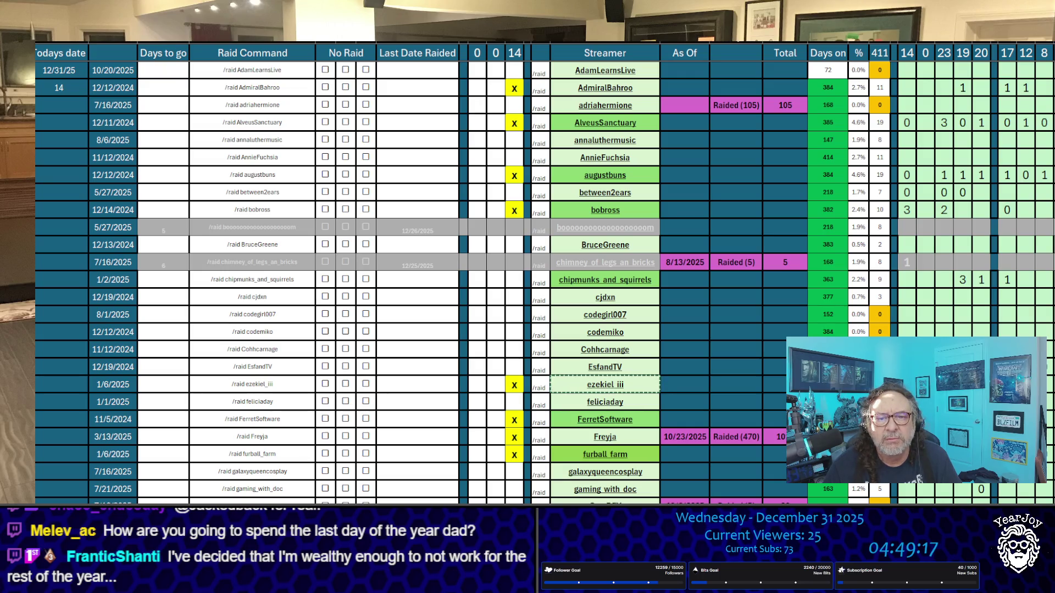
# Mark ezekiel_iii, bobross, augustbuns, AlveusSanctuary and AdmiralBahroo with x in the new vote column.
pyautogui.click(497, 384)
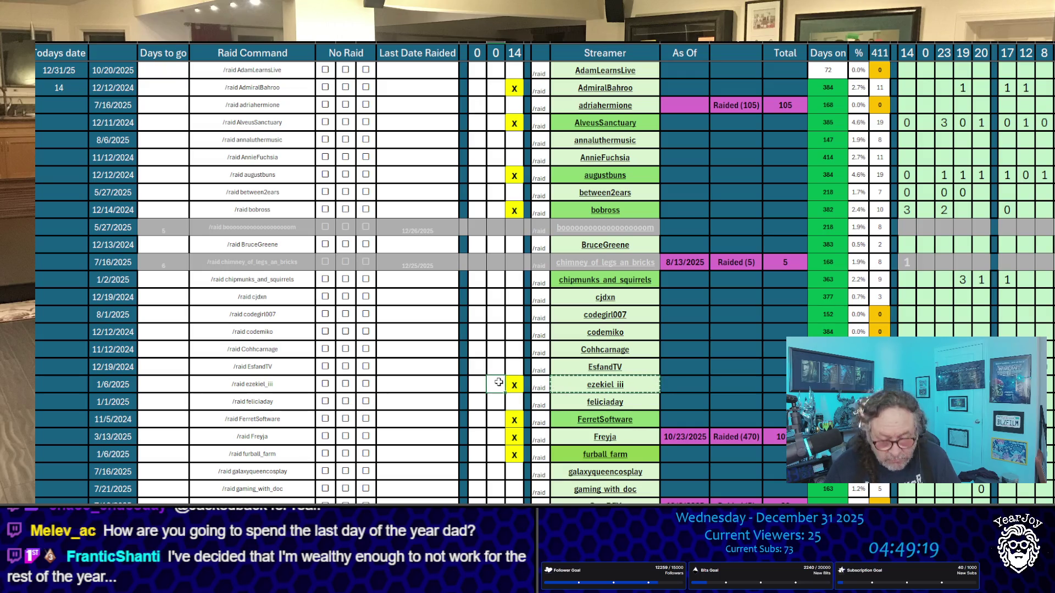
pyautogui.write('x')
pyautogui.click(496, 210)
pyautogui.write('x')
pyautogui.click(496, 176)
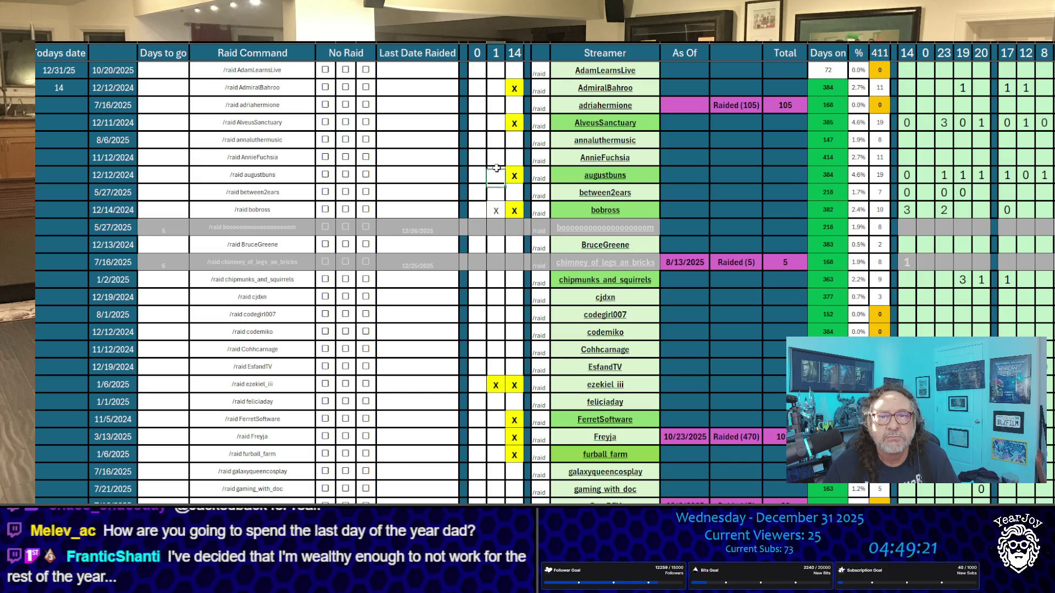
pyautogui.write('x')
pyautogui.click(496, 123)
pyautogui.write('x')
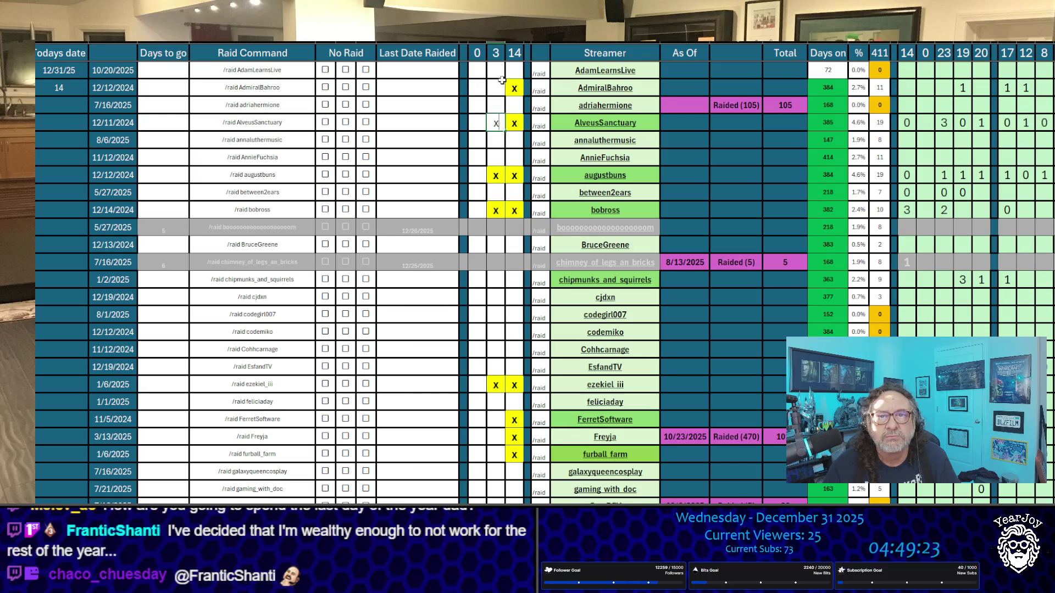
pyautogui.click(496, 83)
pyautogui.write('x')
# Give those five voted streamers a starting tally of 0 in the tally column.
pyautogui.click(475, 88)
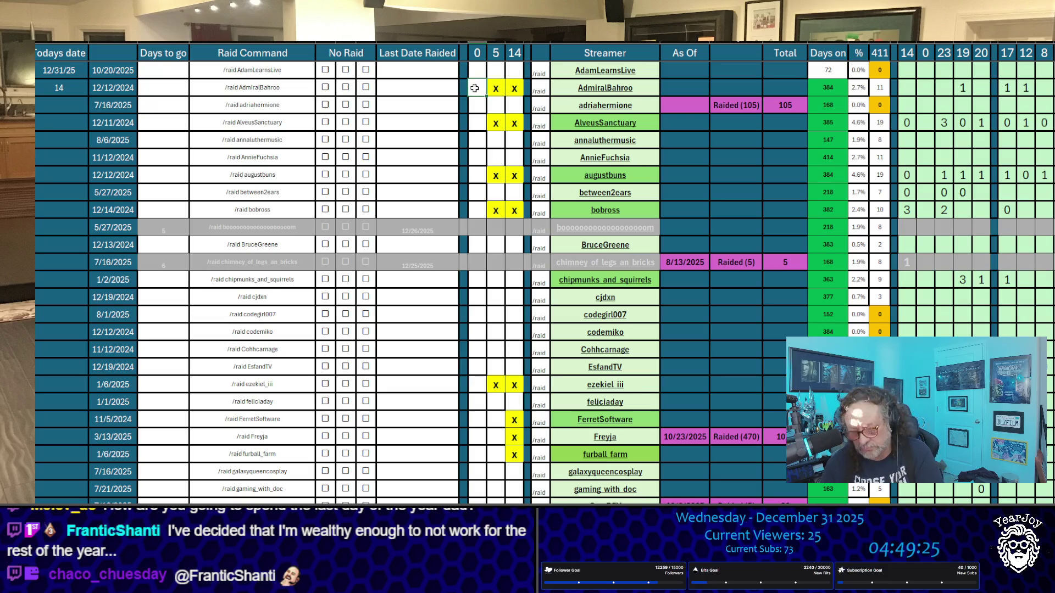
pyautogui.write('0')
pyautogui.click(477, 123)
pyautogui.write('0')
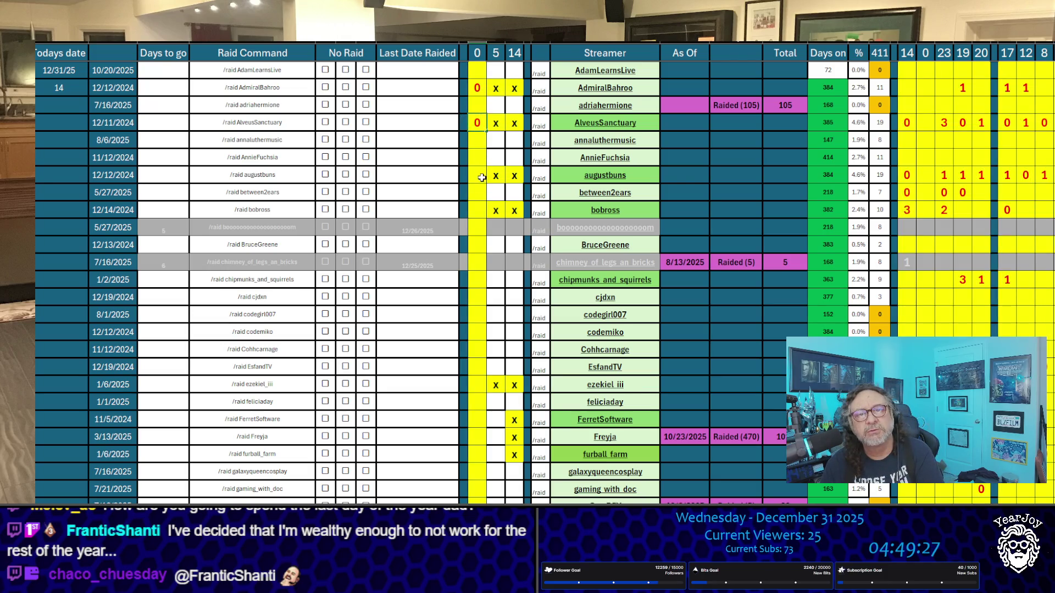
pyautogui.click(482, 176)
pyautogui.write('0')
pyautogui.click(478, 210)
pyautogui.write('0')
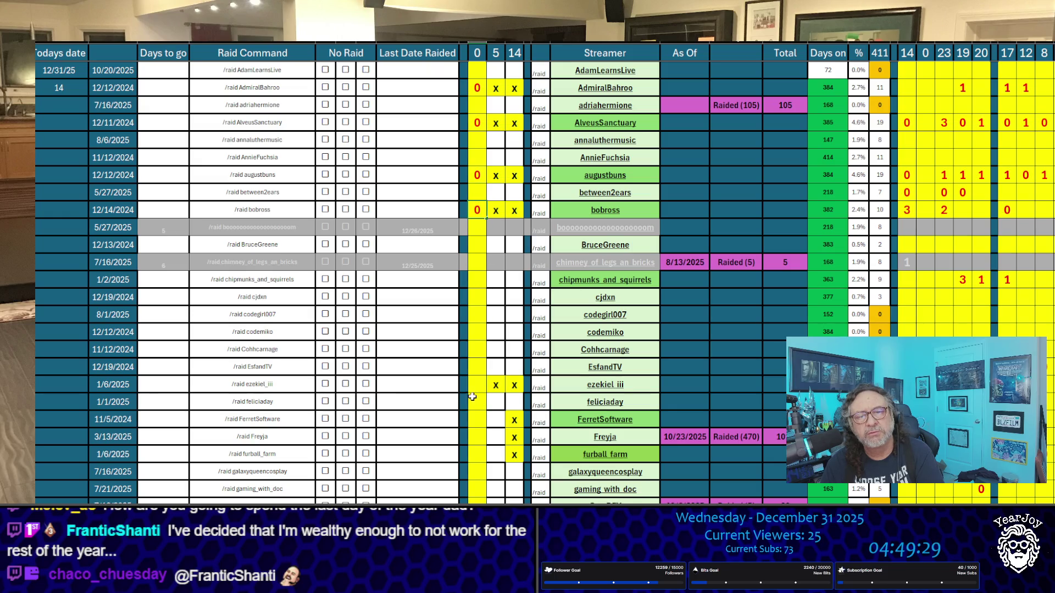
pyautogui.click(476, 384)
pyautogui.write('0')
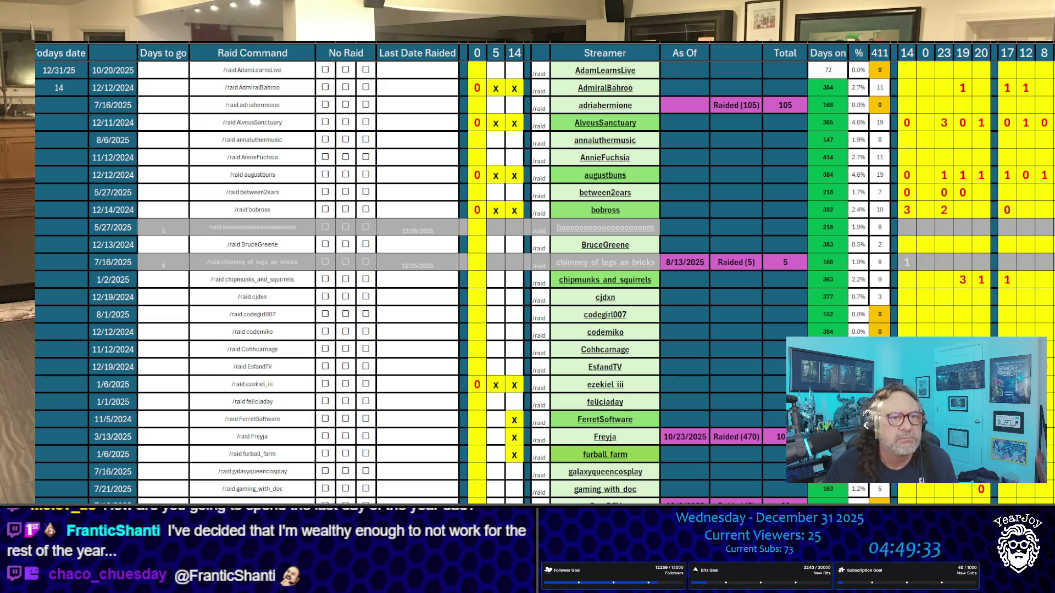
# Change bobross's tally to 2.
pyautogui.scroll(-1, 544, 284)
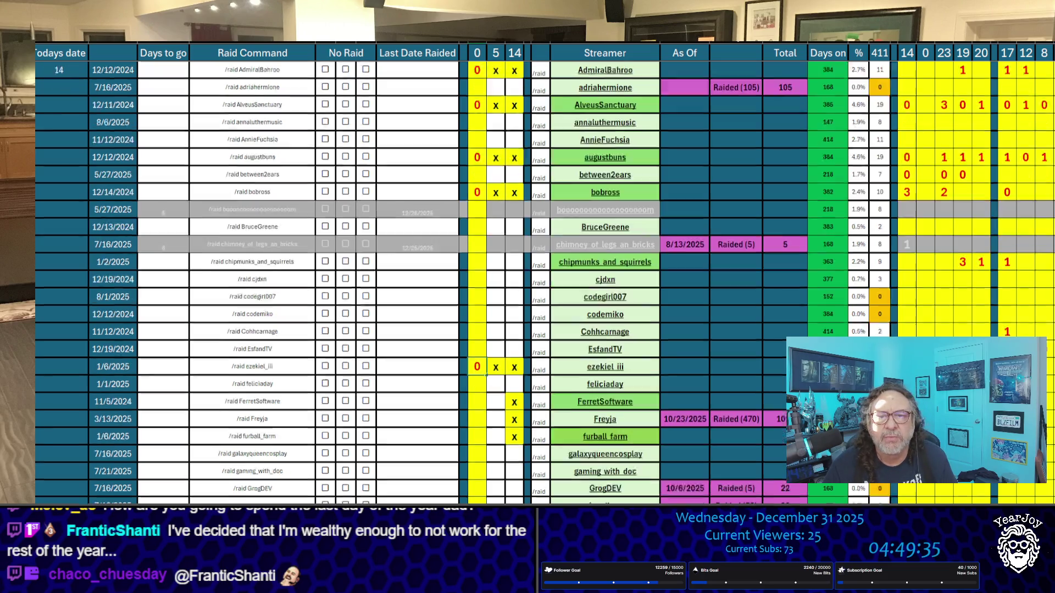
pyautogui.click(478, 309)
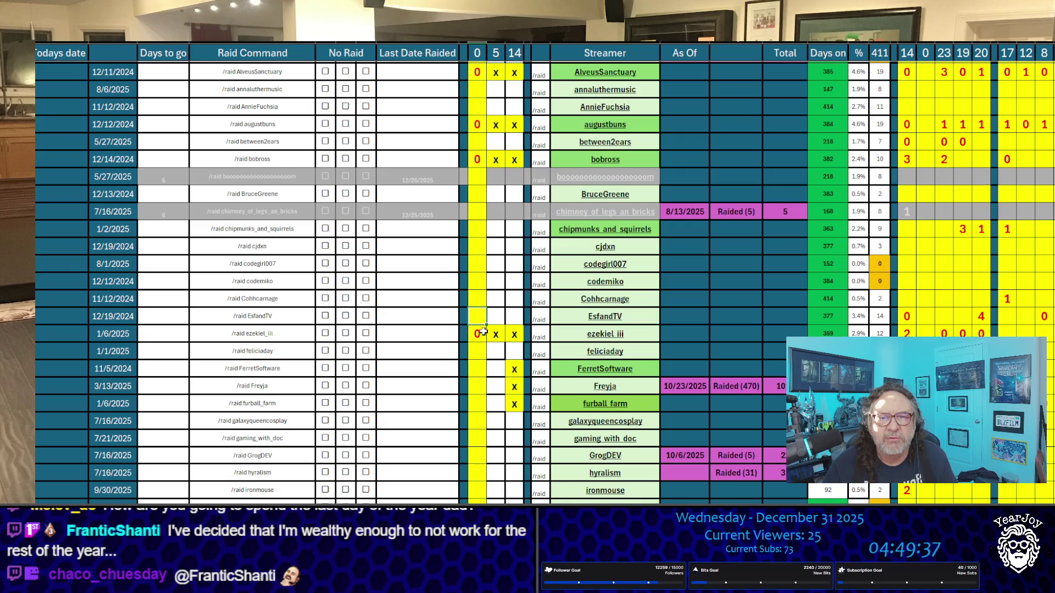
pyautogui.click(481, 332)
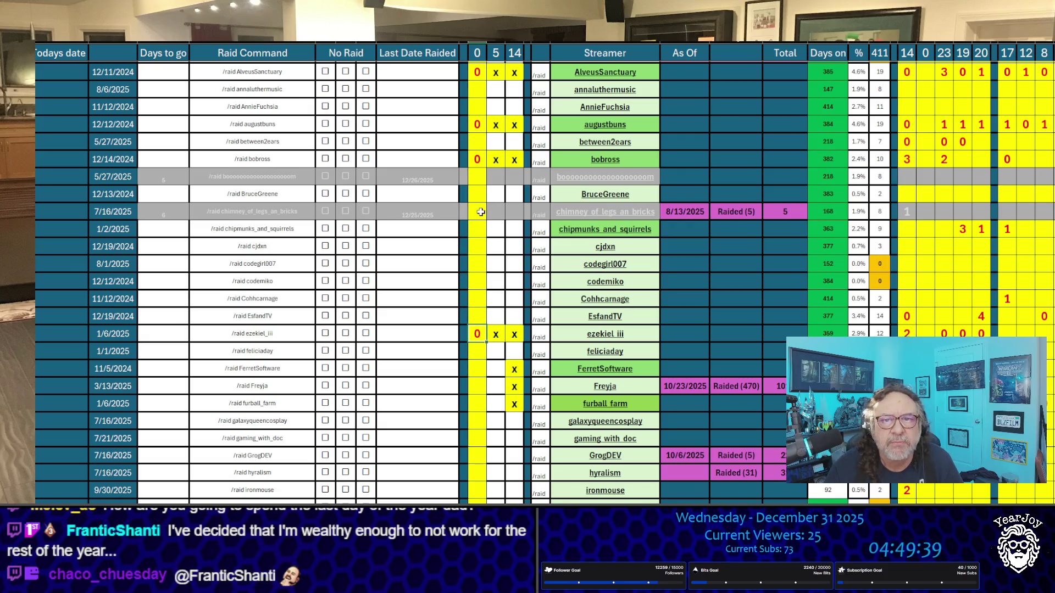
pyautogui.click(481, 211)
pyautogui.click(473, 157)
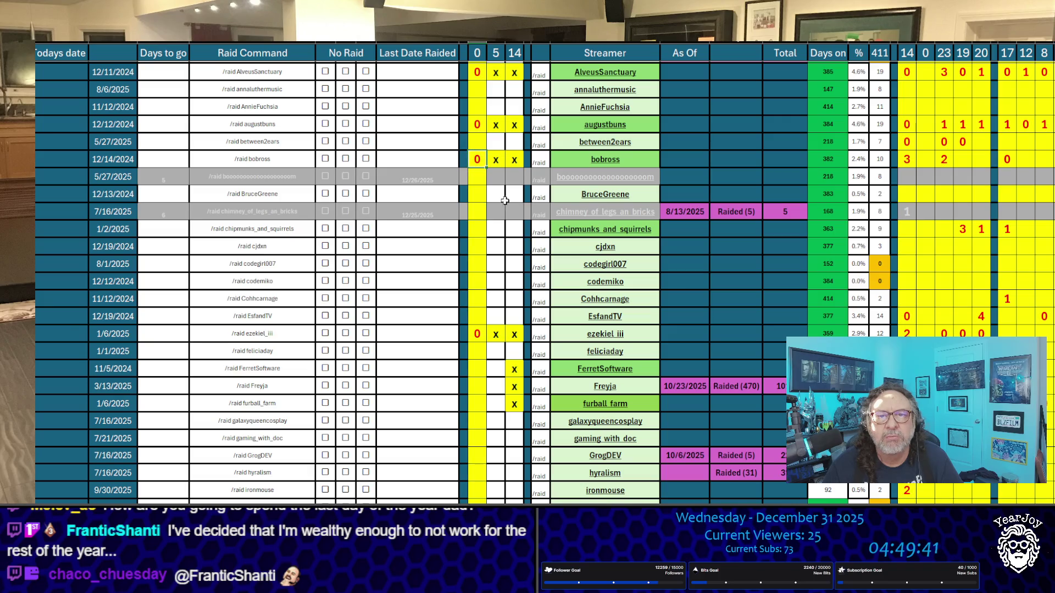
pyautogui.scroll(1, 486, 269)
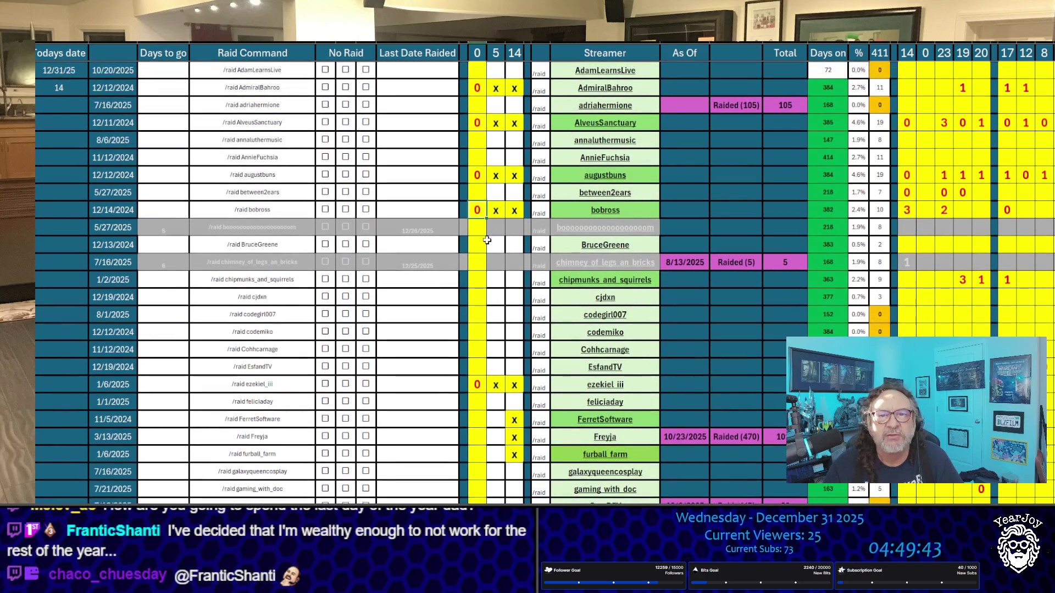
pyautogui.write('2')
pyautogui.click(428, 333)
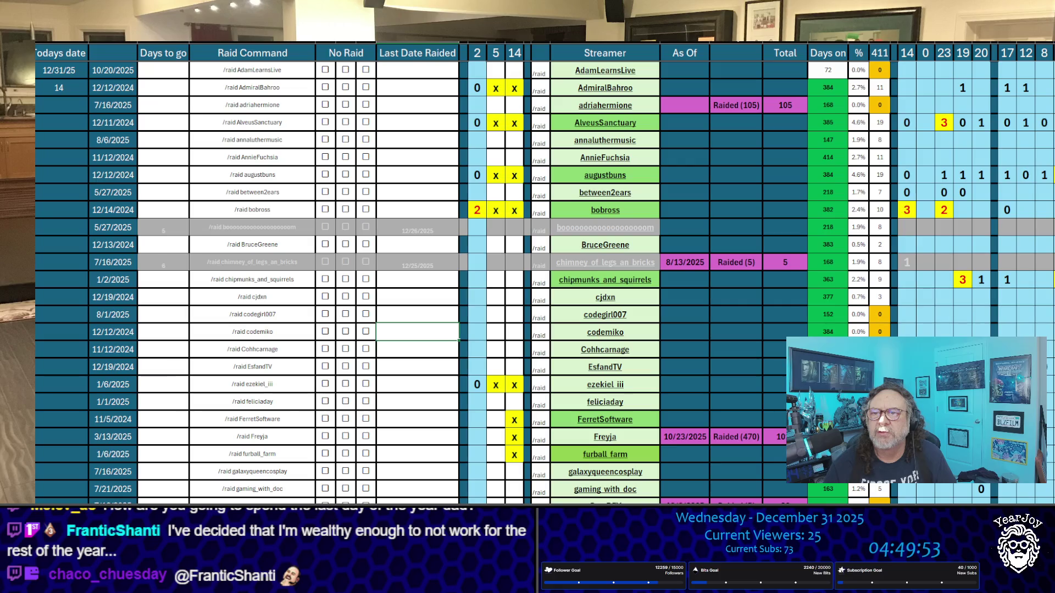
# Narrow the Excel window and raise bobross's tally to 3.
pyautogui.moveTo(1053, 173)
pyautogui.mouseDown()
pyautogui.moveTo(749, 173)
pyautogui.moveTo(950, 173)
pyautogui.mouseUp()
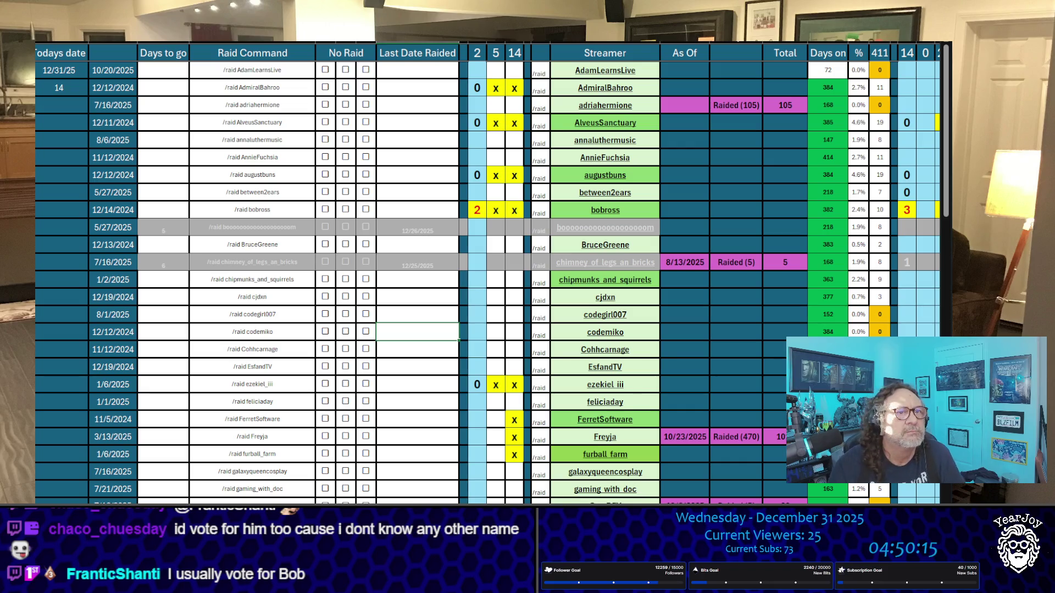
pyautogui.click(478, 207)
pyautogui.write('3')
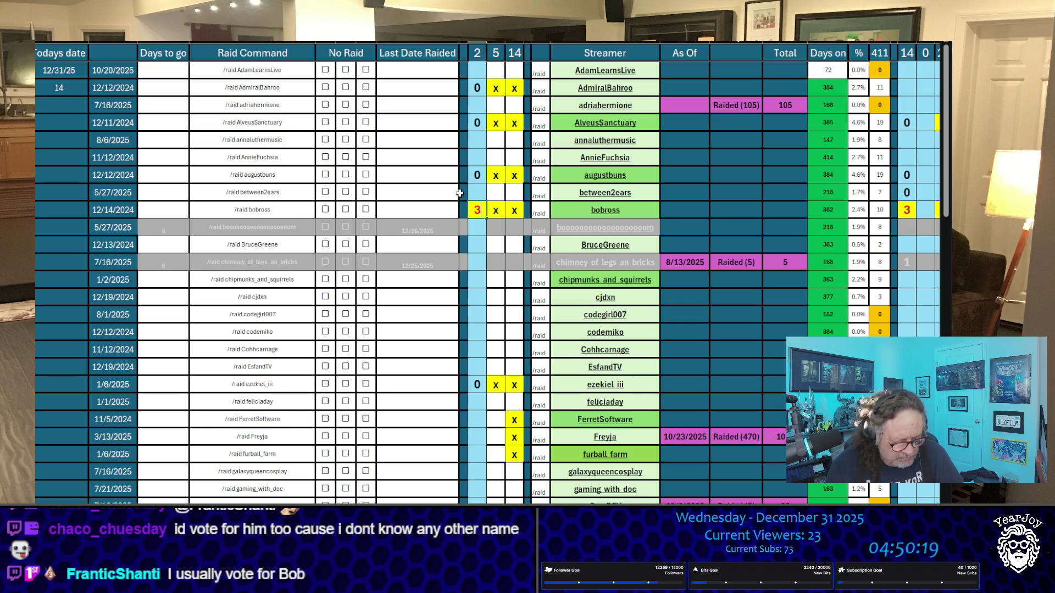
pyautogui.click(417, 168)
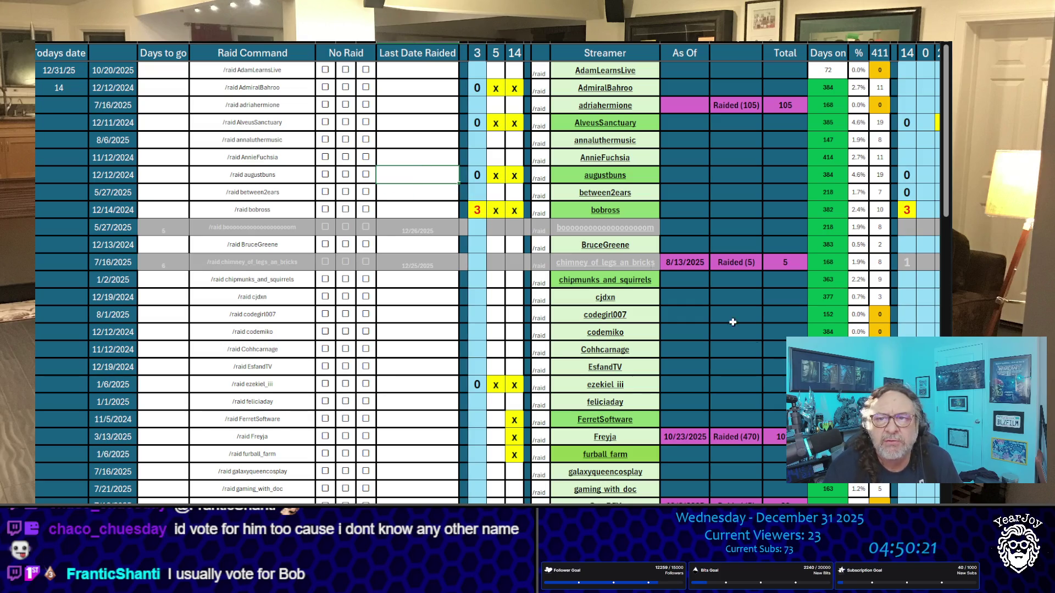
pyautogui.hscroll(10, 488, 271)
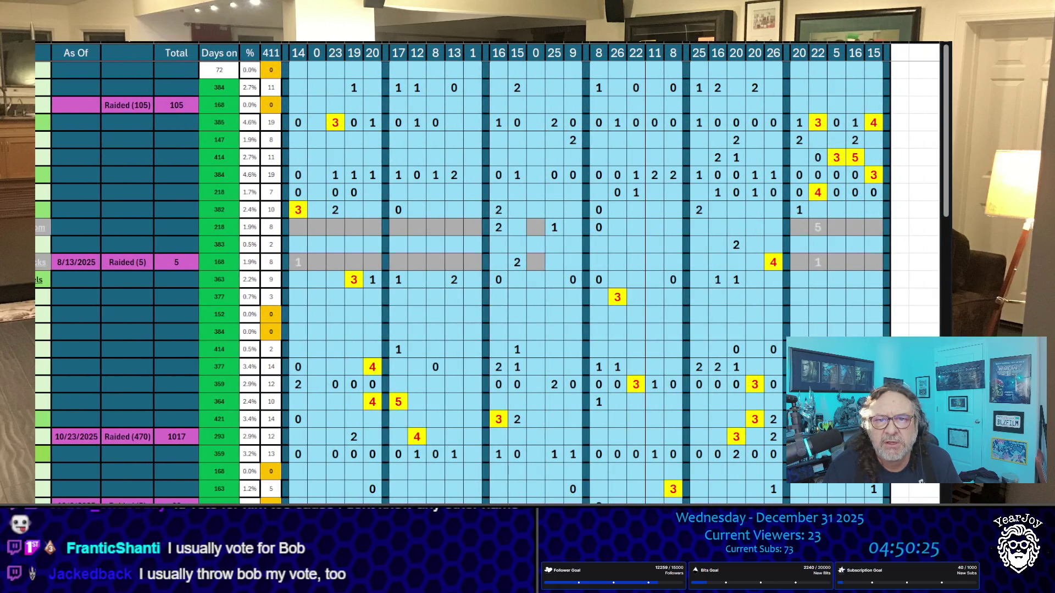
pyautogui.hscroll(-10, 473, 437)
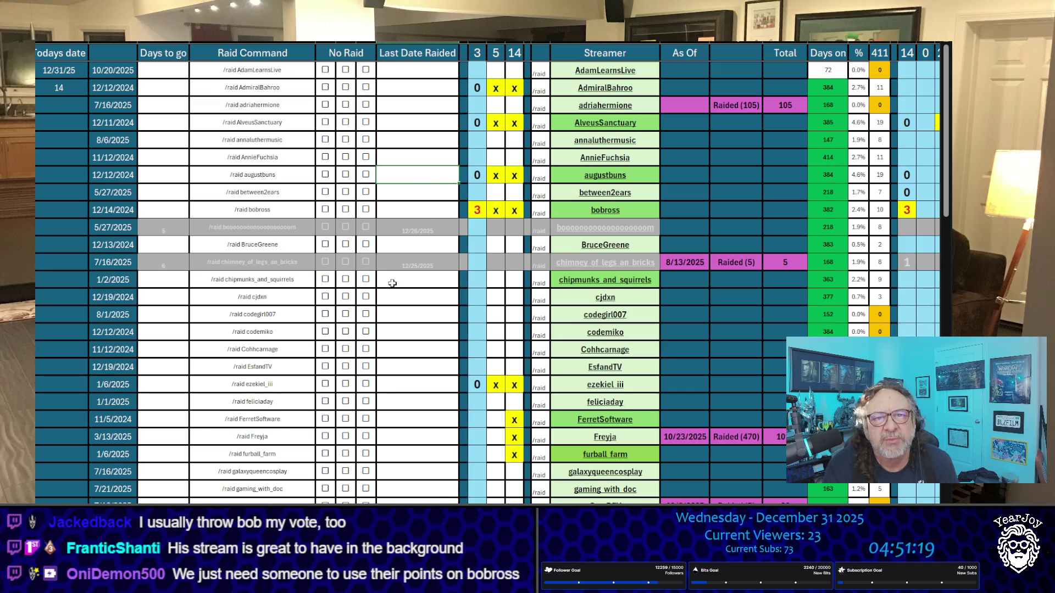
# Copy the FerretSoftware, Freyja and furball farm streamer names in turn.
pyautogui.scroll(-2, 505, 283)
pyautogui.scroll(-3, 505, 283)
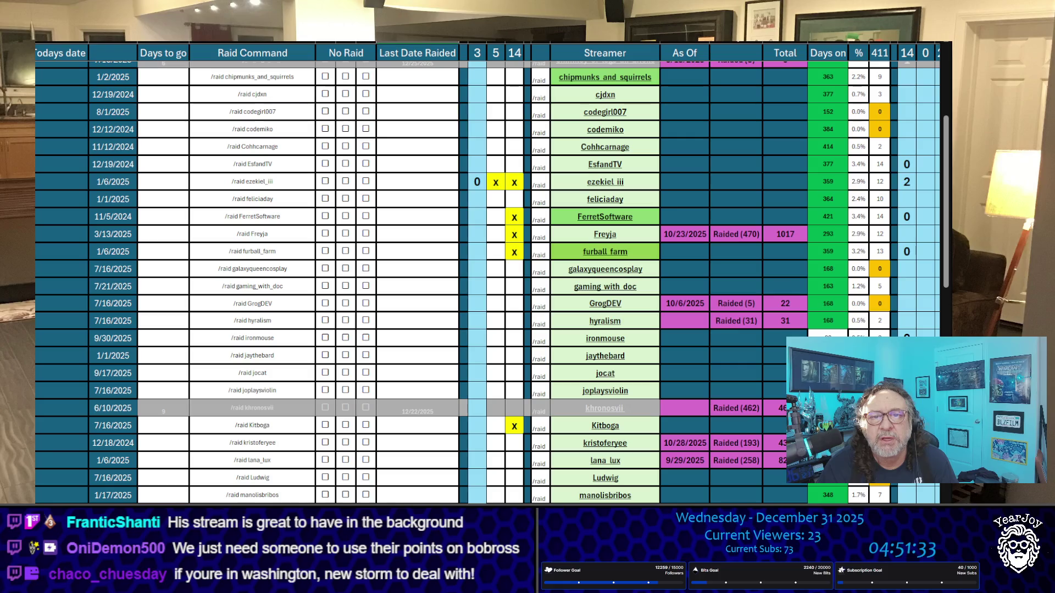
pyautogui.click(650, 216)
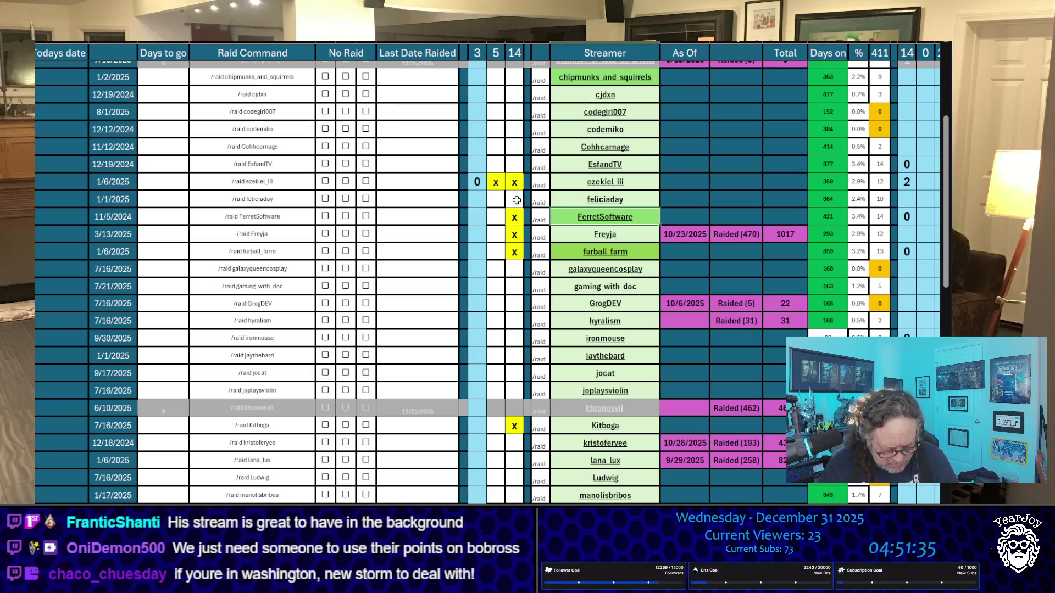
pyautogui.hotkey('ctrl', 'c')
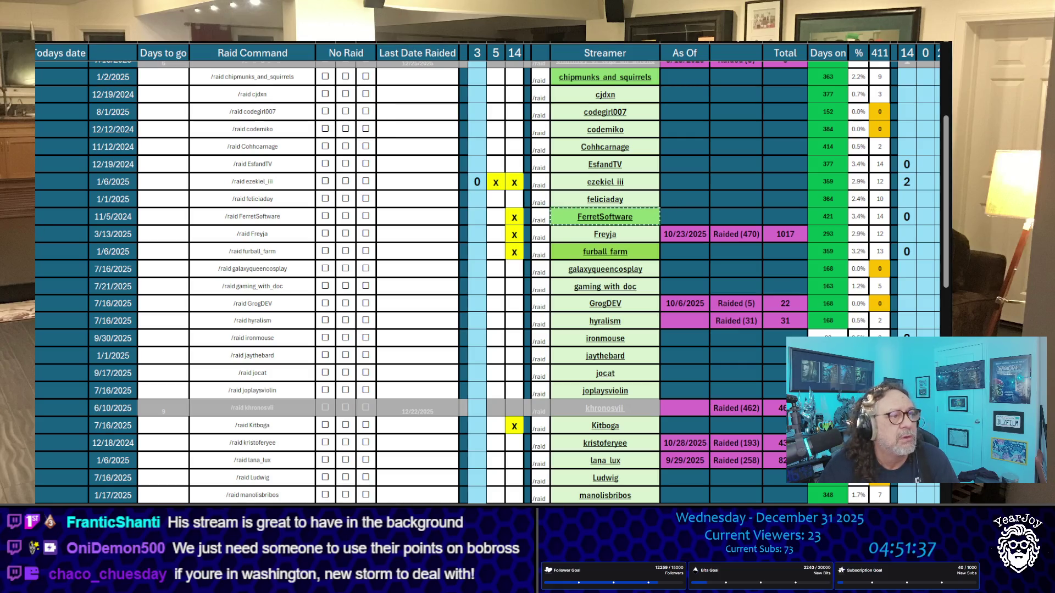
pyautogui.click(648, 234)
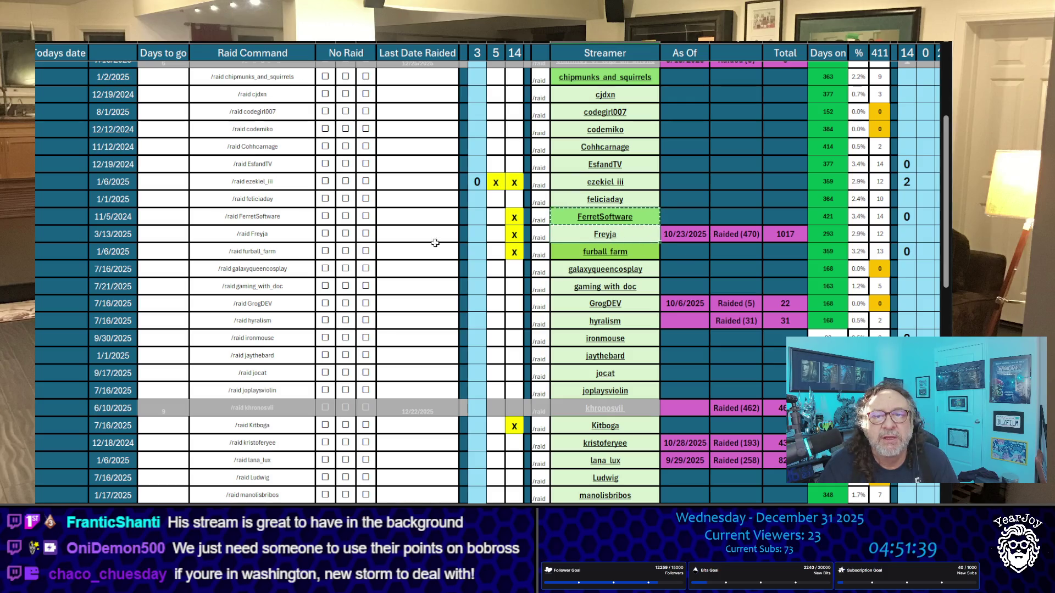
pyautogui.hotkey('ctrl', 'c')
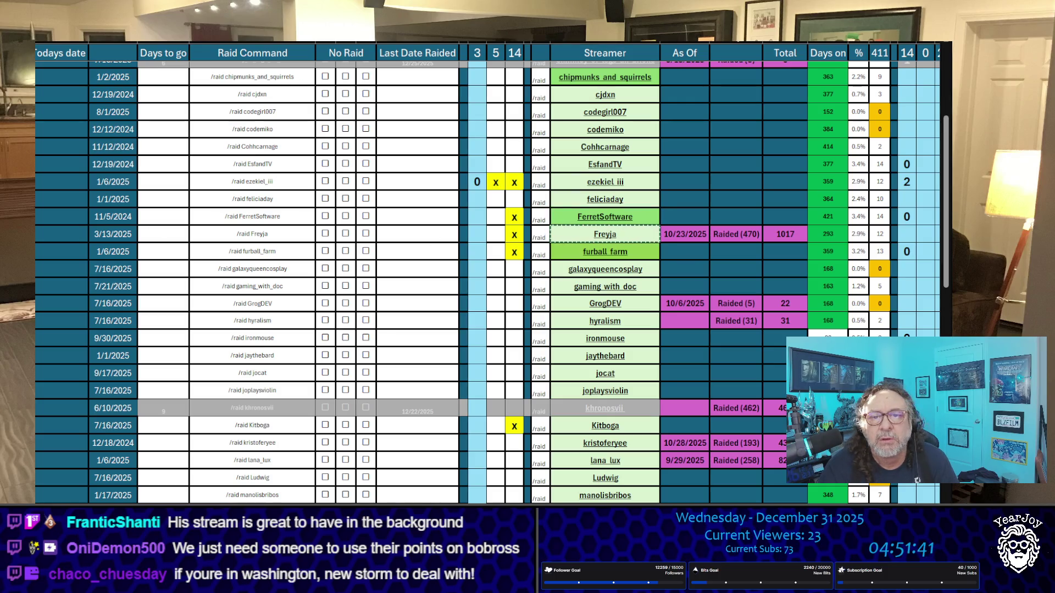
pyautogui.click(631, 249)
pyautogui.hotkey('ctrl', 'c')
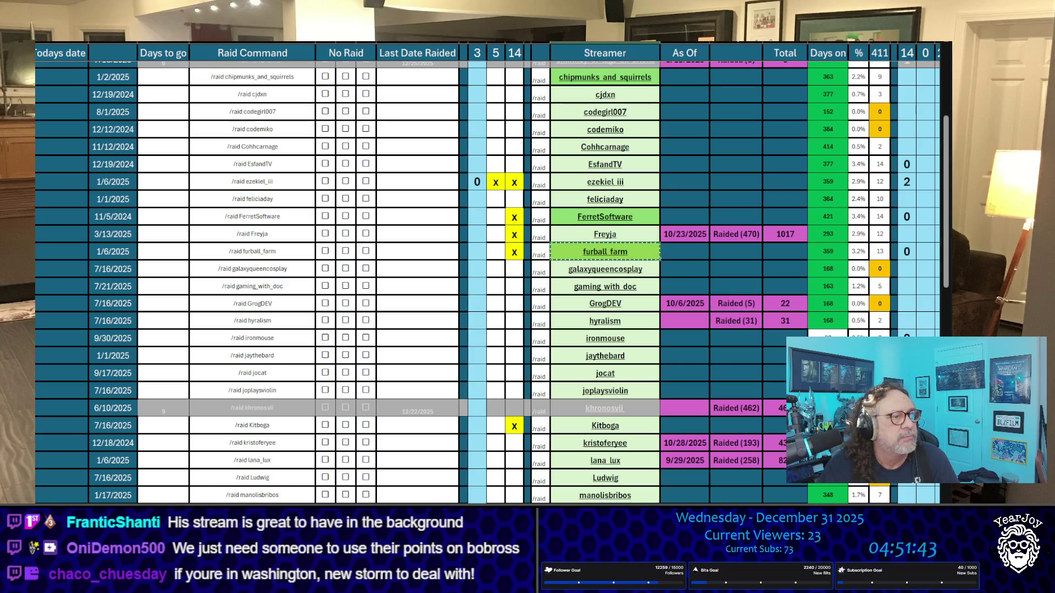
# Copy the Kitboga and mrrknight streamer names.
pyautogui.scroll(-3, 645, 274)
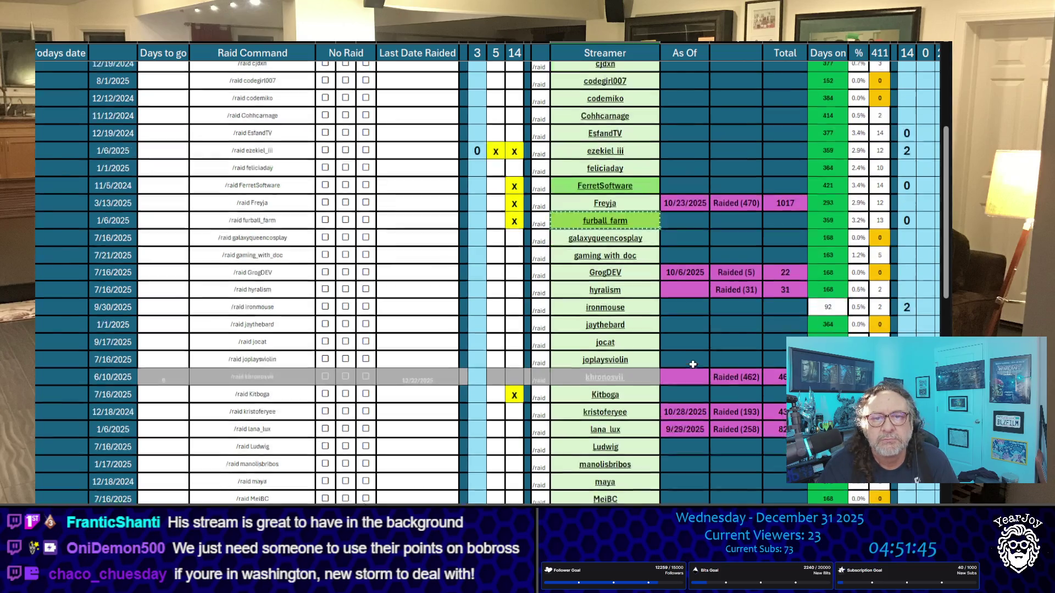
pyautogui.click(645, 274)
pyautogui.hotkey('ctrl', 'c')
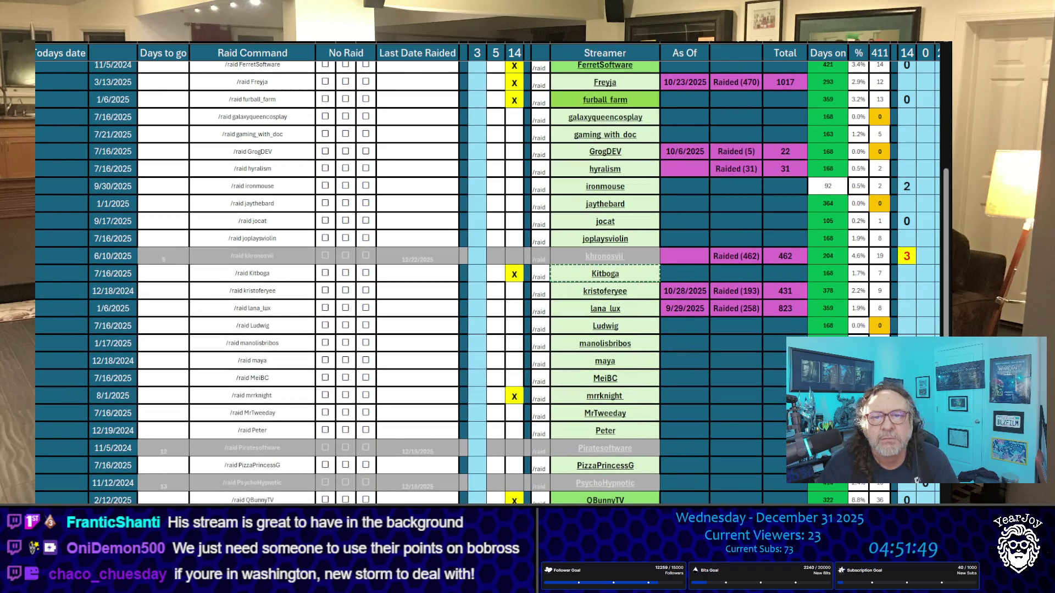
pyautogui.click(643, 396)
pyautogui.hotkey('ctrl', 'c')
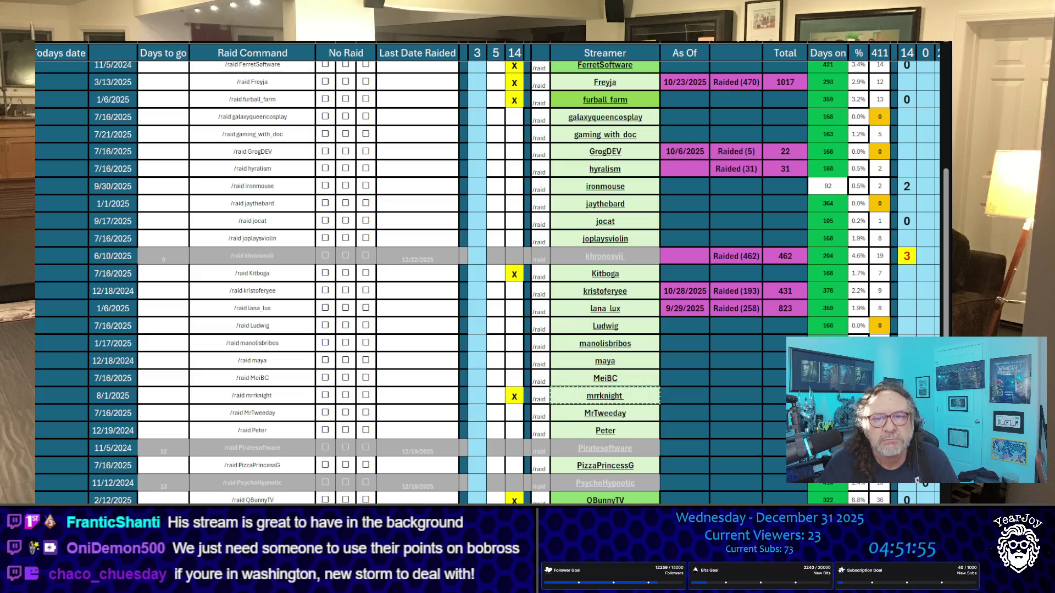
pyautogui.click(495, 395)
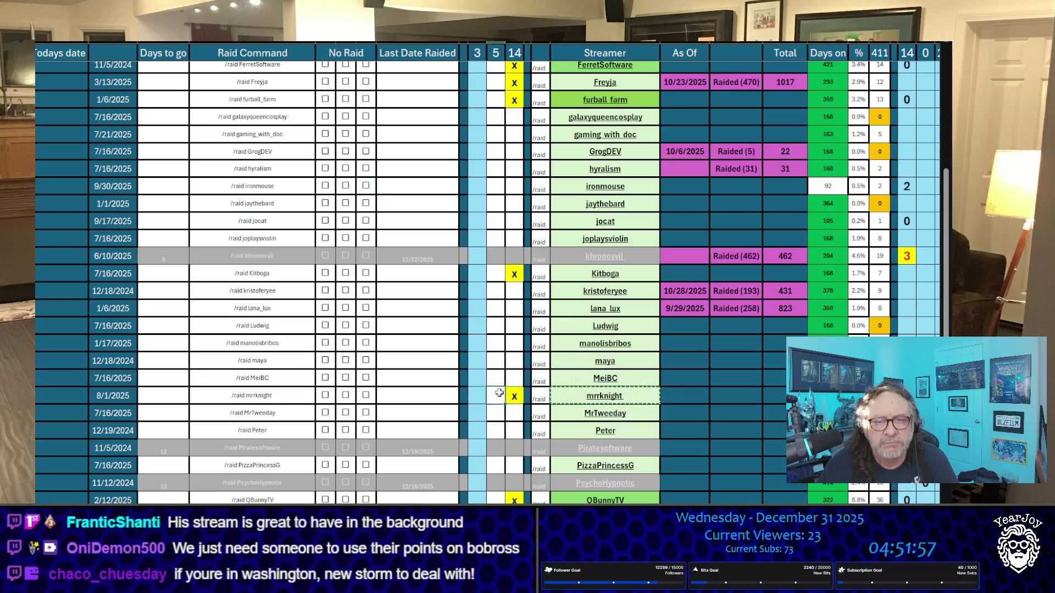
pyautogui.write('x')
pyautogui.click(495, 273)
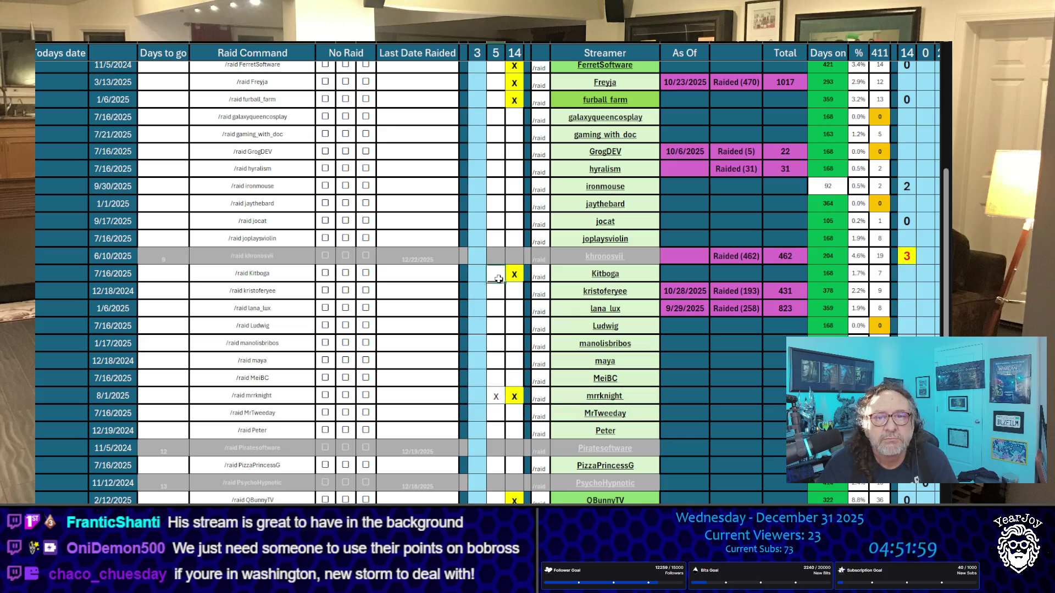
pyautogui.write('x')
pyautogui.click(491, 97)
pyautogui.write('x')
pyautogui.click(495, 67)
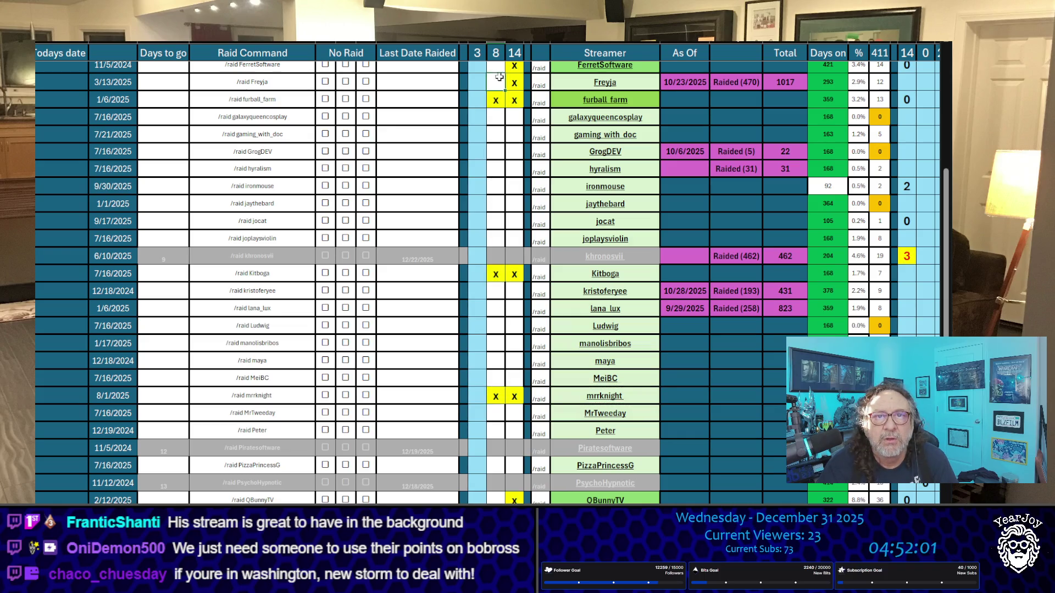
pyautogui.write('x')
pyautogui.press('Return')
pyautogui.scroll(3, 523, 243)
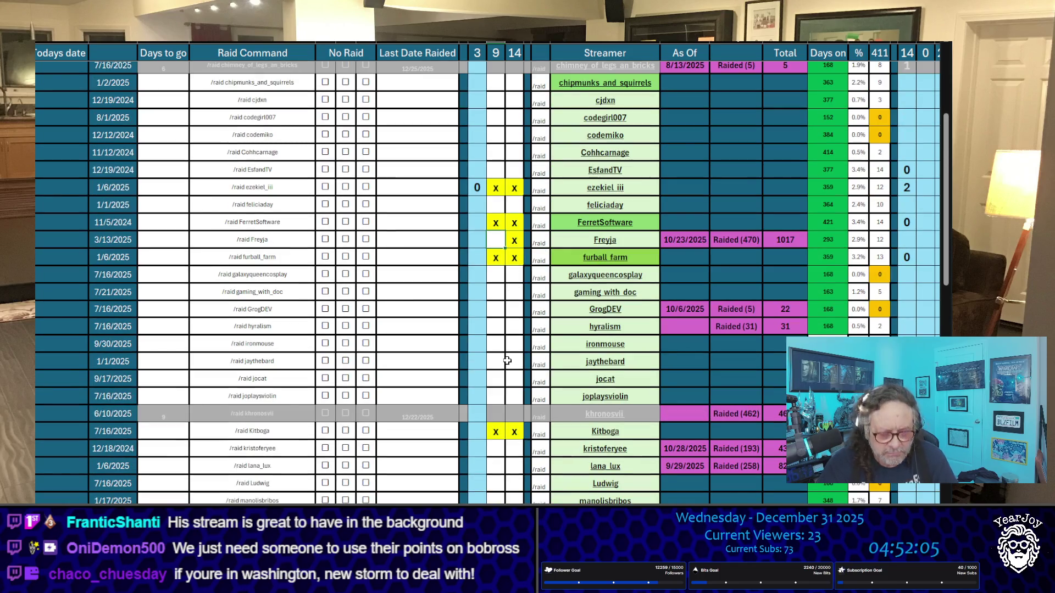
pyautogui.write('x')
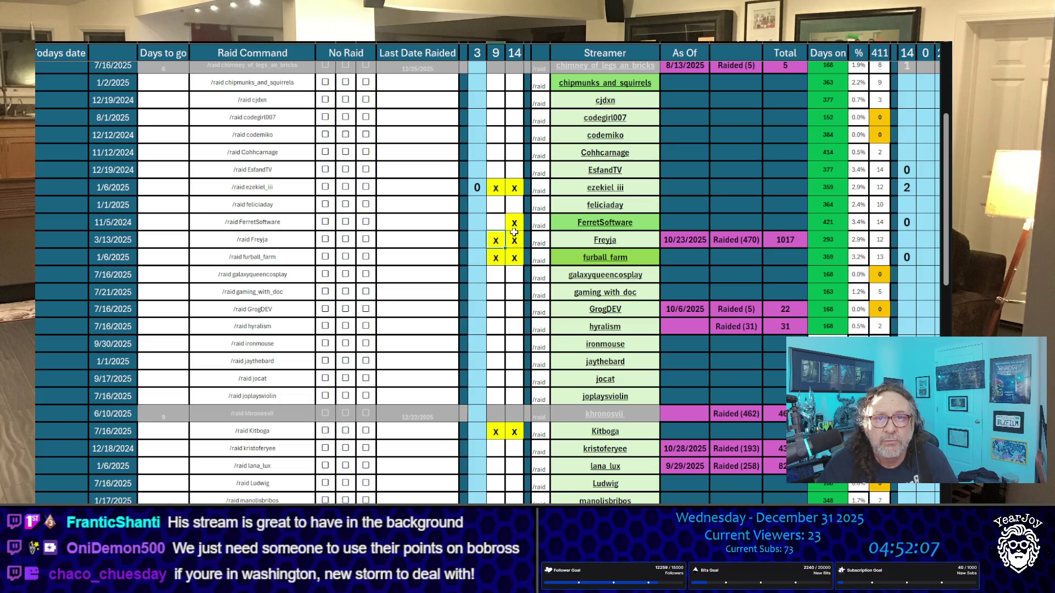
pyautogui.click(495, 224)
pyautogui.press('Delete')
pyautogui.write('x')
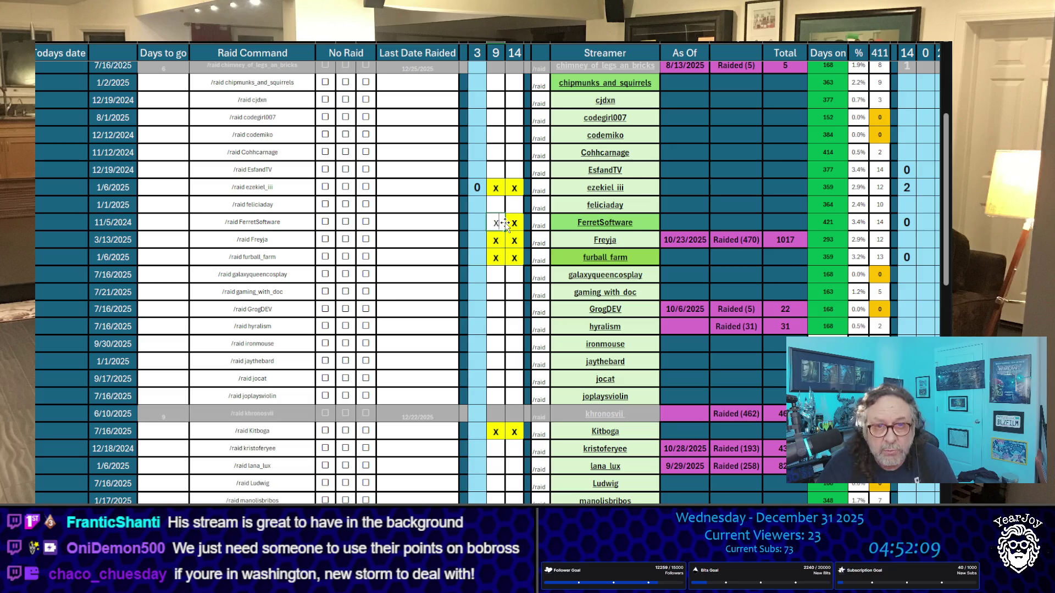
# Enter starting tallies of 0 for FerretSoftware, Freyja, furball_farm and Kitboga.
pyautogui.click(476, 220)
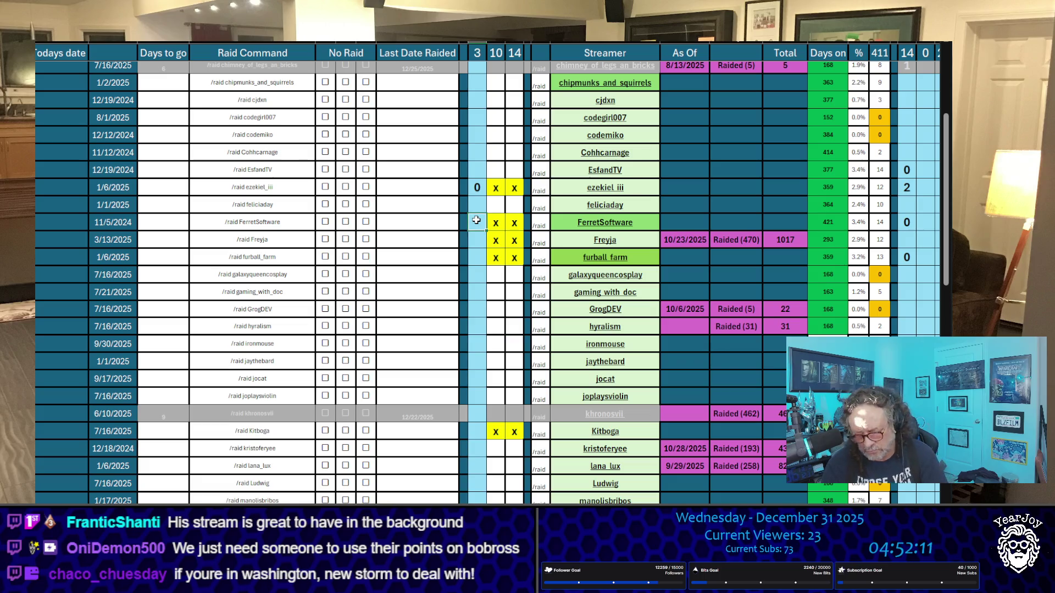
pyautogui.write('0')
pyautogui.press('Return')
pyautogui.write('0')
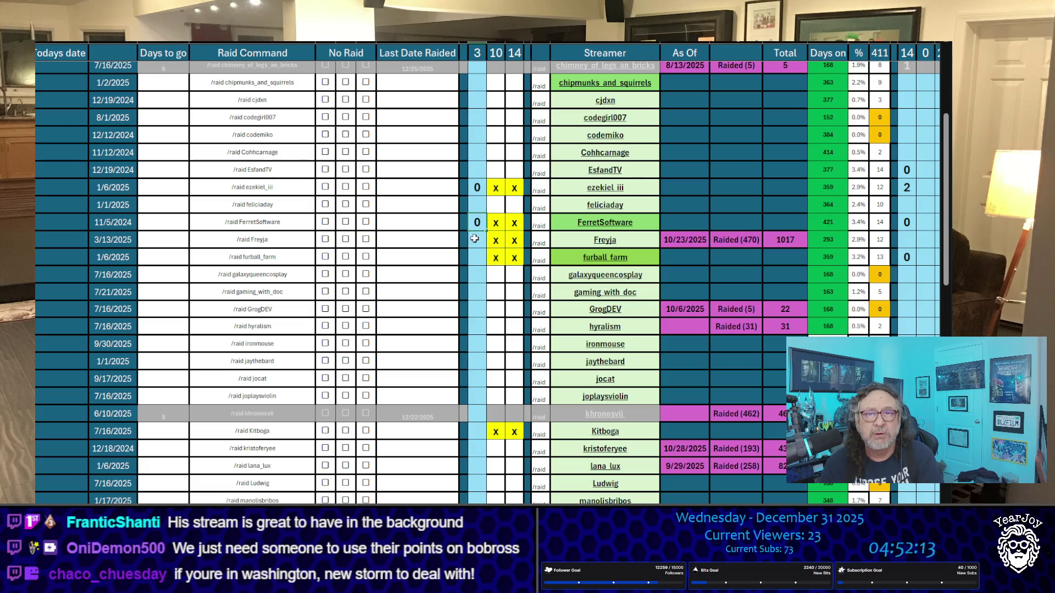
pyautogui.press('Return')
pyautogui.write('0')
pyautogui.click(476, 432)
pyautogui.write('0')
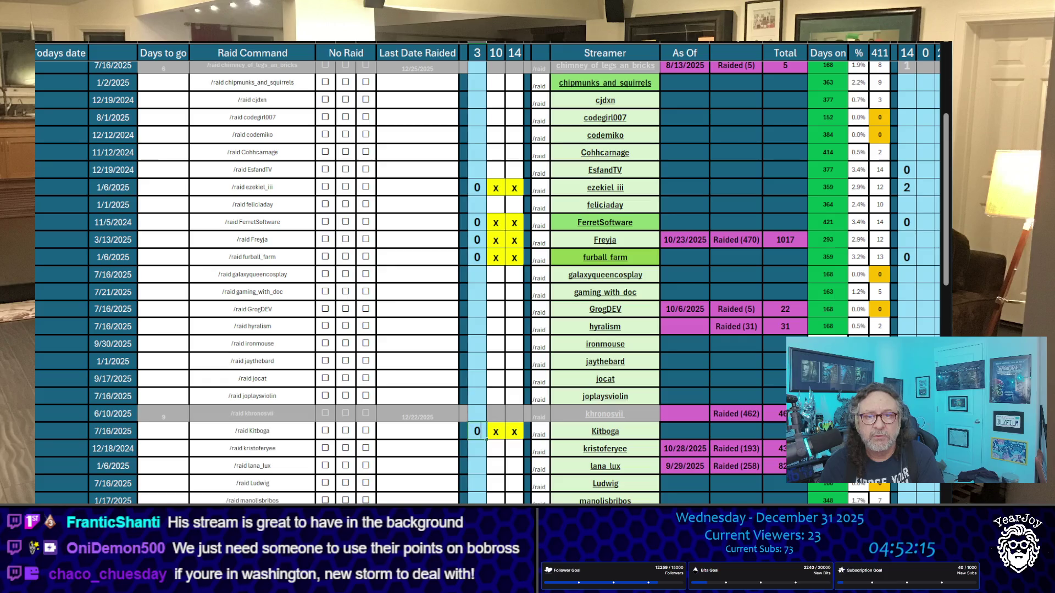
pyautogui.press('Return')
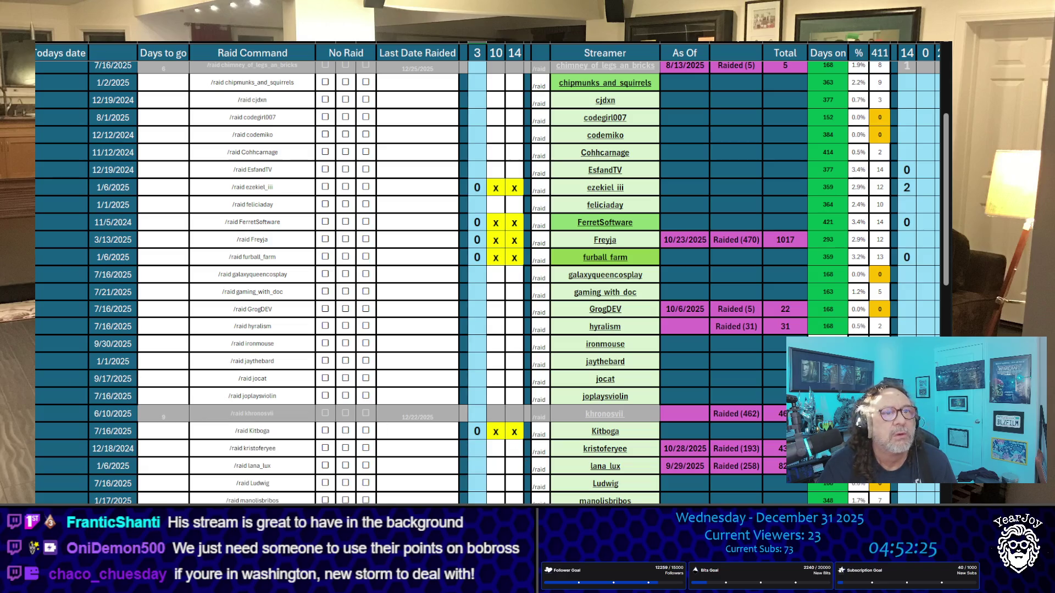
# Set FerretSoftware's tally to 1 and Kitboga's tally to 2.
pyautogui.scroll(-2, 453, 348)
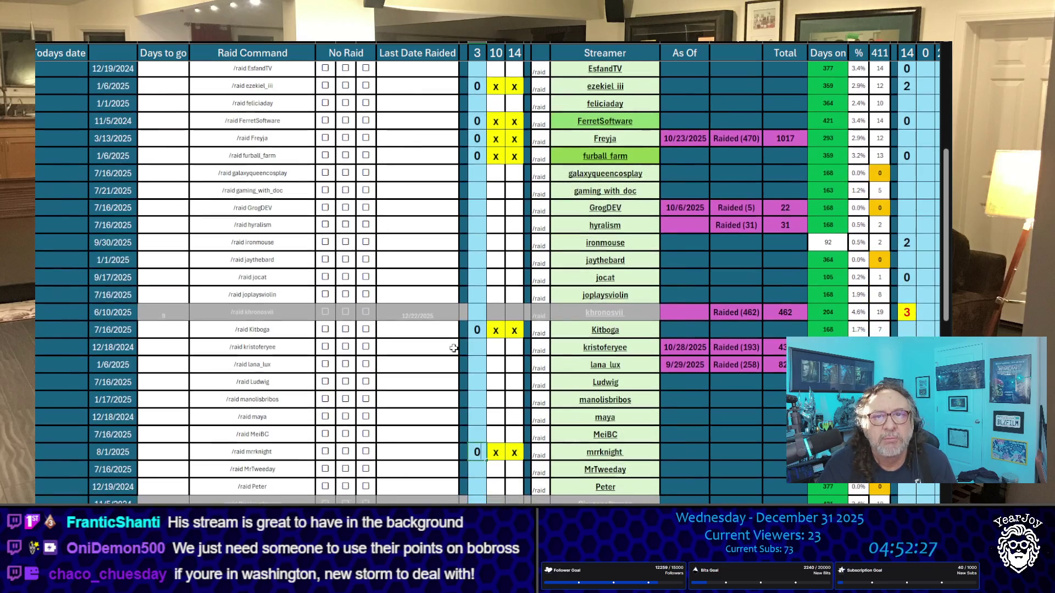
pyautogui.scroll(-1, 446, 342)
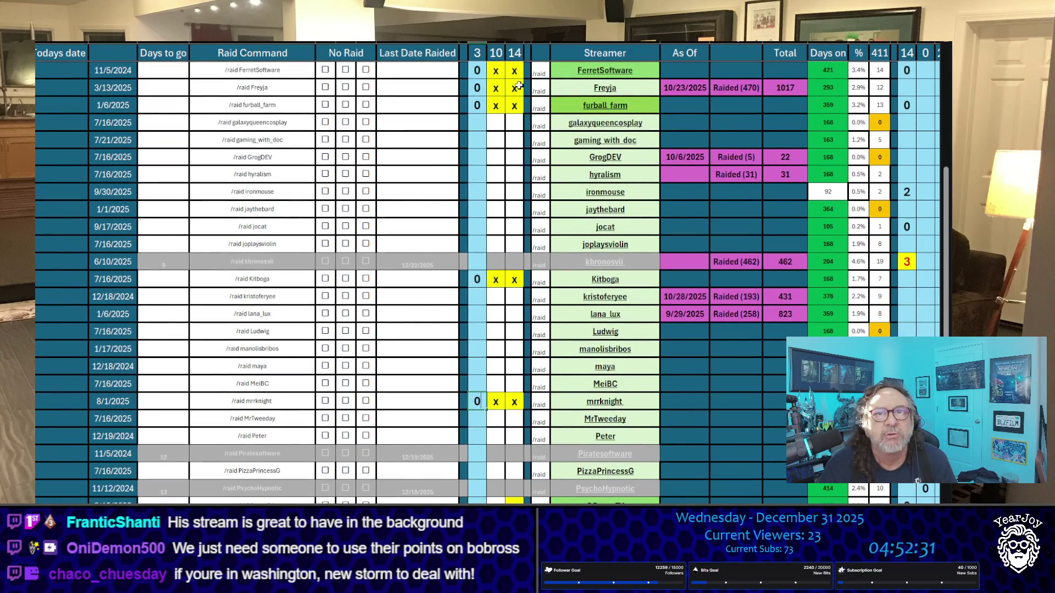
pyautogui.click(477, 70)
pyautogui.write('1')
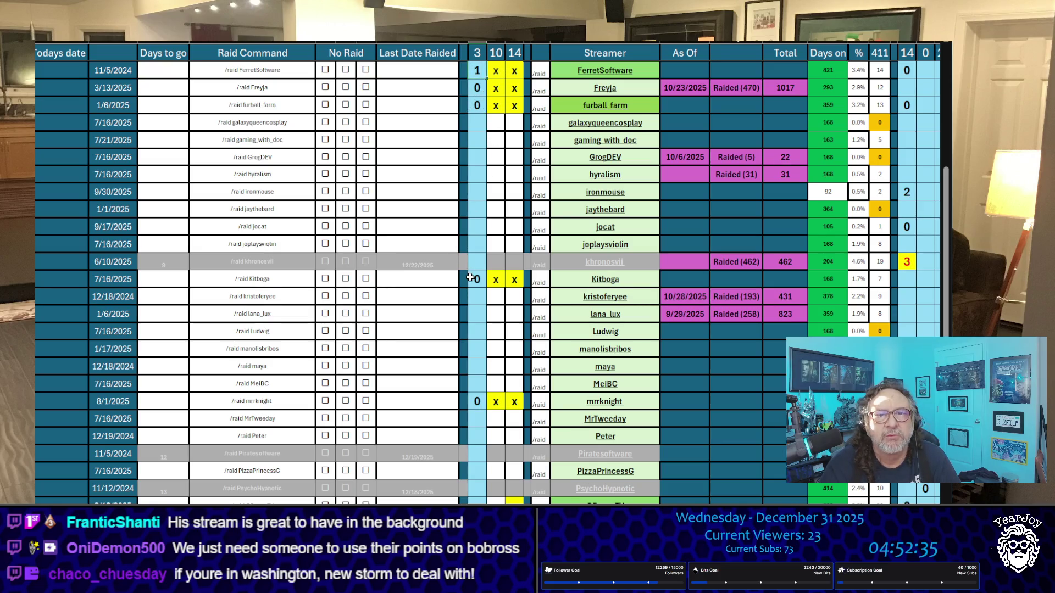
pyautogui.click(474, 279)
pyautogui.write('2')
pyautogui.click(480, 217)
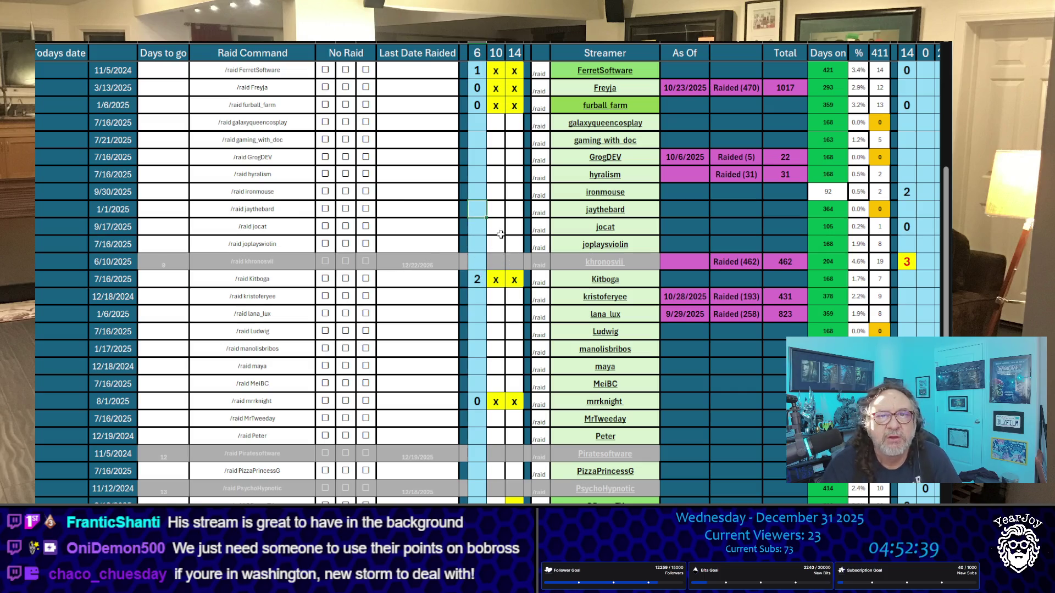
# Set furball_farm's tally to 1 and raise FerretSoftware's tally to 2.
pyautogui.click(482, 105)
pyautogui.write('1')
pyautogui.click(477, 174)
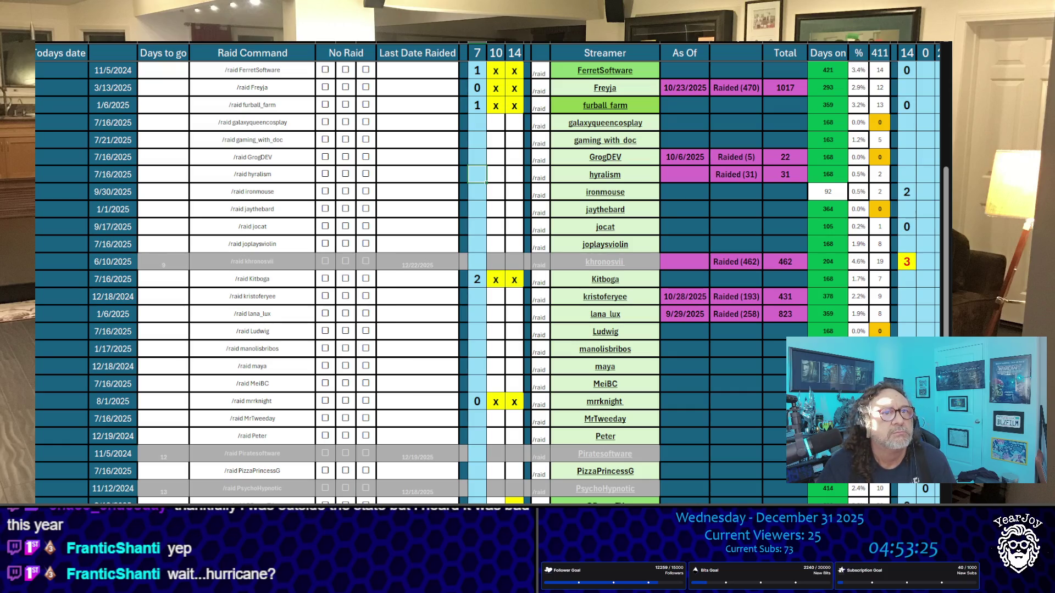
pyautogui.click(477, 71)
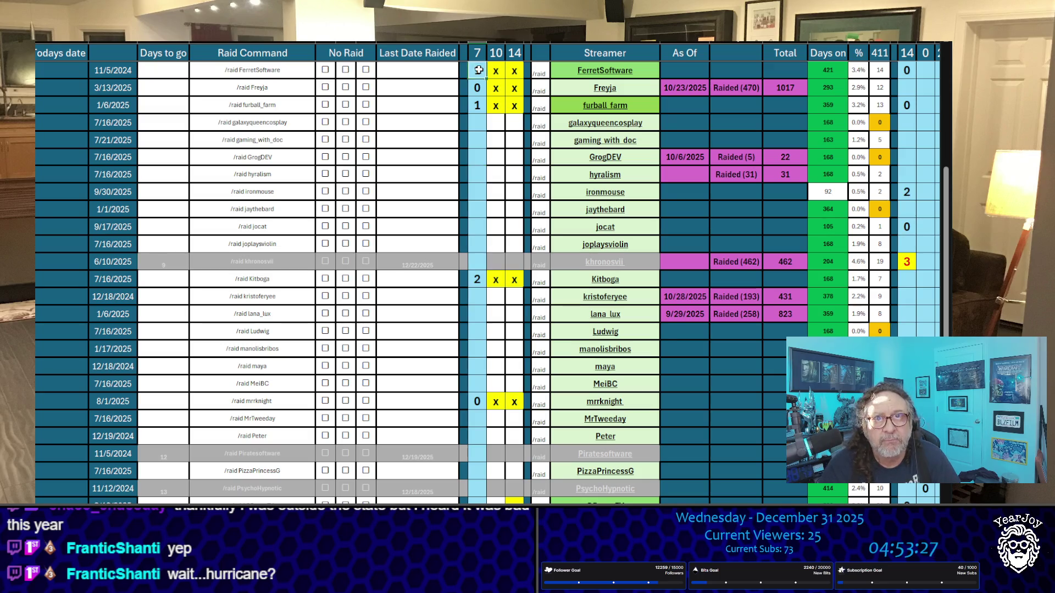
pyautogui.press('F9')
pyautogui.press('F9')
pyautogui.press('F9')
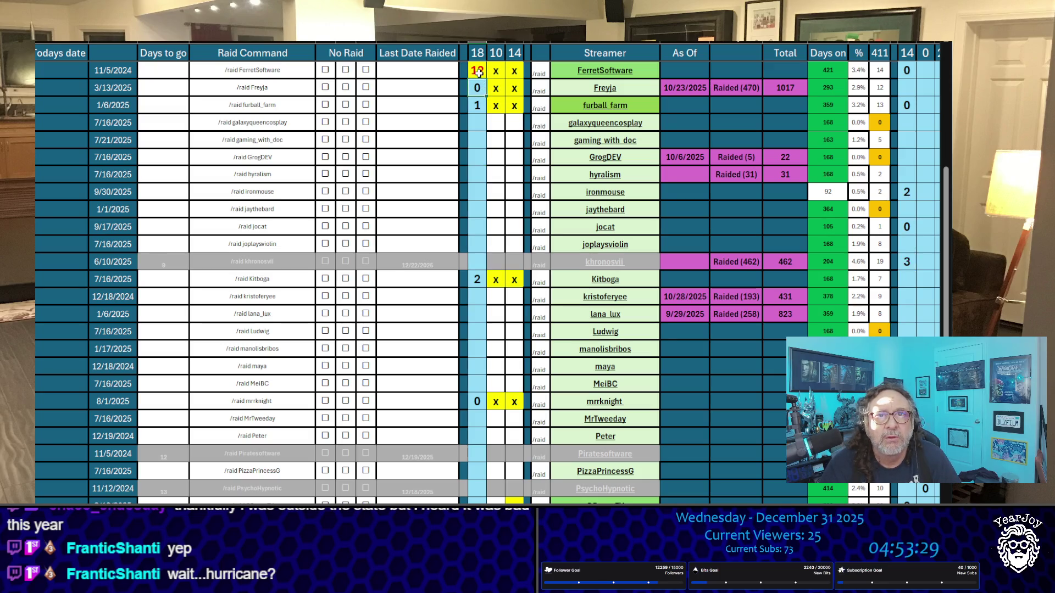
pyautogui.click(441, 138)
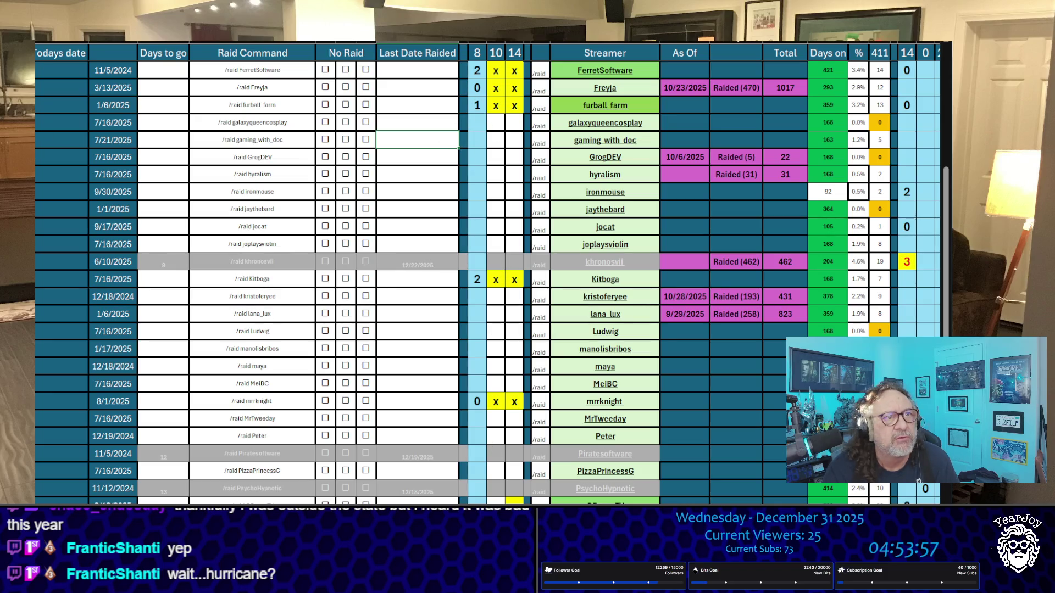
# Copy the QBunnyTV, r3dxvelvet, ramsreef and vedal987 streamer names in turn.
pyautogui.scroll(-5, 340, 254)
pyautogui.scroll(-3, 341, 254)
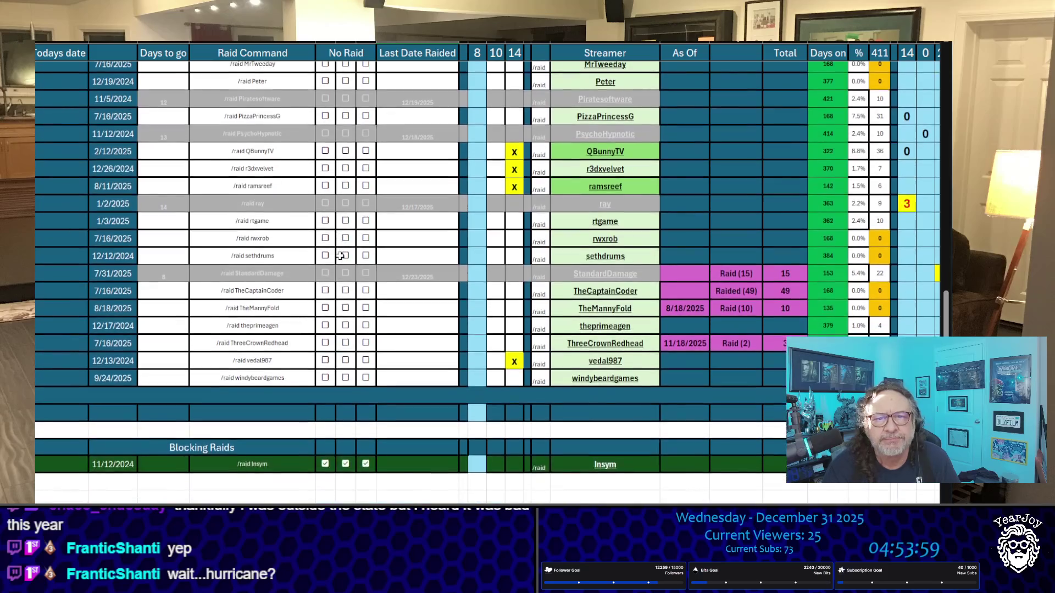
pyautogui.scroll(-1, 340, 256)
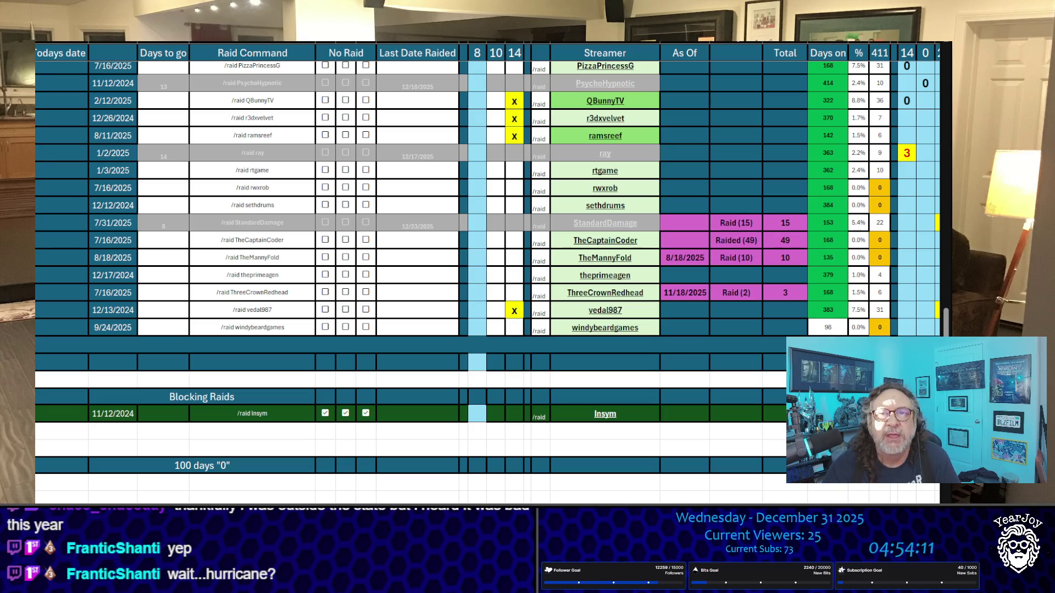
pyautogui.click(643, 104)
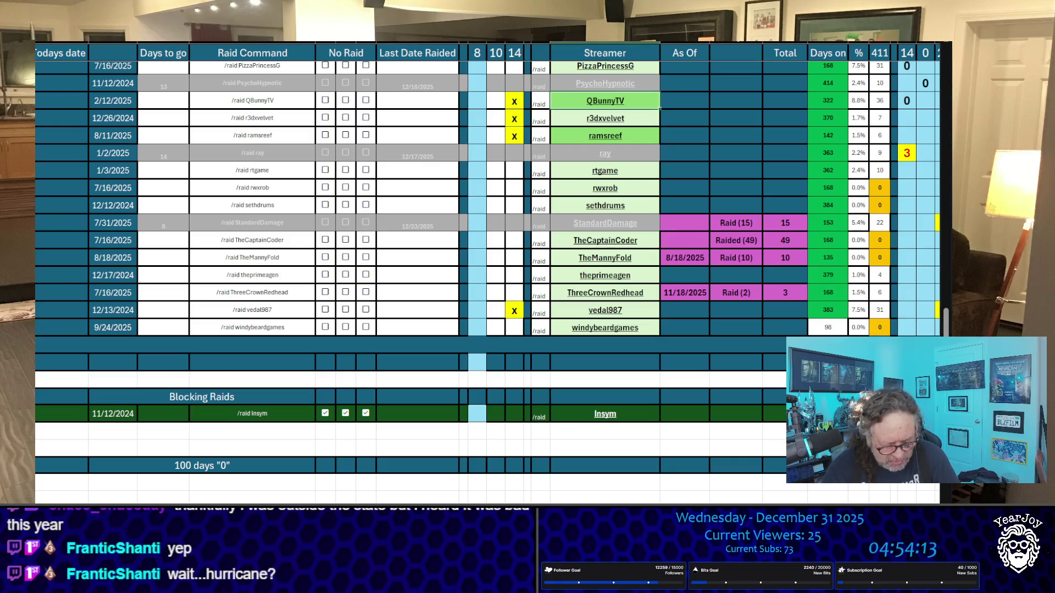
pyautogui.hotkey('ctrl', 'c')
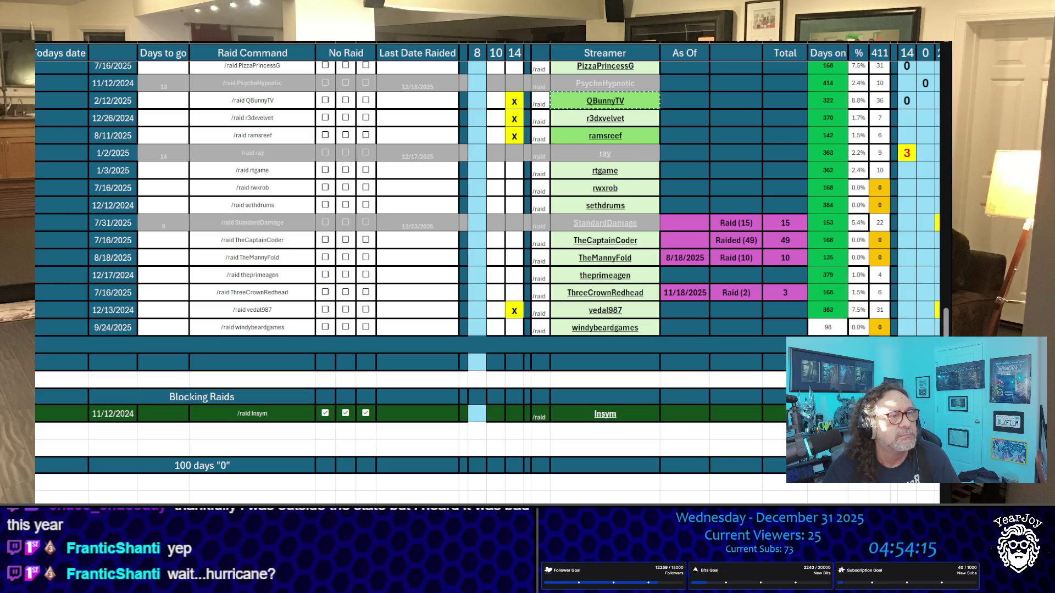
pyautogui.click(636, 117)
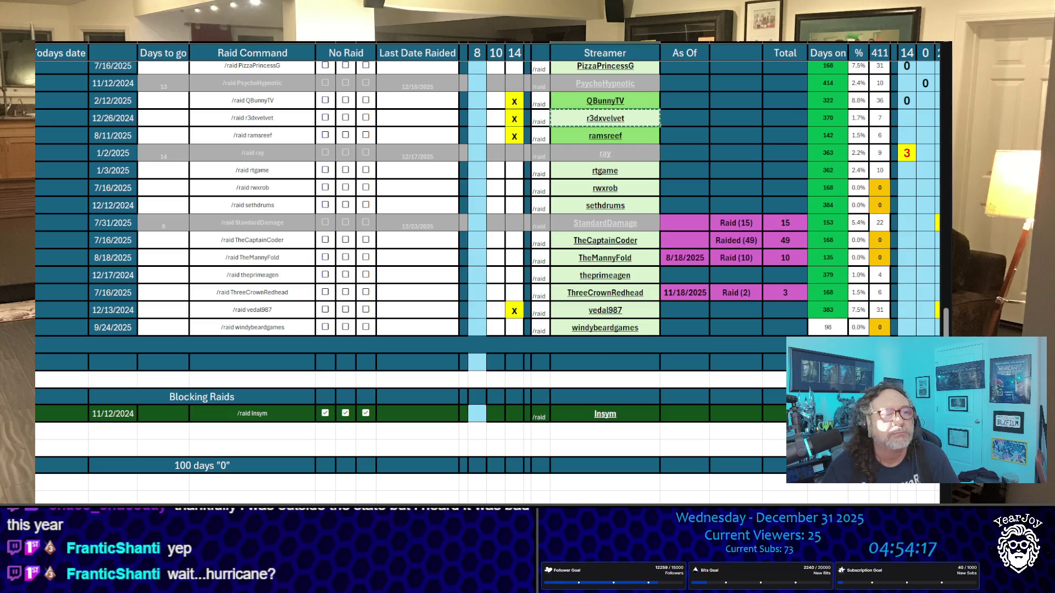
pyautogui.hotkey('ctrl', 'c')
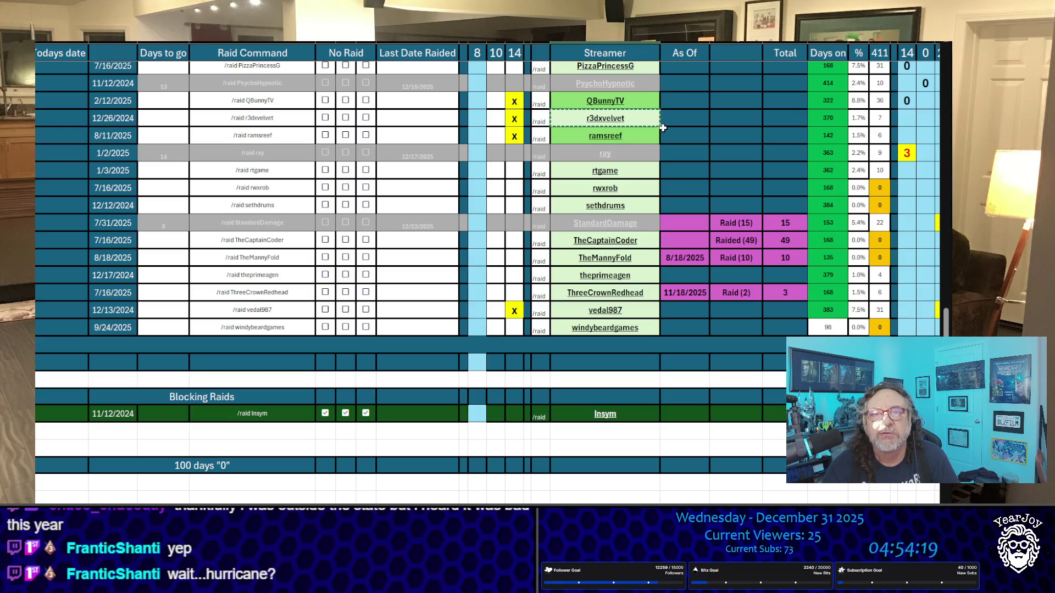
pyautogui.click(643, 137)
pyautogui.hotkey('ctrl', 'c')
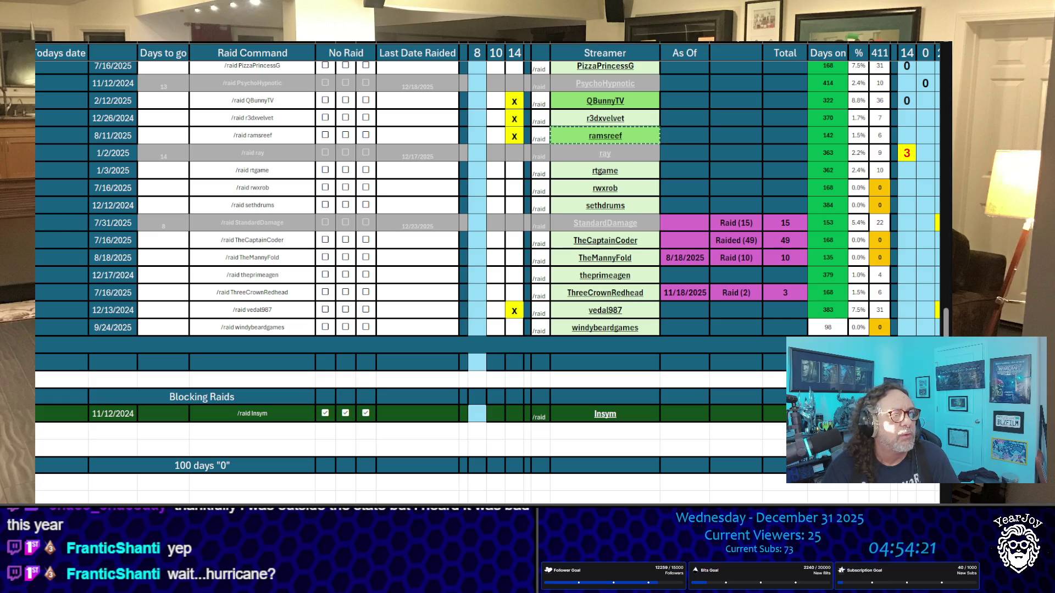
pyautogui.click(605, 310)
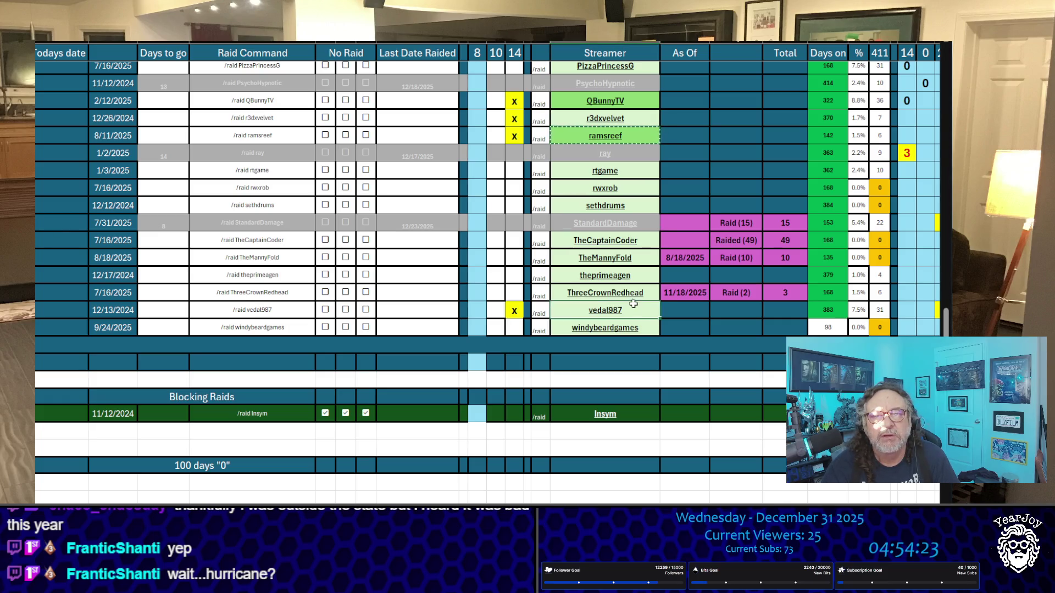
pyautogui.hotkey('ctrl', 'c')
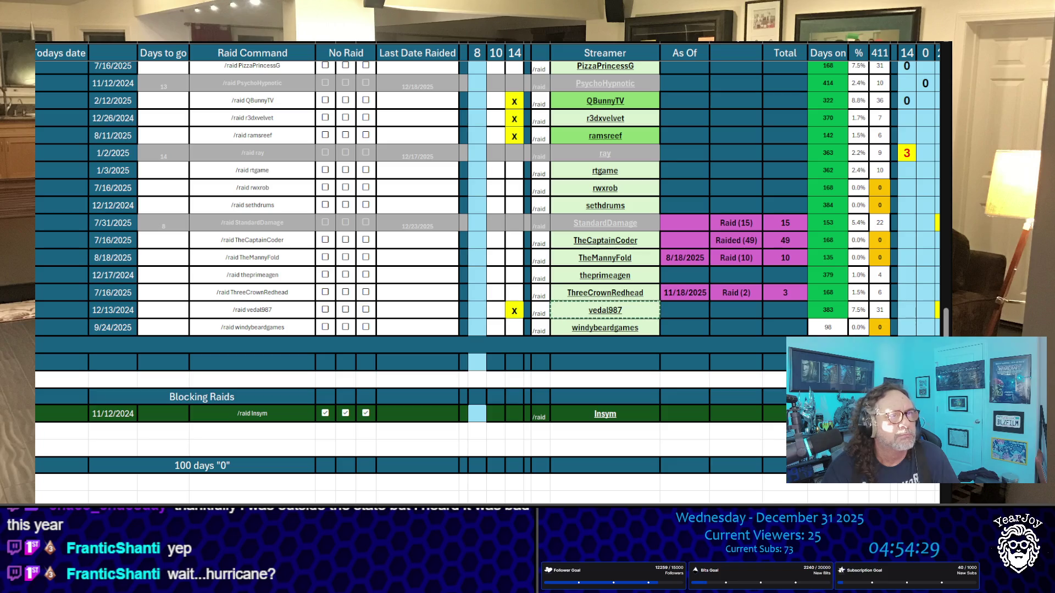
# Mark QBunnyTV, r3dxvelvet, ramsreef and vedal987 with x in the vote column.
pyautogui.click(496, 99)
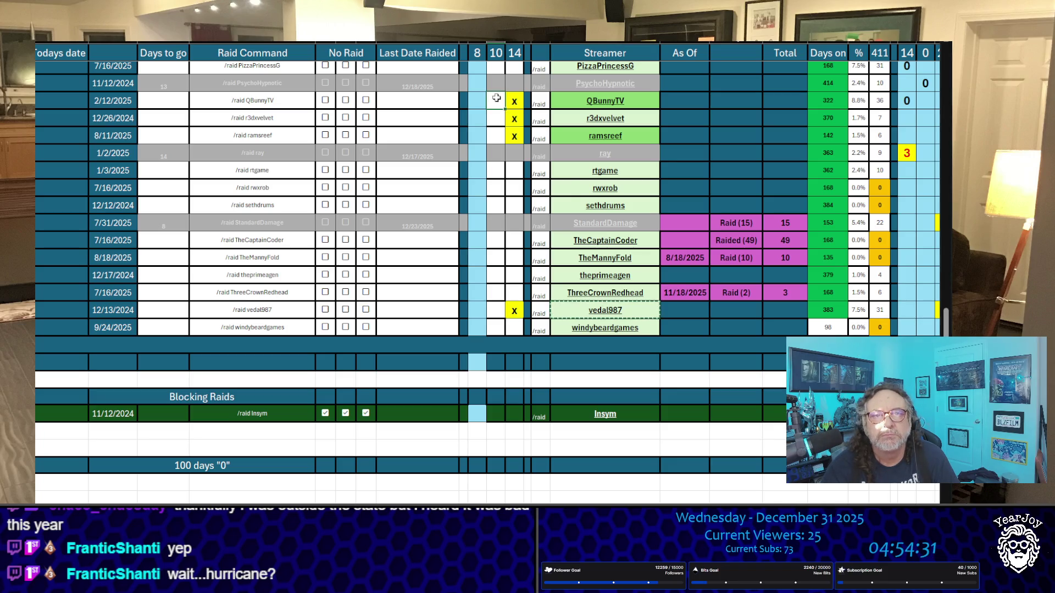
pyautogui.write('x')
pyautogui.press('Return')
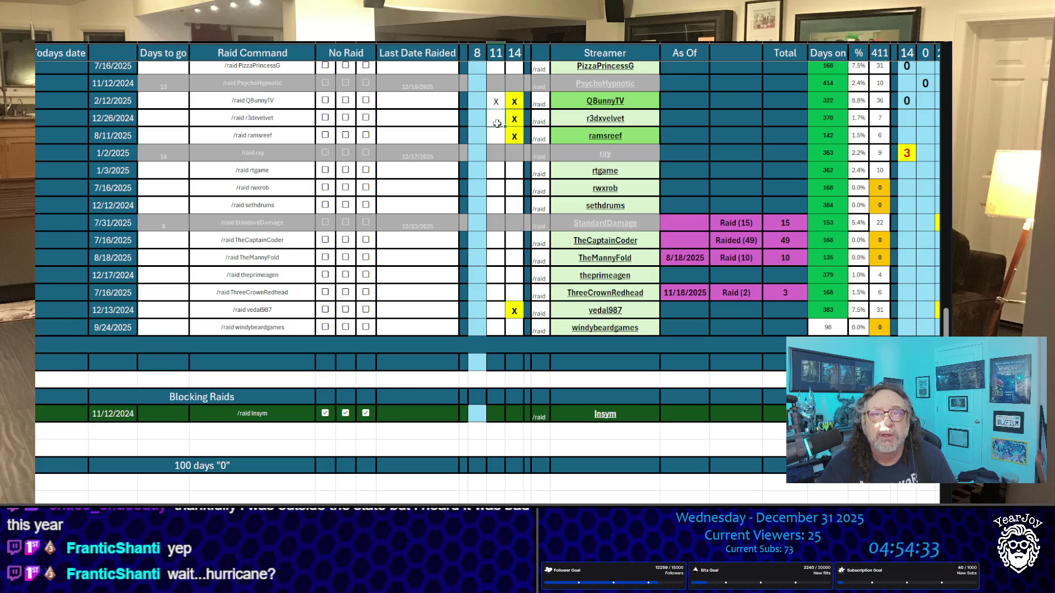
pyautogui.write('x')
pyautogui.press('Return')
pyautogui.write('x')
pyautogui.click(495, 311)
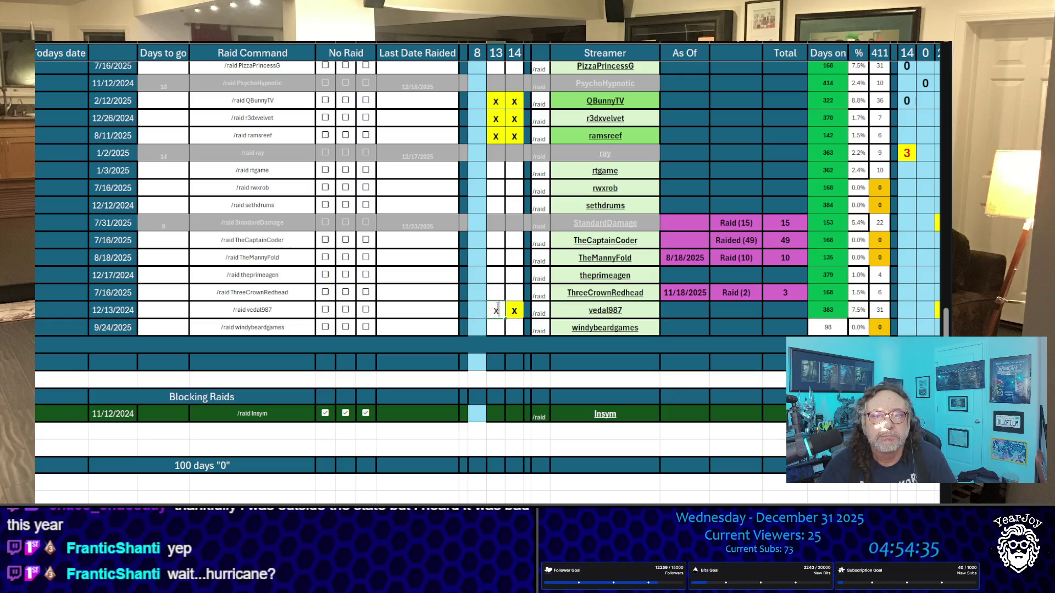
pyautogui.write('x')
# Enter tallies of 0 for vedal987, ramsreef, r3dxvelvet and QBunnyTV.
pyautogui.click(476, 309)
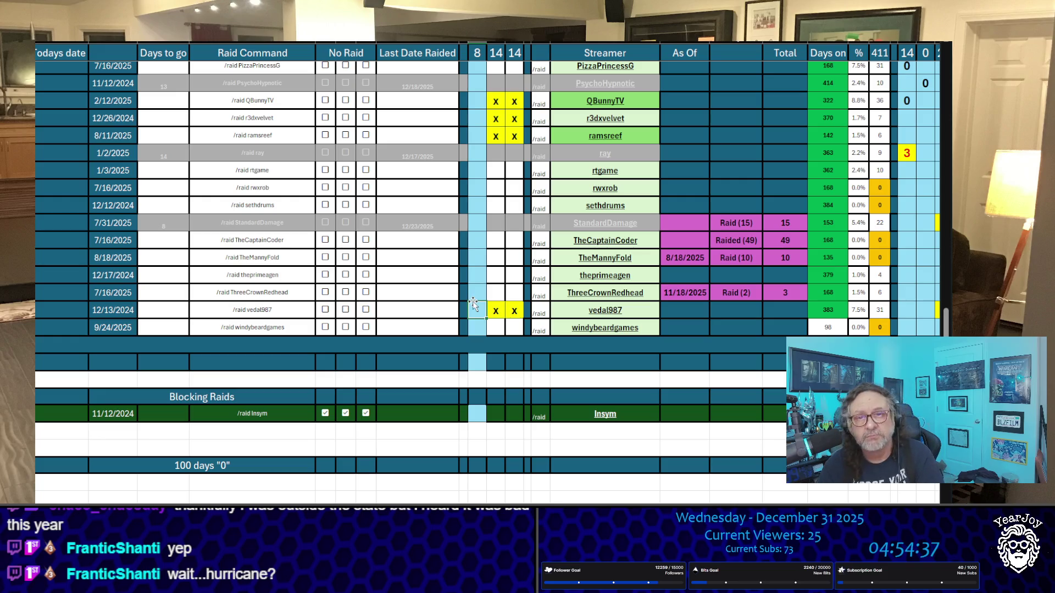
pyautogui.write('0')
pyautogui.click(477, 135)
pyautogui.write('0')
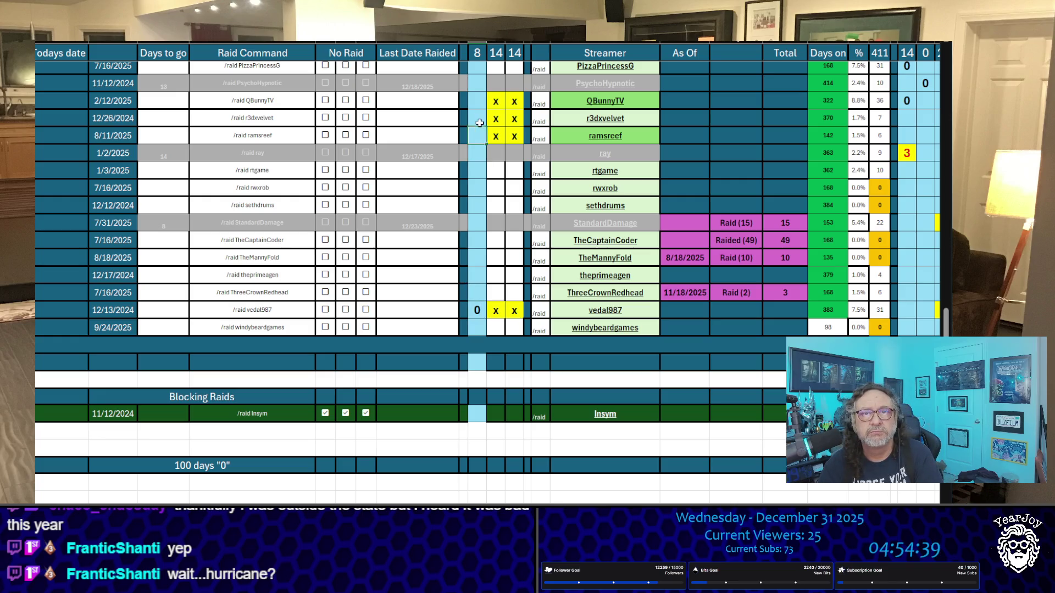
pyautogui.click(477, 118)
pyautogui.write('0')
pyautogui.click(480, 99)
pyautogui.write('0')
pyautogui.click(463, 137)
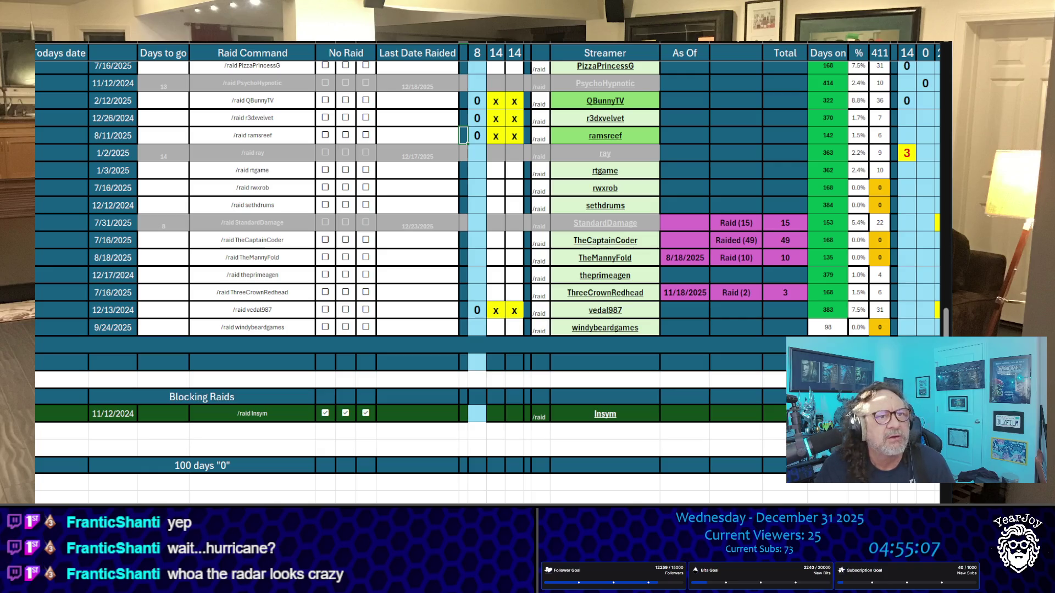
pyautogui.scroll(1, 468, 228)
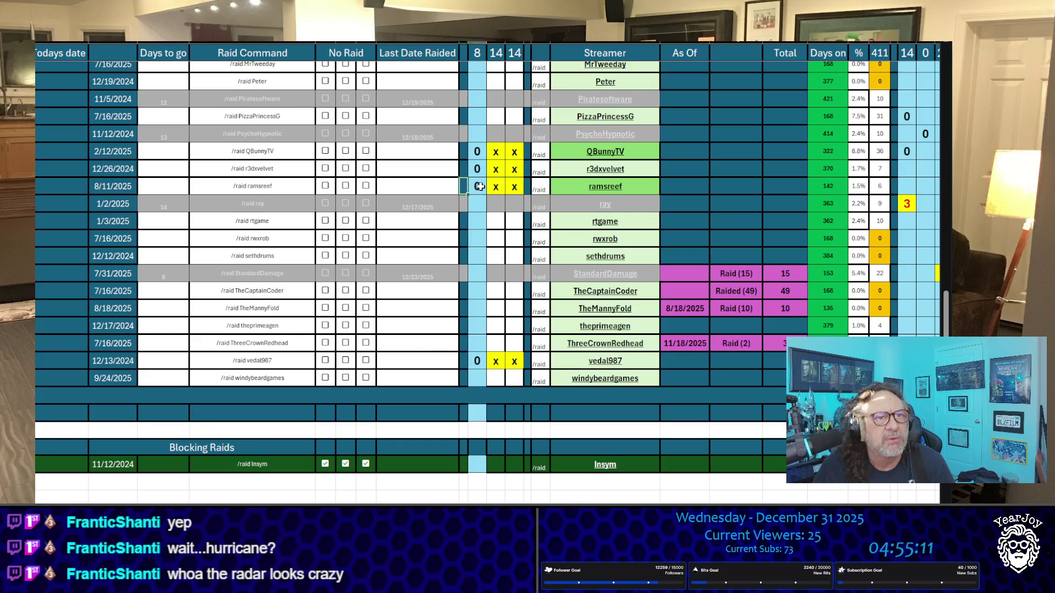
# Set ramsreef's tally to 2 and r3dxvelvet's tally to 1.
pyautogui.click(479, 186)
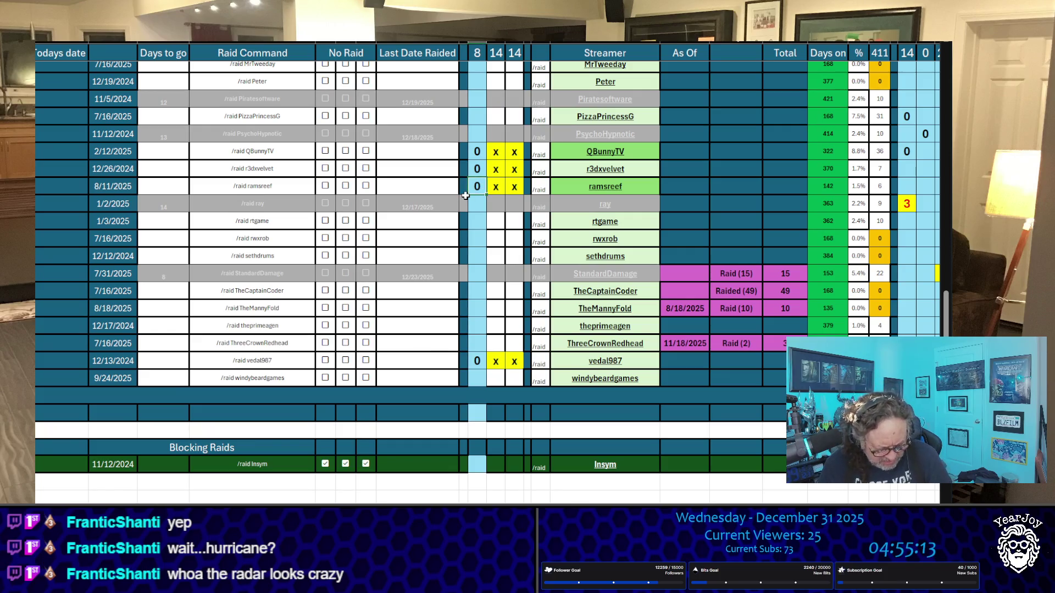
pyautogui.write('2')
pyautogui.press('Return')
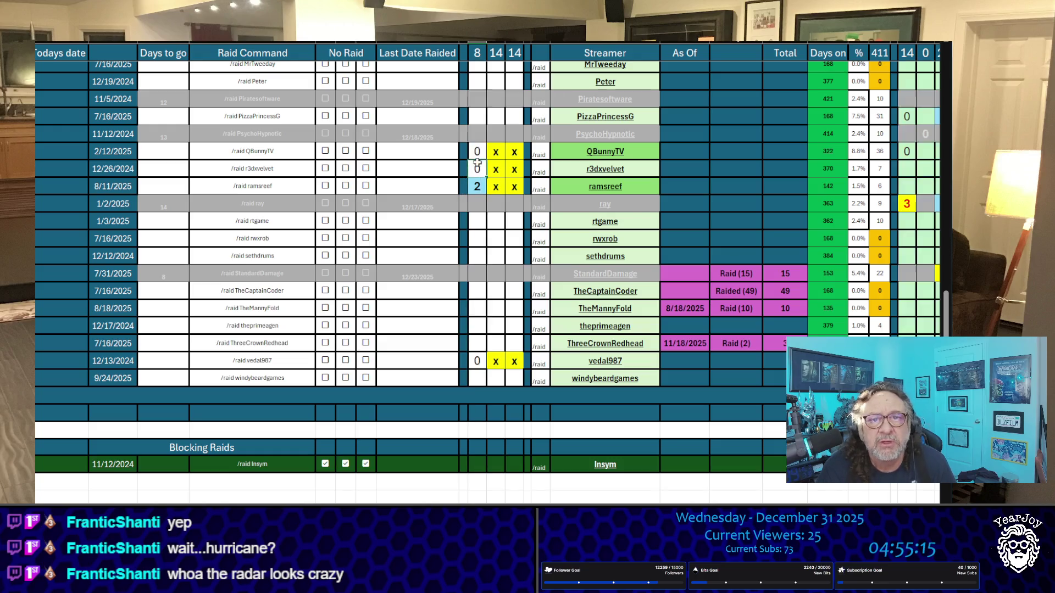
pyautogui.write('1')
pyautogui.click(426, 170)
pyautogui.click(412, 241)
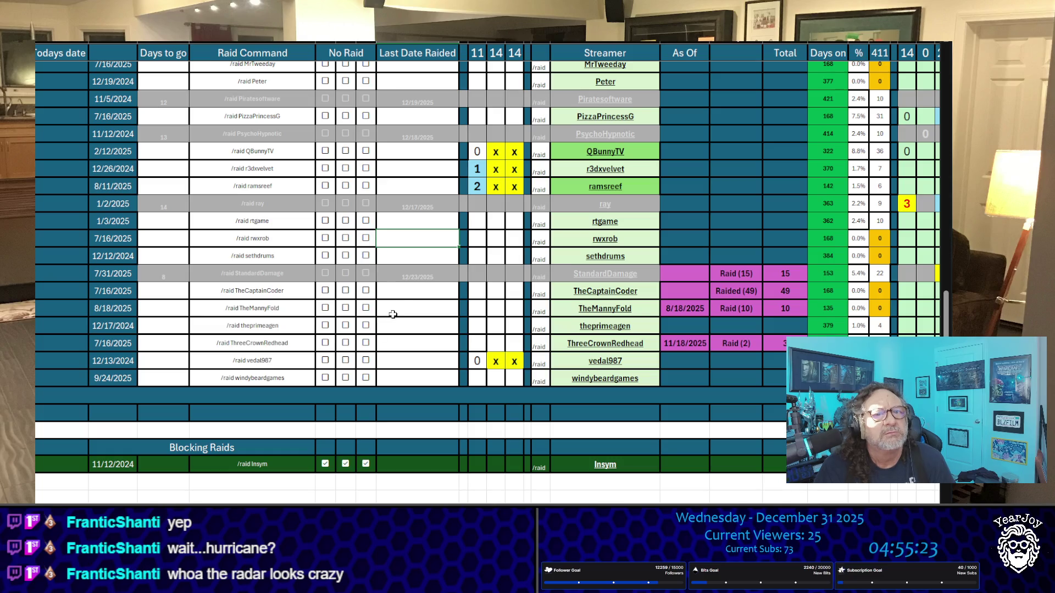
pyautogui.moveTo(450, 170); pyautogui.dragTo(443, 186)
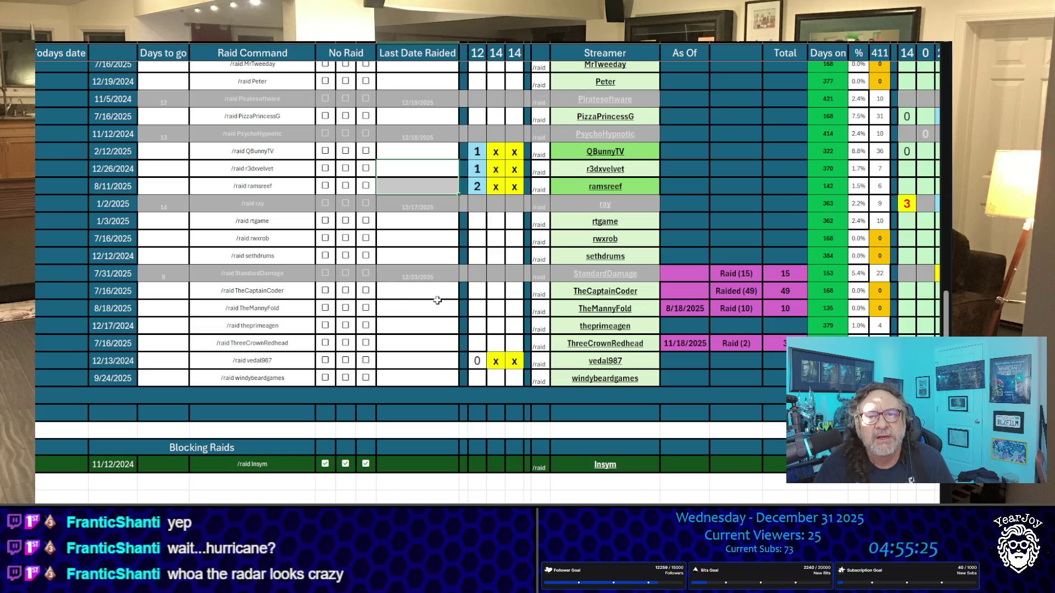
pyautogui.click(435, 339)
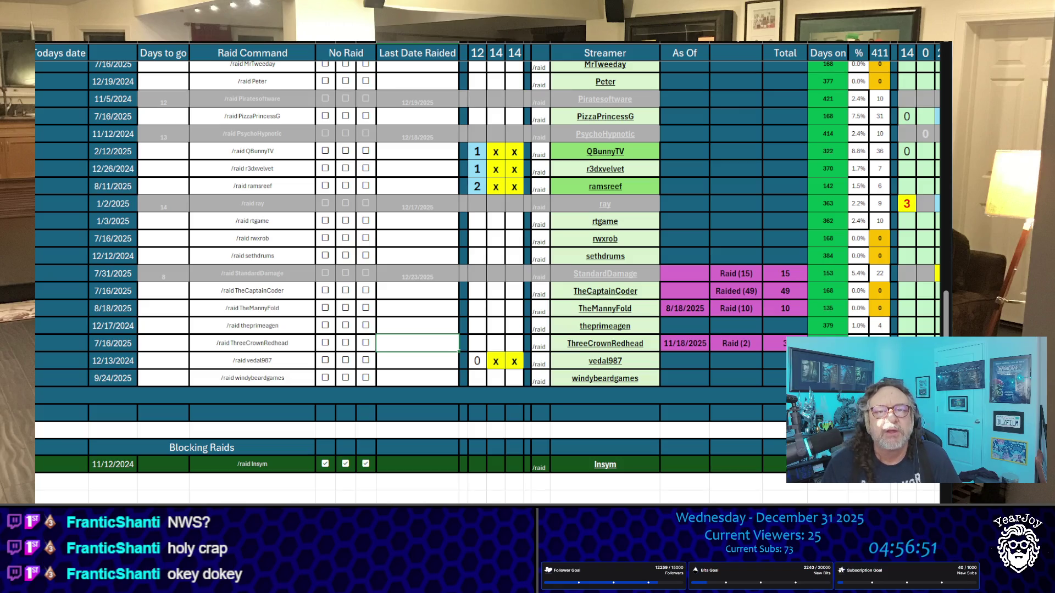
# Raise ramsreef's tally to 3 and jump back to the top of the list.
pyautogui.click(479, 186)
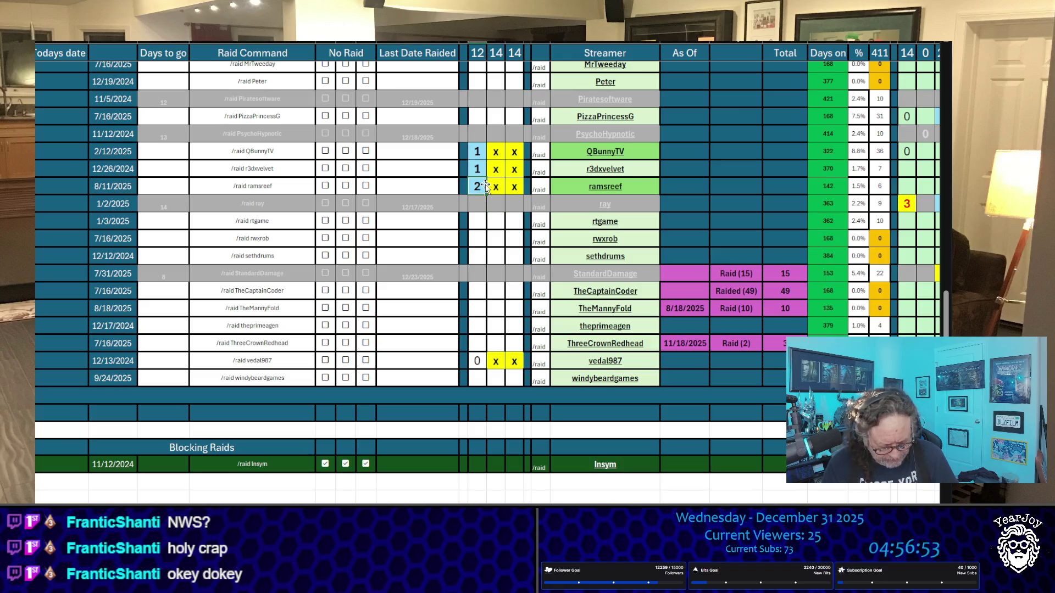
pyautogui.write('3')
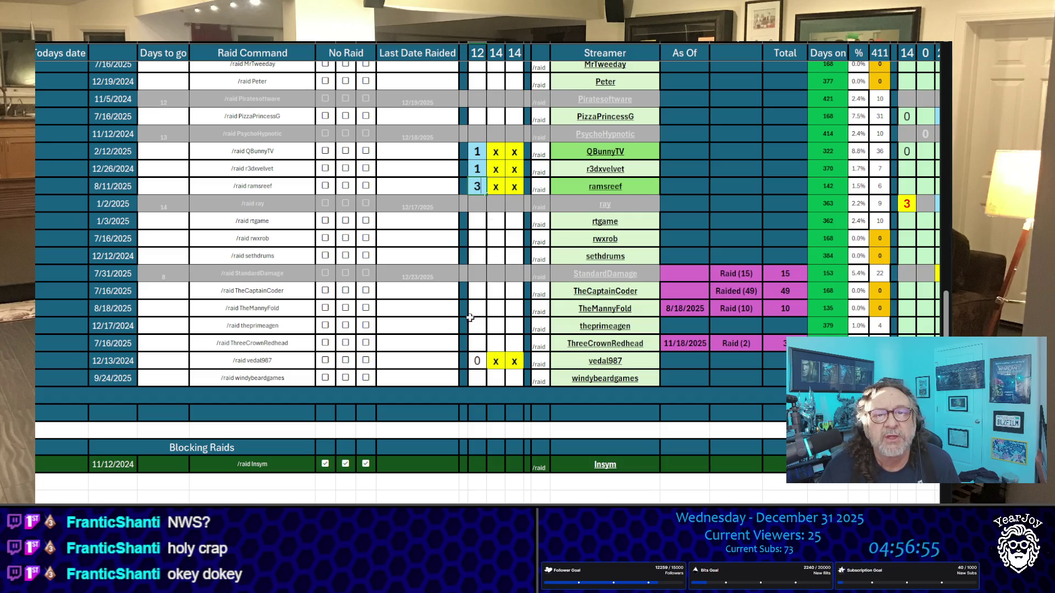
pyautogui.click(448, 361)
pyautogui.hotkey('ctrl', 'Home')
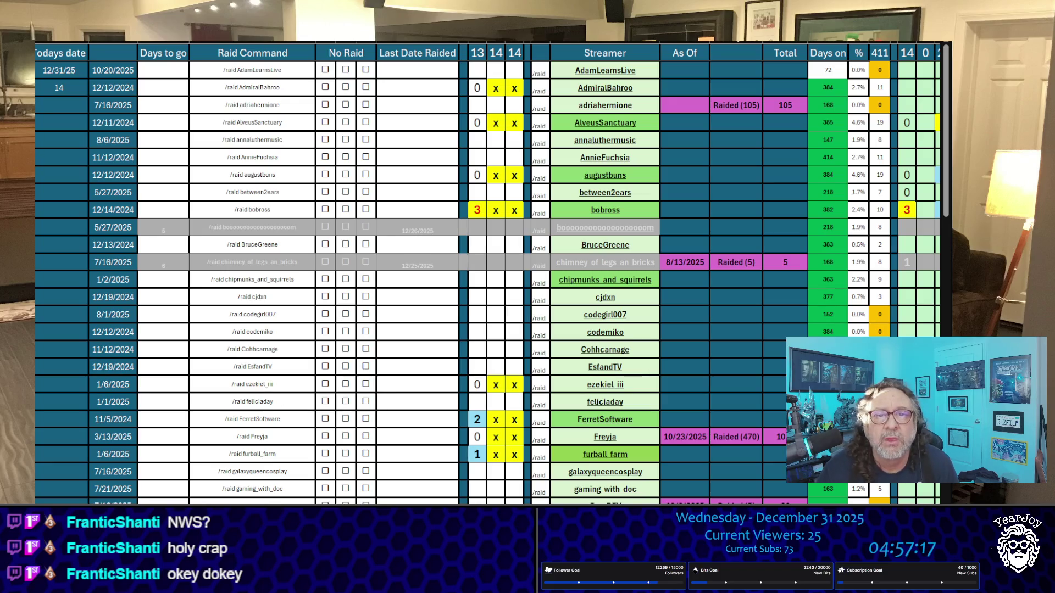
pyautogui.scroll(-15, 488, 274)
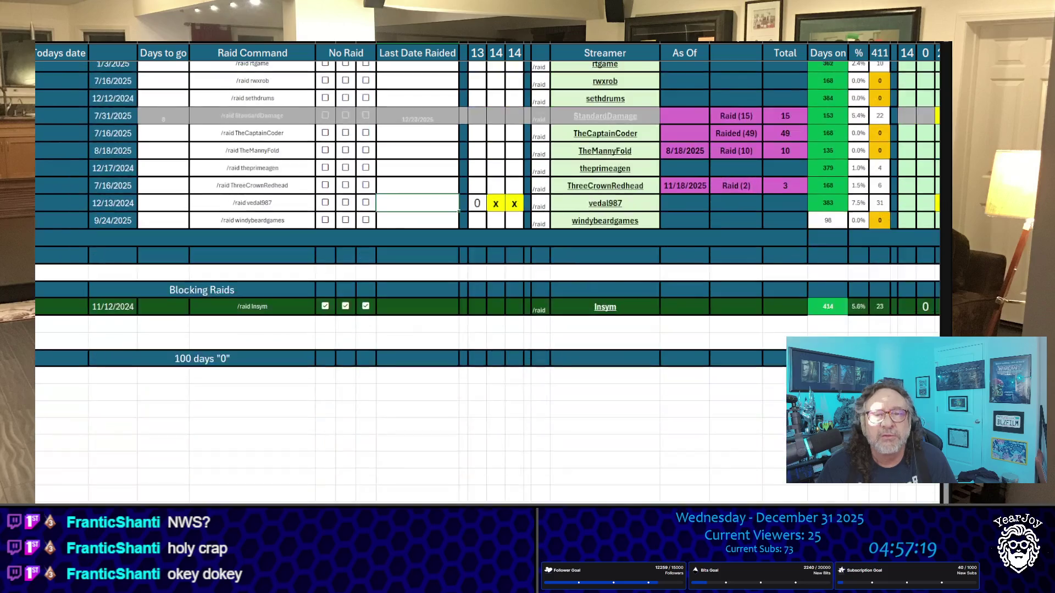
pyautogui.scroll(15, 488, 274)
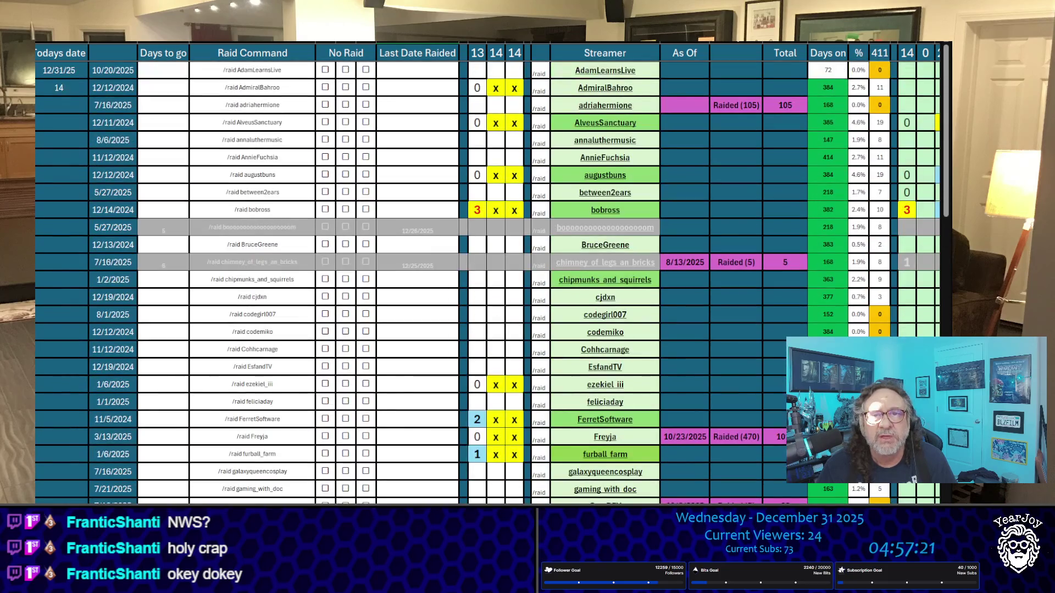
pyautogui.click(604, 210)
pyautogui.hotkey('ctrl', 'c')
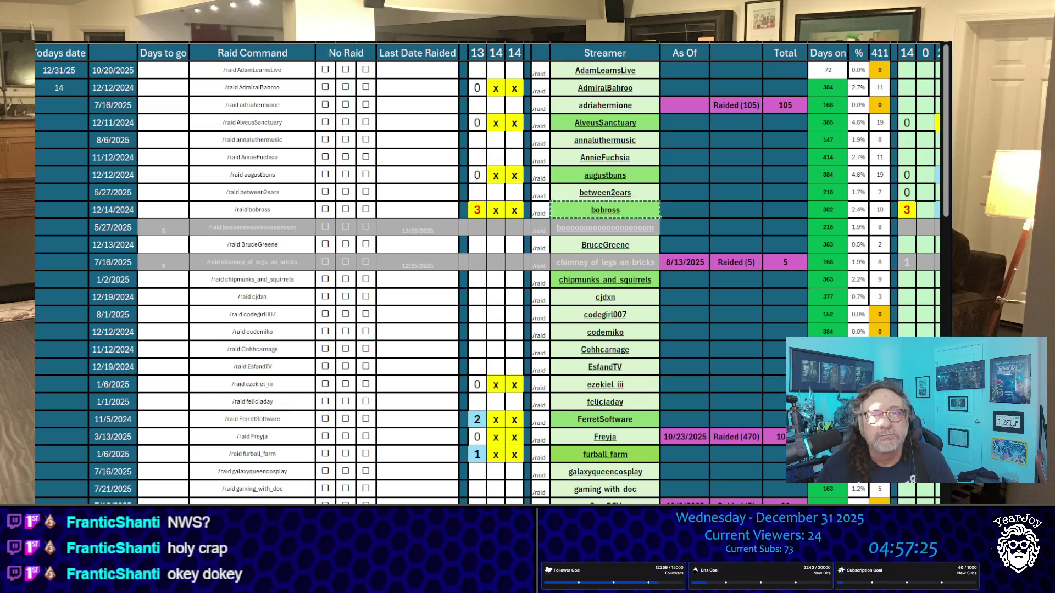
pyautogui.scroll(-15, 488, 274)
pyautogui.scroll(-1, 176, 415)
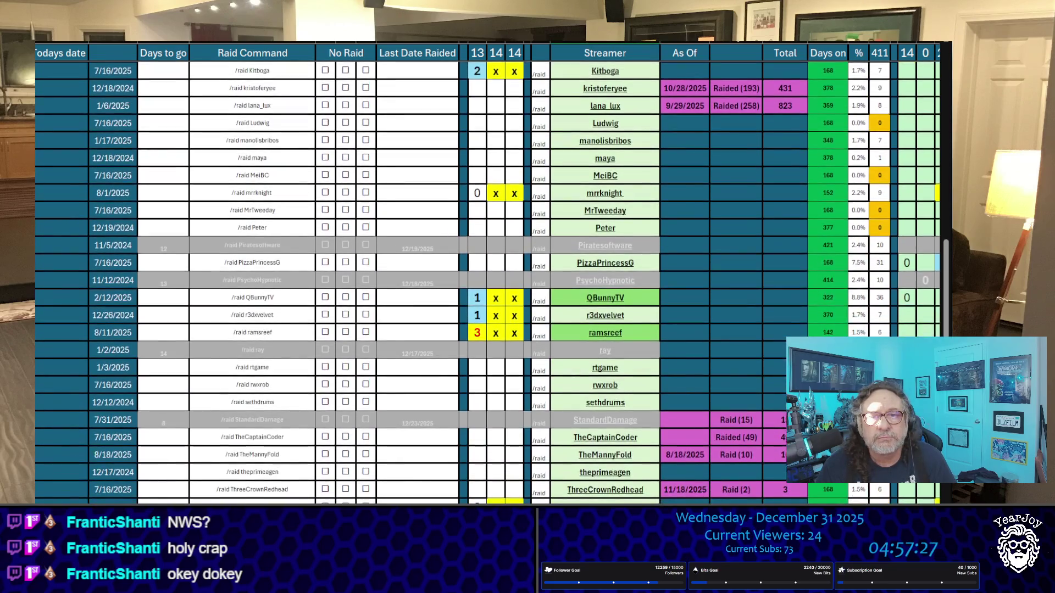
pyautogui.click(645, 338)
pyautogui.hotkey('ctrl', 'c')
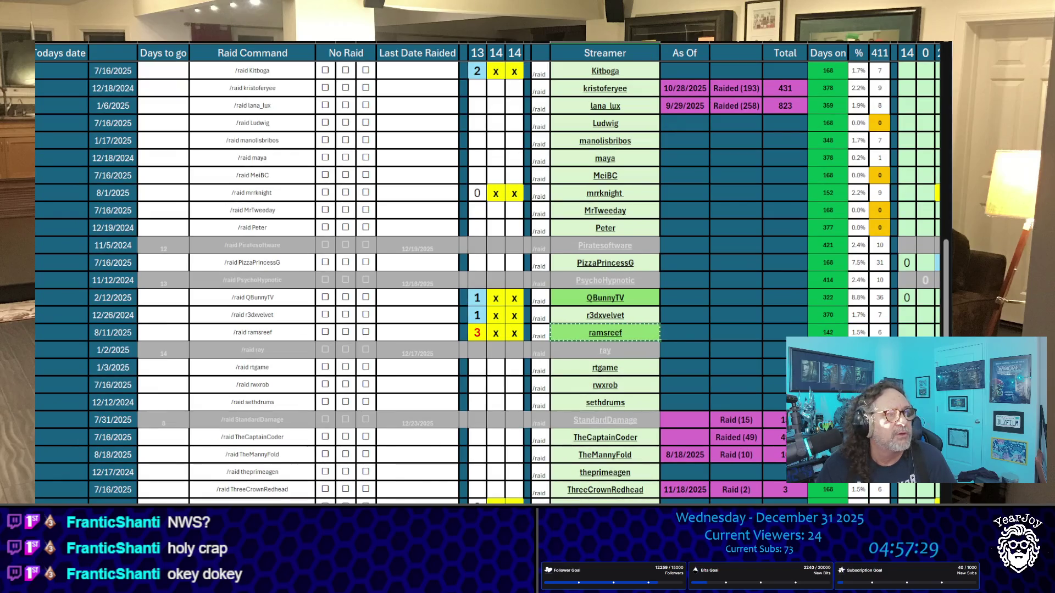